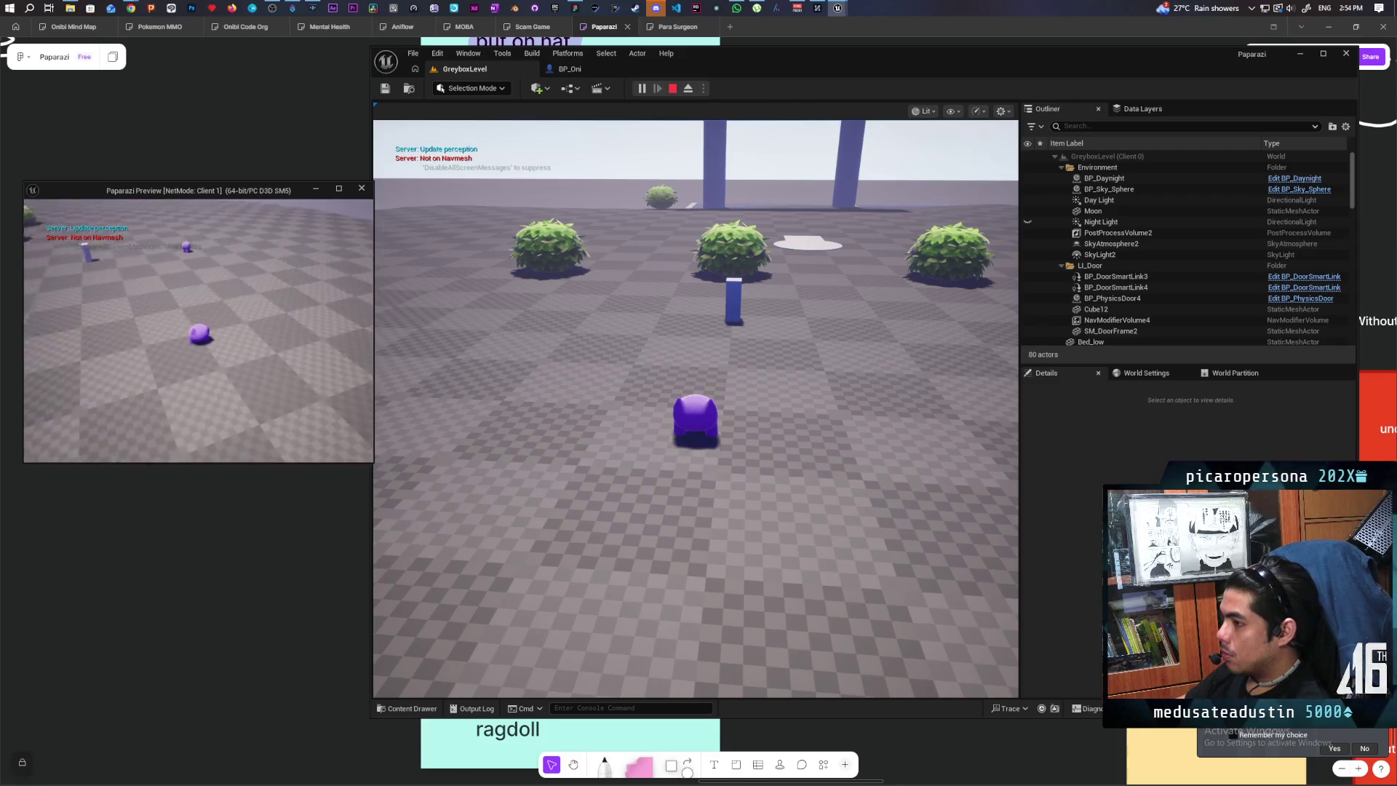
Walk the BP_Oni character forward in the multiplayer GreyboxLevel test, then end the session.
key(w)
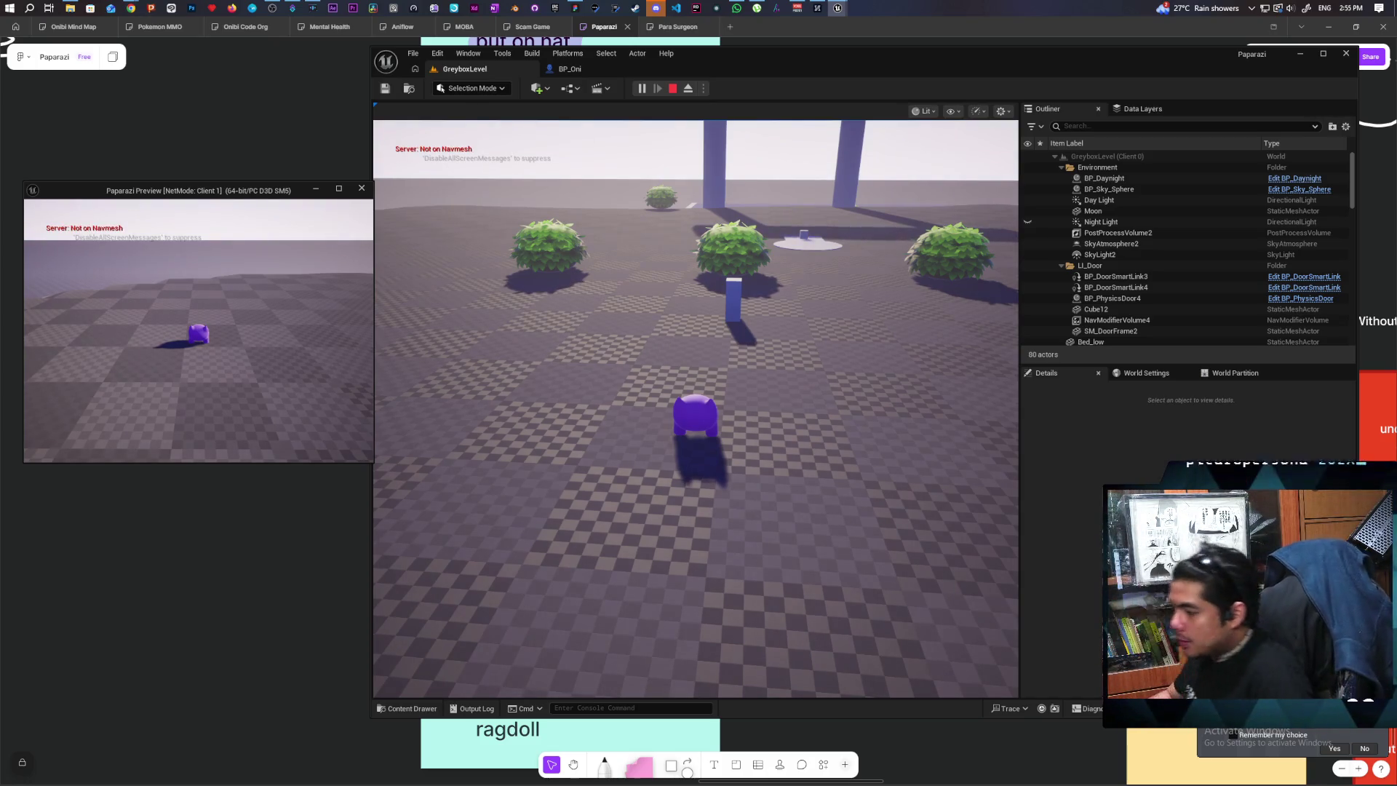
key(Escape)
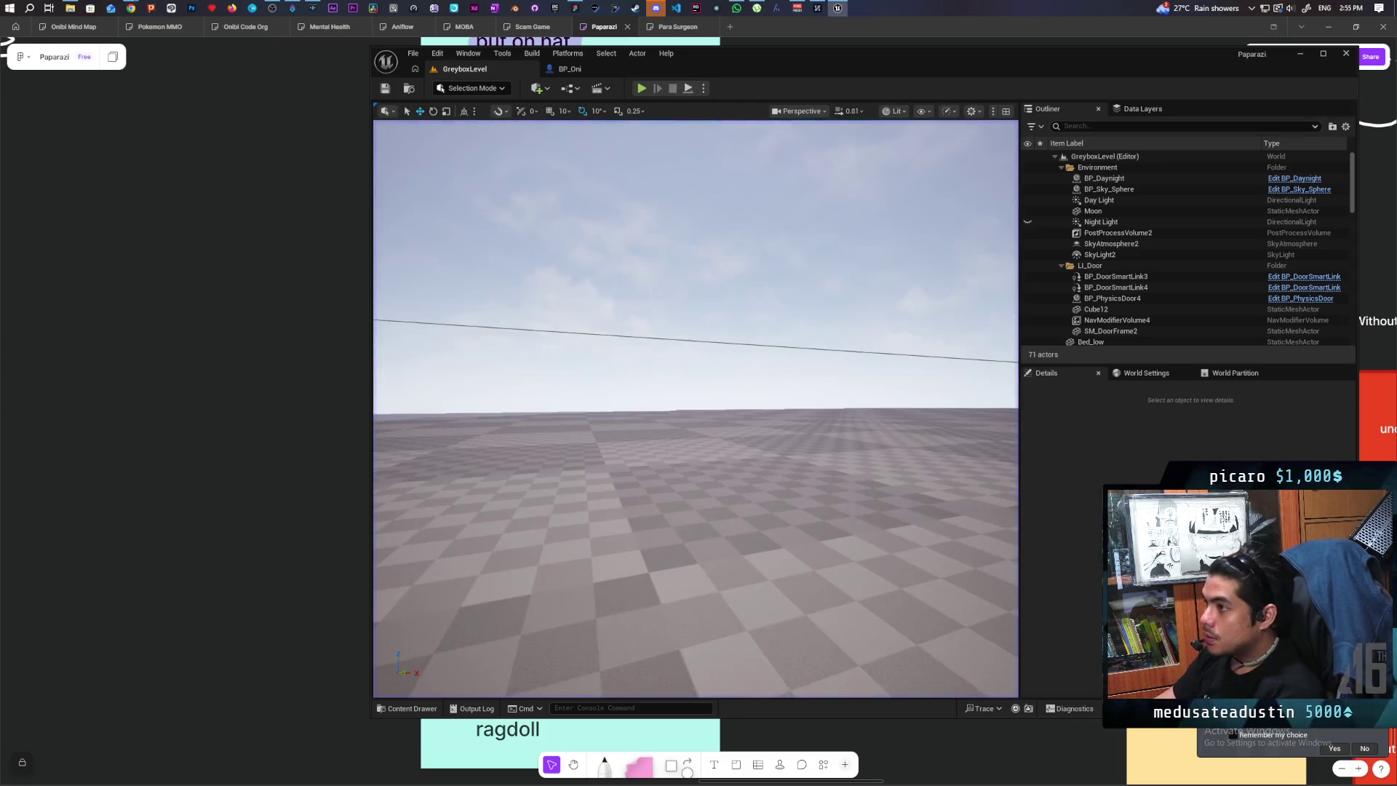
Check the Twitch stream dashboard, then bring up the Gemini chat on replicated character physics.
mouse_move(131, 8)
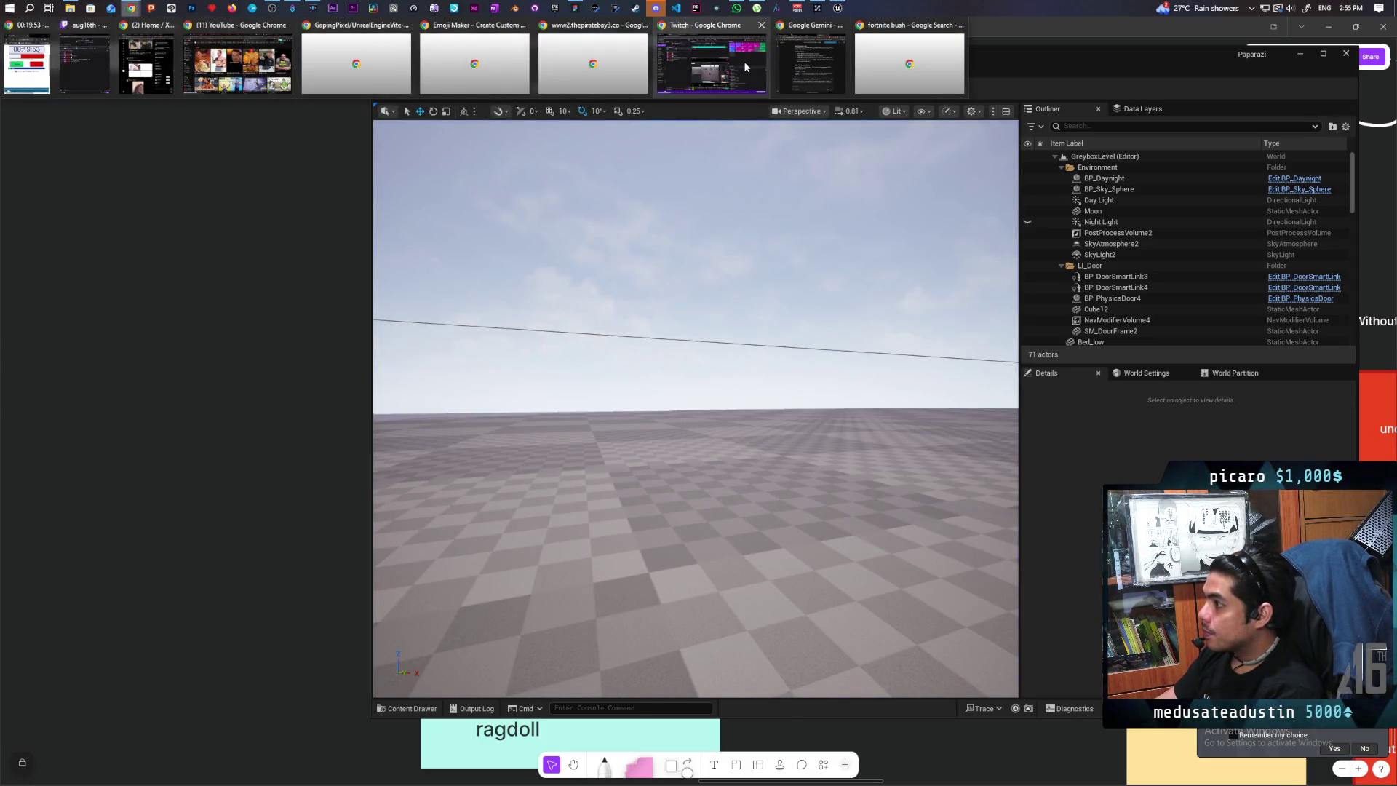
click(743, 61)
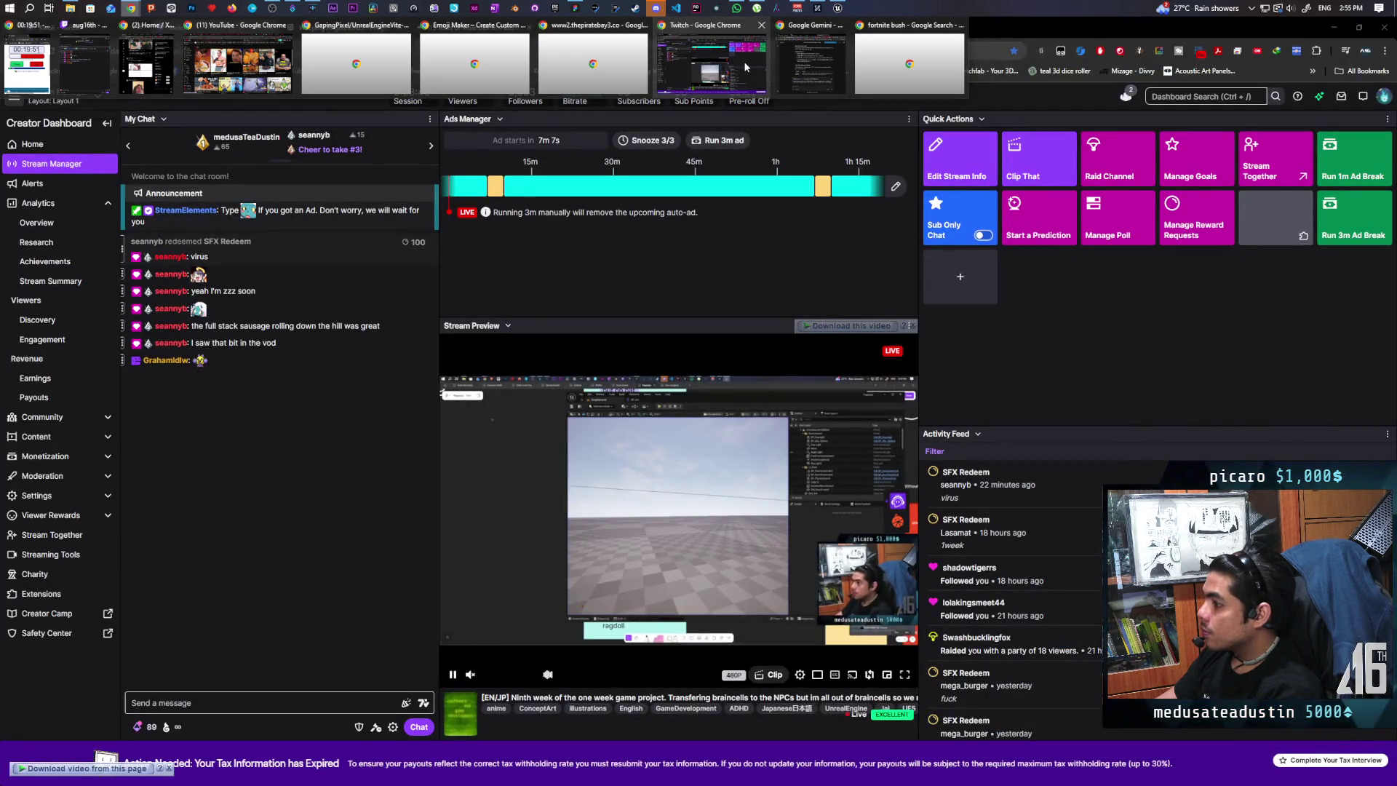
click(795, 76)
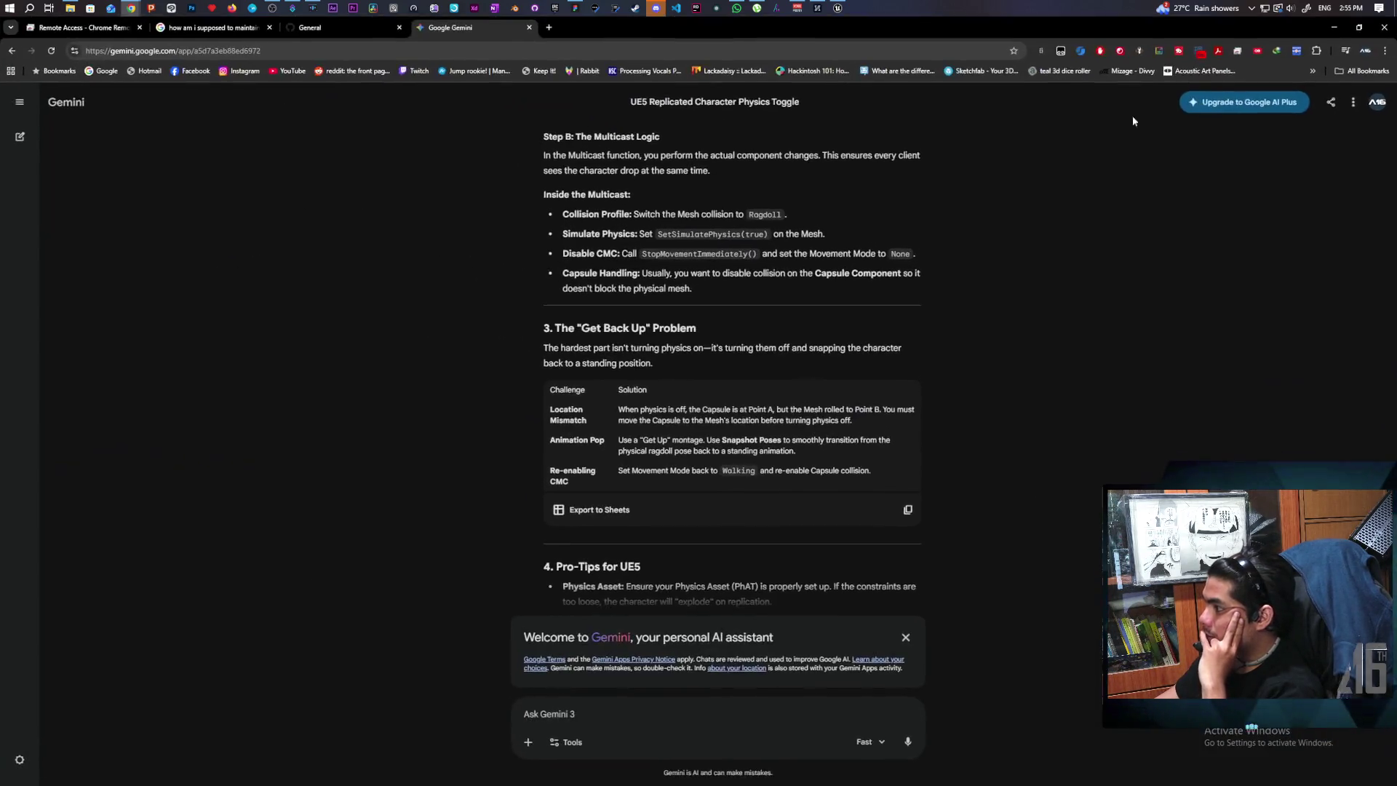
Maximize Chrome, read Gemini's answer through the ragdoll-sync warning, and start a reply saying it's not ragdoll.
double_click(1228, 101)
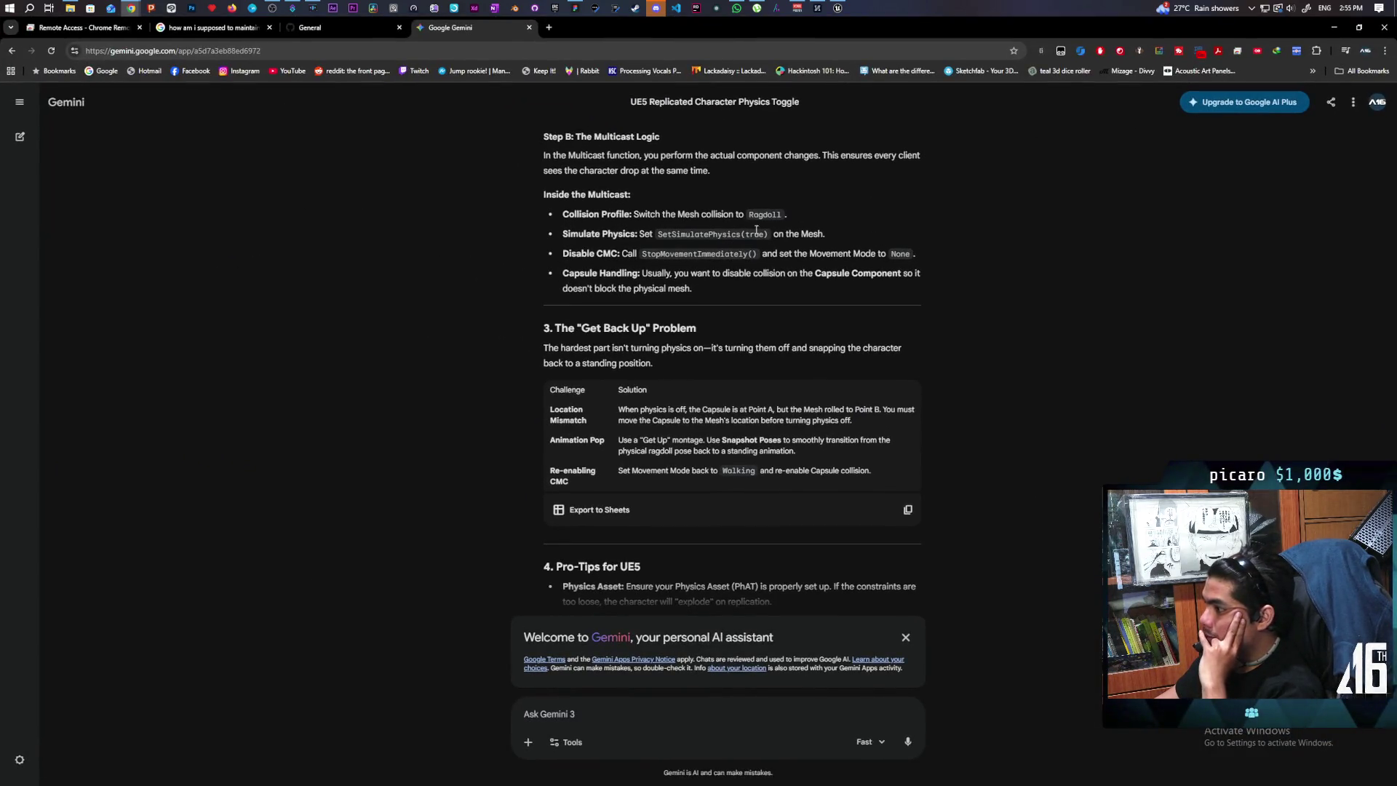
scroll(787, 217, down, 2)
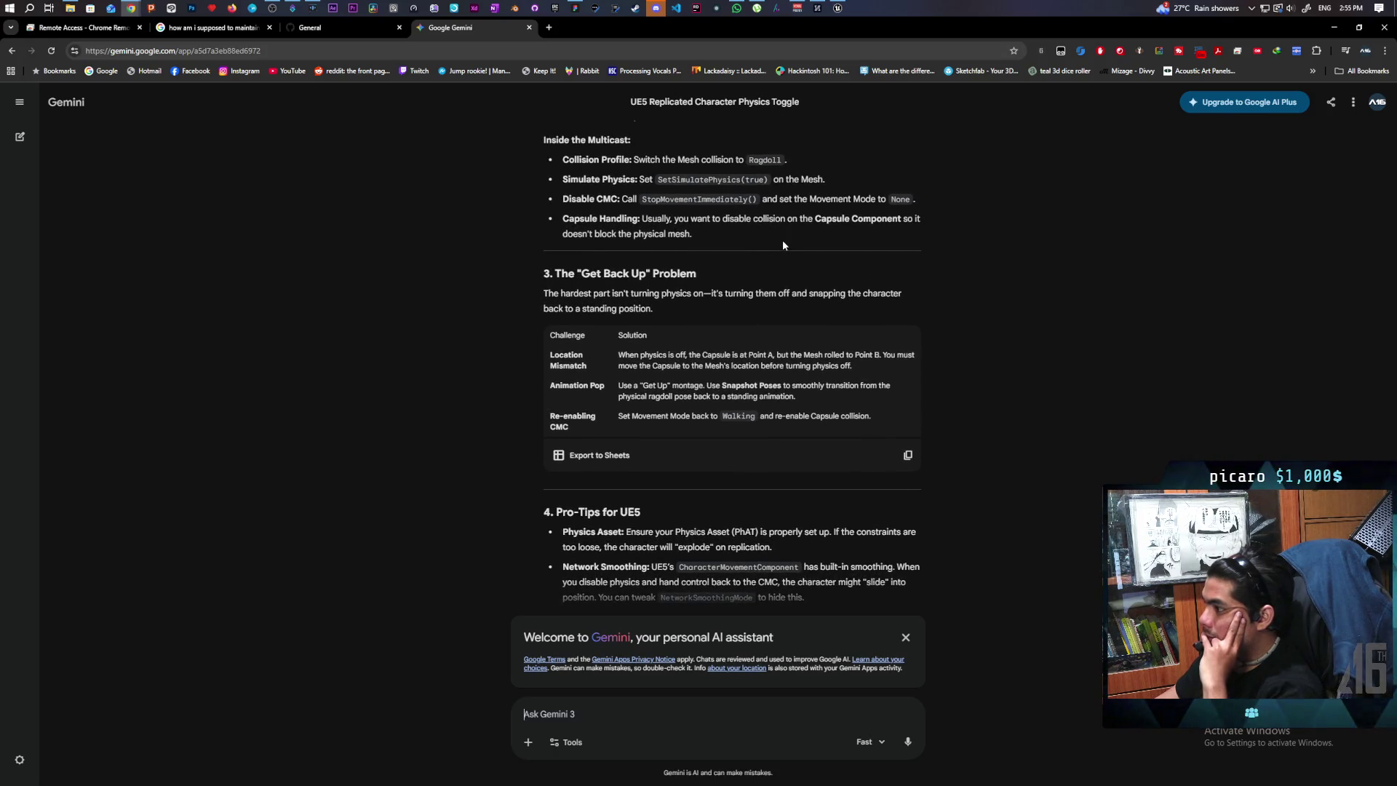
scroll(782, 245, down, 1)
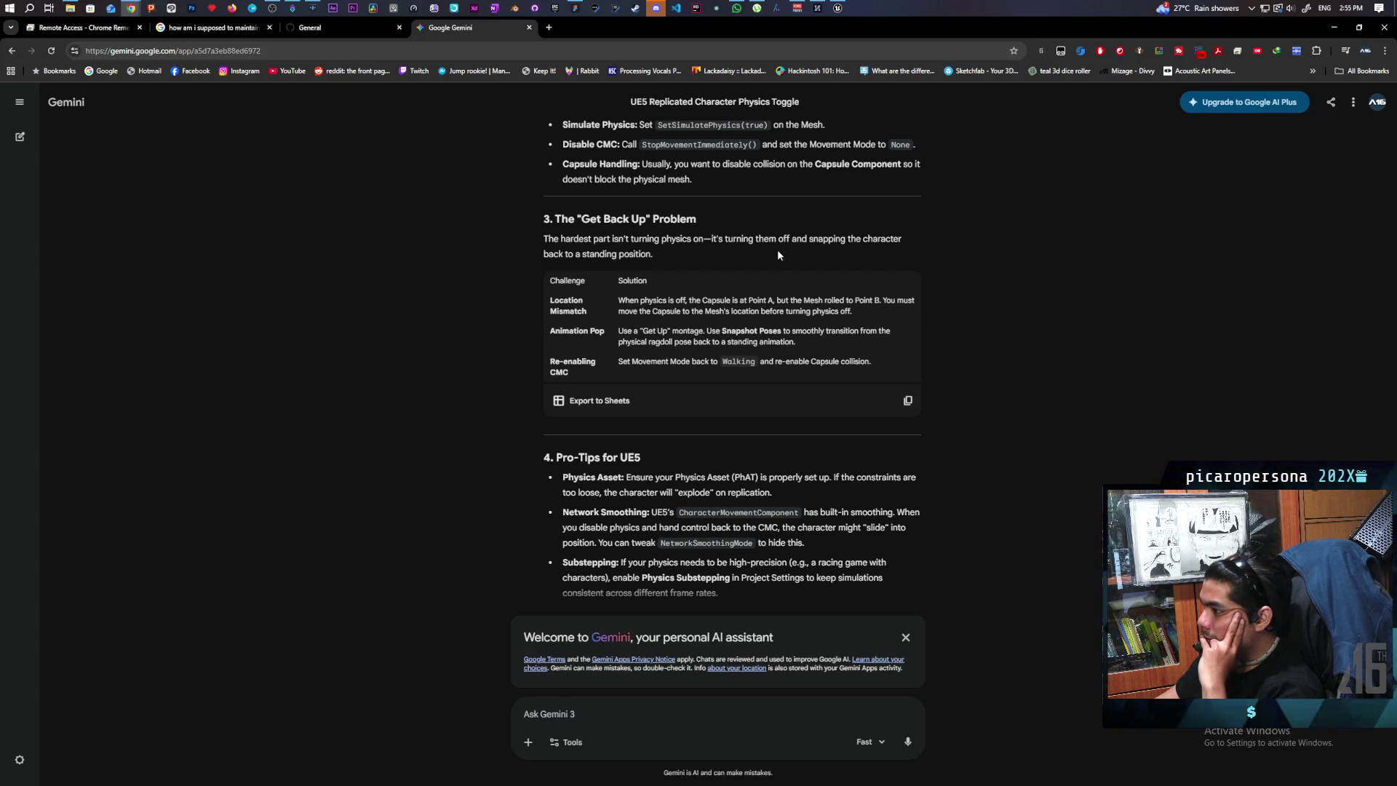
scroll(778, 254, up, 1)
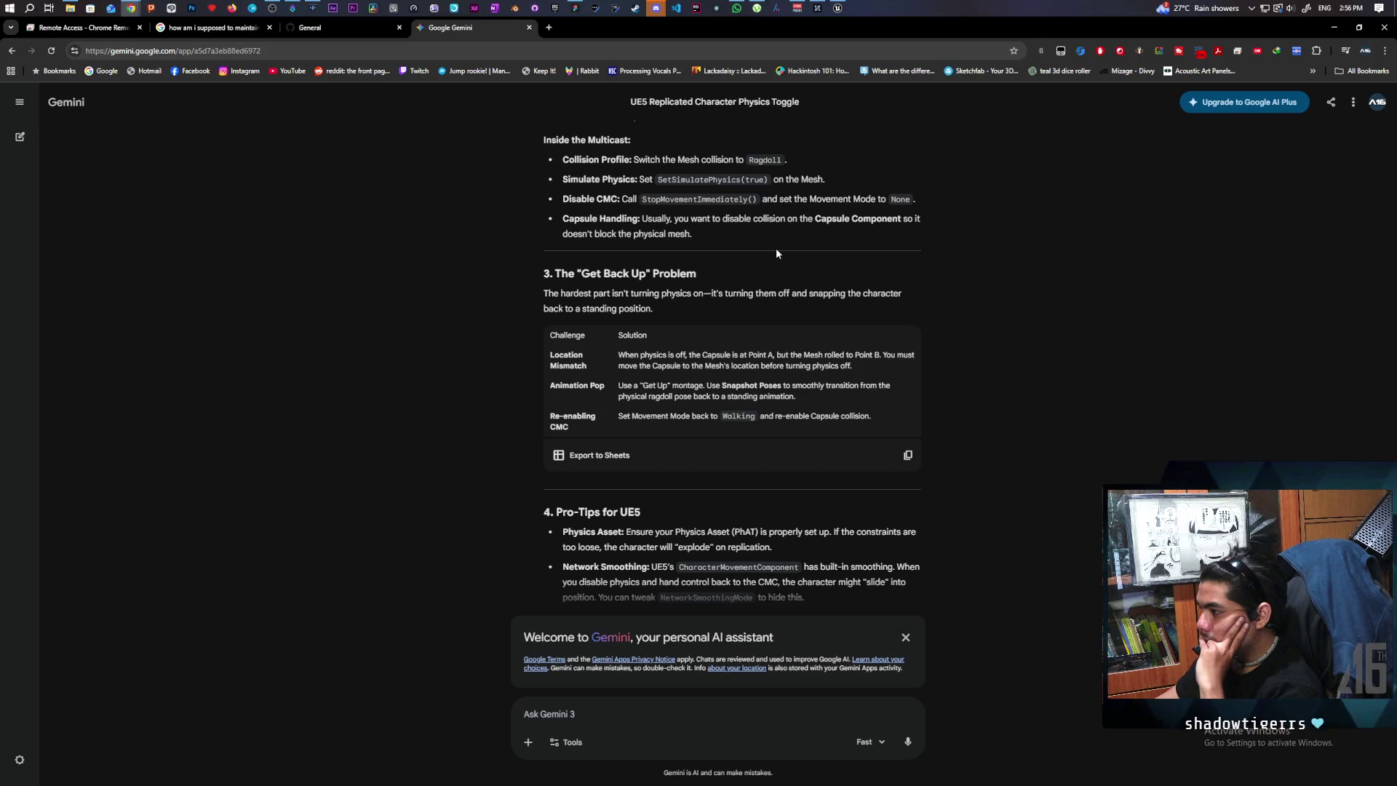
scroll(776, 253, down, 1)
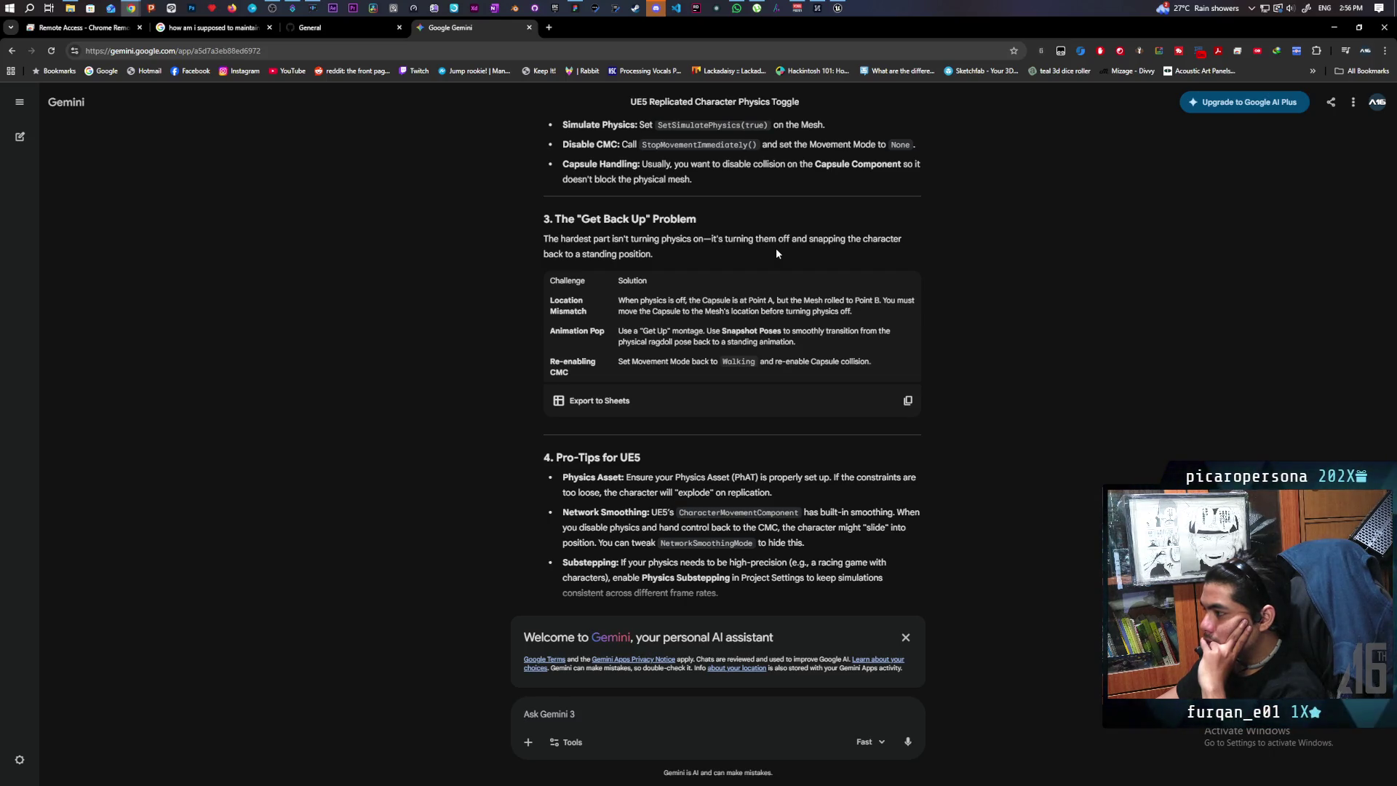
scroll(775, 253, down, 2)
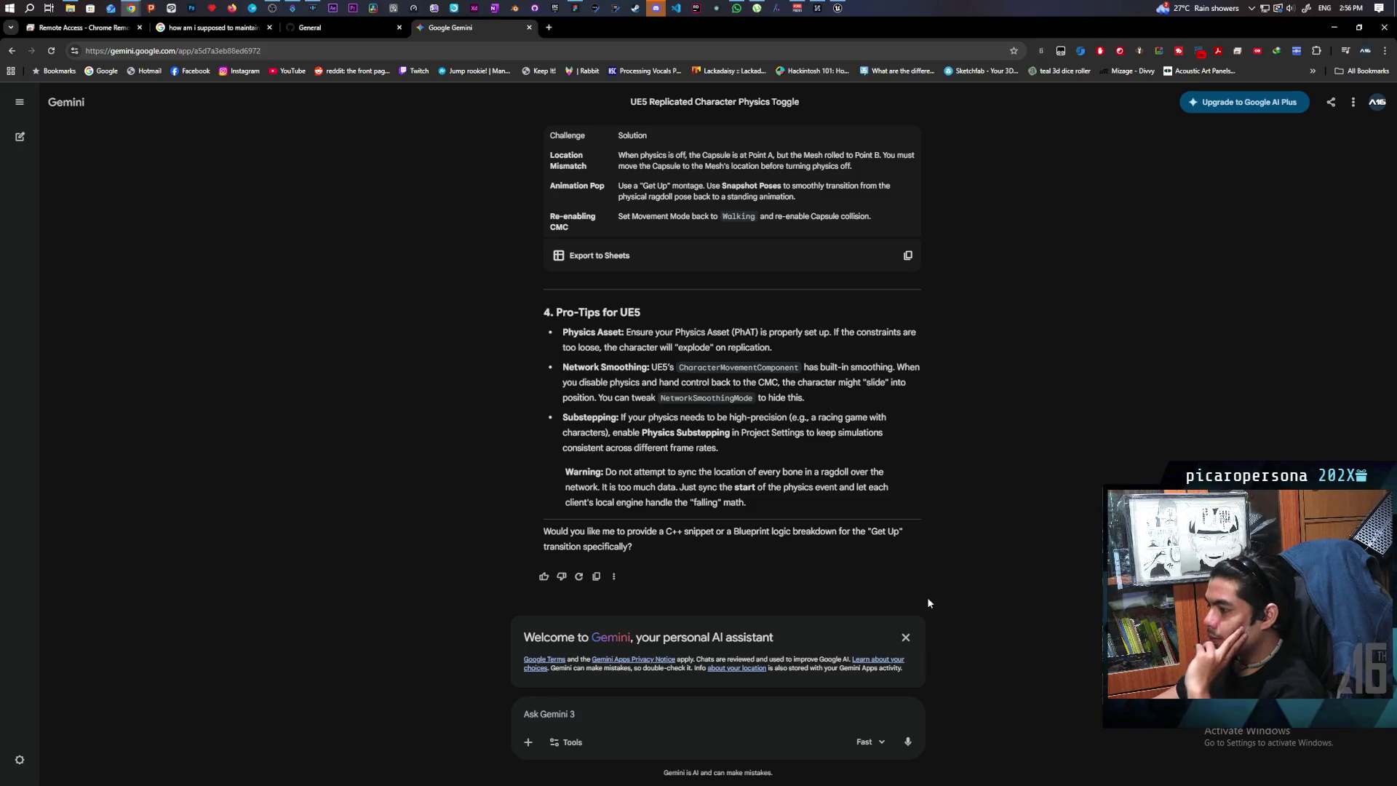
text((m actually no)
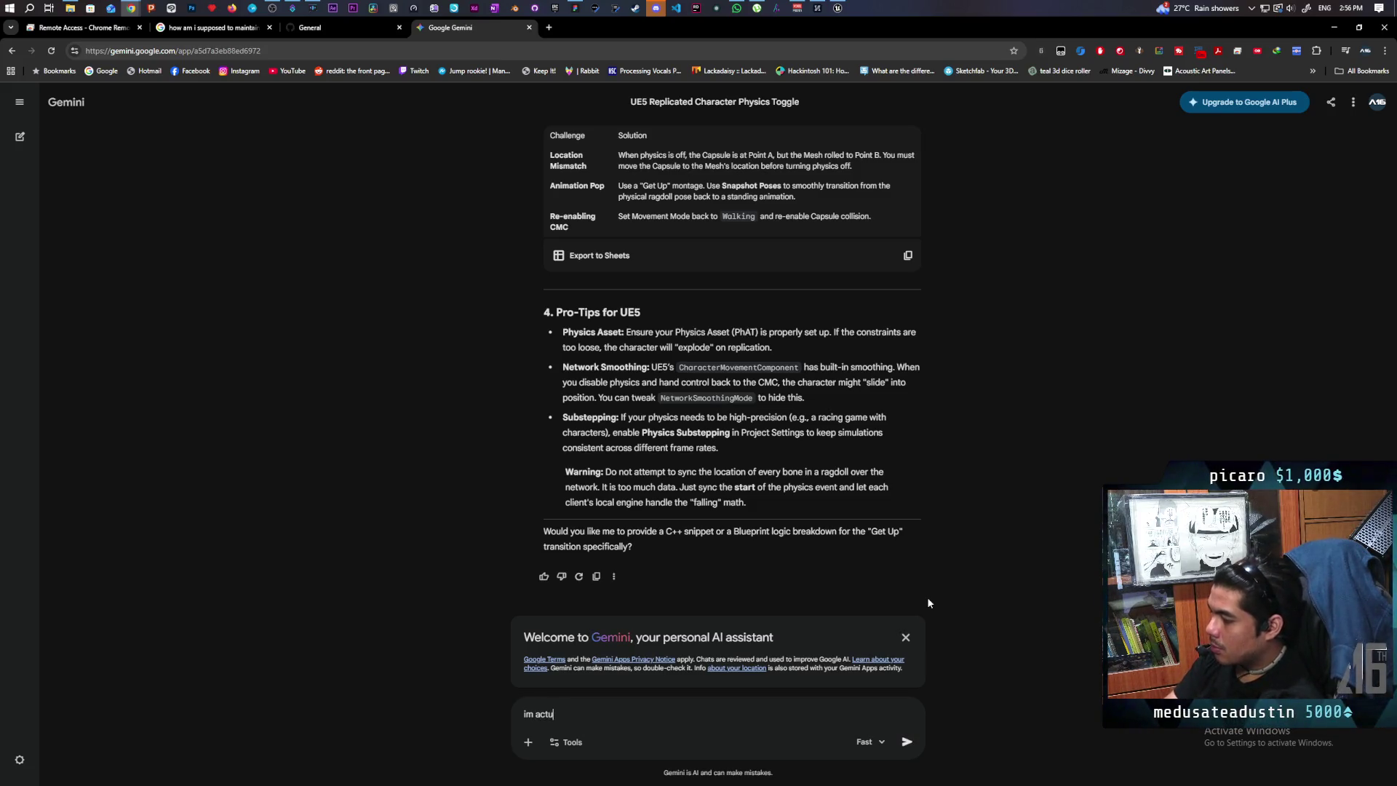
text(t doing a )
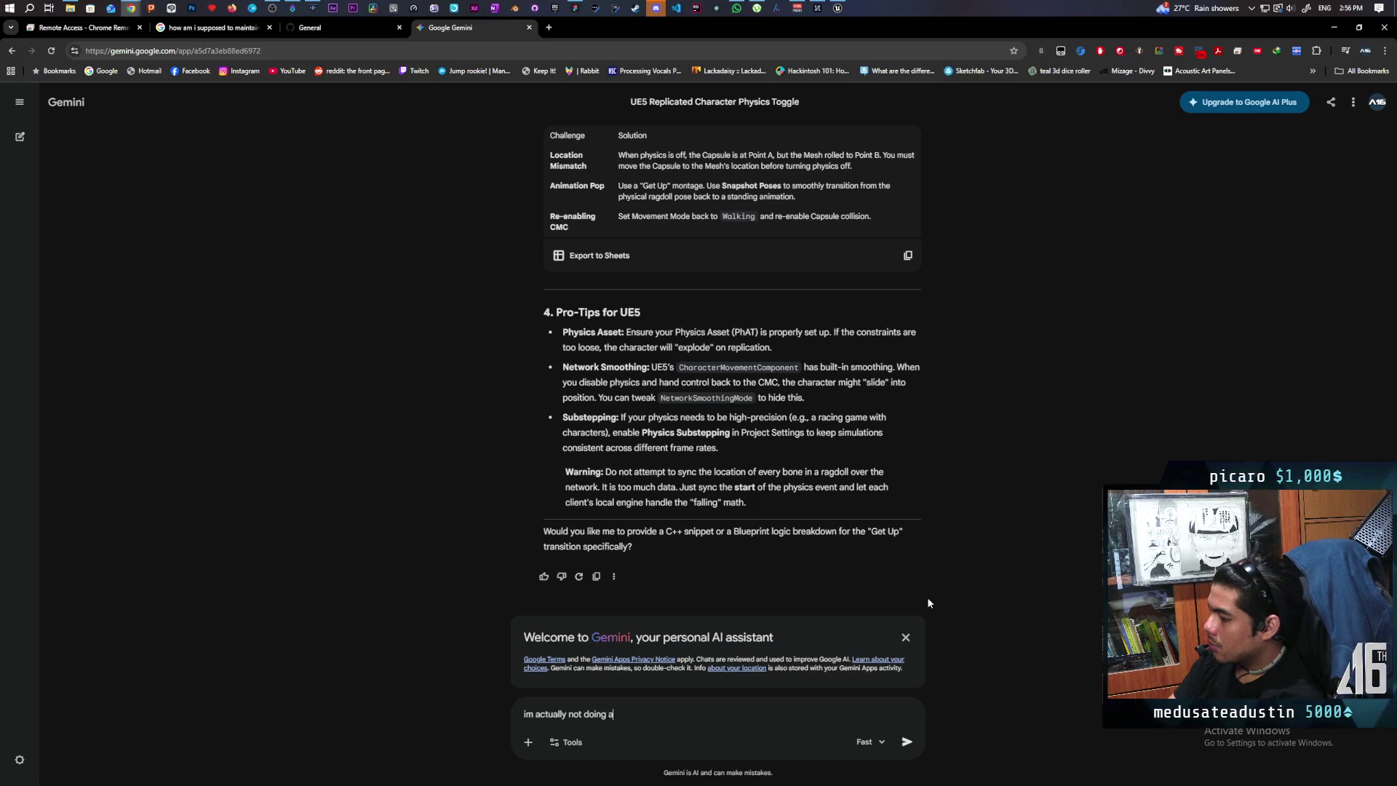
text(doll.i actua)
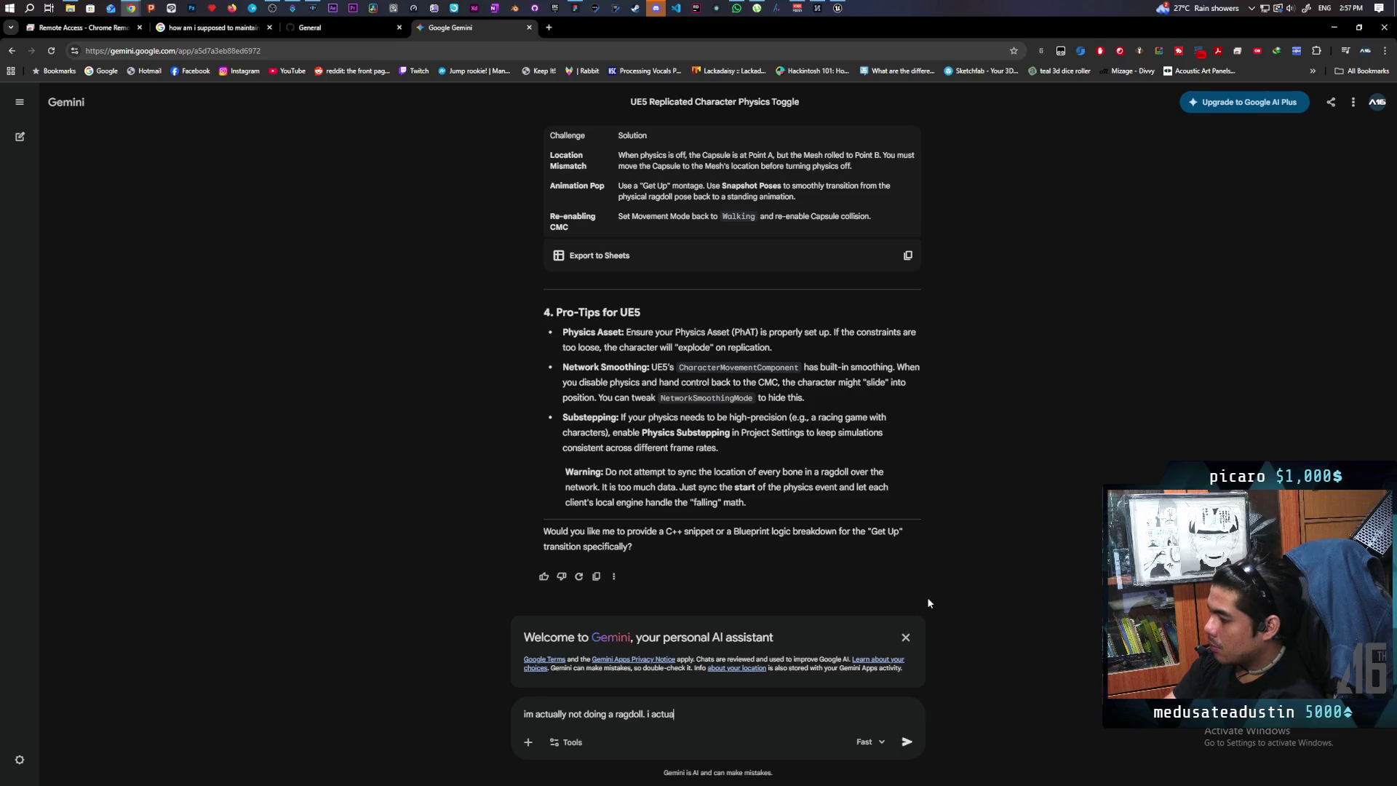
text(want to con)
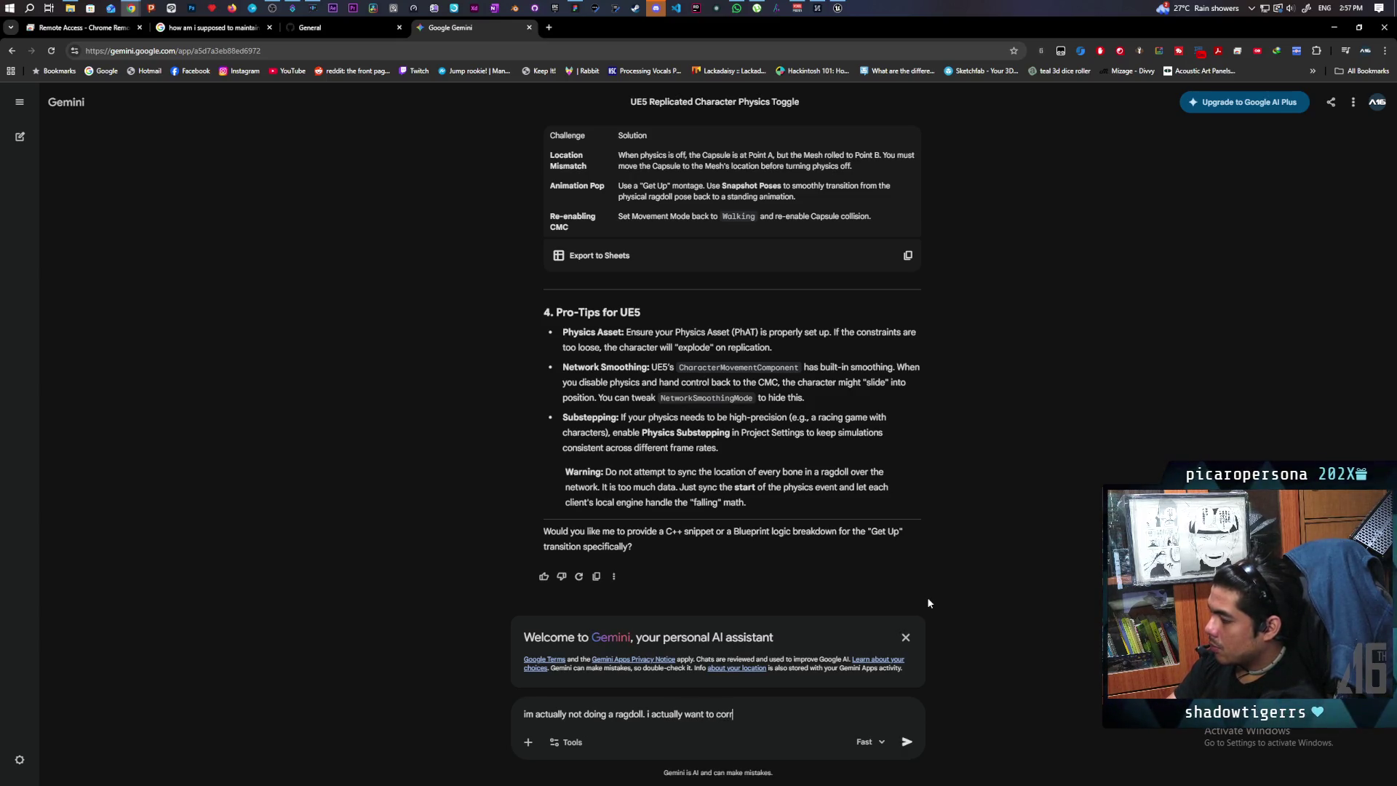
Tell Gemini you want to roll the capsule itself, and it teleports once simulation ends.
key(BackSpace)
text(ro)
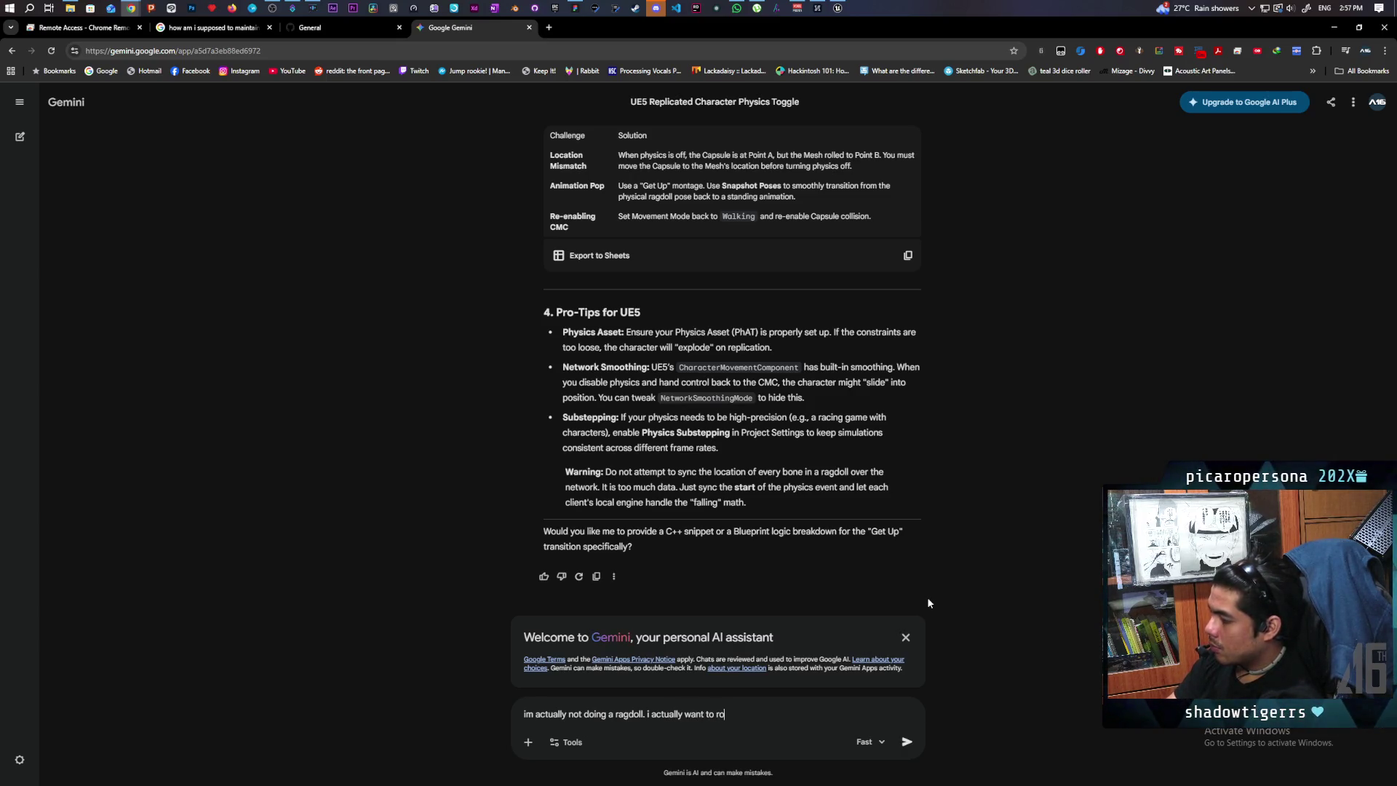
text(ll the)
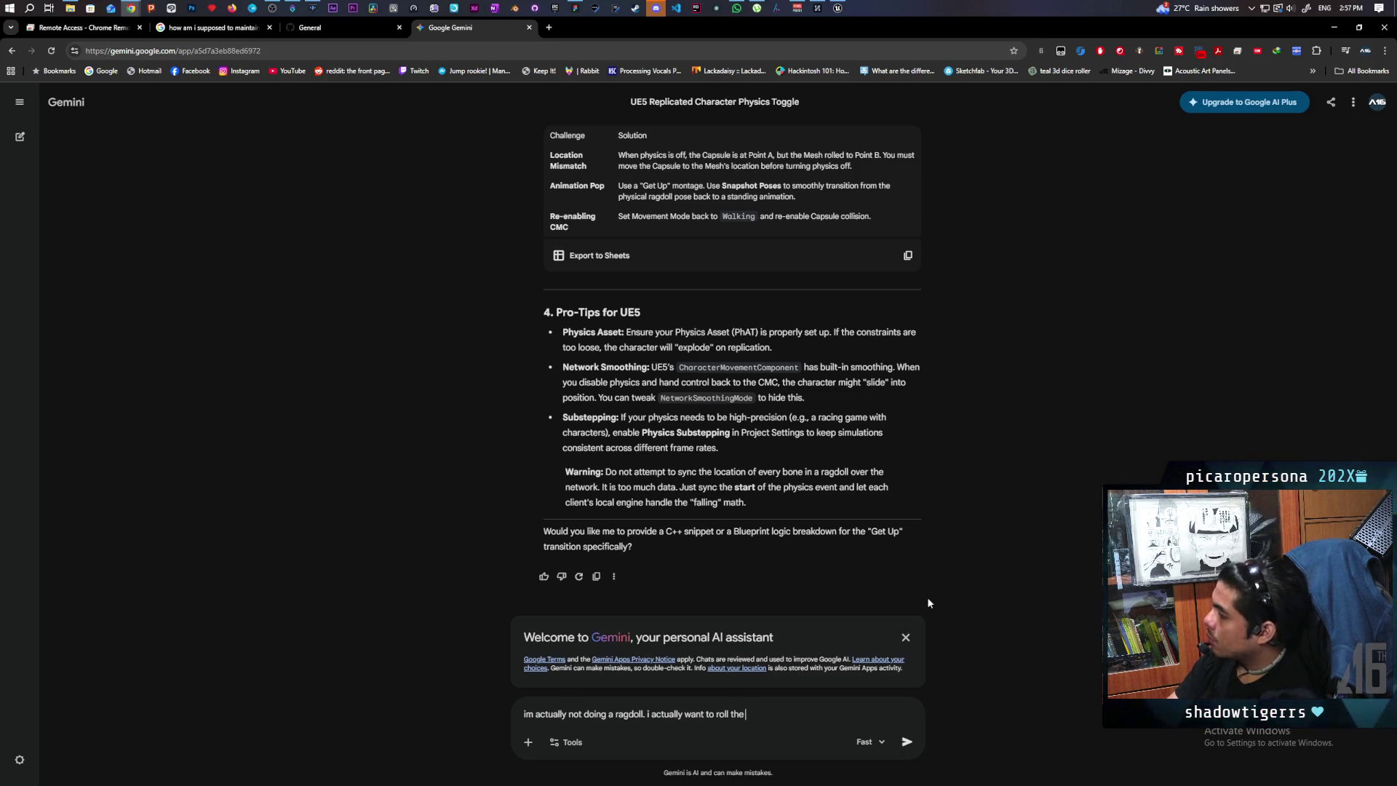
text( caps)
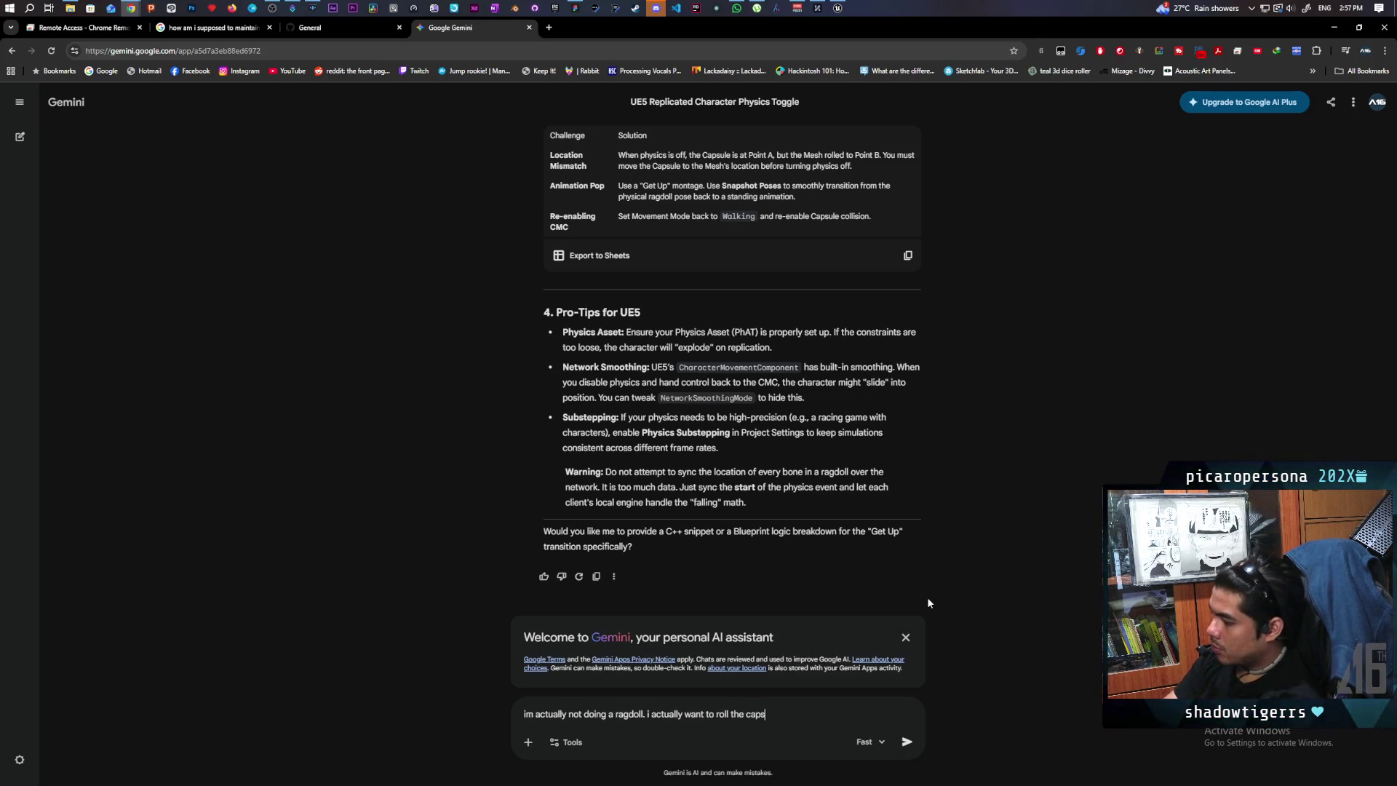
text(ule itself)
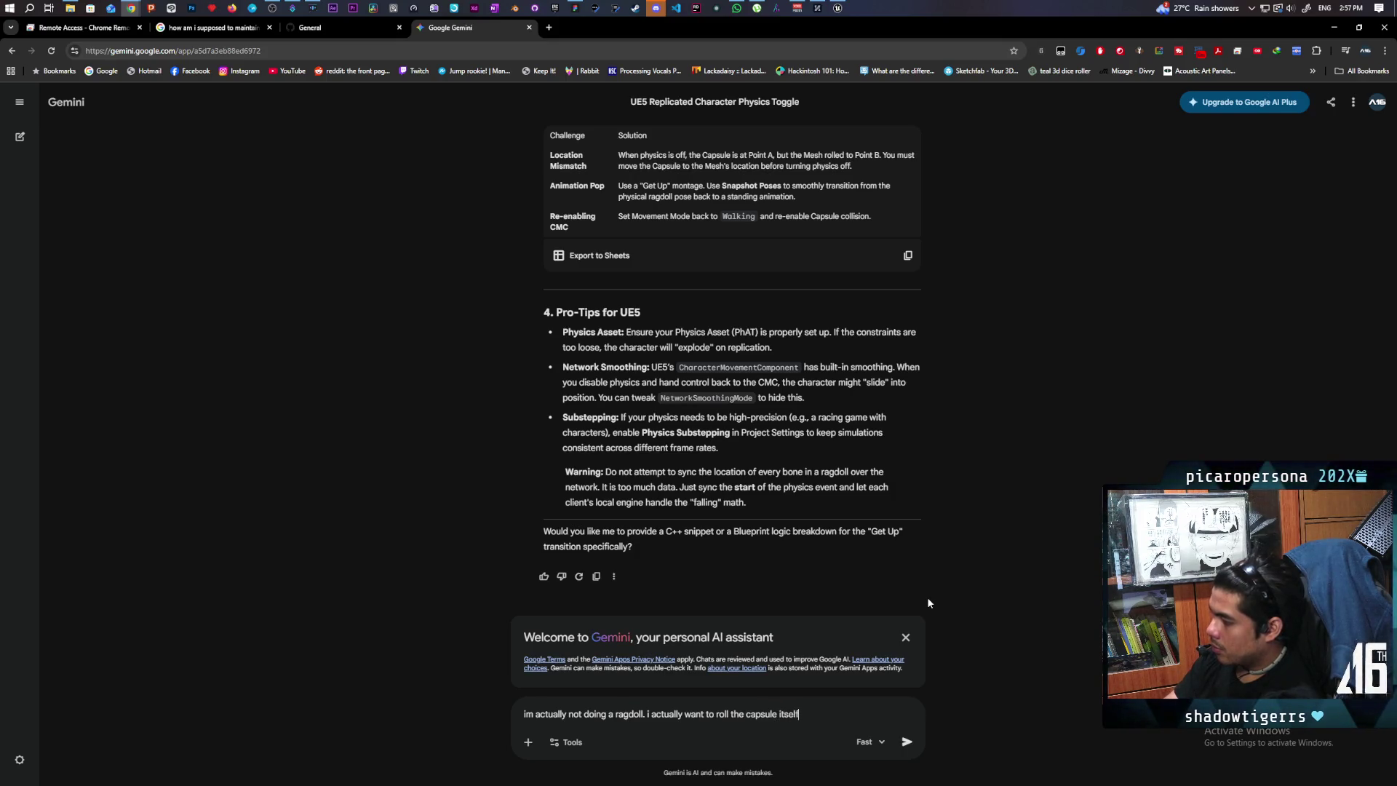
text(. al)
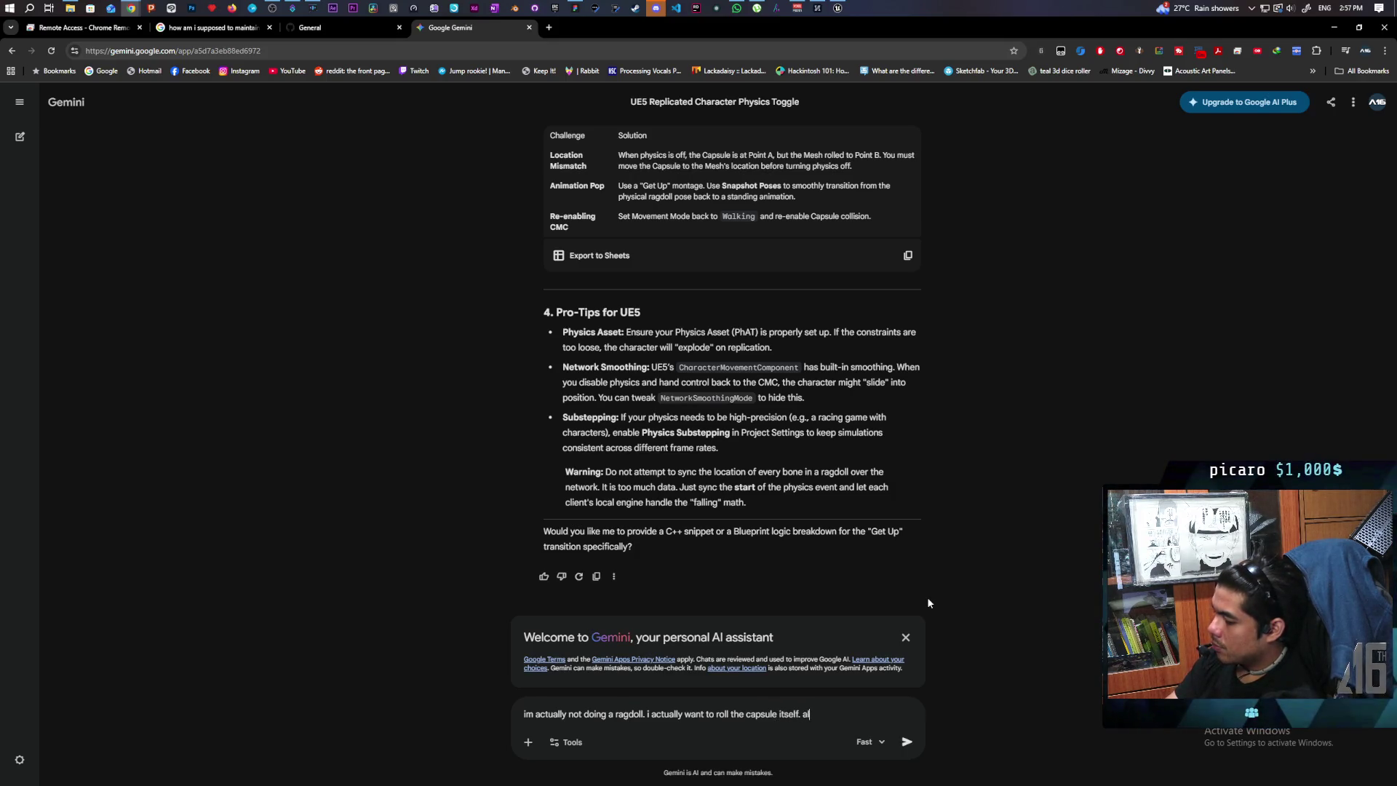
text(though Iike you me)
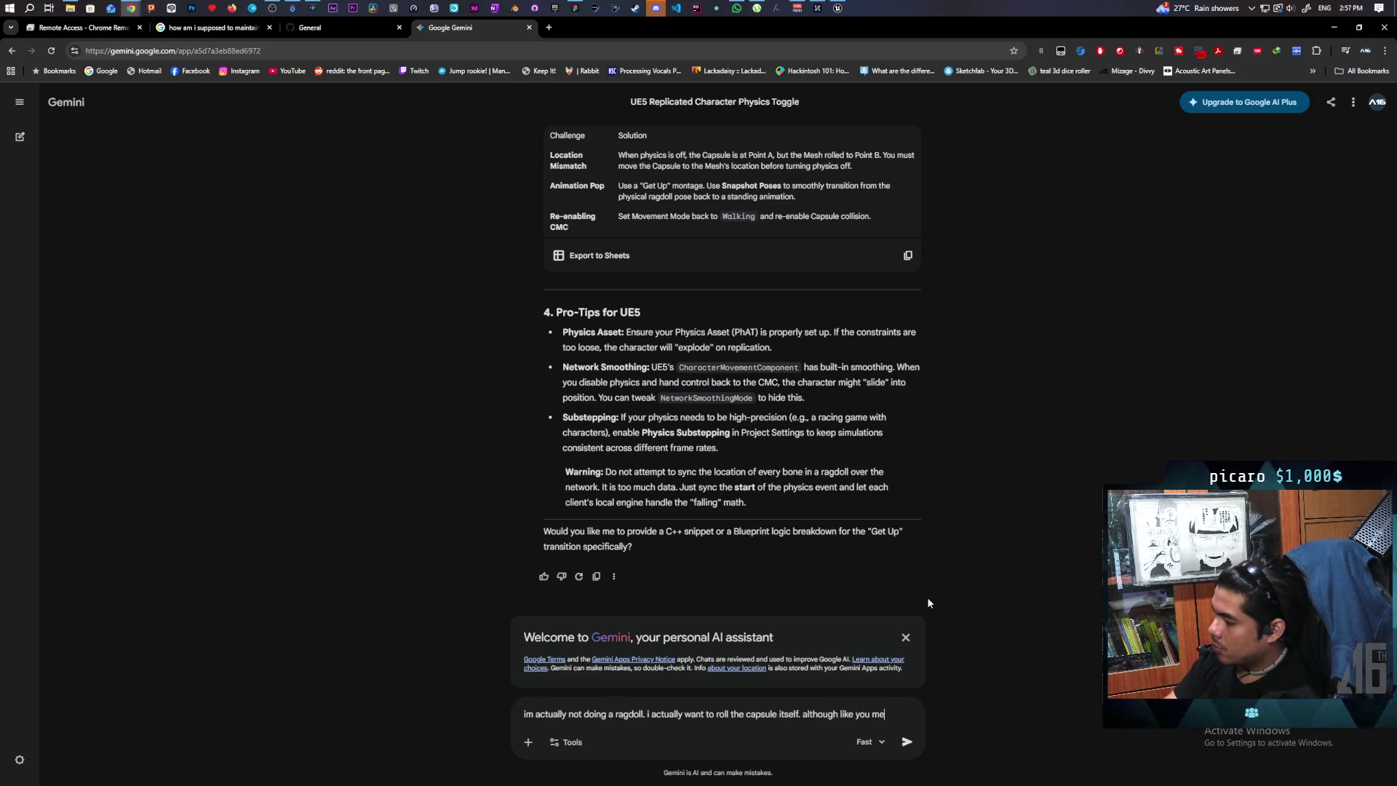
text(ntioned the h)
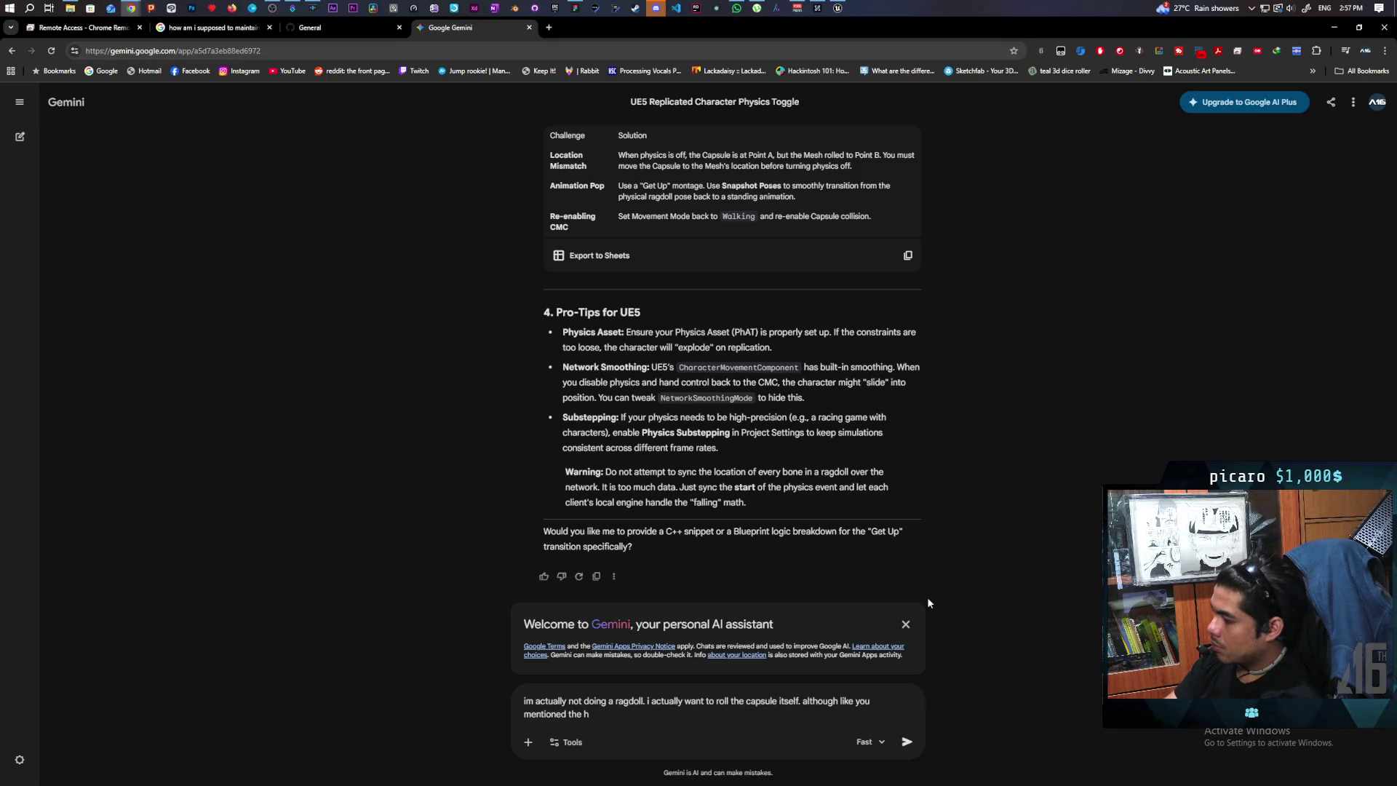
text(aar)
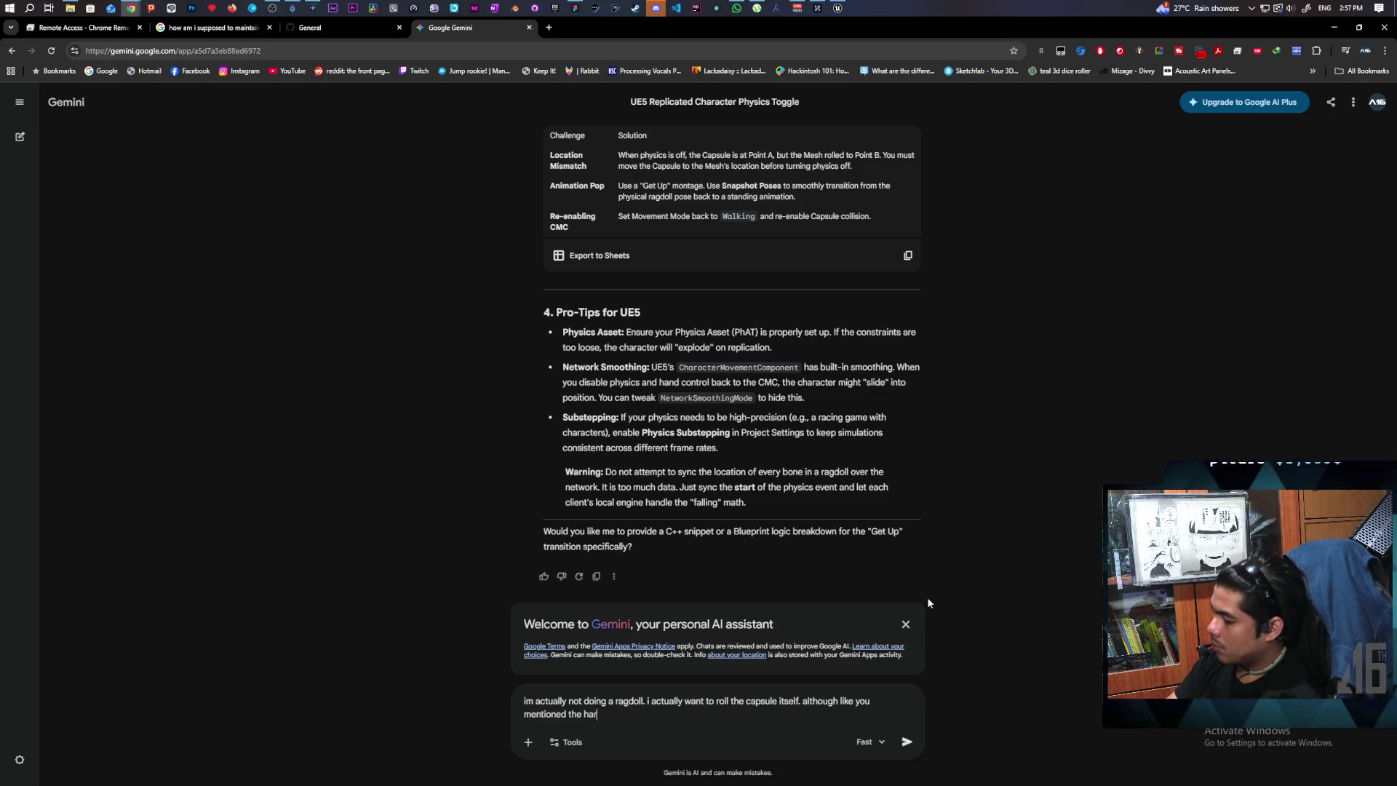
text(is t)
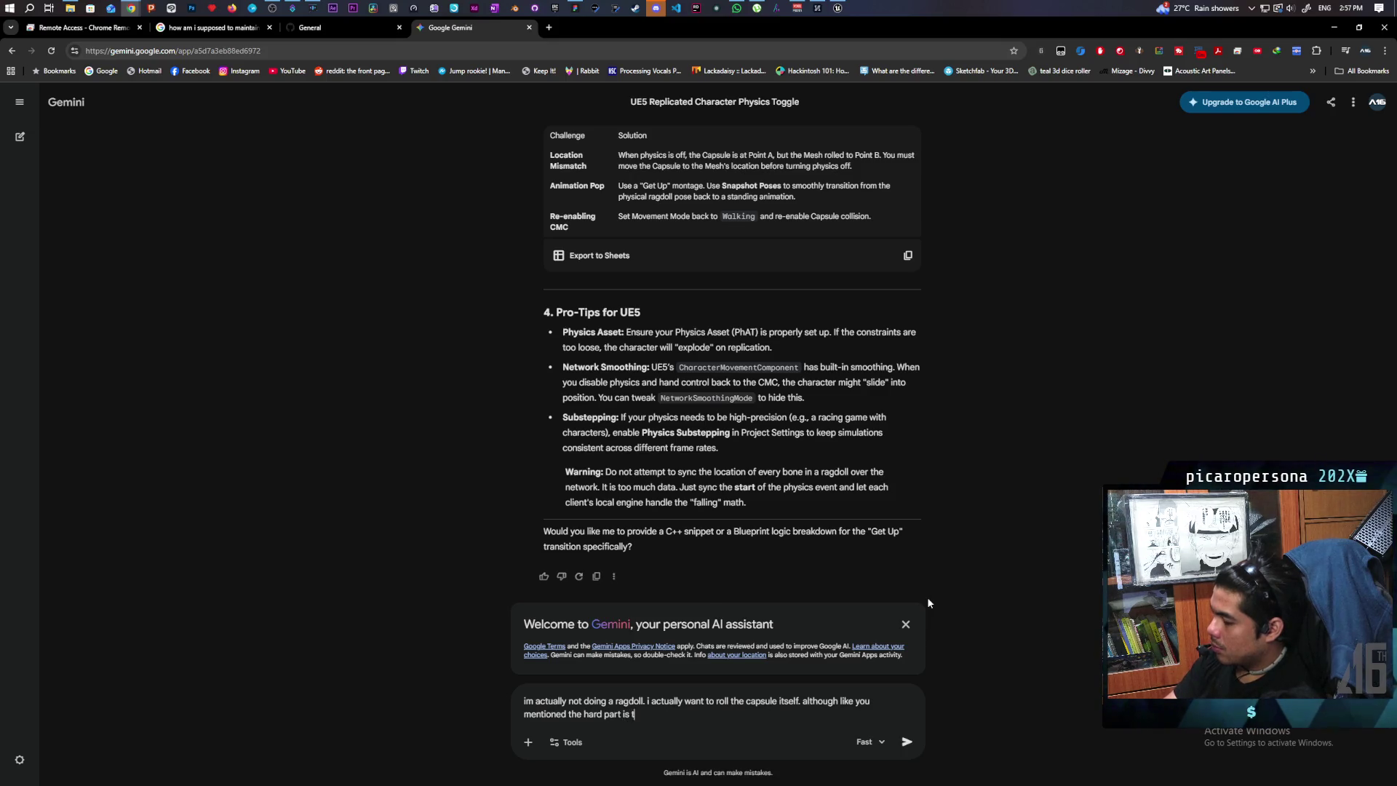
text(urnhe)
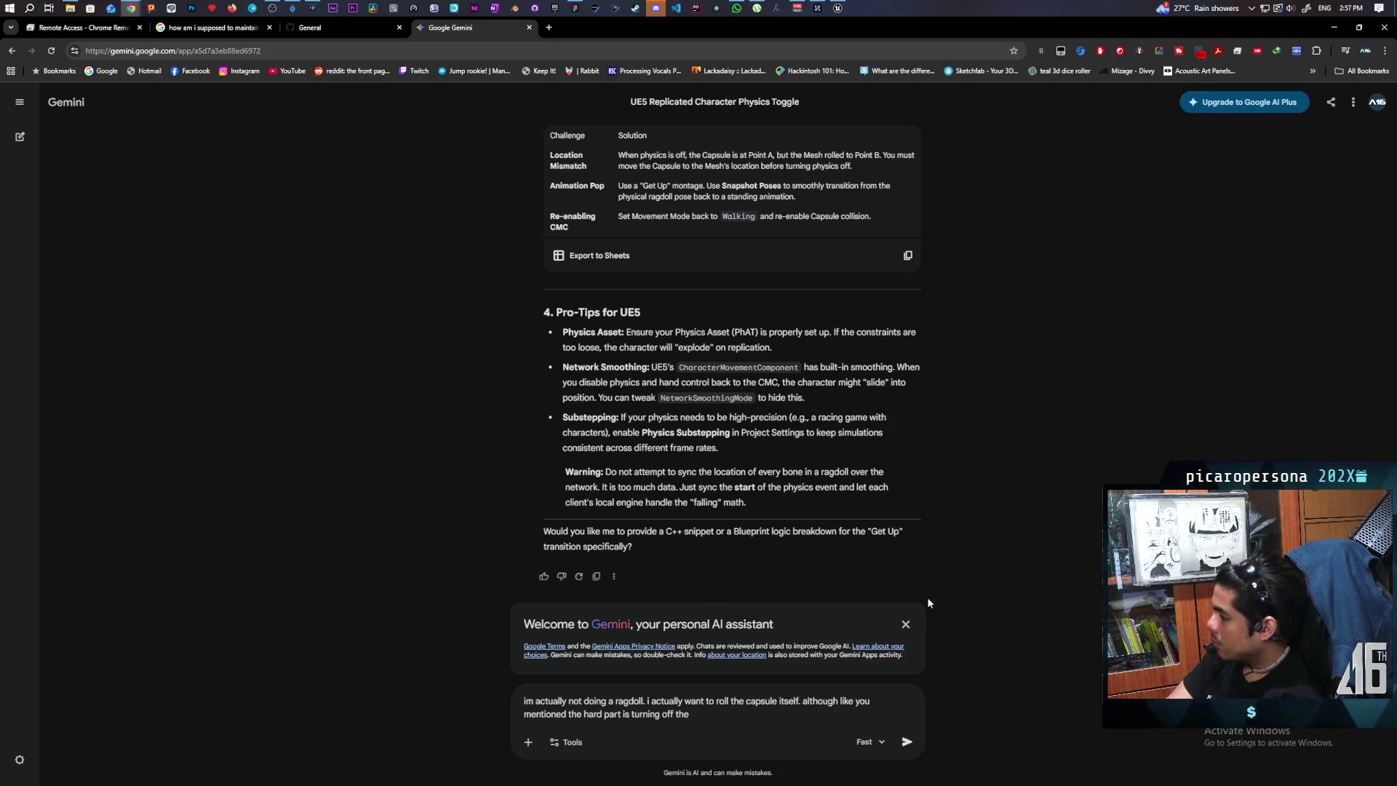
text( simulation )
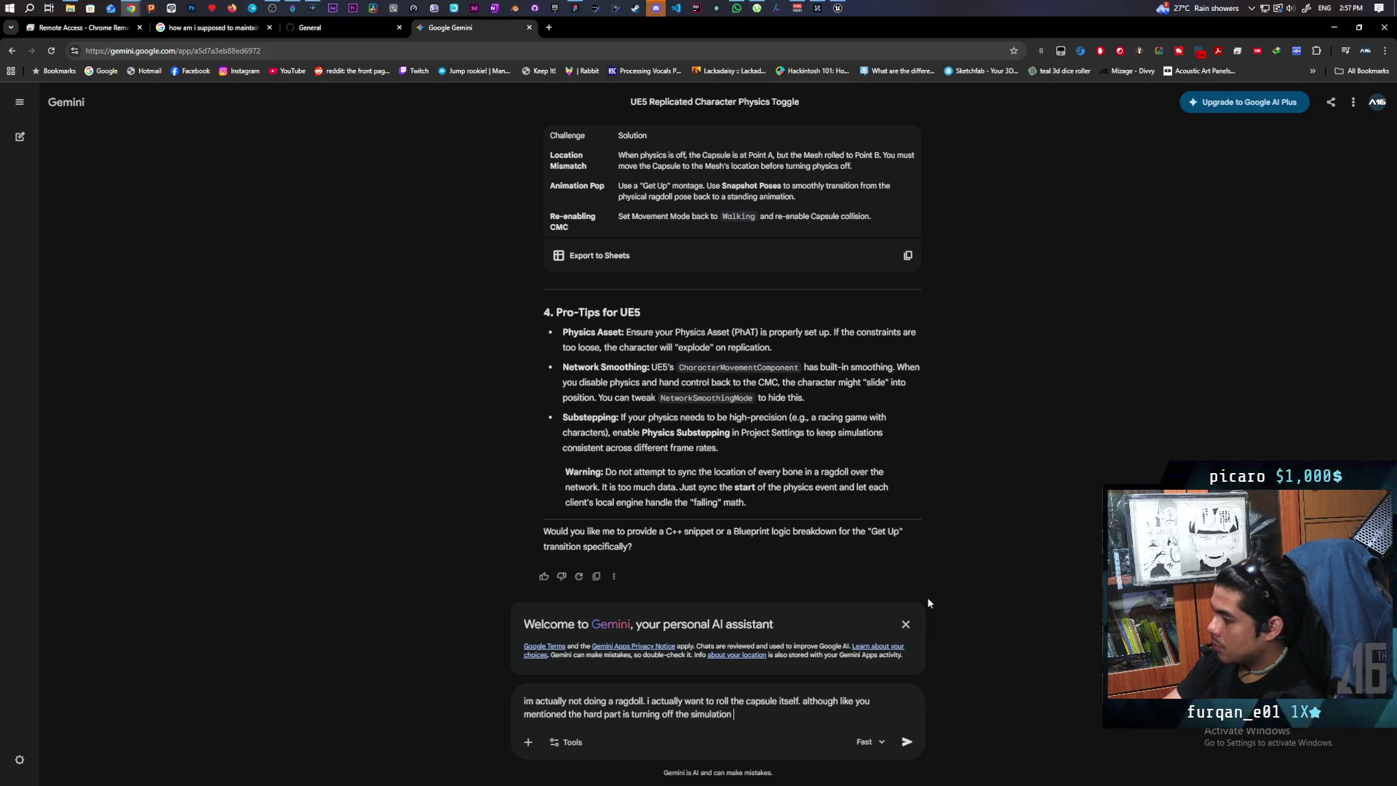
text(since)
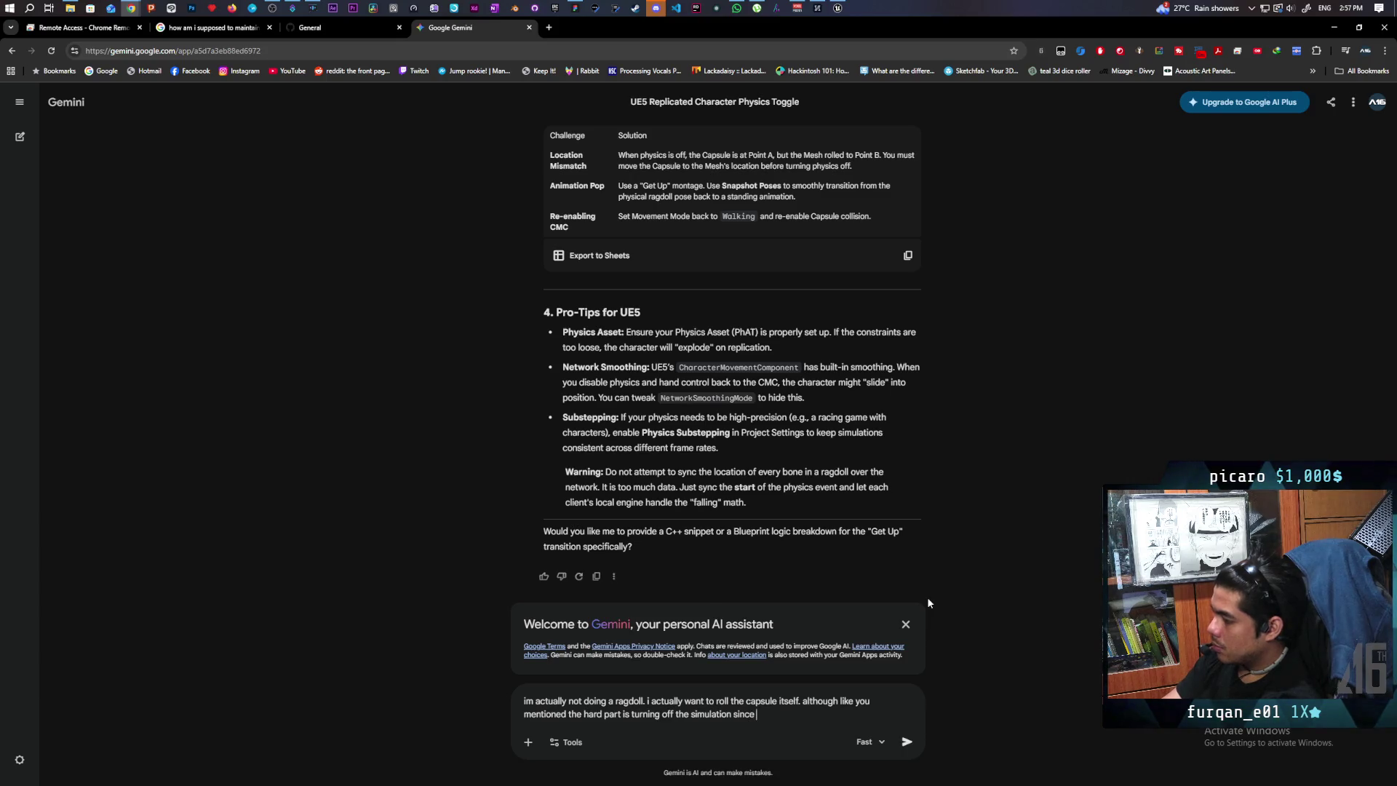
text( the character keep)
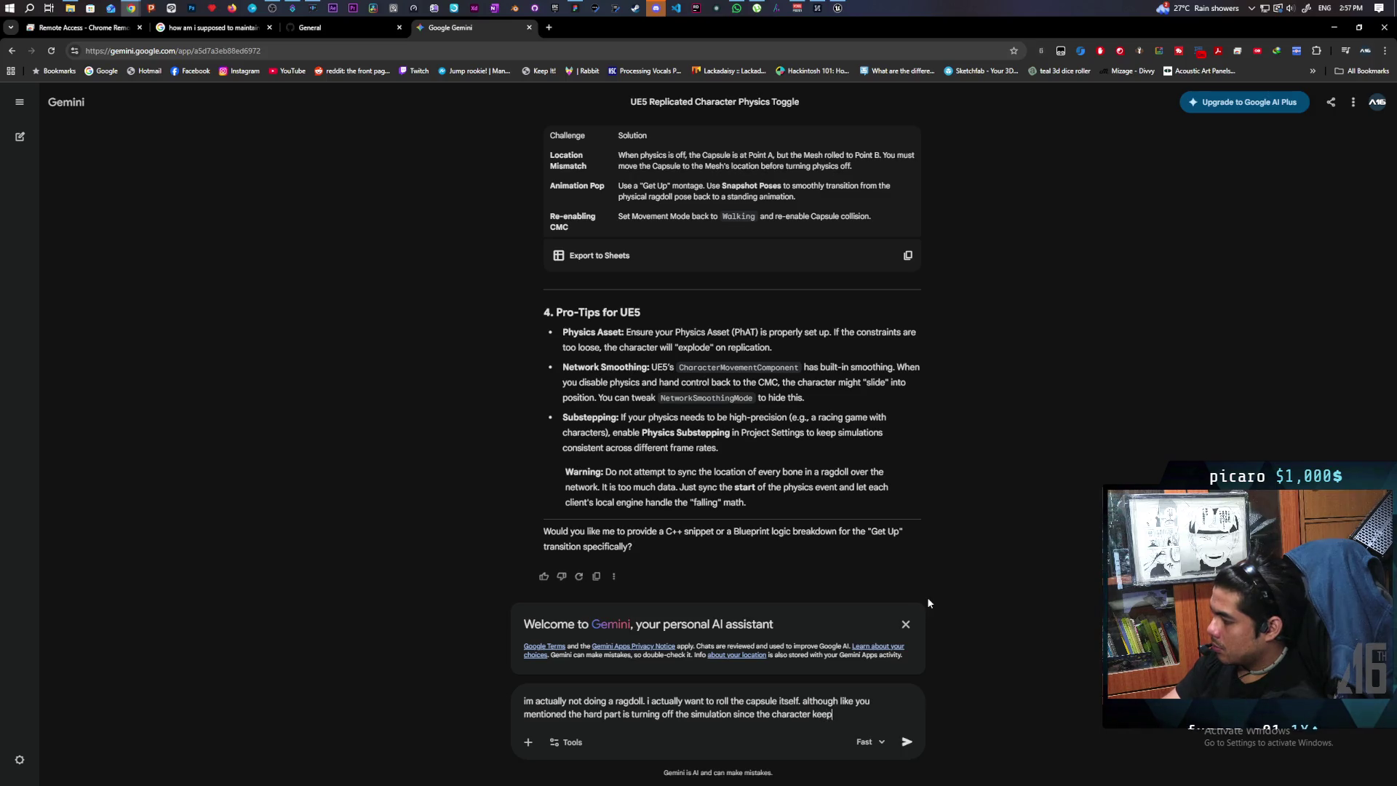
text(s teleporting when)
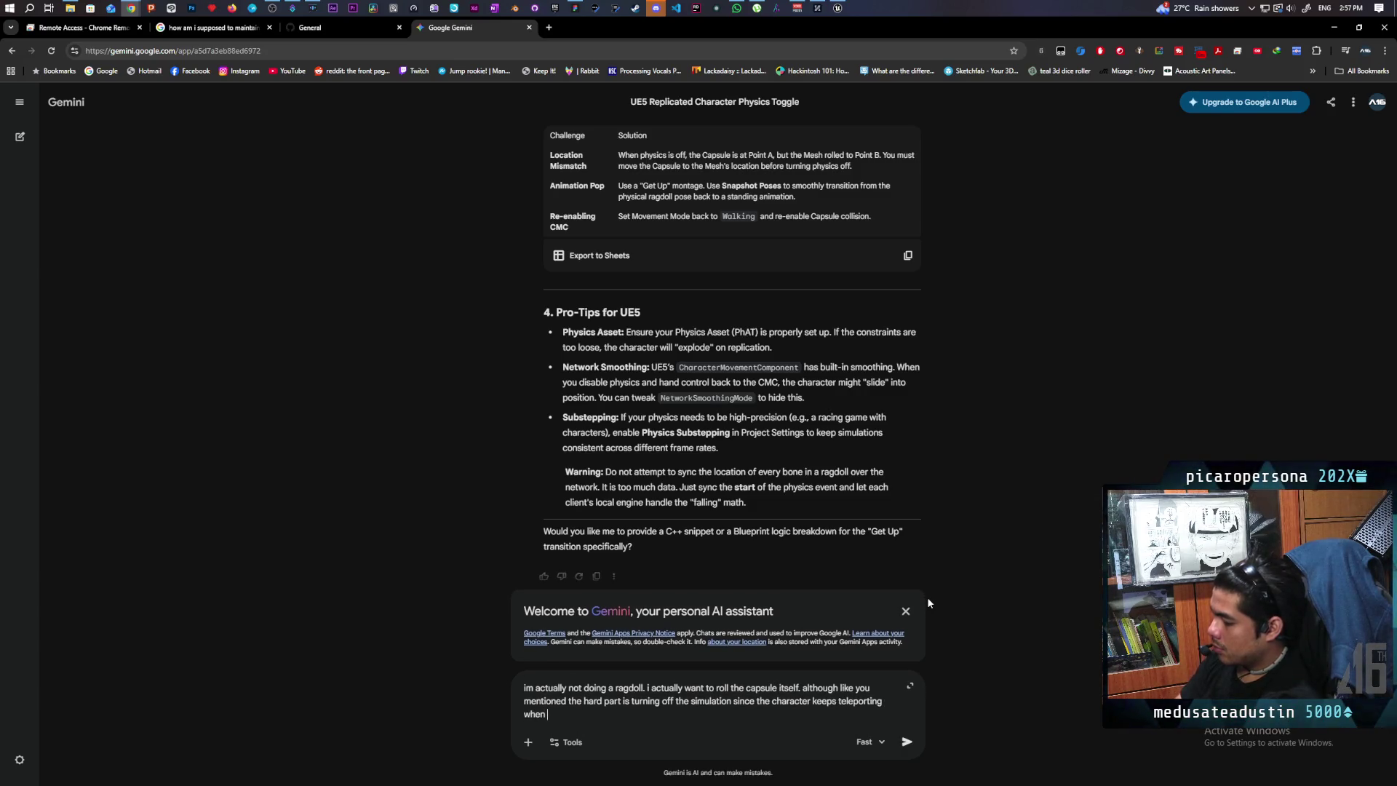
text(" its)
text(ocation)
key(Return)
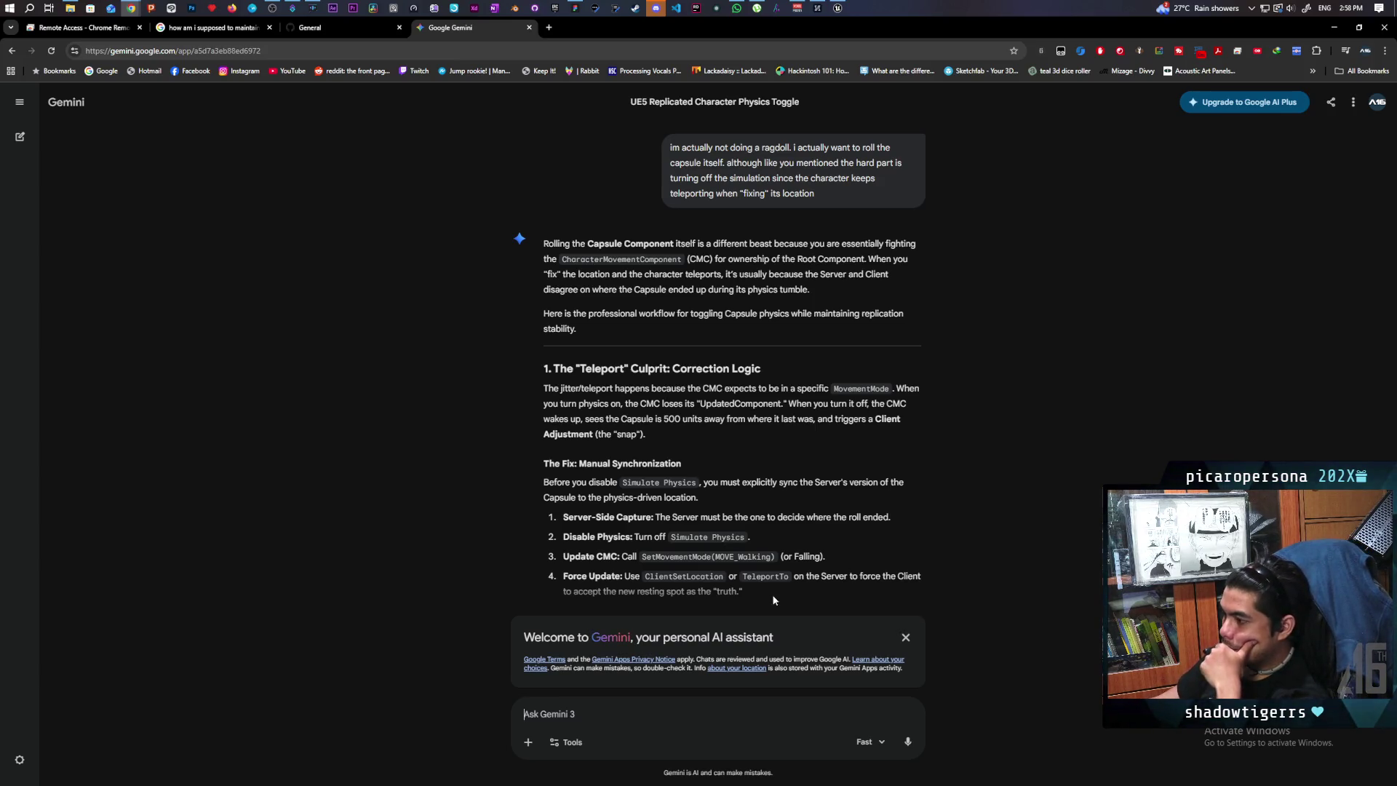
scroll(815, 451, down, 2)
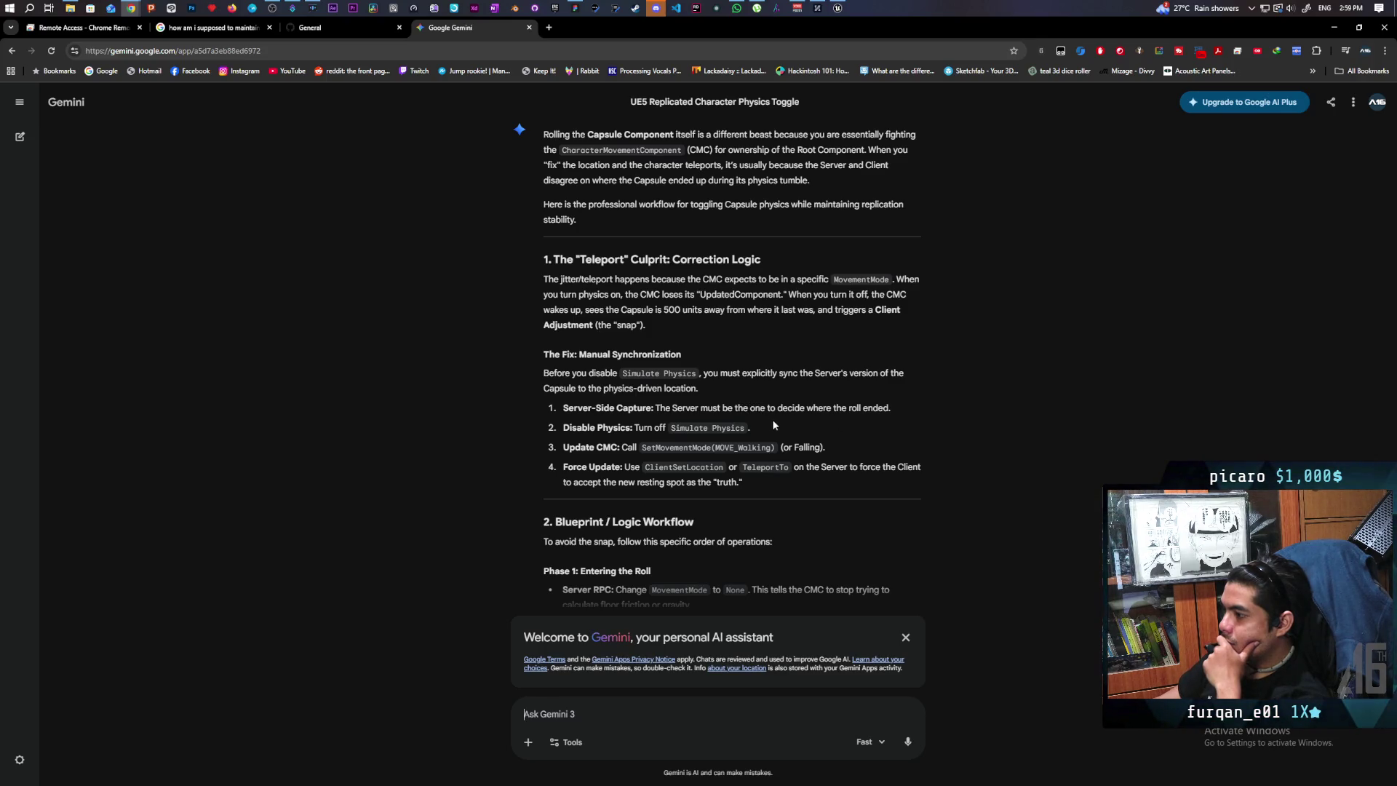
scroll(803, 422, down, 2)
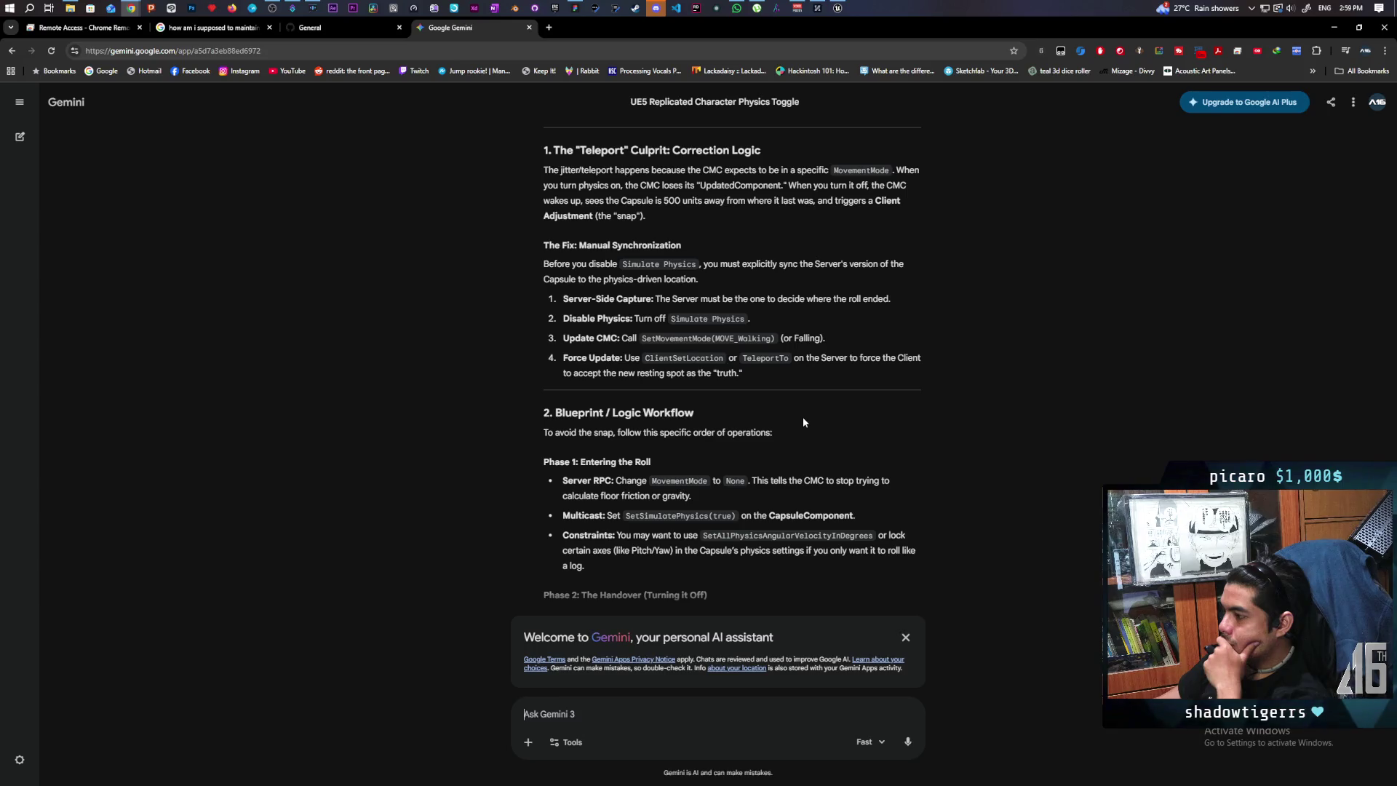
scroll(803, 422, down, 2)
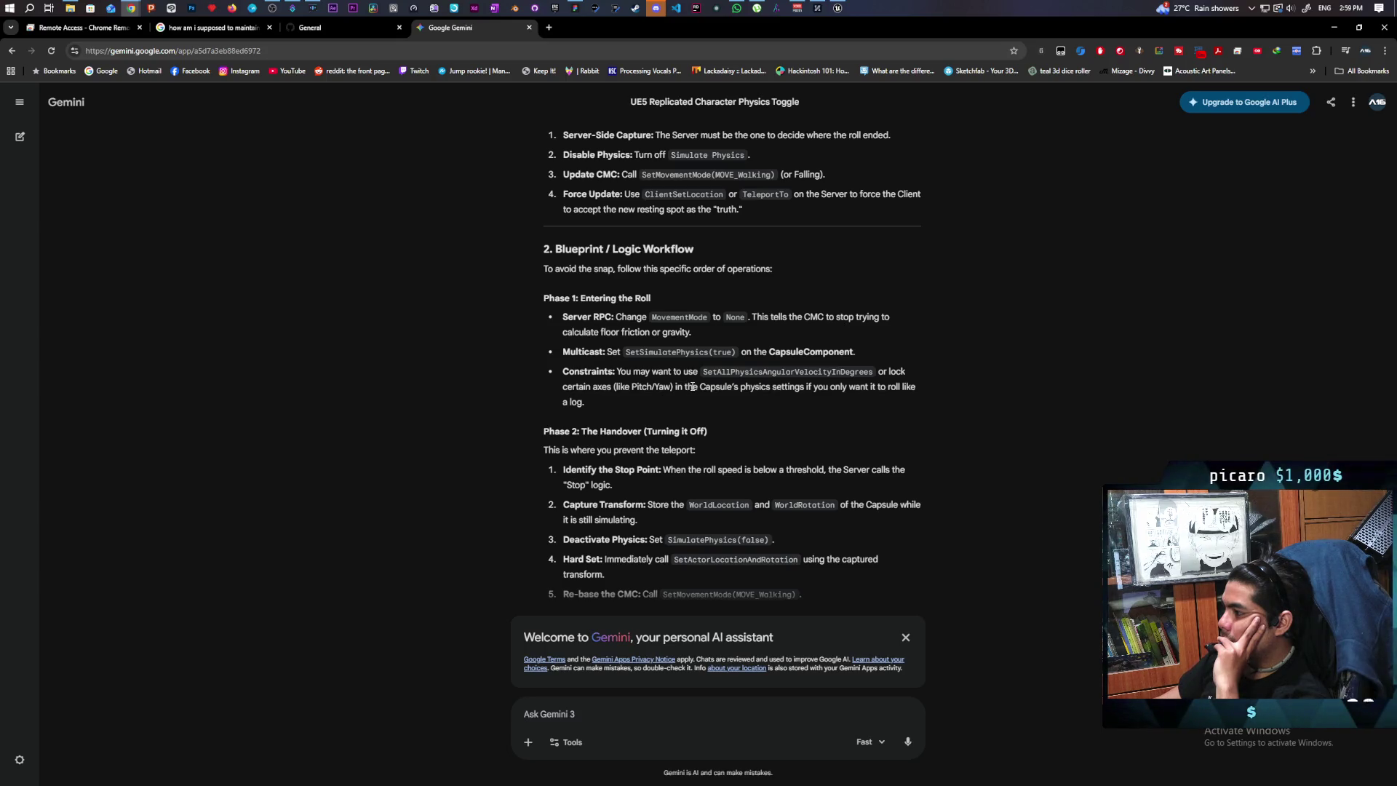
scroll(692, 386, down, 2)
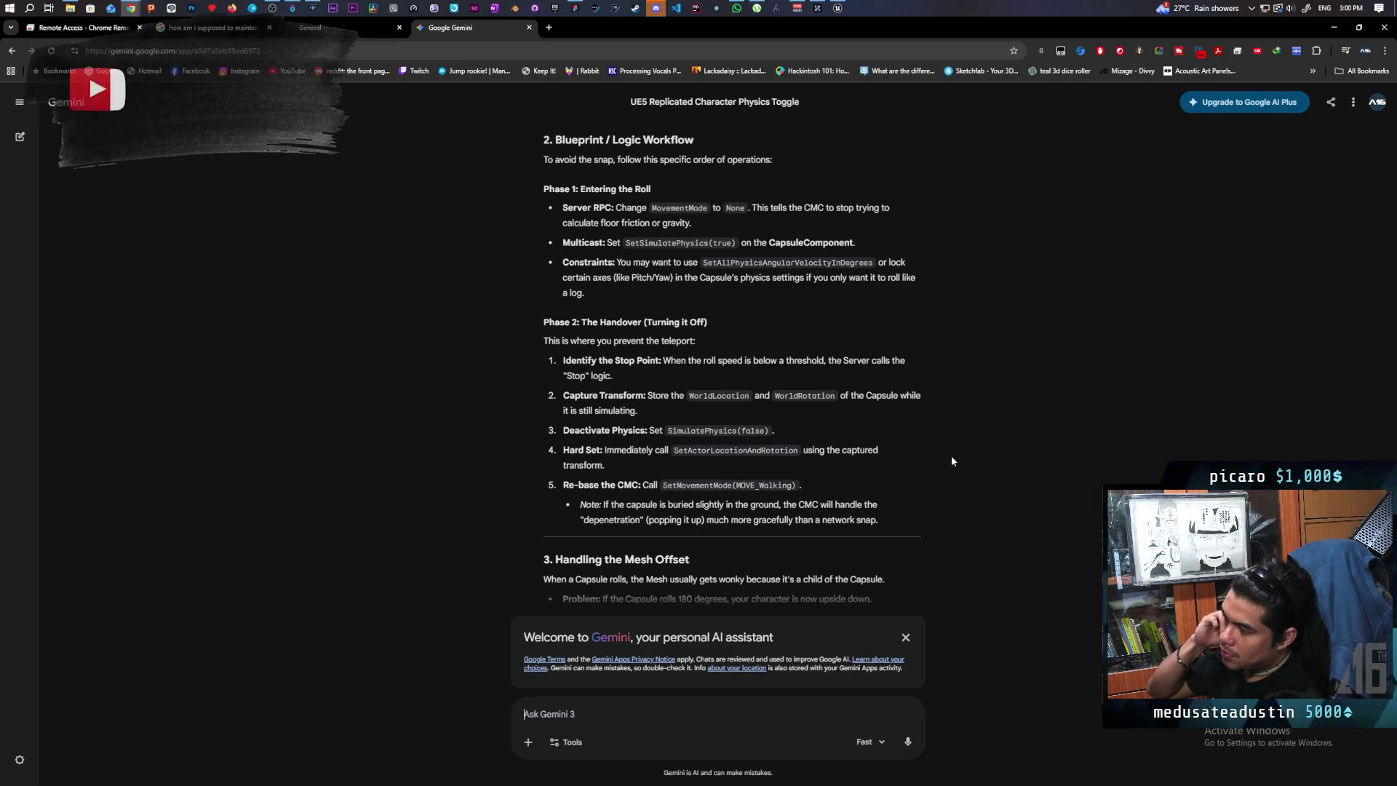
Ask Gemini why the character teleports past its stopping point though server and client stop similarly.
text(right now a button )
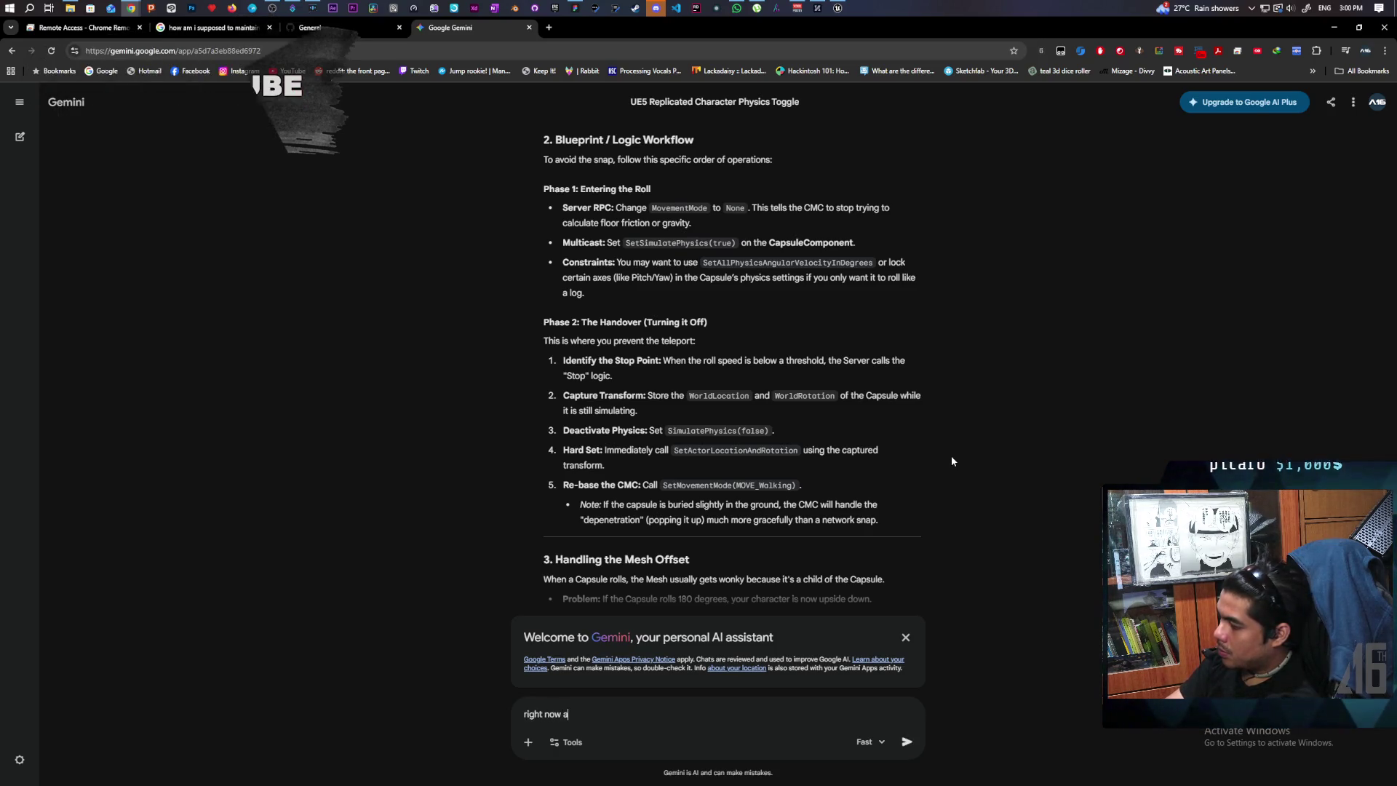
text(is pr)
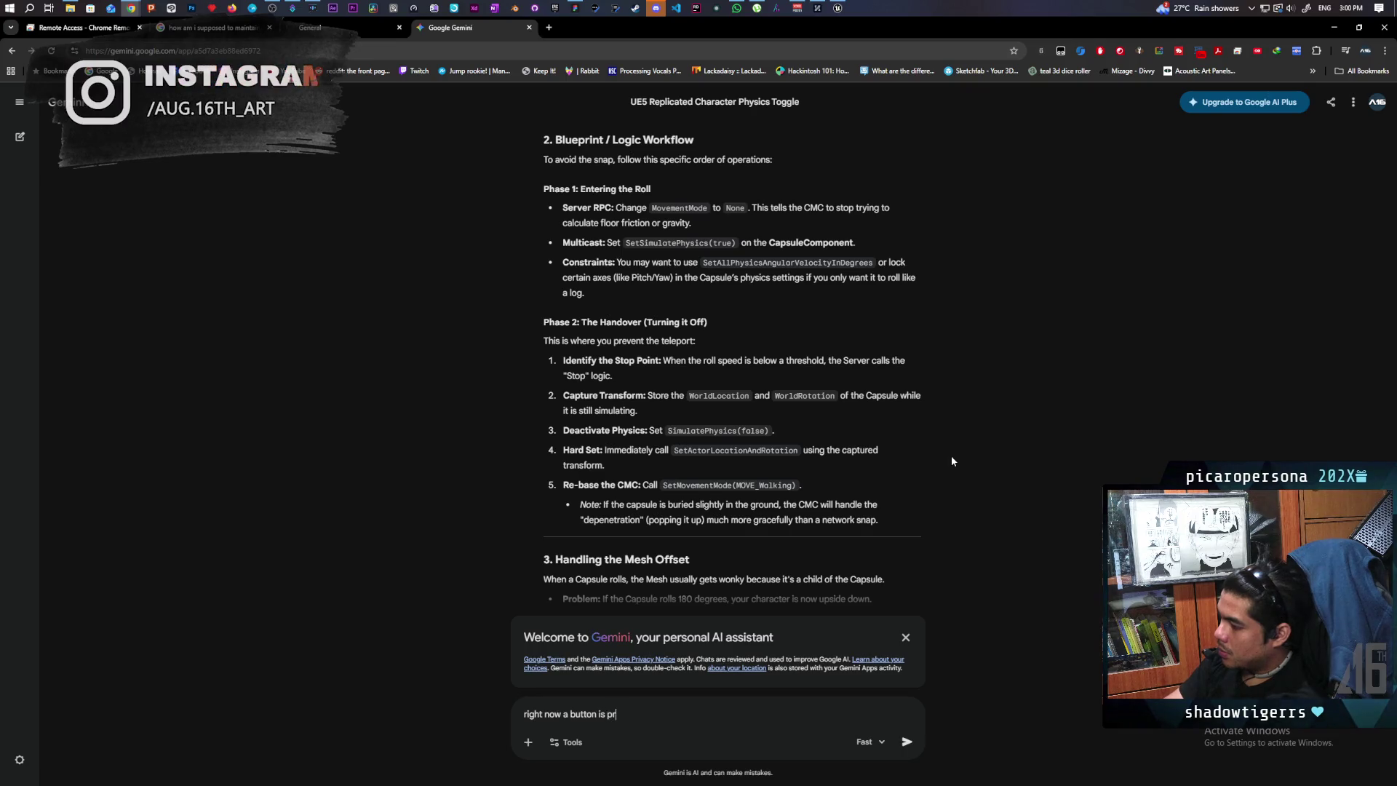
text(essed to start and end the s)
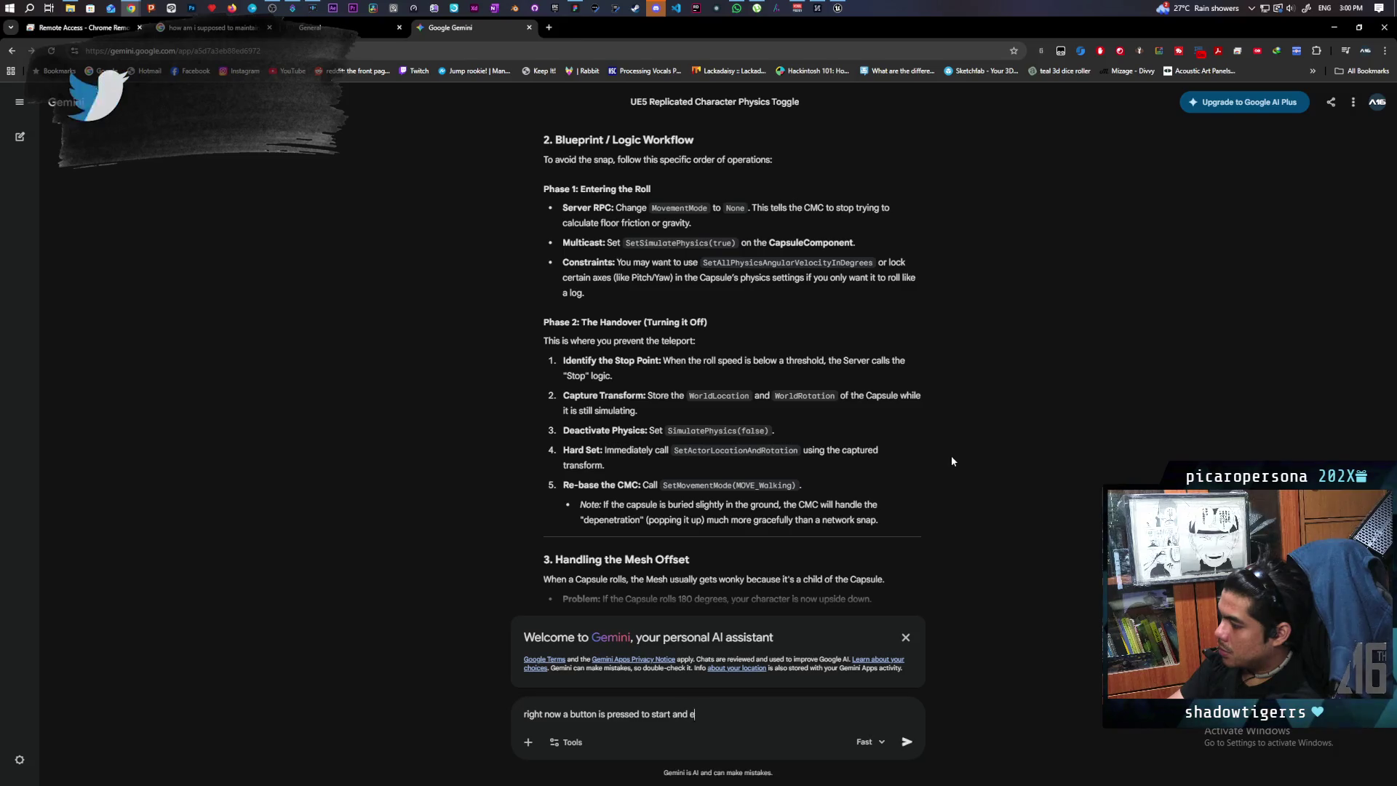
text(imulation. )
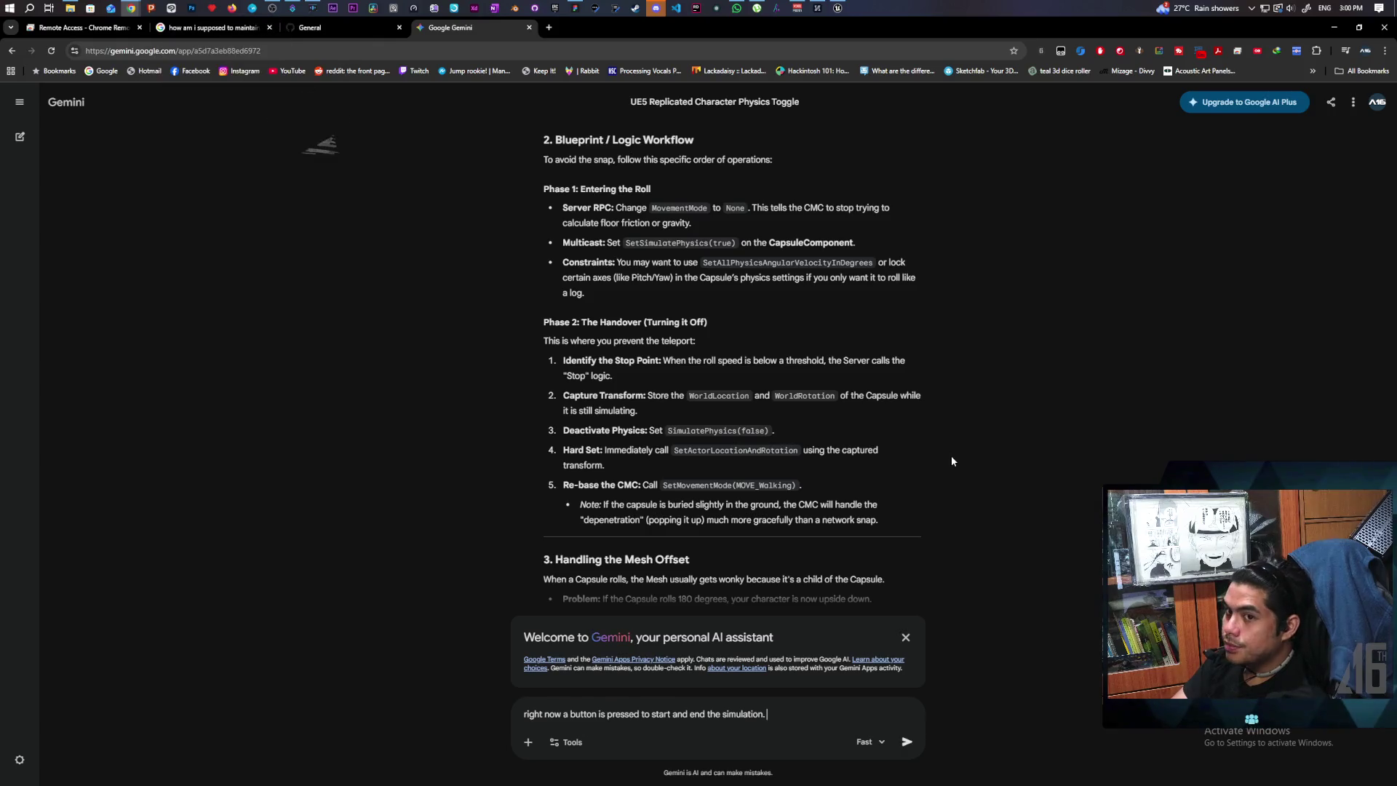
text(what keeps )
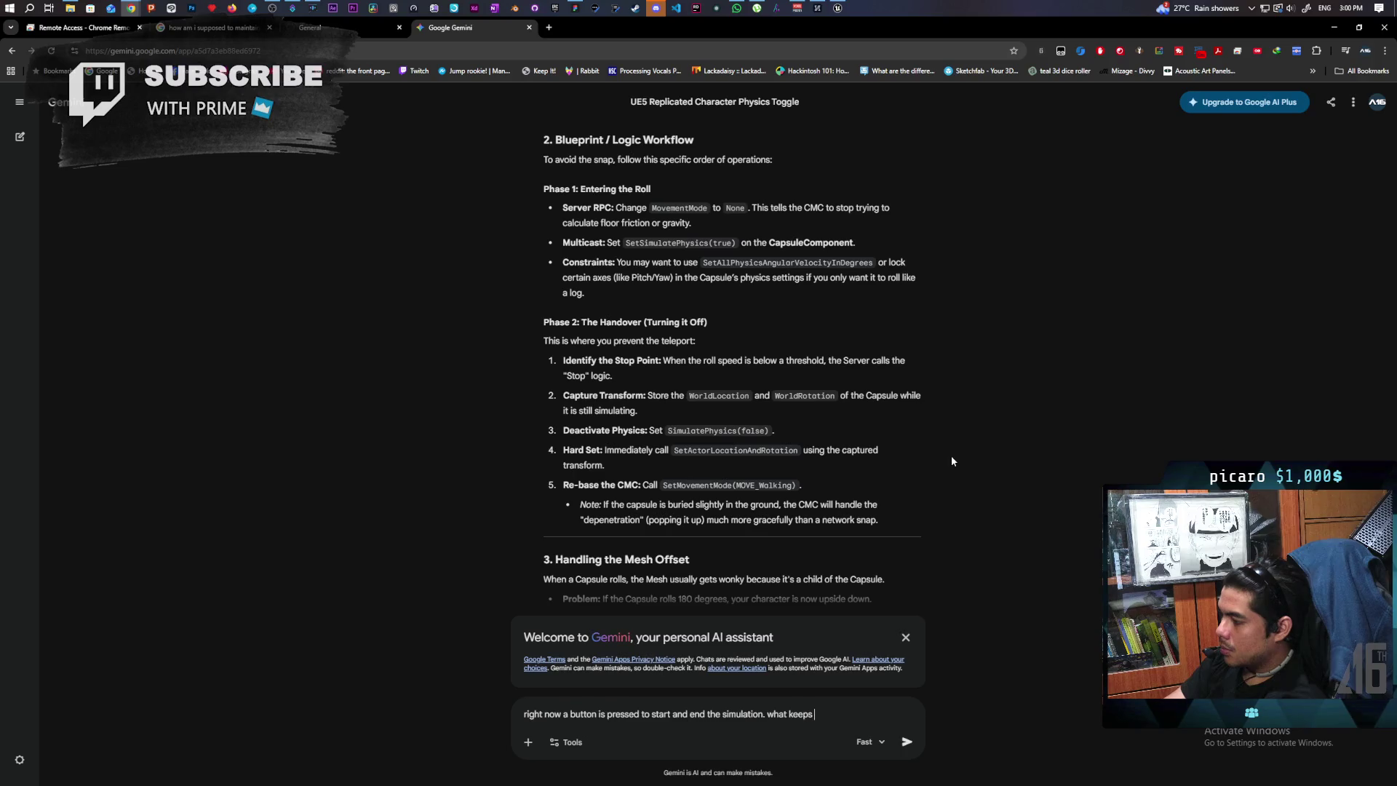
text(happening is)
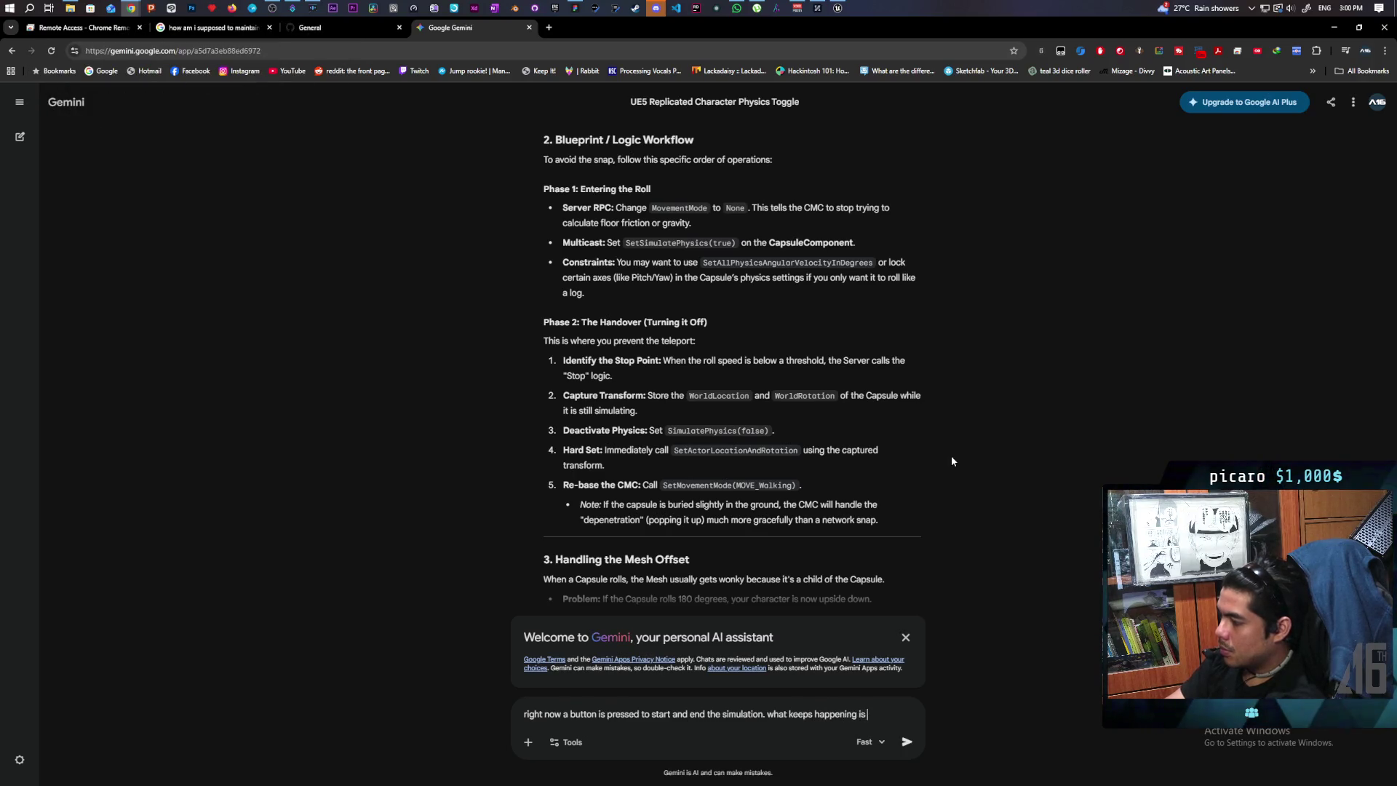
text( that on both server and client)
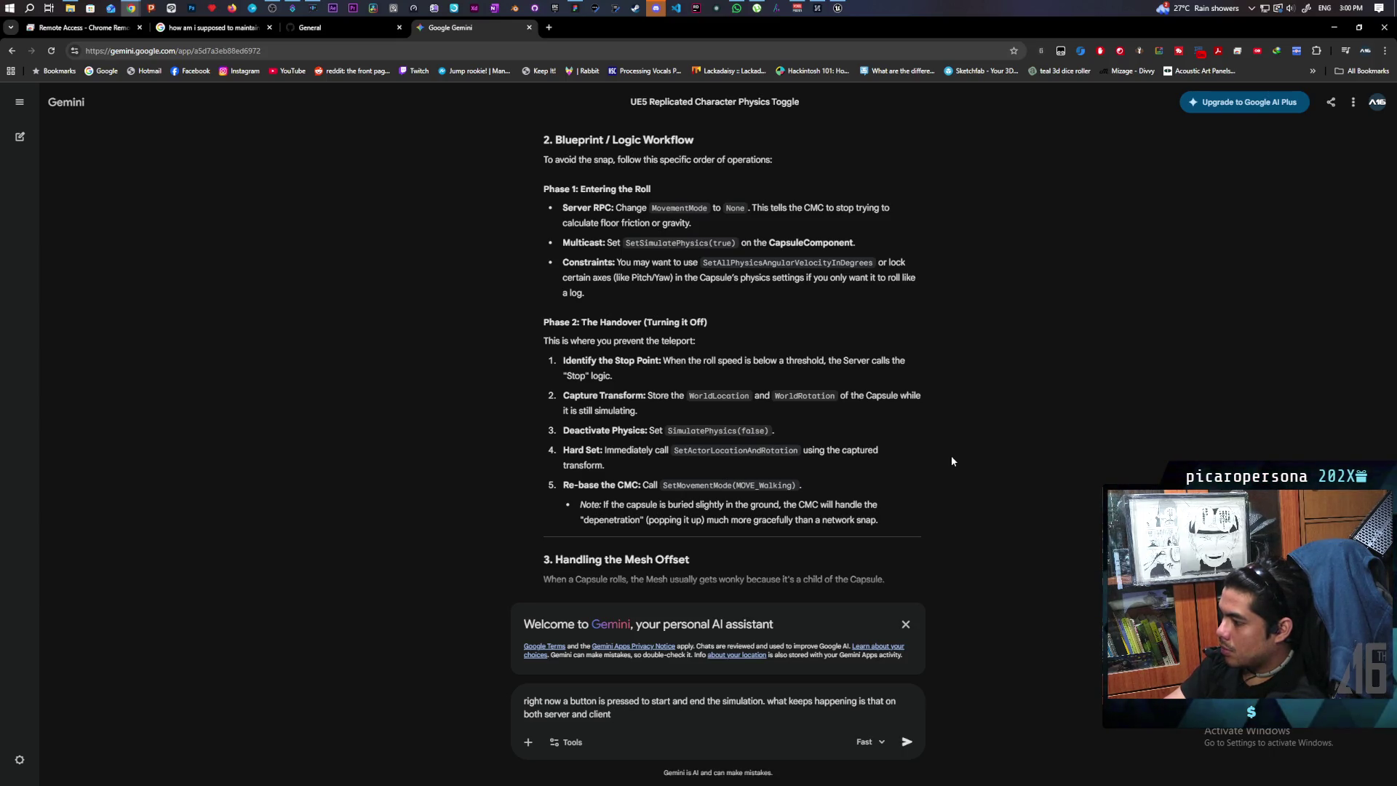
text(he character gets tel)
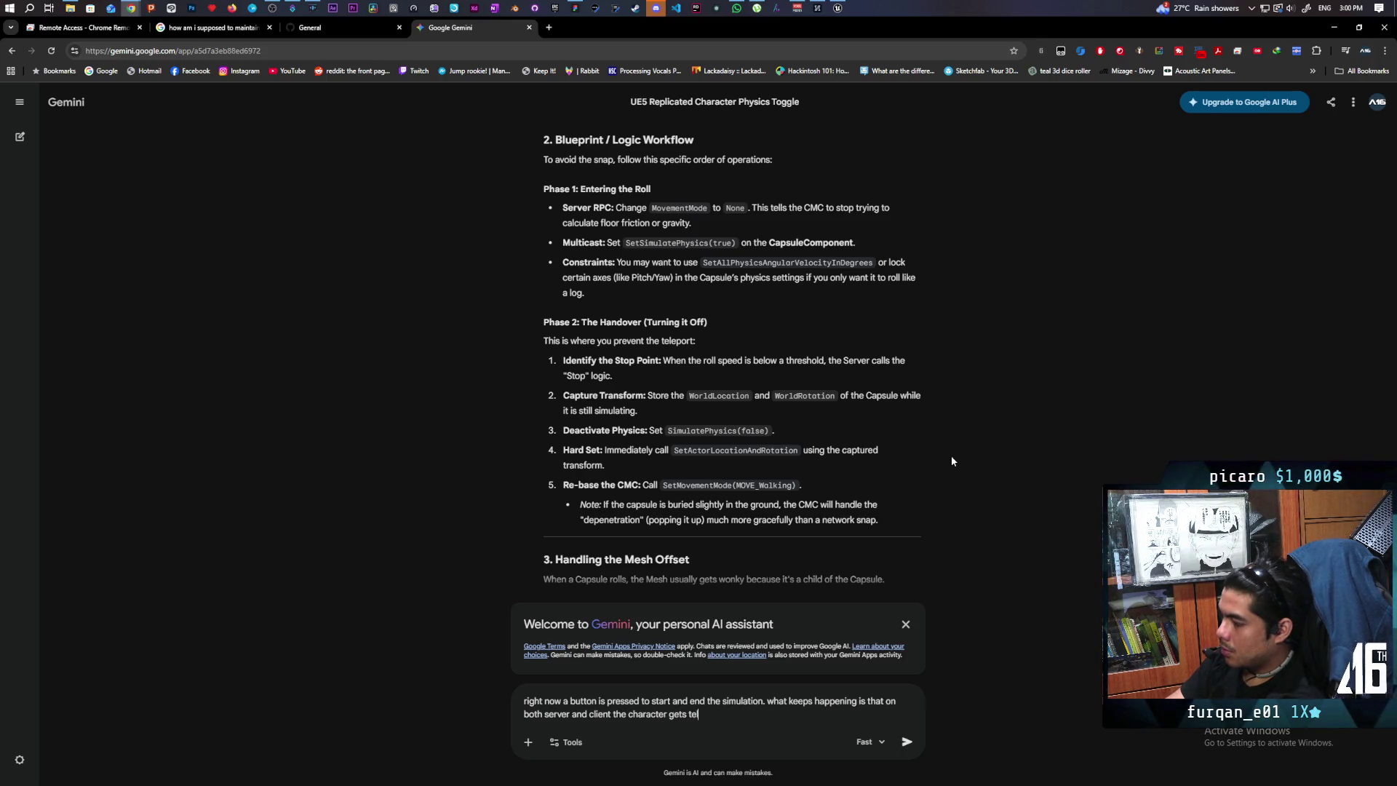
text(eported )
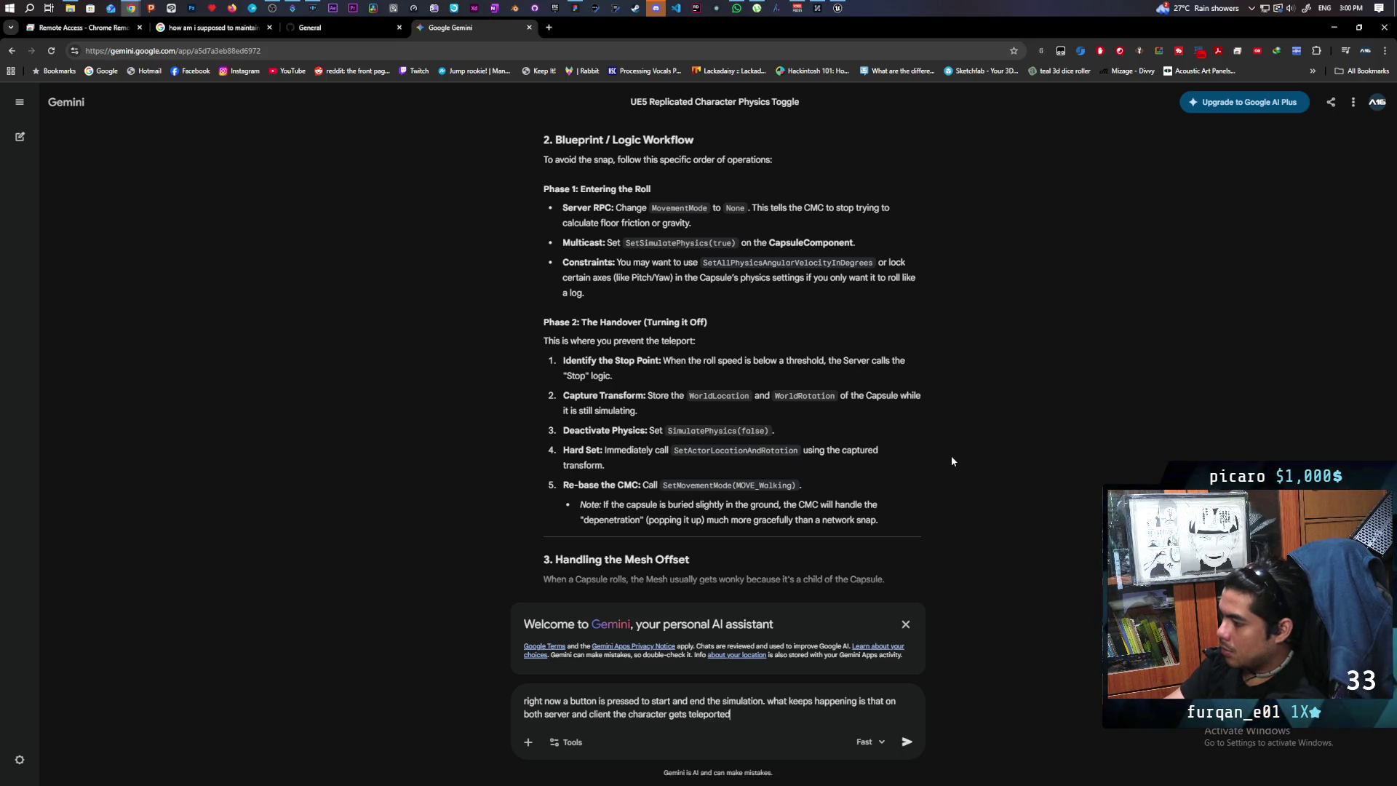
text(even further that )
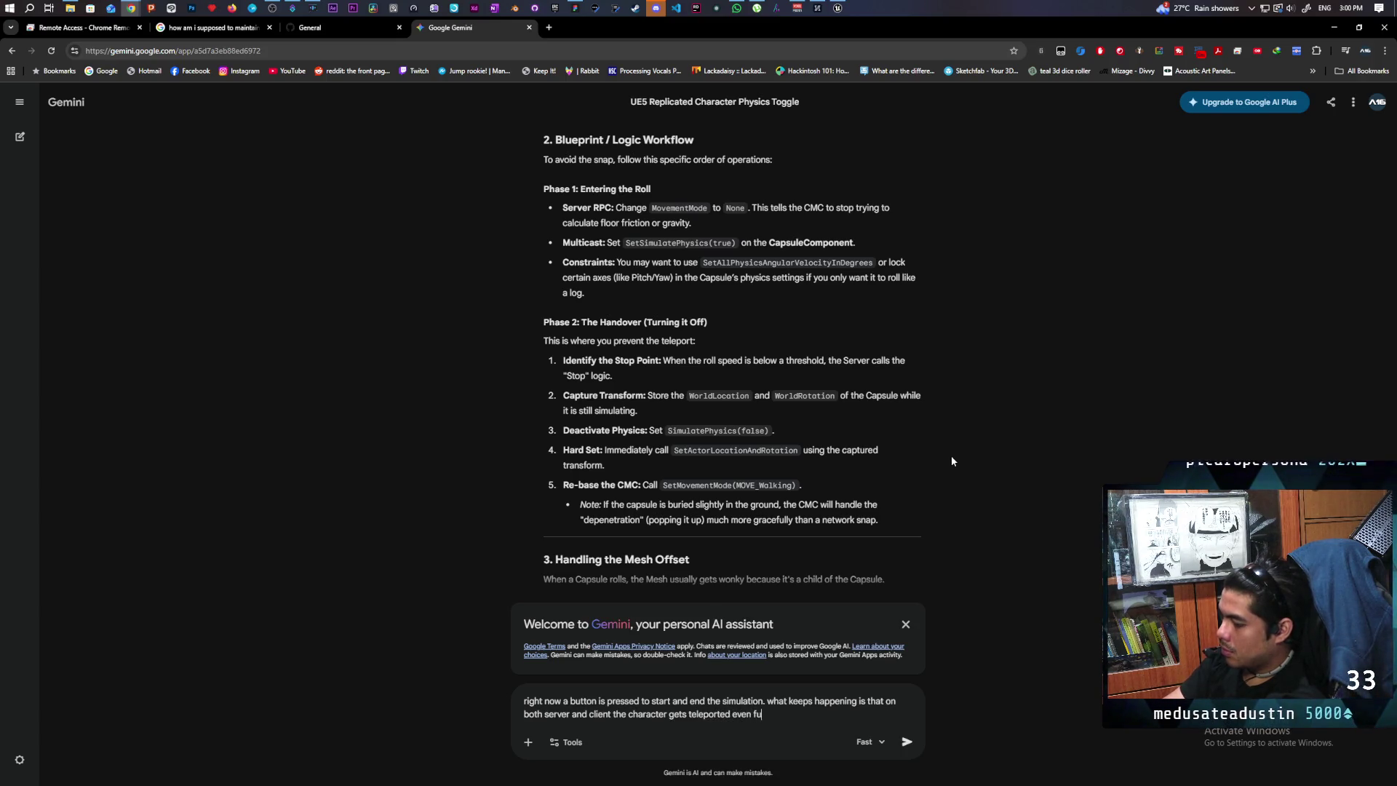
text(their stopping p)
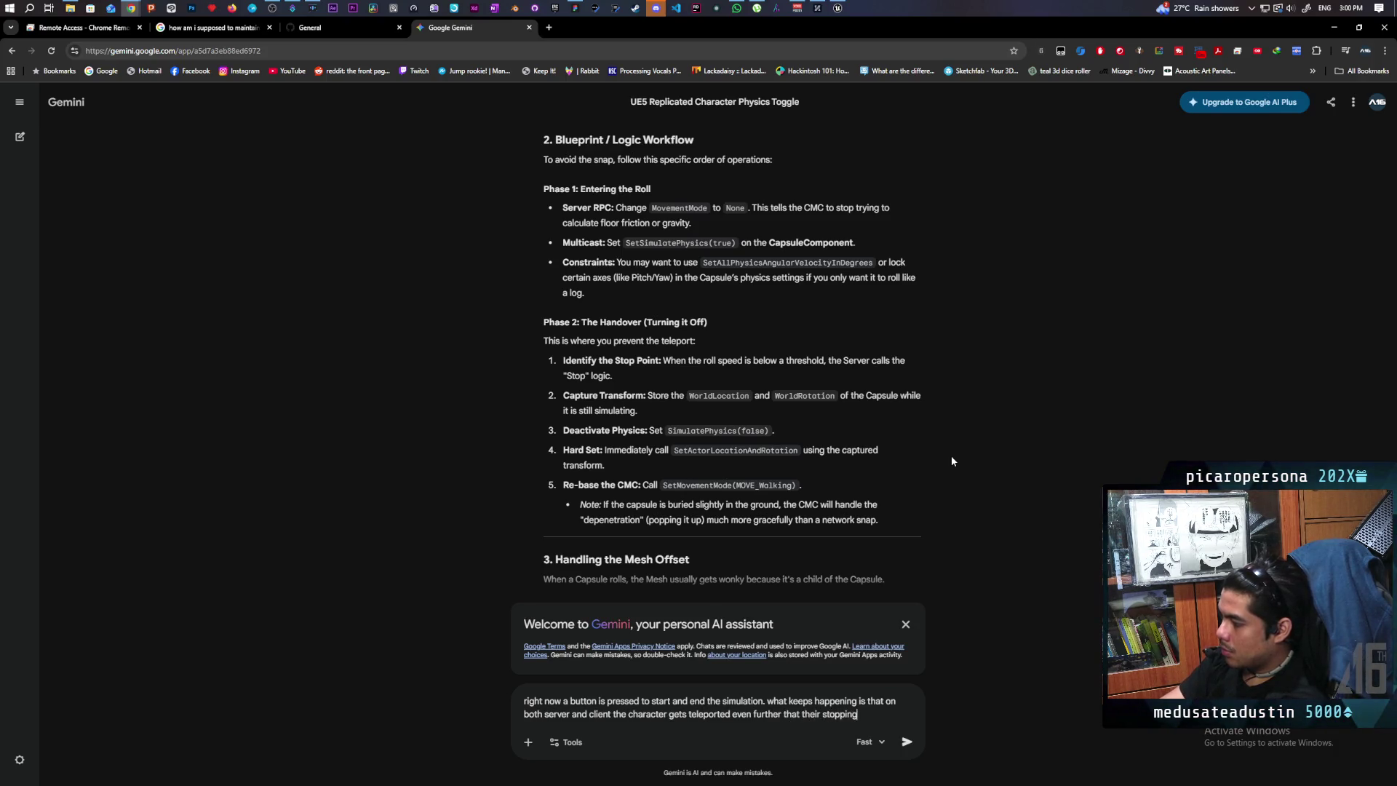
text(oint)
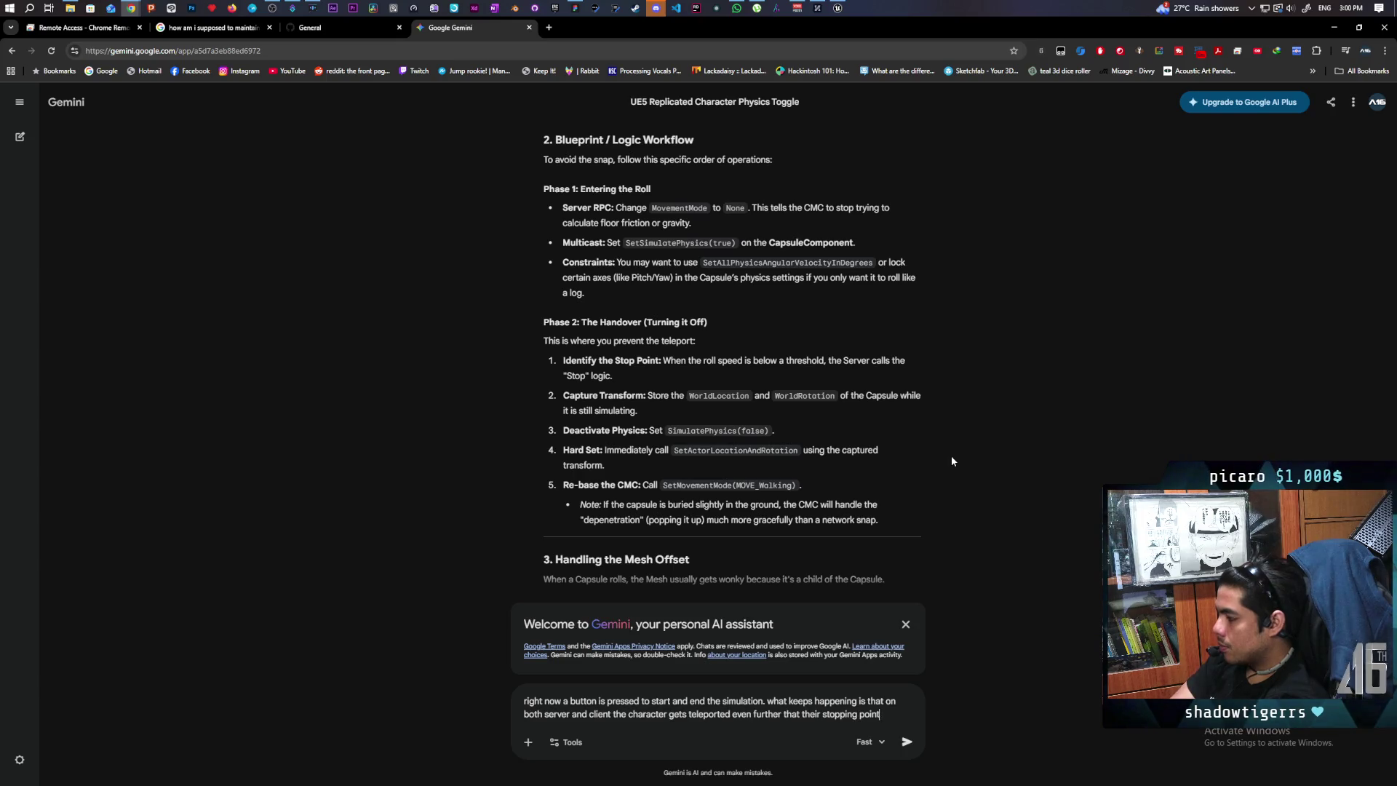
text( event hough)
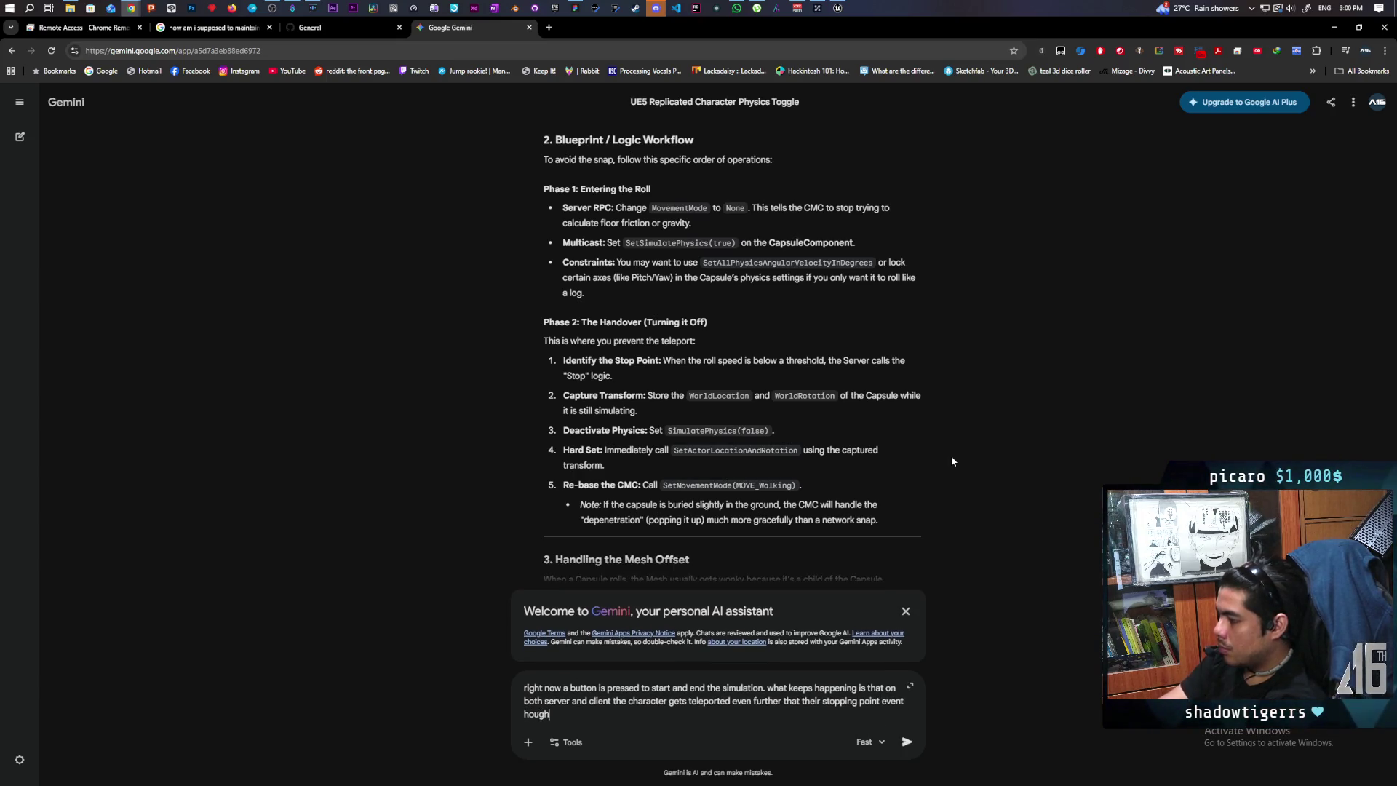
key(BackSpace)
key(BackSpace)
key(BackSpace)
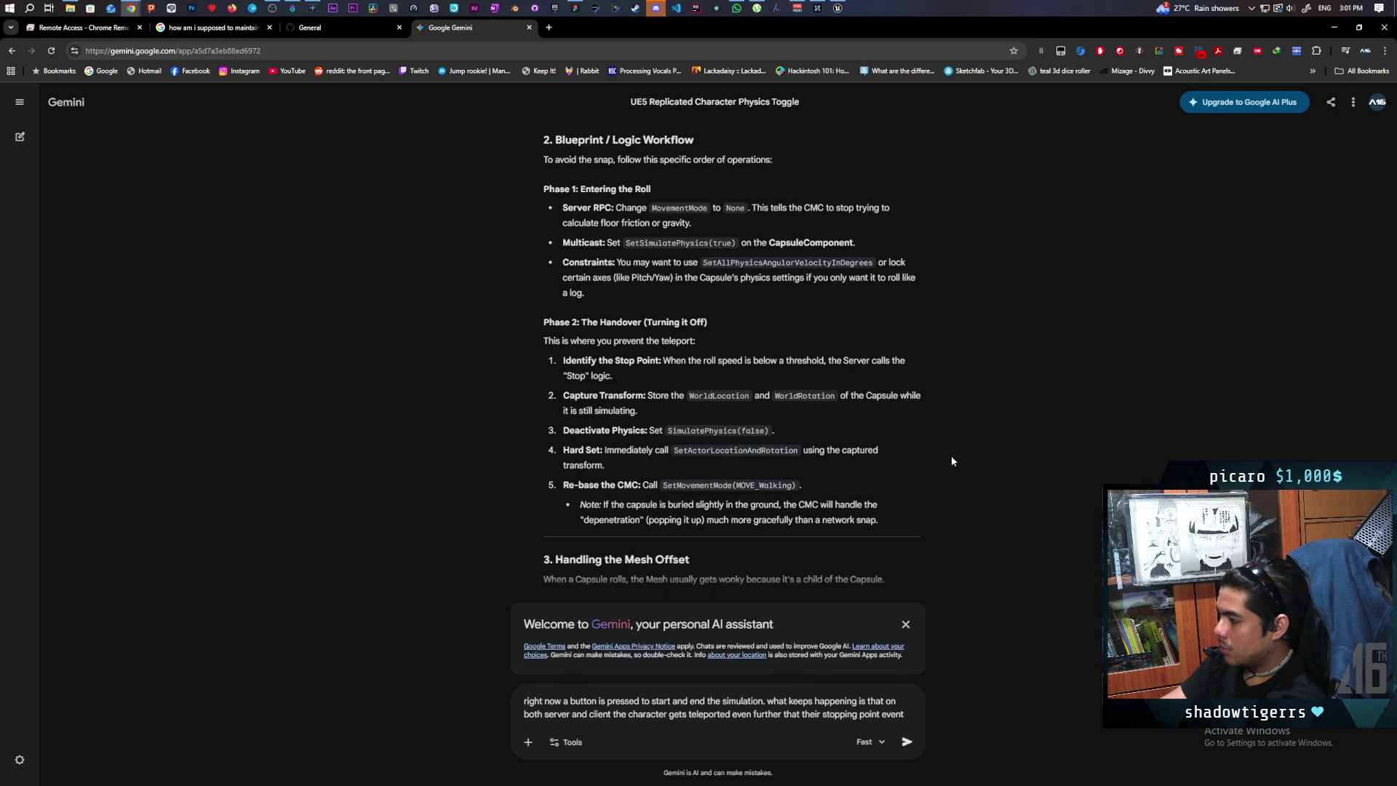
text(though bo)
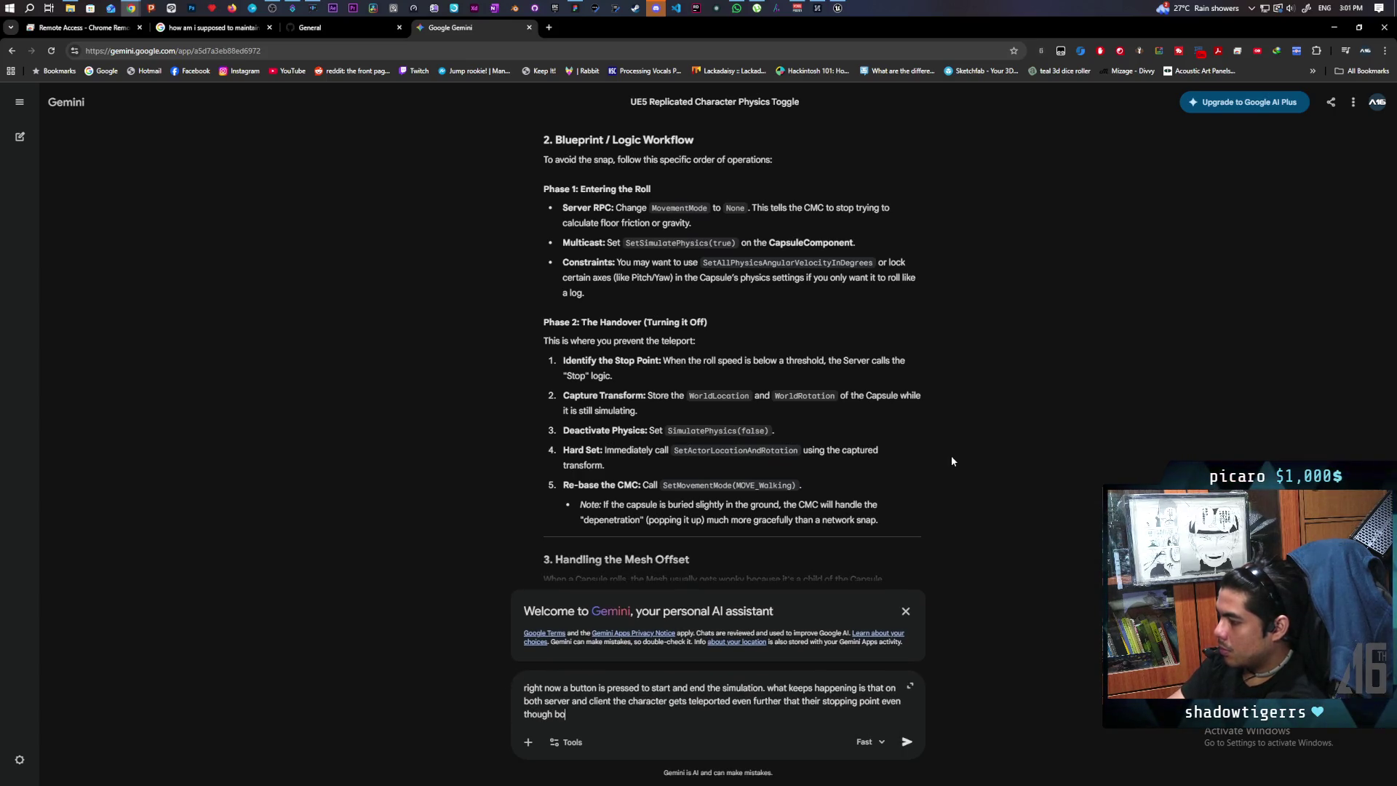
text(th server )
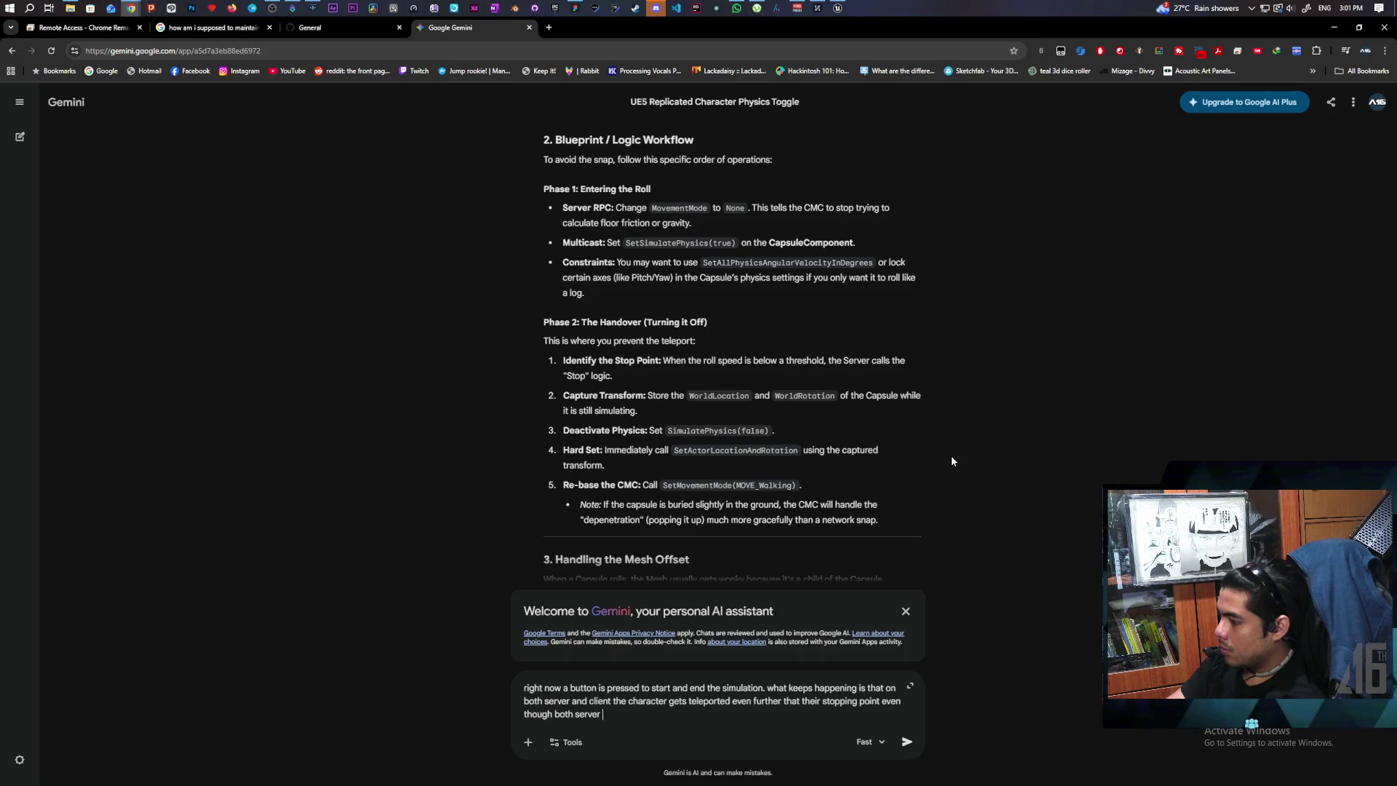
text(and client an)
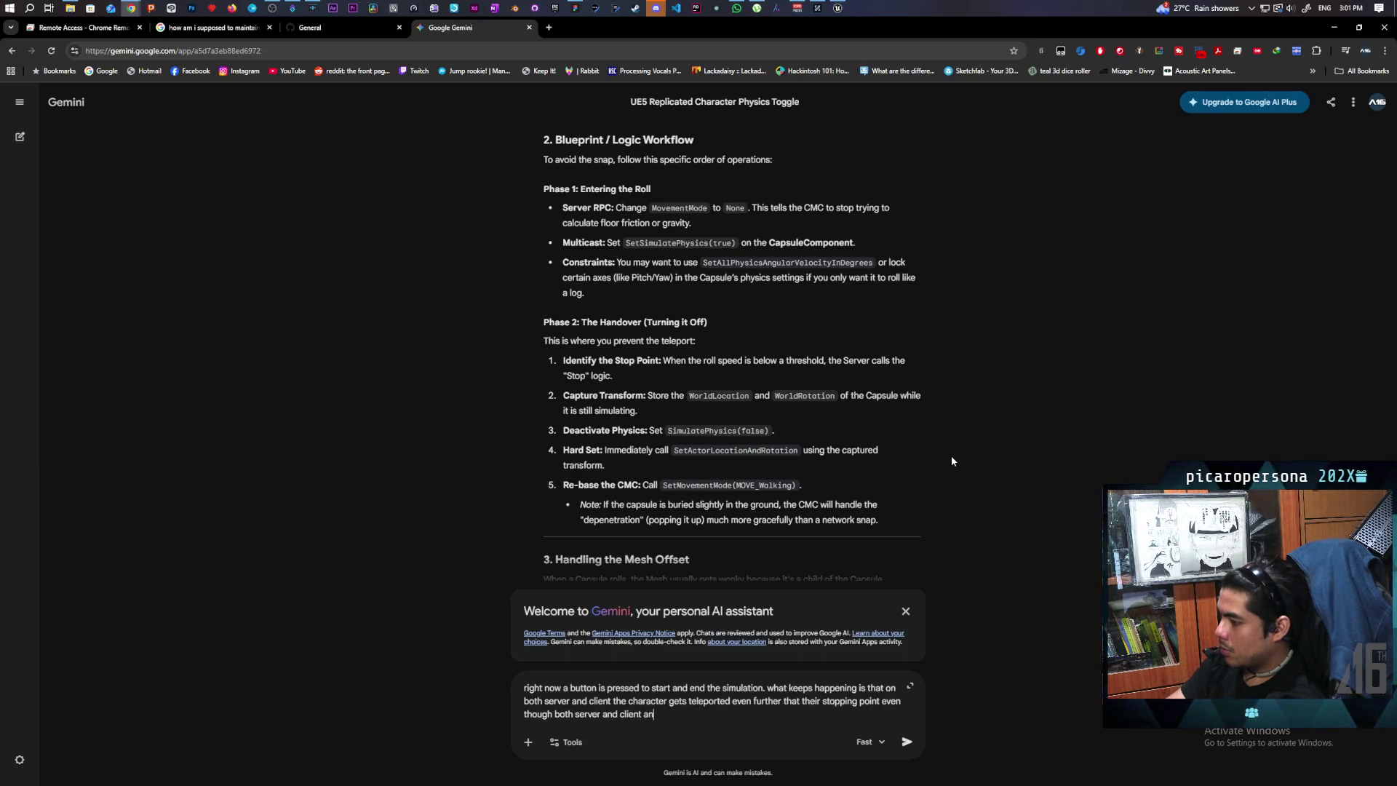
key(BackSpace)
text(re stopping at similar locatio)
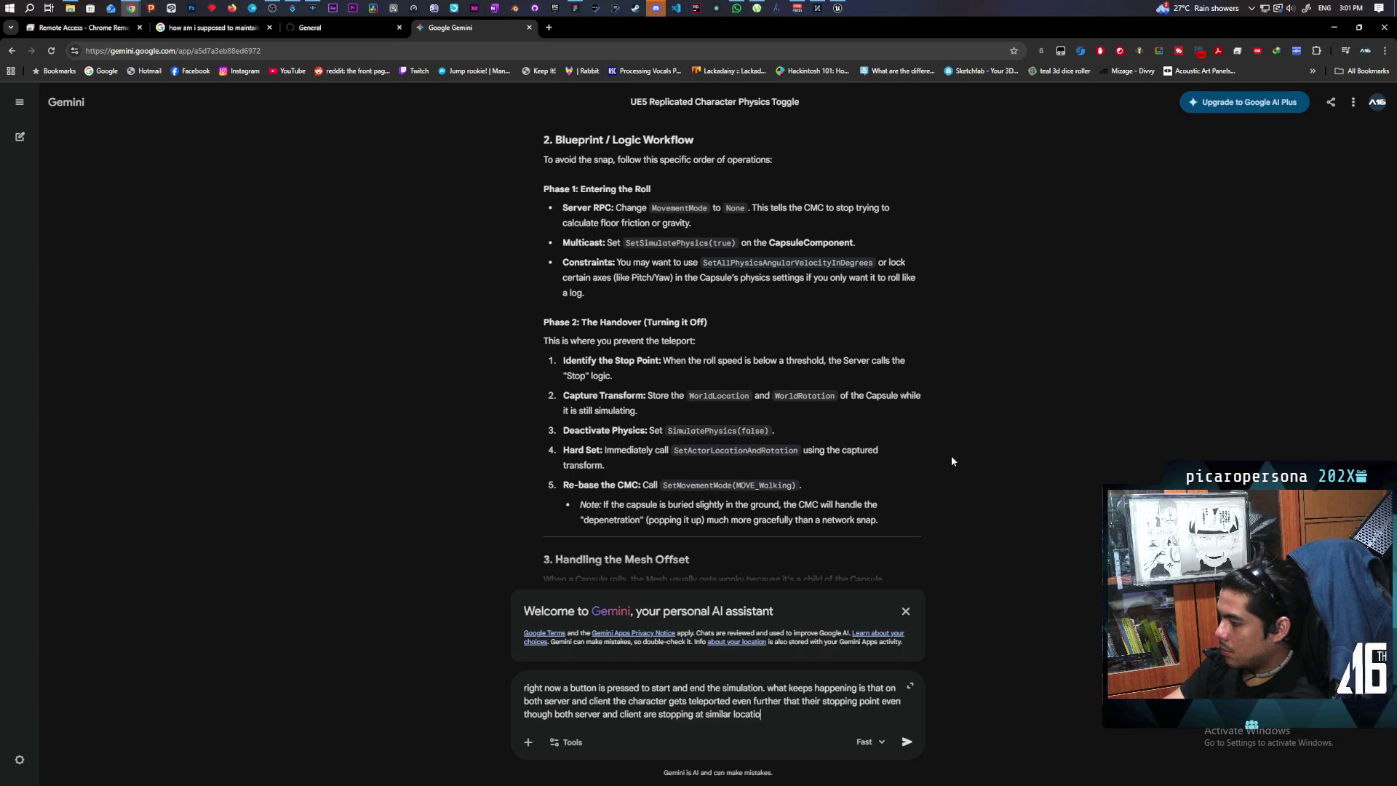
text(ns)
key(Return)
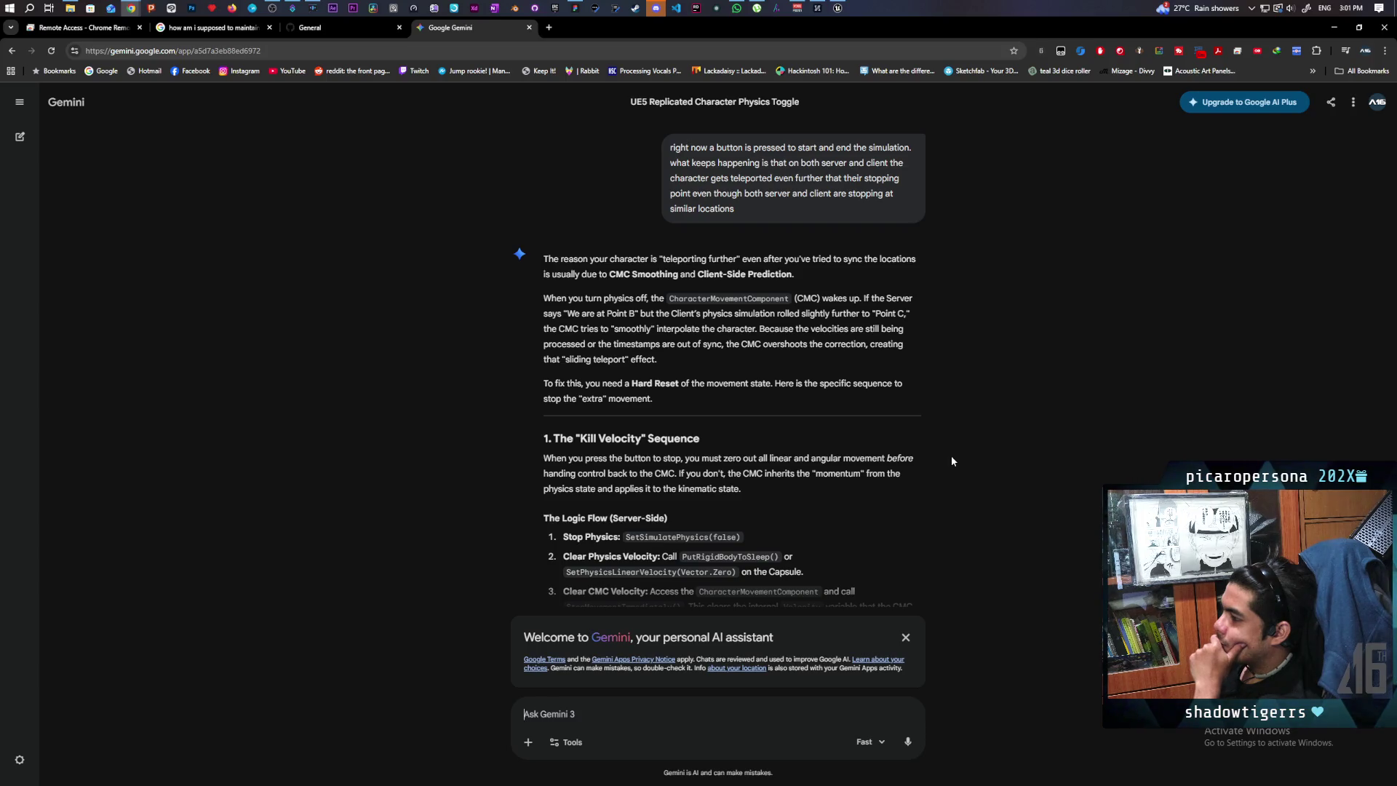
Read Gemini's reply through the Kill Velocity sequence down to the Summary Checklist.
scroll(927, 287, down, 2)
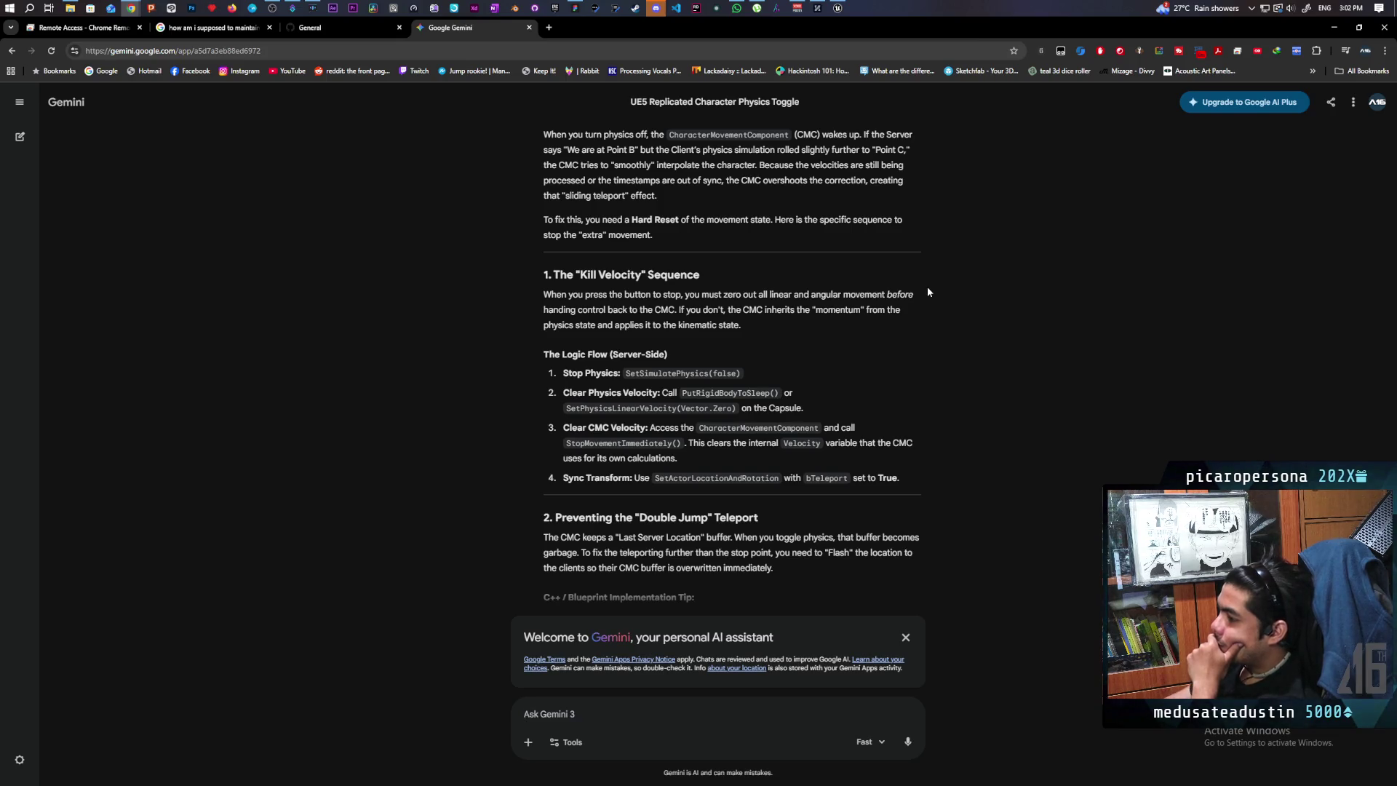
scroll(927, 286, down, 2)
scroll(928, 291, down, 9)
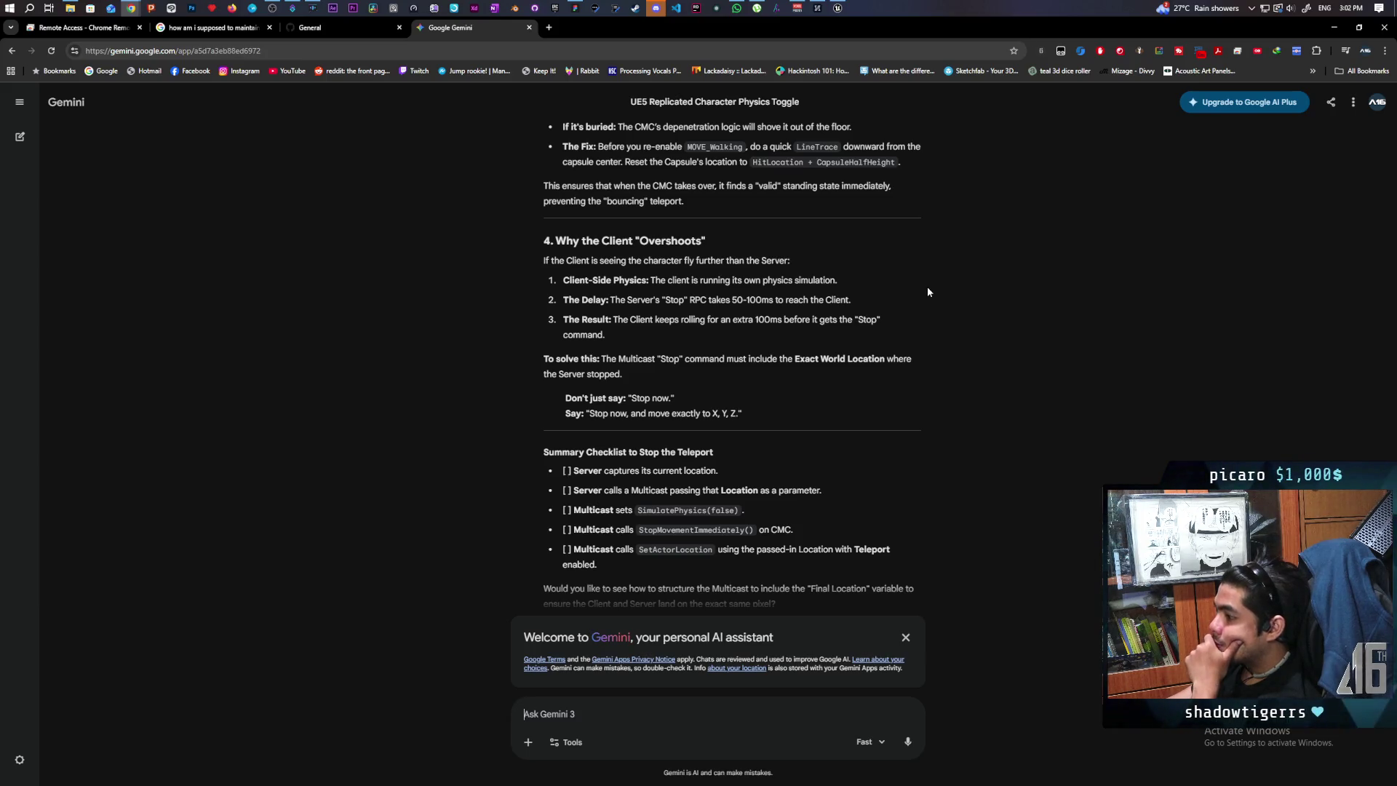
scroll(927, 291, down, 1)
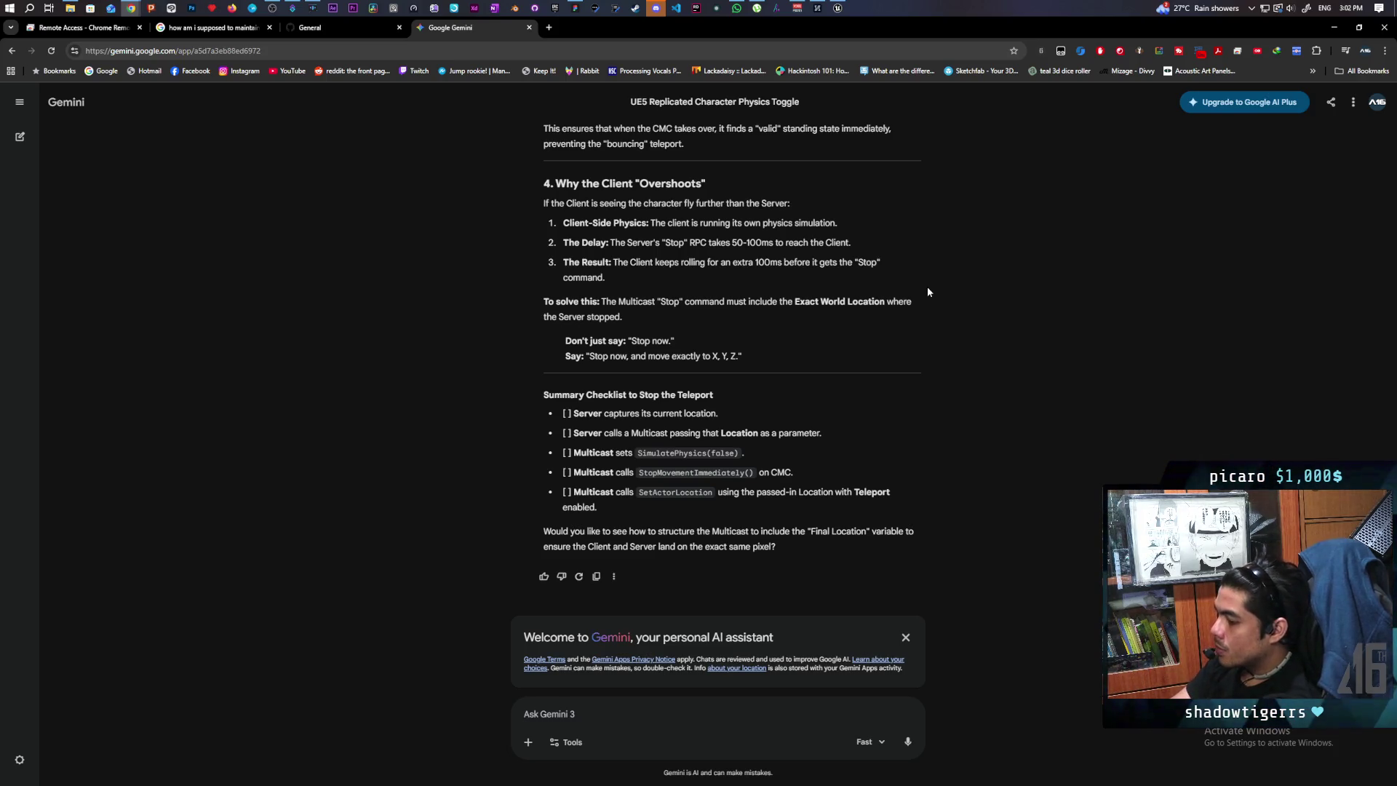
text(so what d)
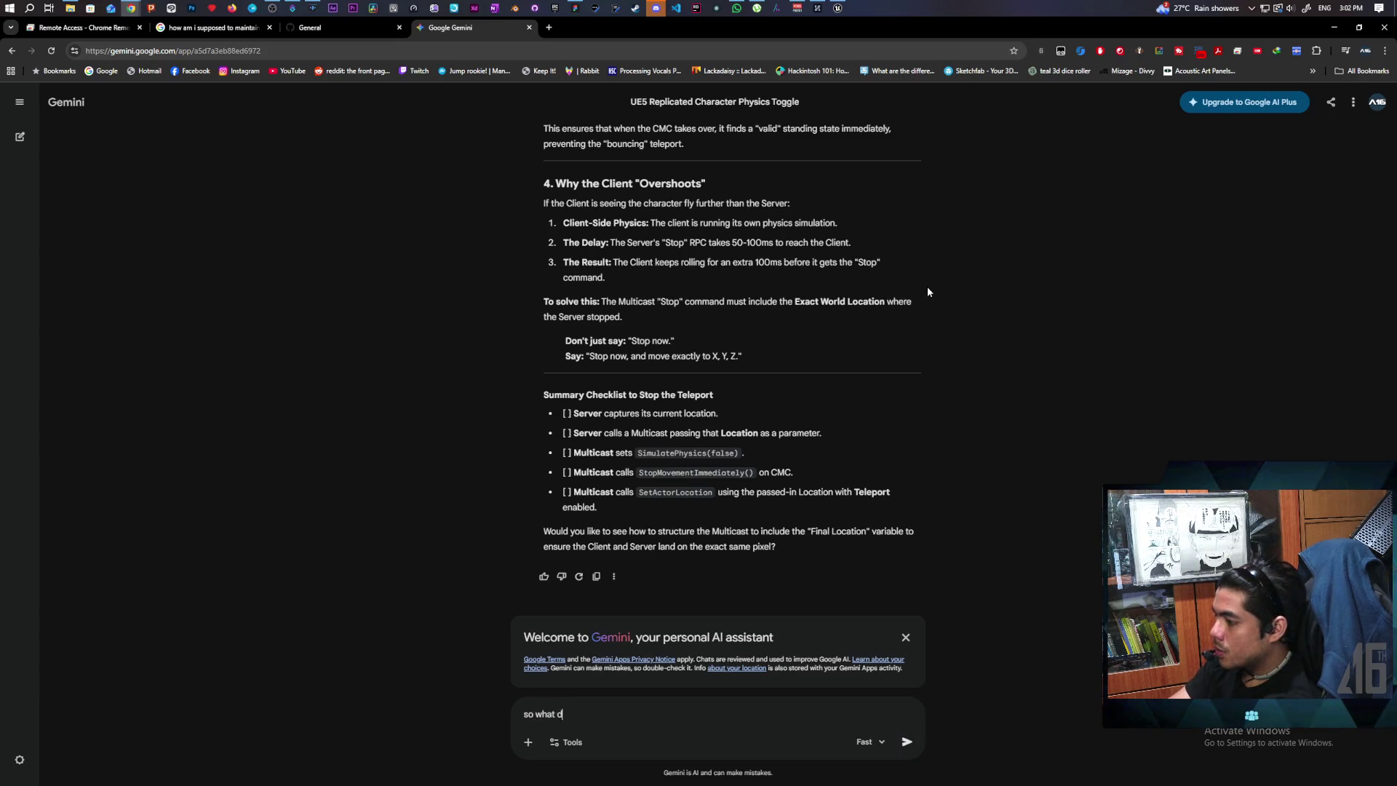
Ask Gemini 'so what do i use to turn cmc back on?'.
text(o i use to turn c)
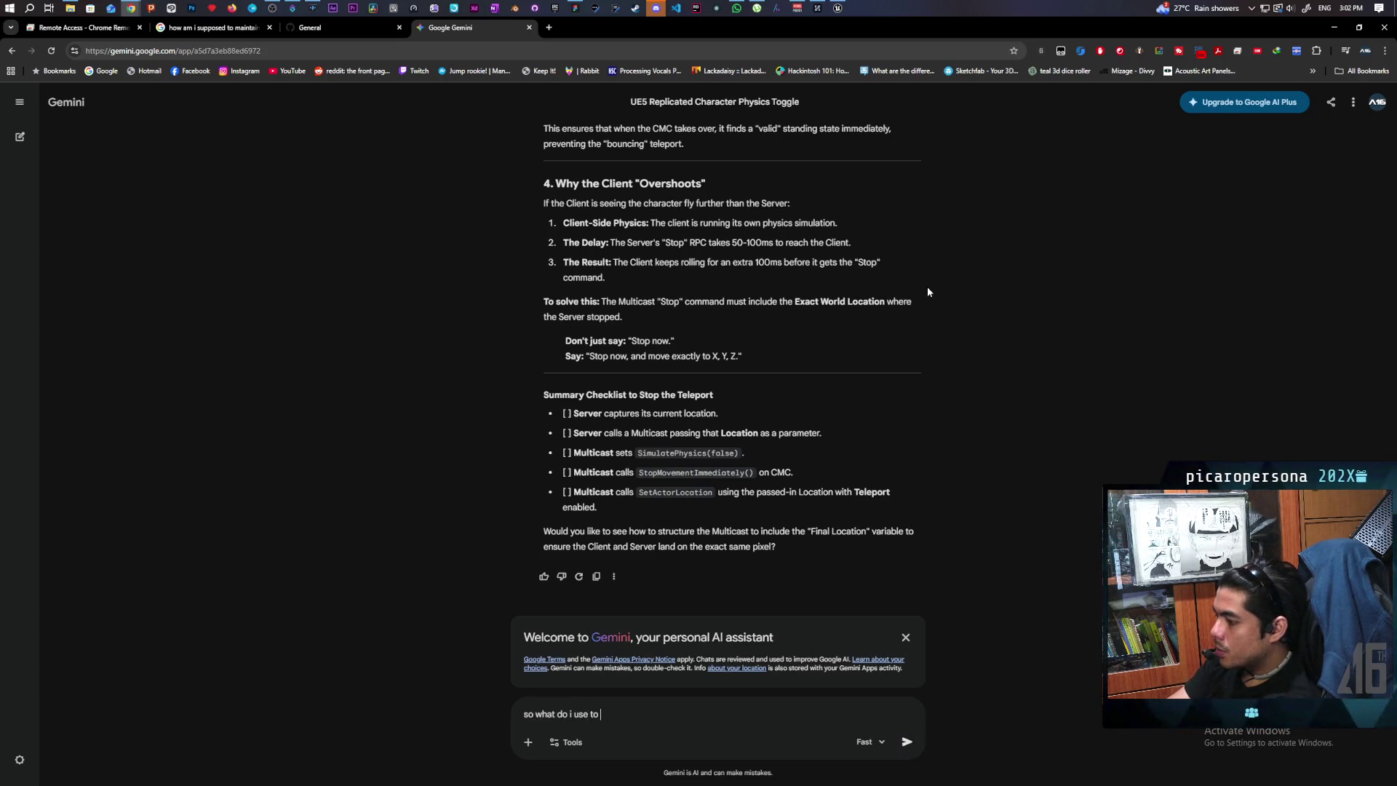
text(mc back on?)
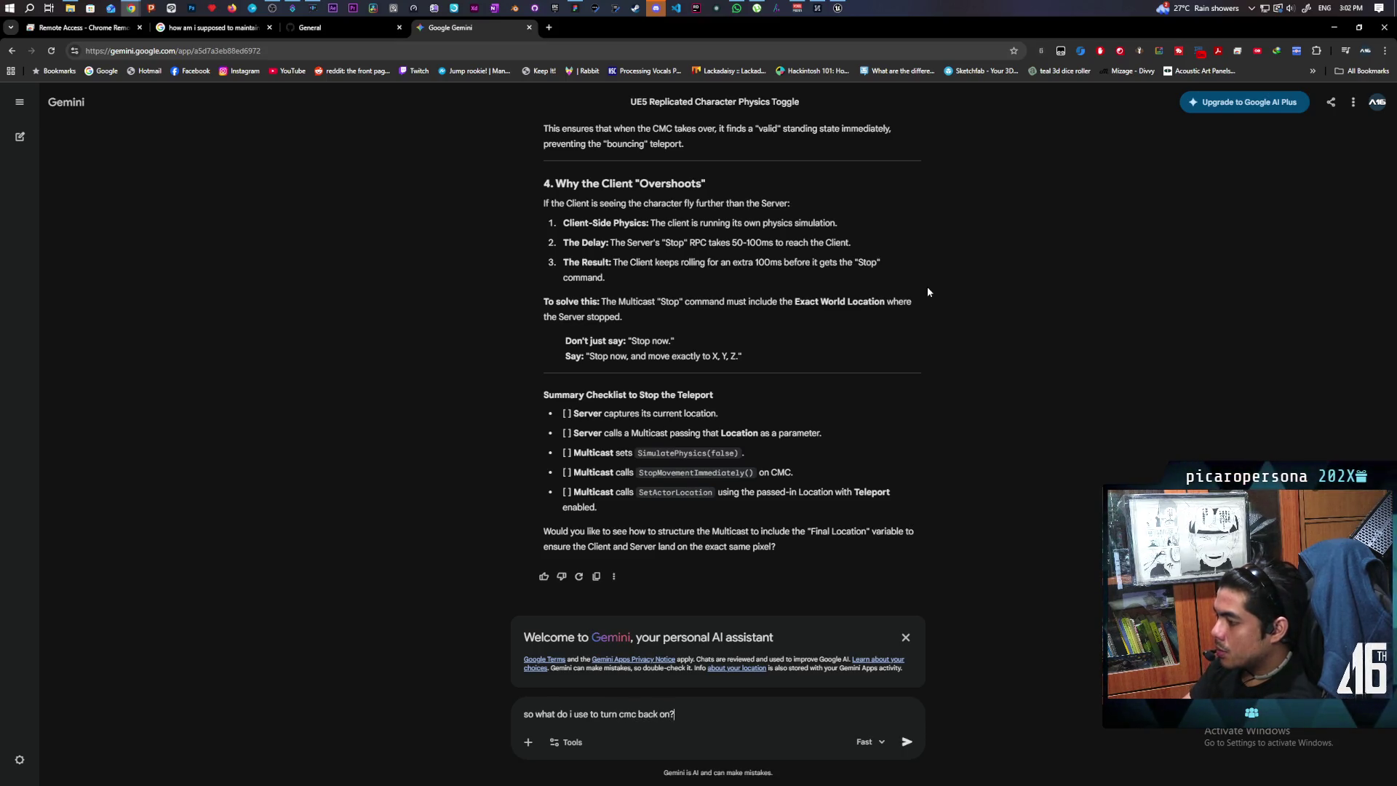
key(Return)
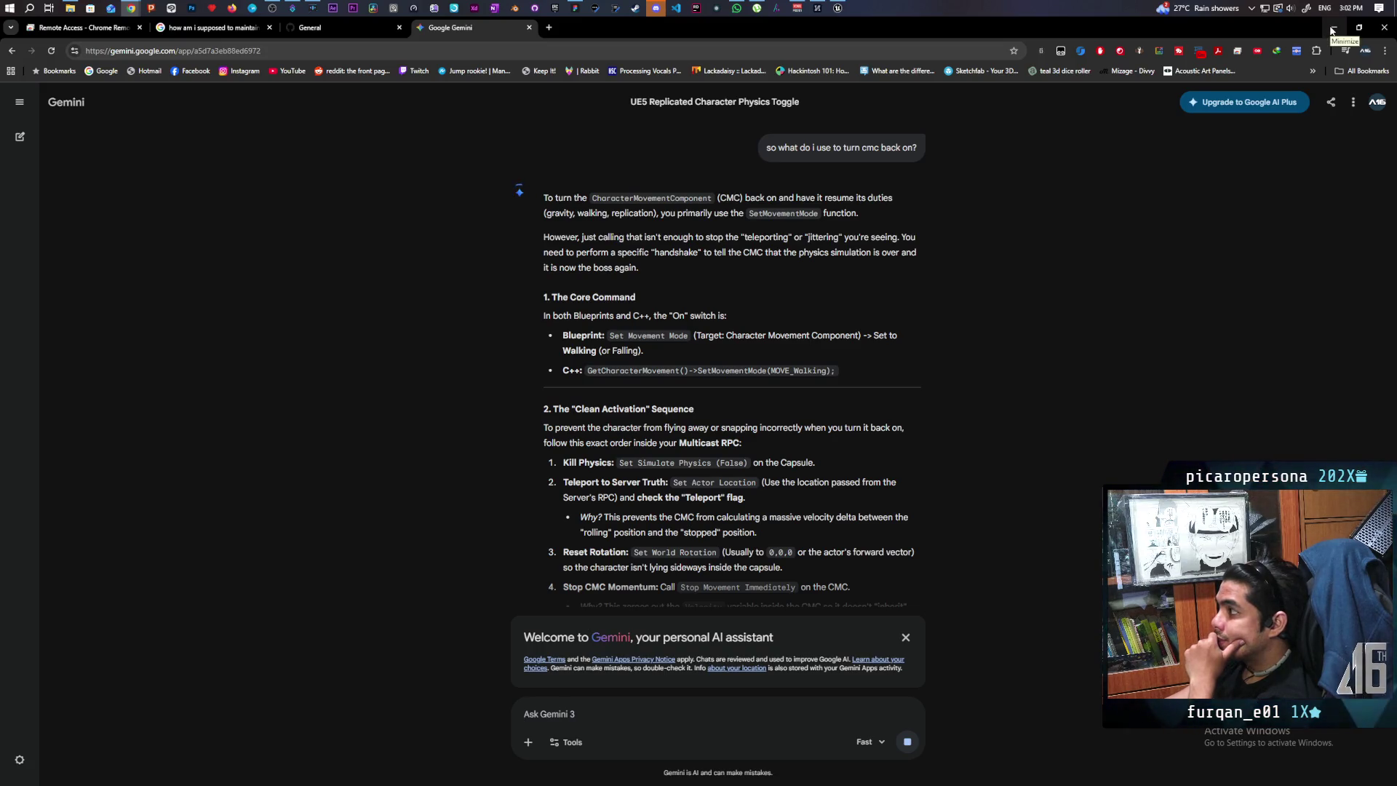
In BP_Oni's event graph, delete the Set Ignore Move Input and Get Controller nodes.
click(837, 8)
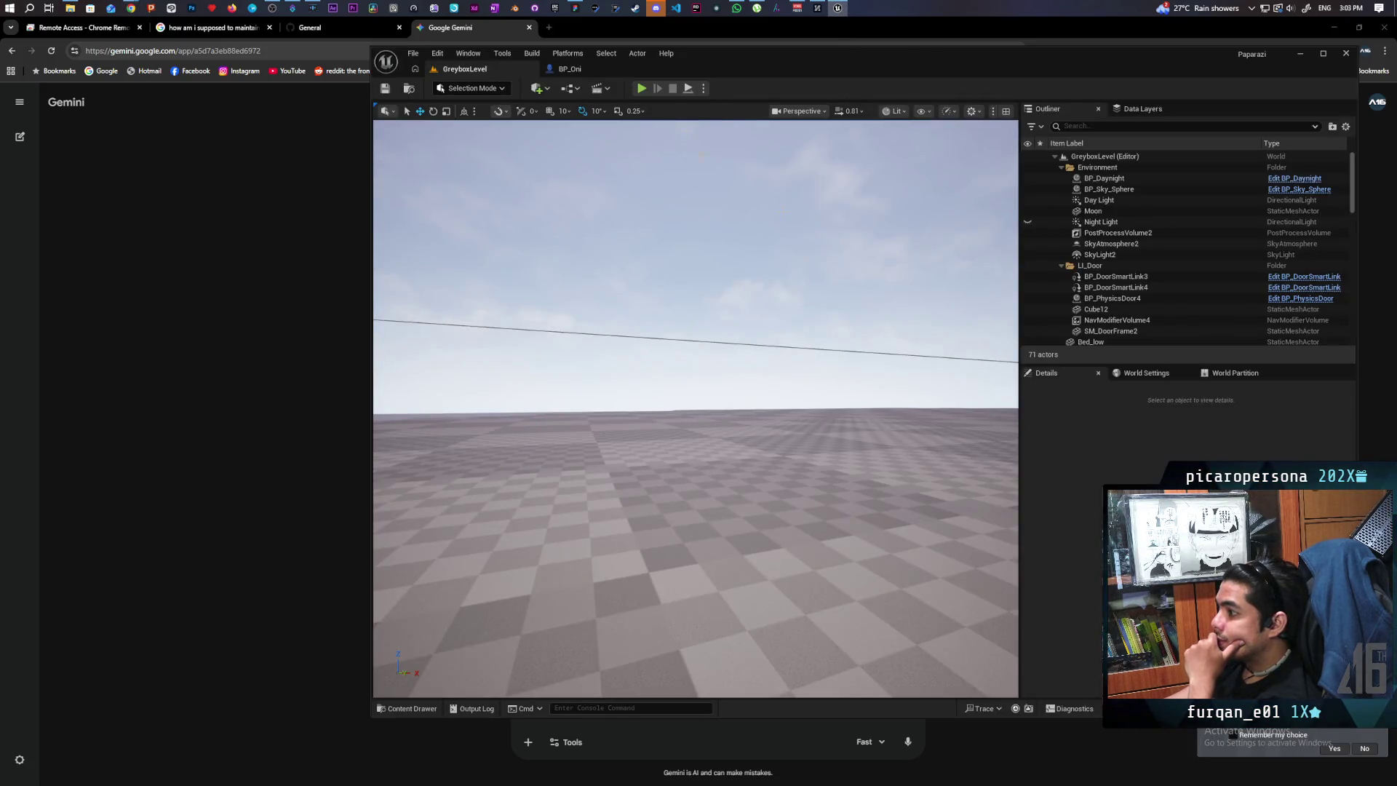
click(570, 68)
scroll(821, 386, down, 2)
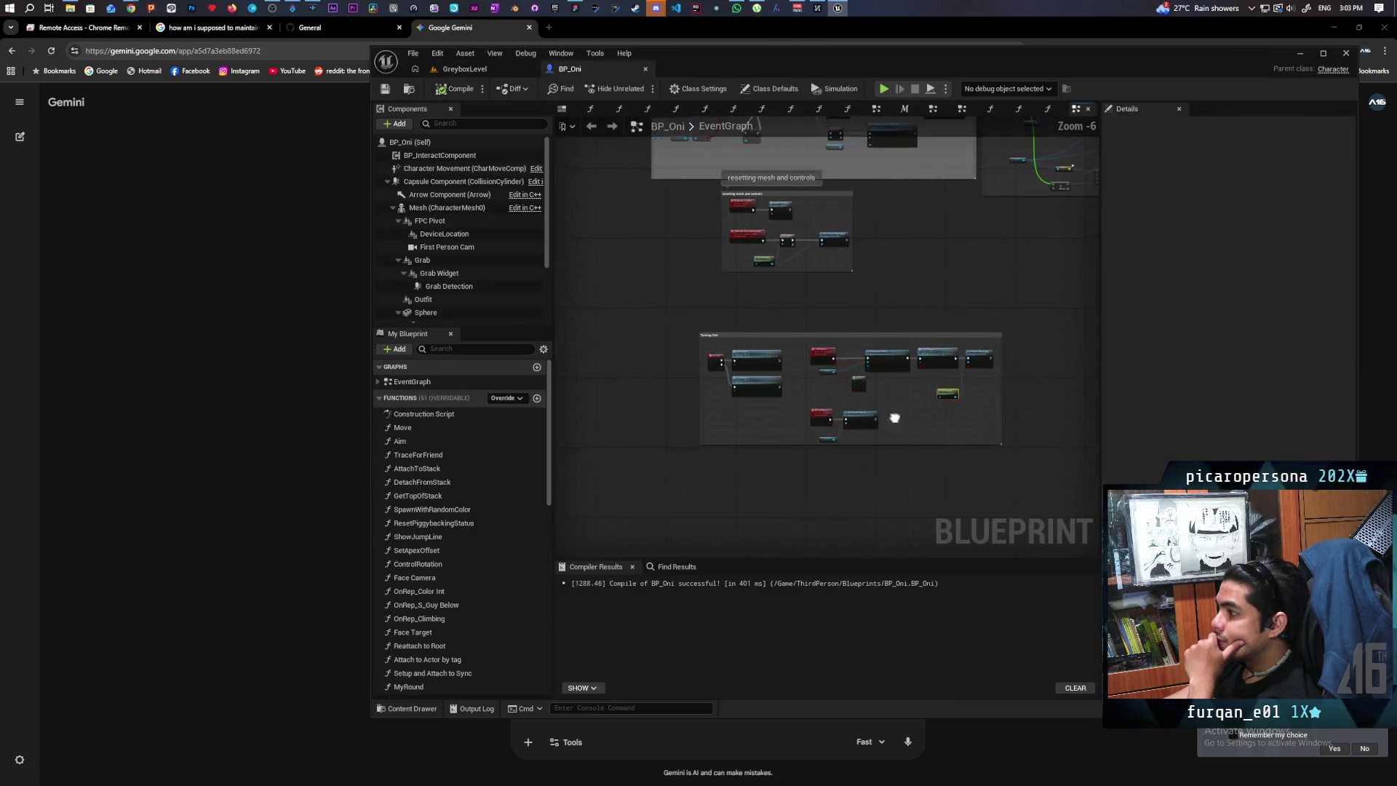
scroll(705, 393, up, 1)
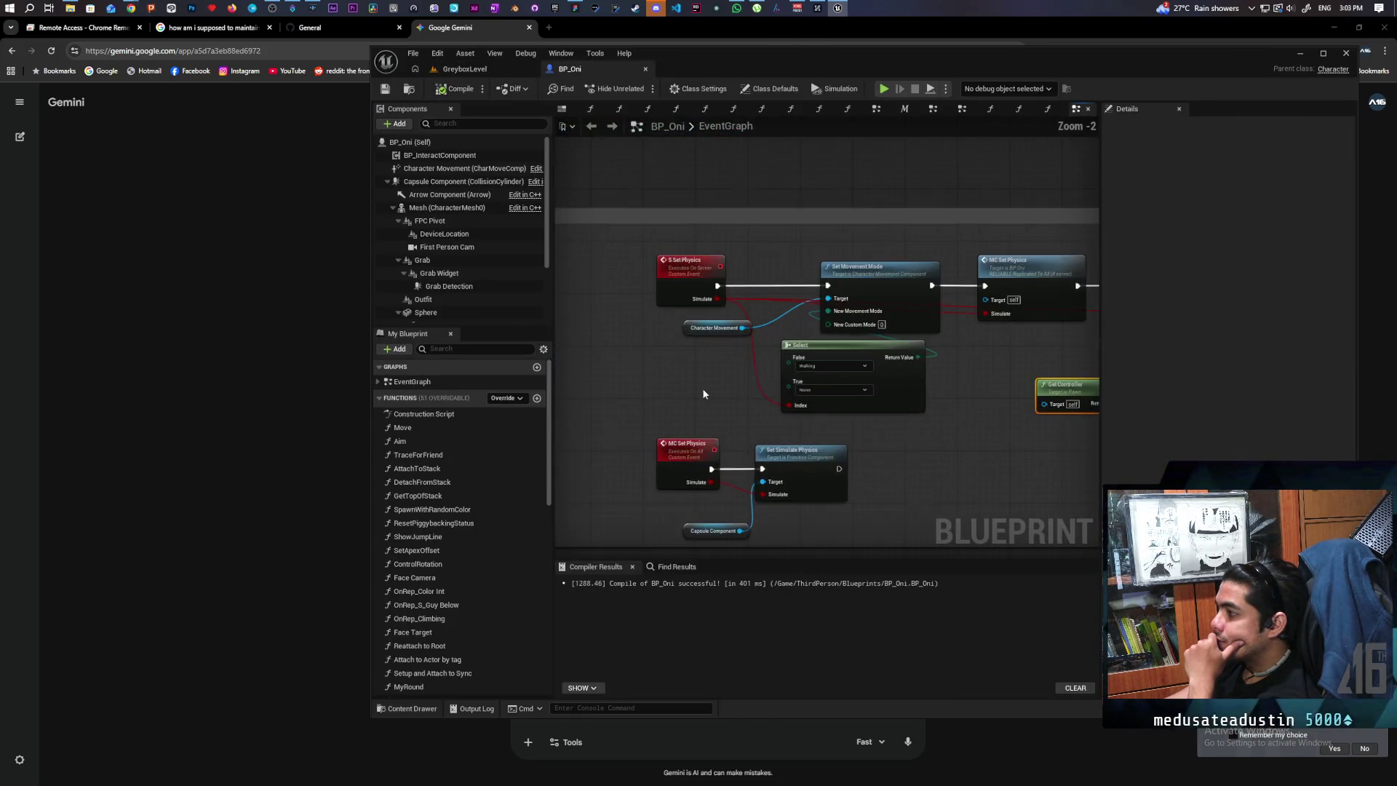
scroll(757, 413, up, 1)
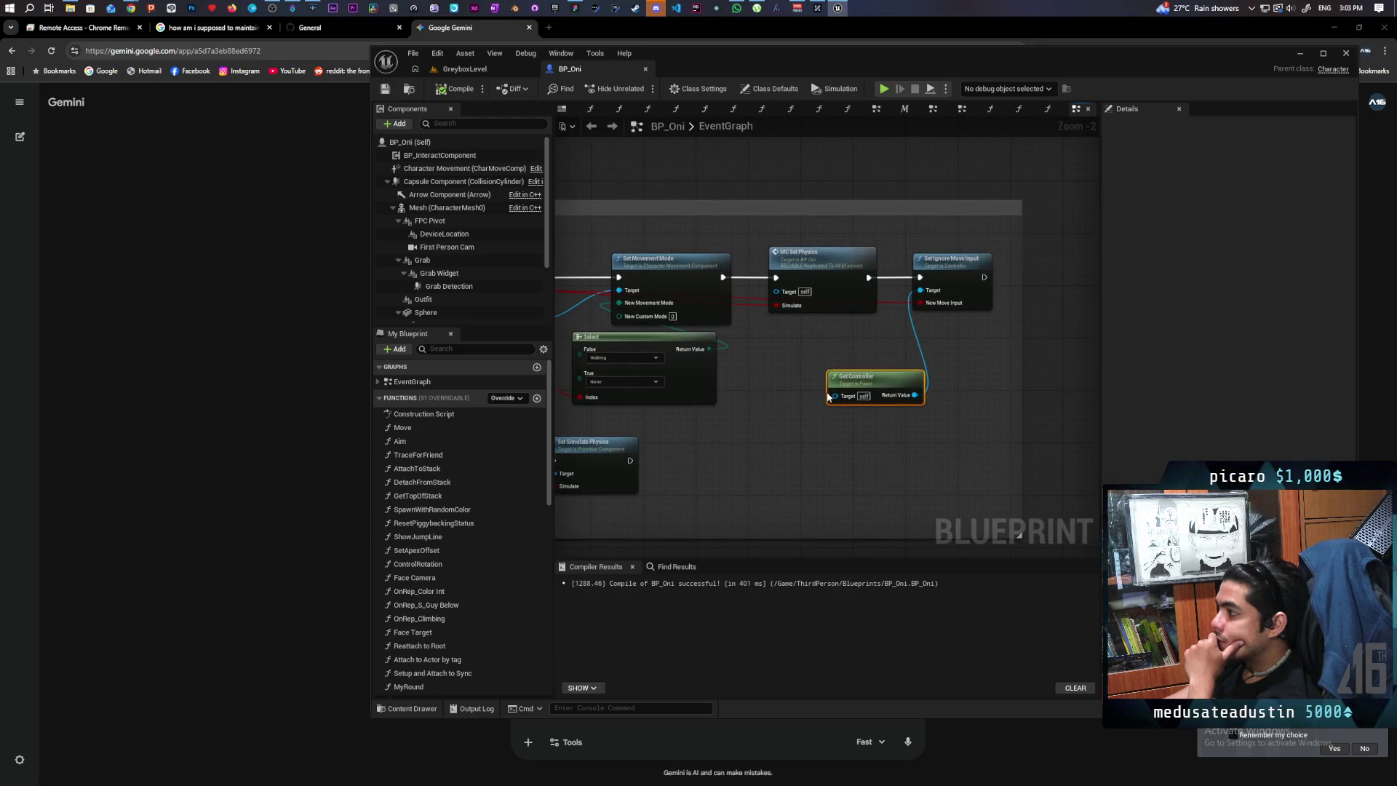
drag(896, 255, 943, 454)
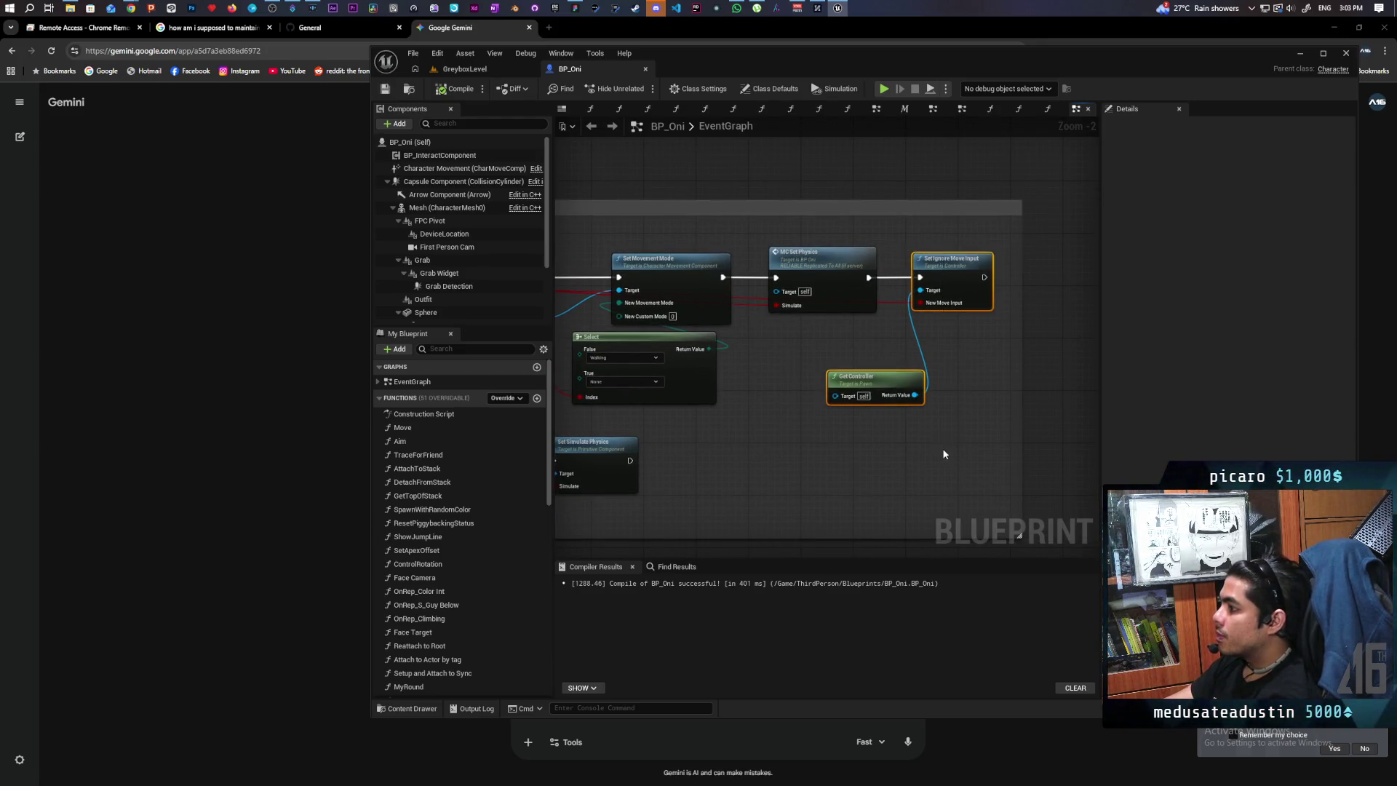
key(Delete)
Move MC Set Physics right, enlarge the comment box, and shift the lower node group down.
mouse_move(830, 352)
mouse_down()
mouse_move(970, 371)
mouse_move(881, 372)
mouse_up()
drag(881, 288, 1033, 286)
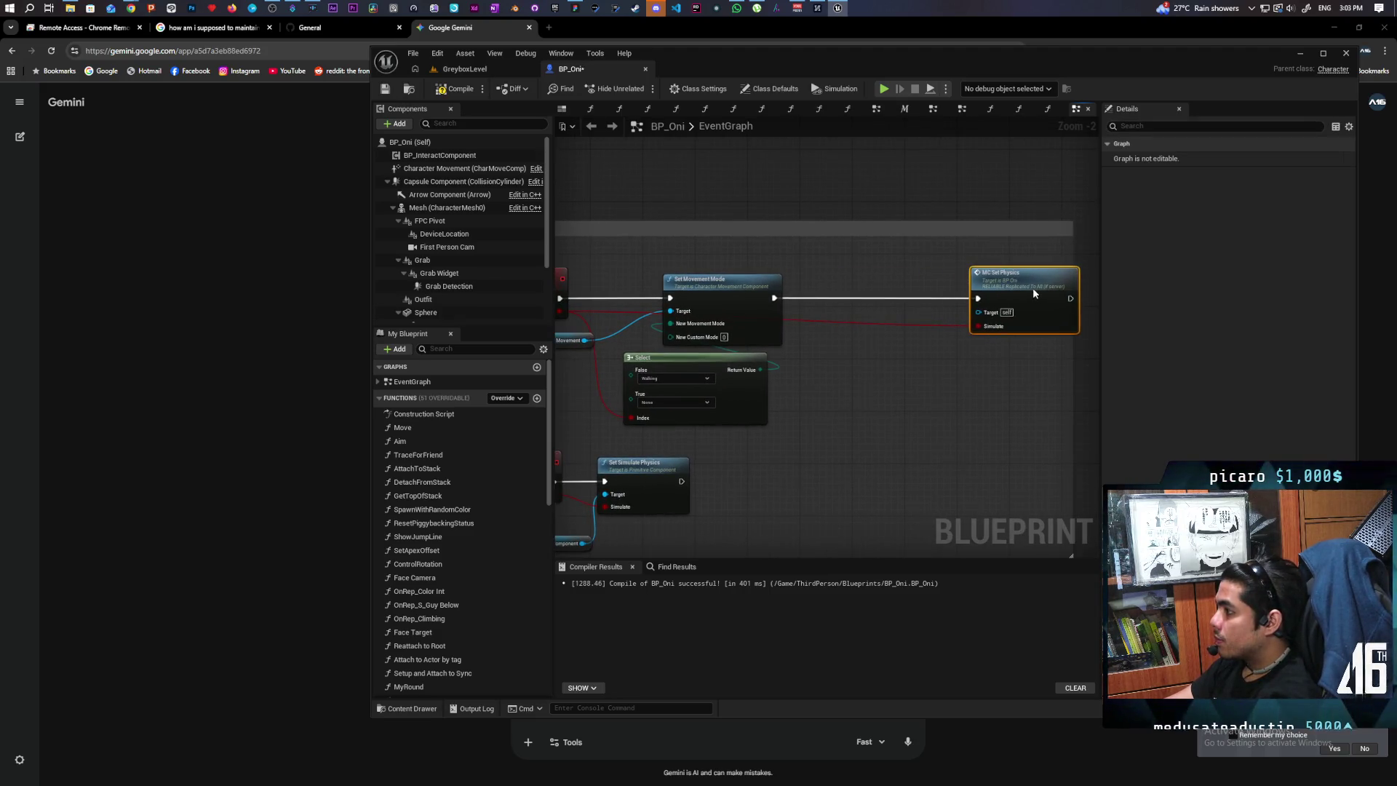
mouse_move(1065, 359)
mouse_down()
mouse_move(859, 368)
mouse_move(974, 369)
mouse_up()
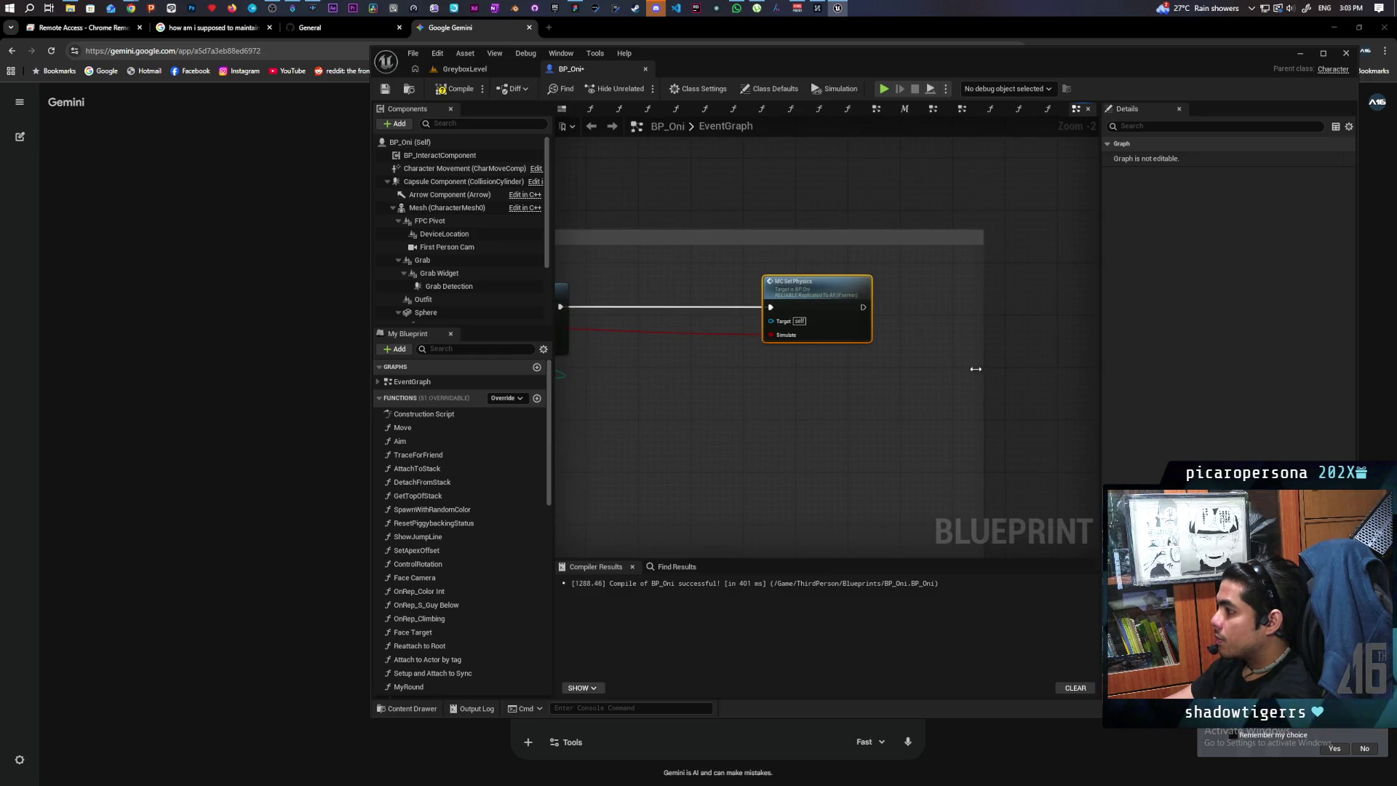
scroll(975, 368, down, 2)
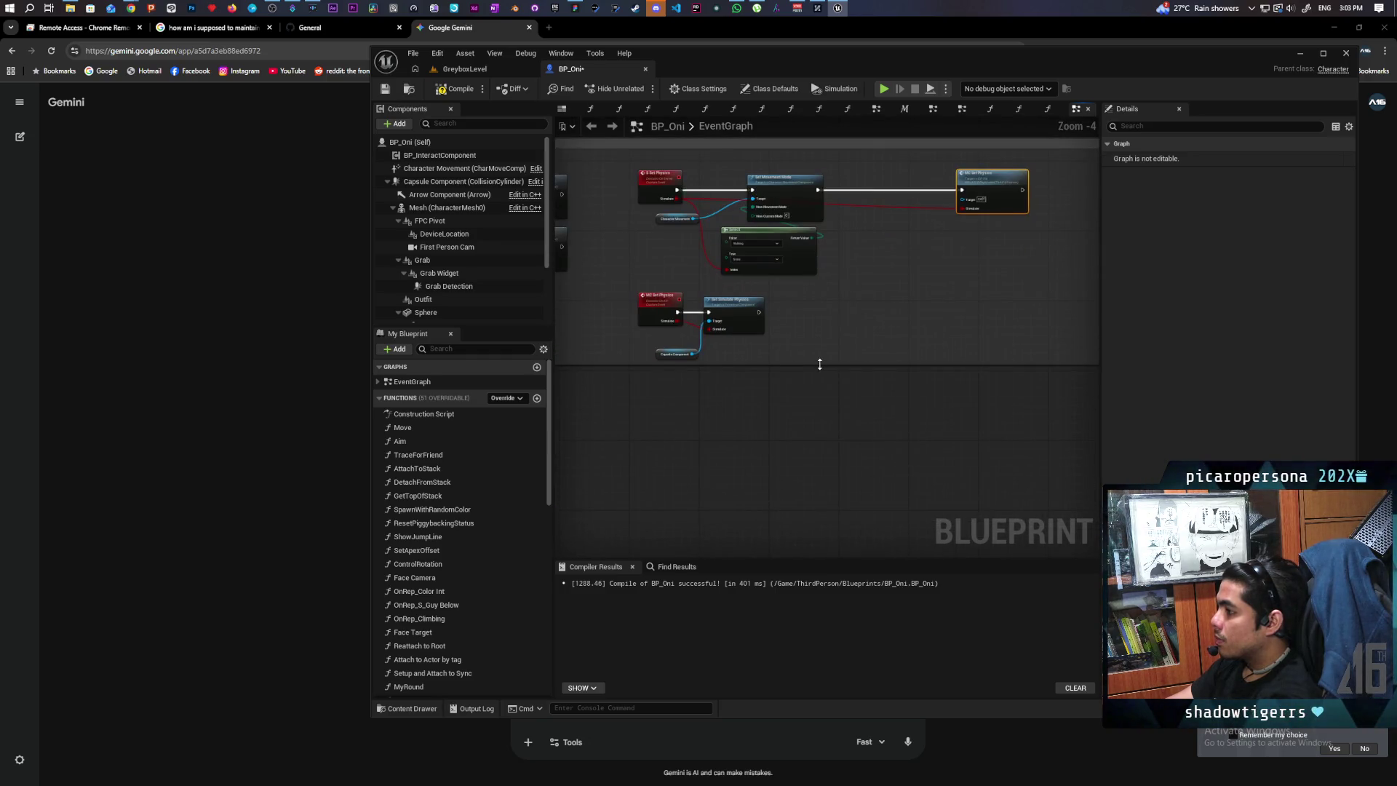
drag(822, 362, 808, 451)
mouse_move(680, 393)
mouse_down()
mouse_move(775, 306)
mouse_move(732, 367)
mouse_up()
scroll(734, 329, up, 3)
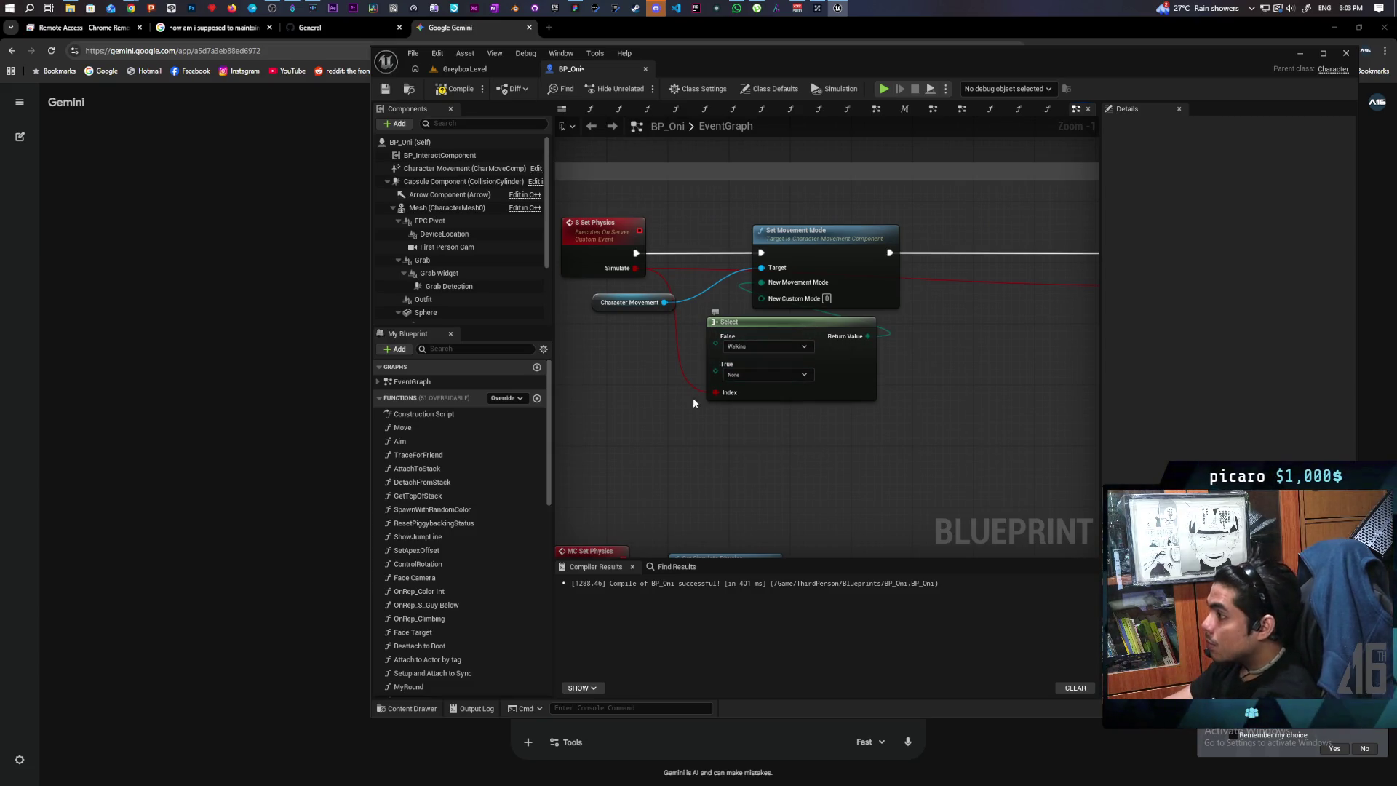
drag(694, 373, 674, 425)
Unhook Set Movement Mode and add a Branch on Simulate after Set Physics, True to MC Set Physics.
alt+click(731, 310)
mouse_move(895, 342)
mouse_down()
mouse_move(786, 385)
mouse_move(814, 457)
mouse_up()
mouse_move(948, 426)
mouse_down()
mouse_move(798, 381)
mouse_move(813, 389)
mouse_up()
drag(813, 390, 982, 436)
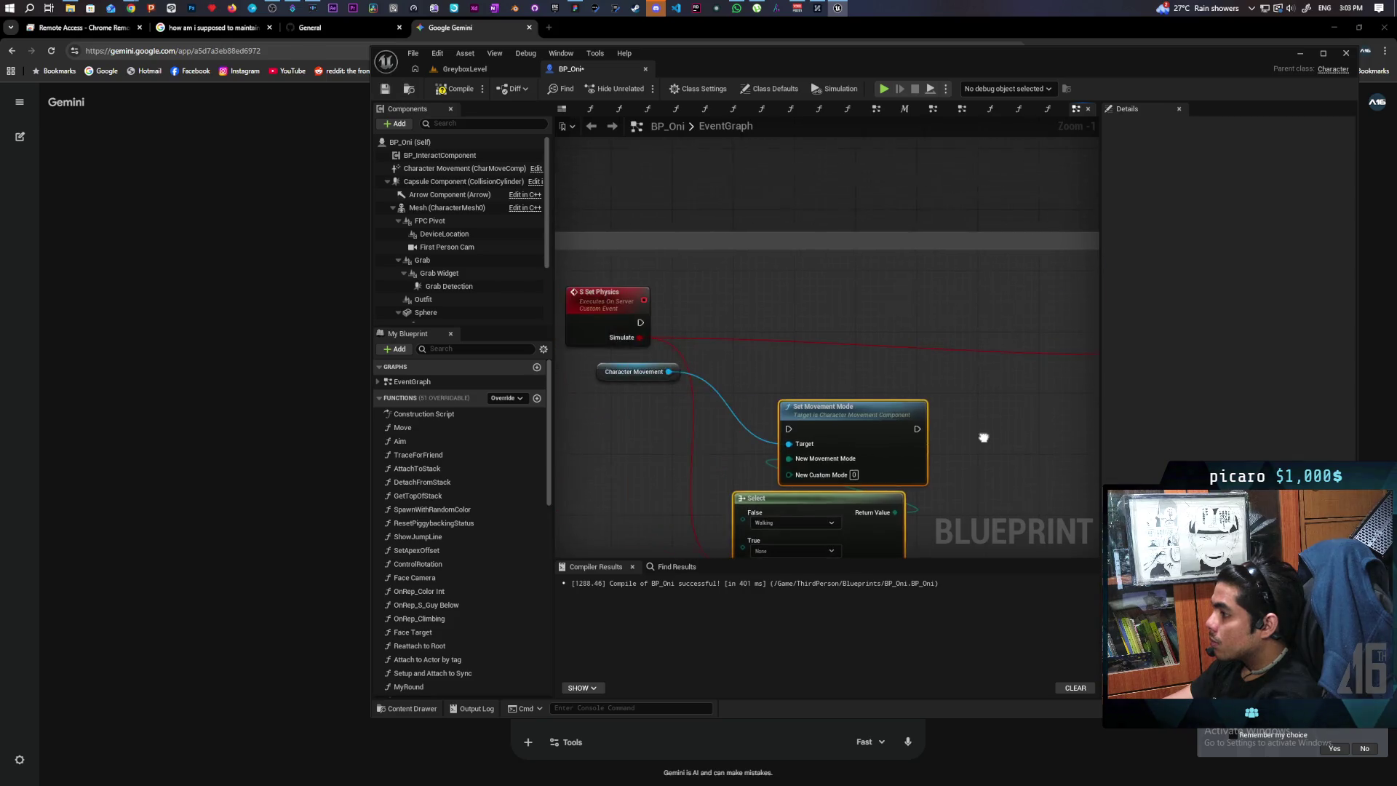
click(711, 271)
mouse_move(639, 322)
mouse_down()
mouse_move(717, 285)
mouse_move(713, 307)
mouse_up()
mouse_move(641, 337)
mouse_down()
mouse_move(710, 315)
mouse_move(670, 303)
mouse_move(722, 222)
mouse_move(905, 317)
mouse_up()
mouse_move(663, 222)
mouse_down()
mouse_move(779, 243)
mouse_move(1030, 217)
mouse_up()
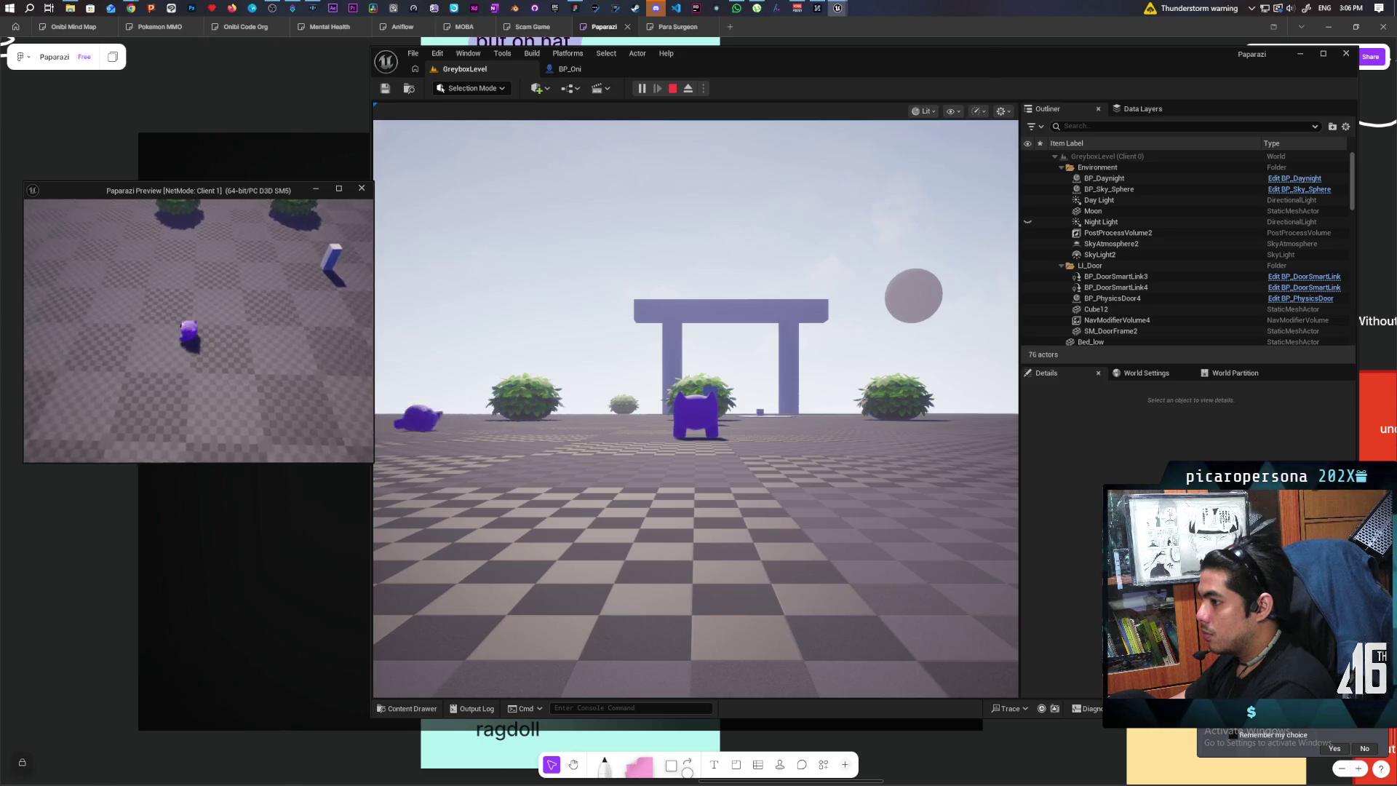
Stop the current test and relaunch play in the selected viewport with three players.
key(a)
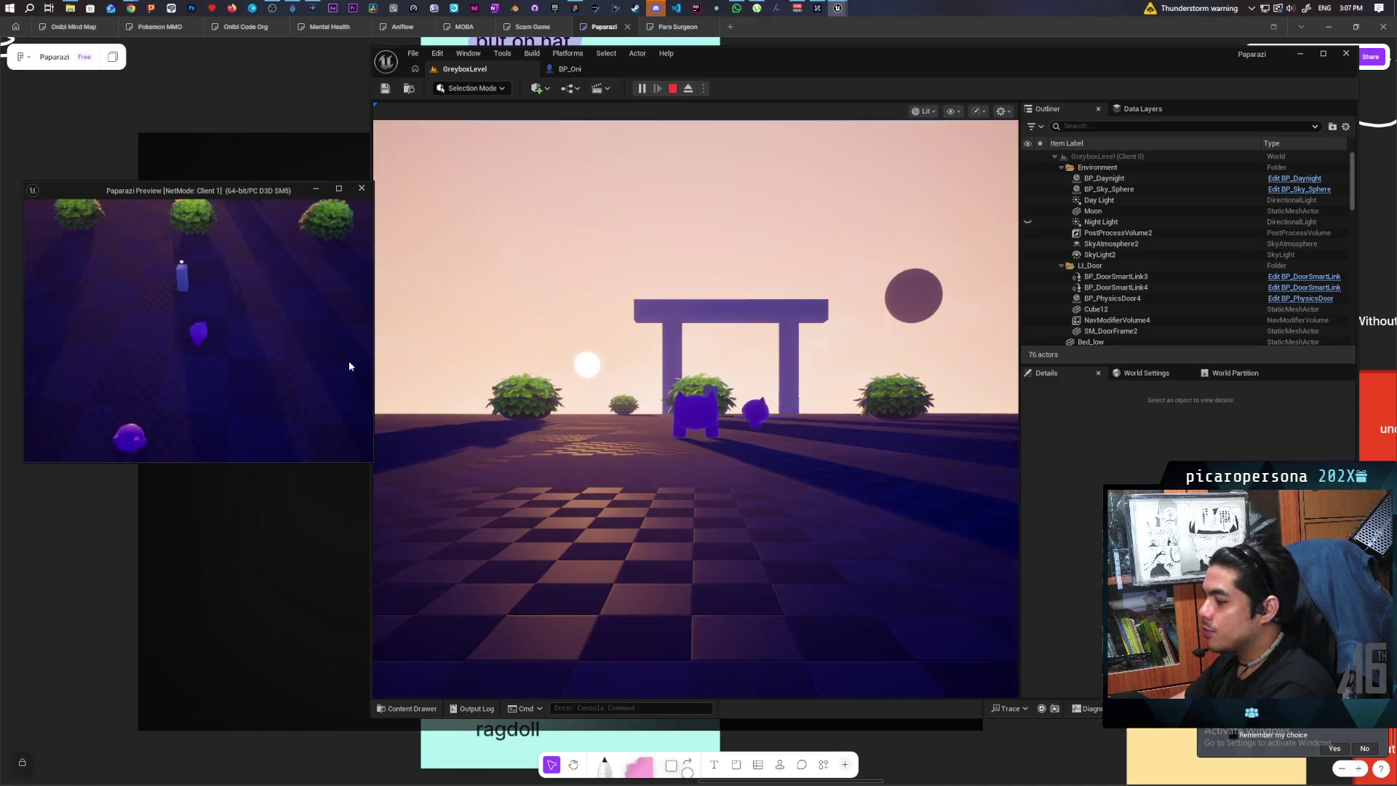
key(Escape)
click(702, 88)
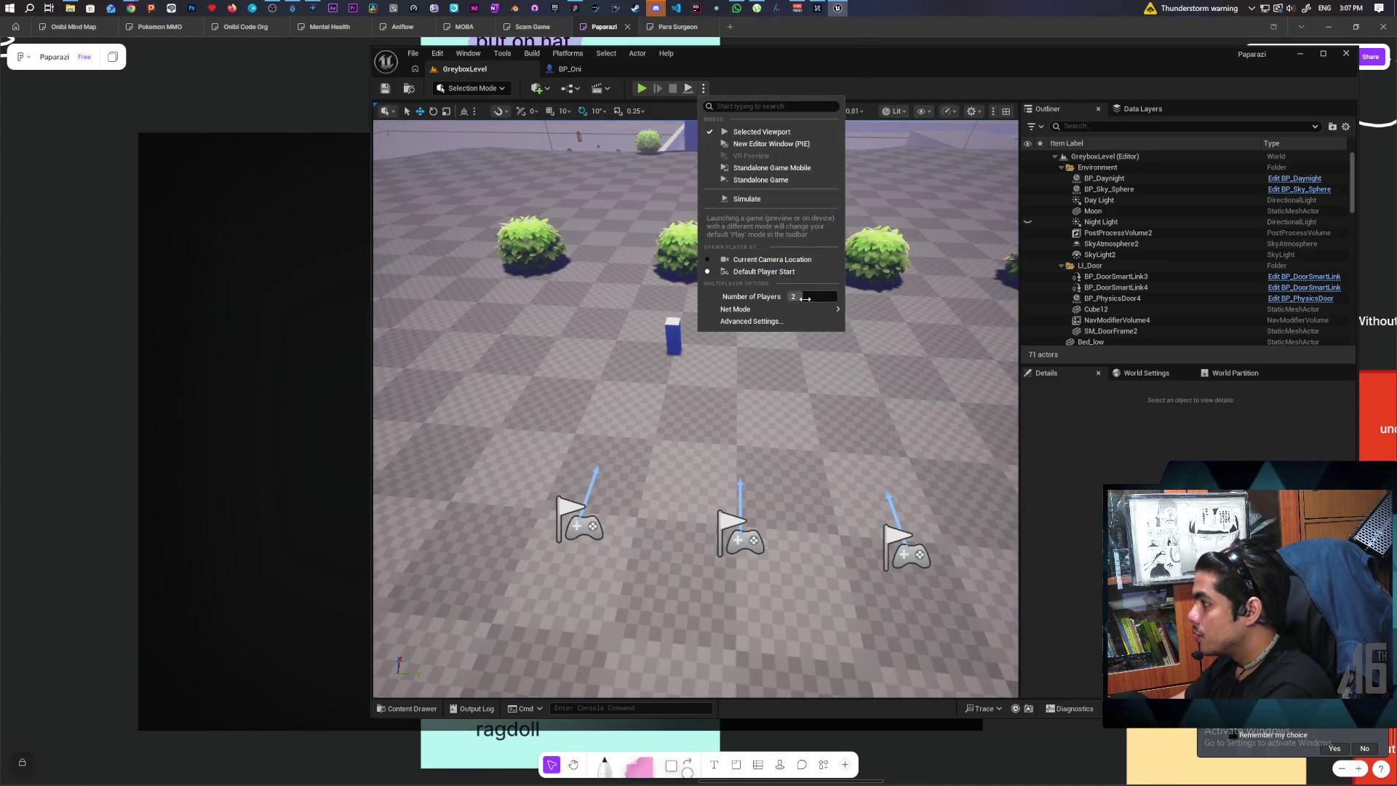
mouse_move(827, 313)
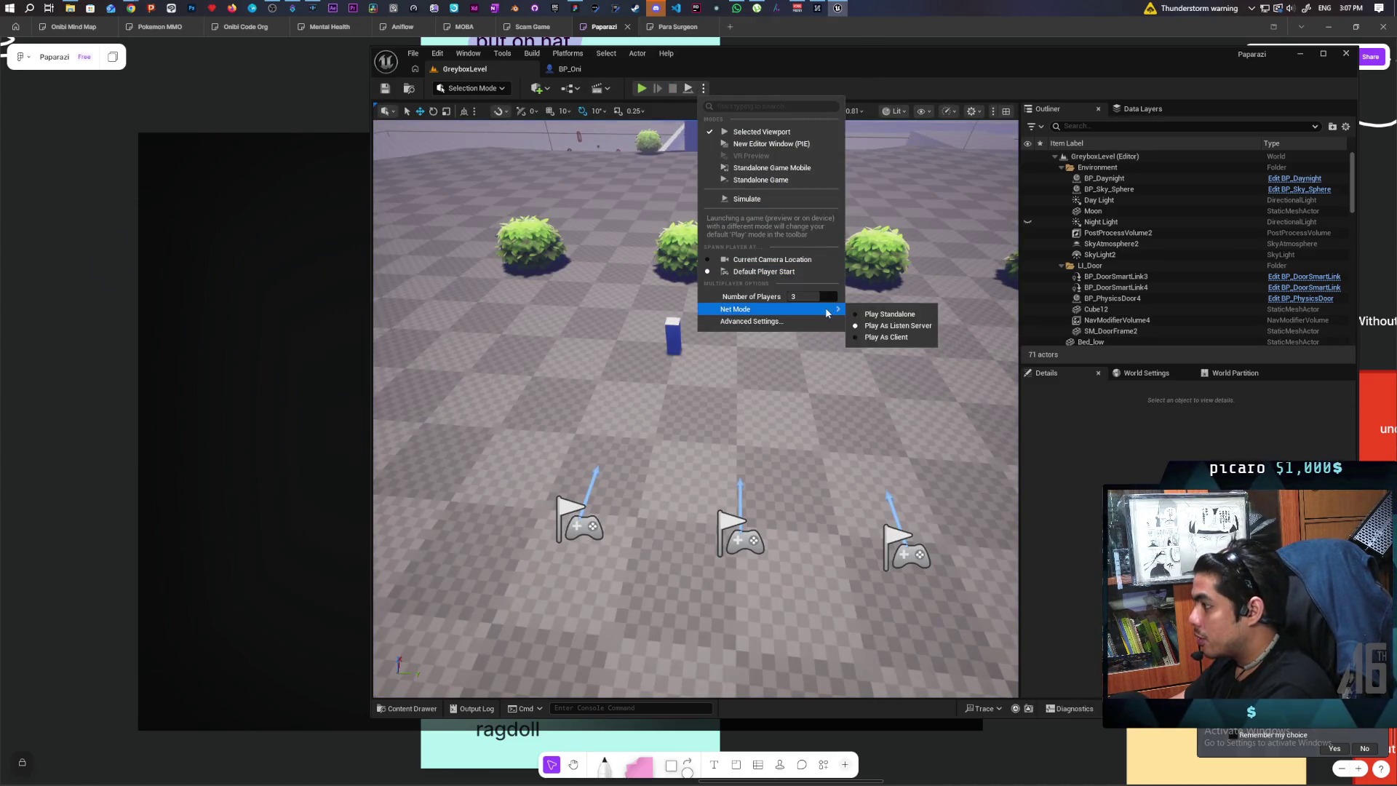
click(756, 132)
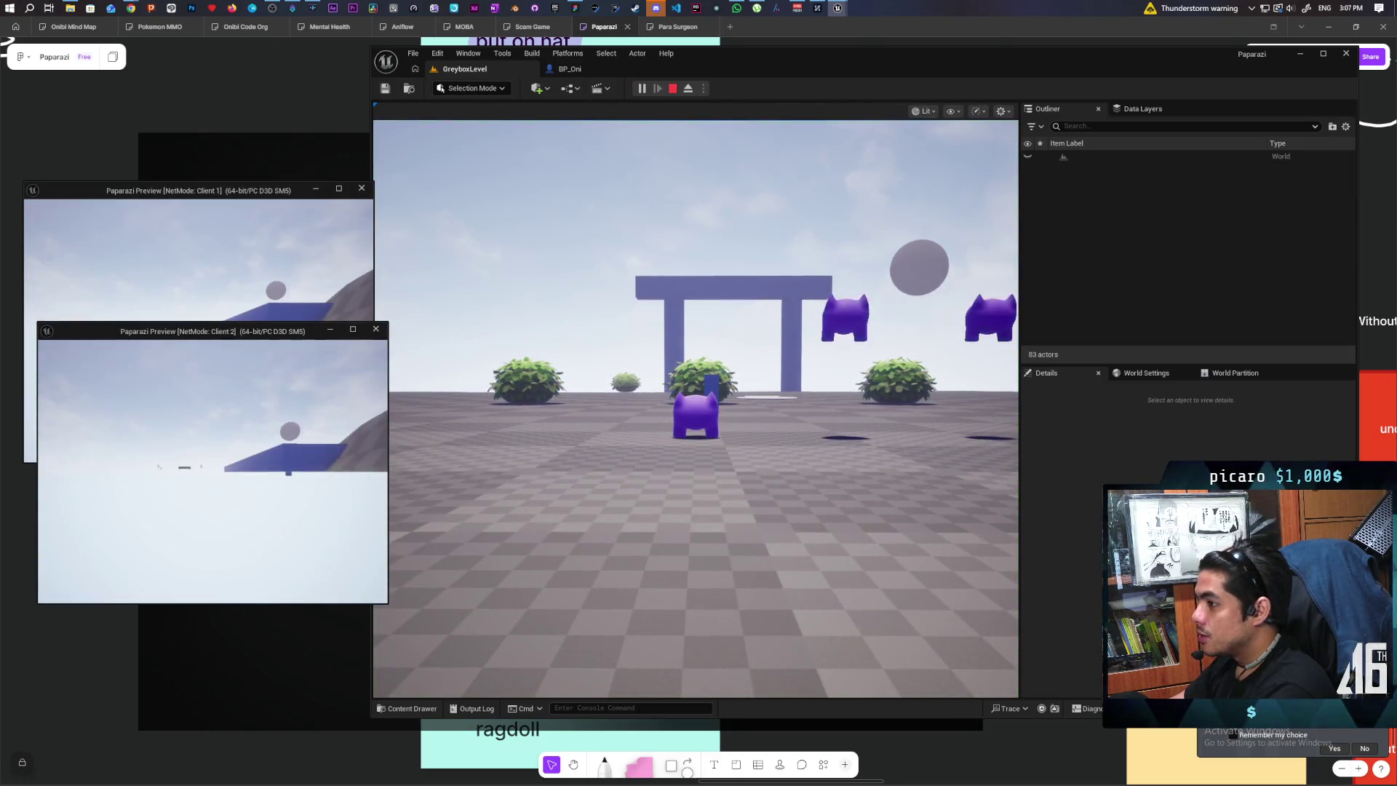
Arrange and test the Client 1, Client 2 and main game windows, then stop the session.
click(233, 190)
drag(232, 190, 250, 102)
click(211, 437)
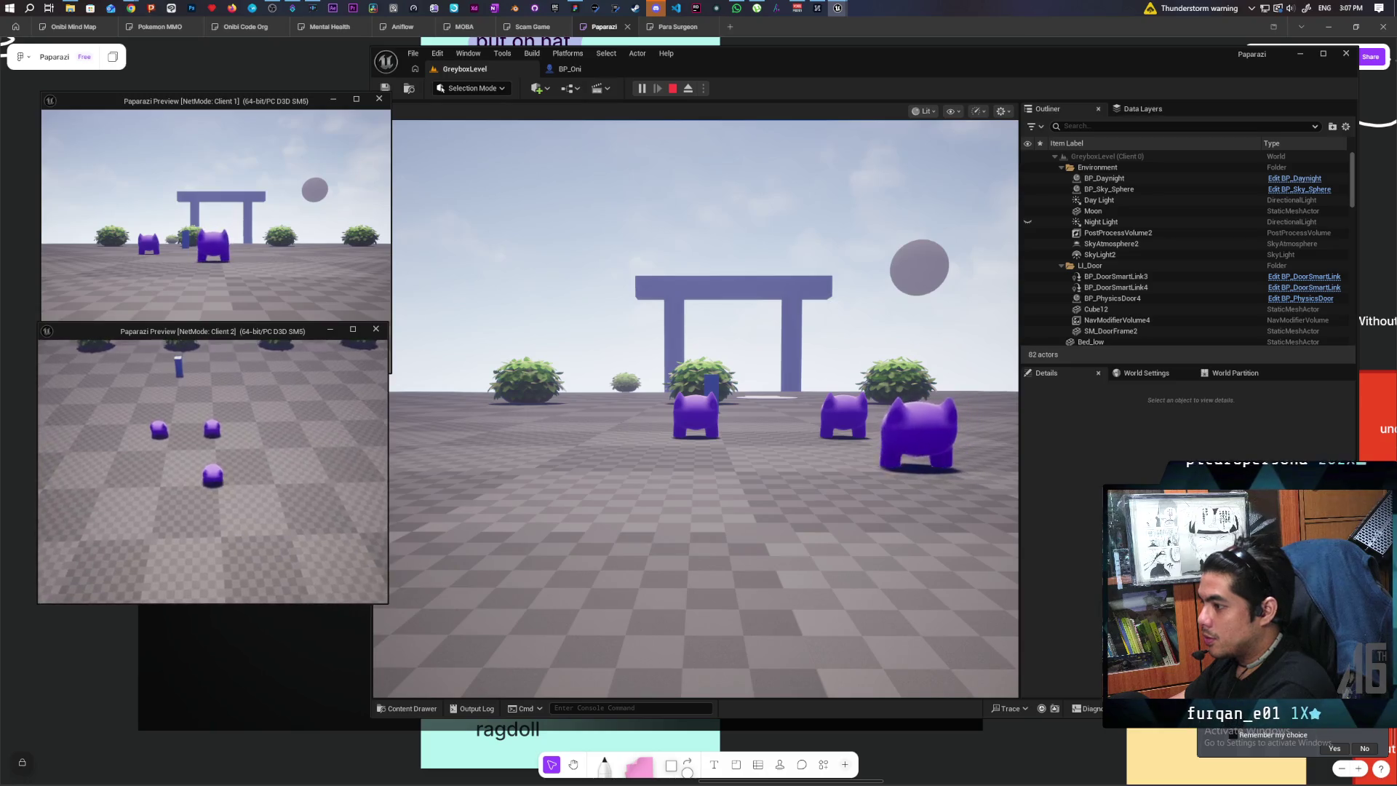
click(695, 407)
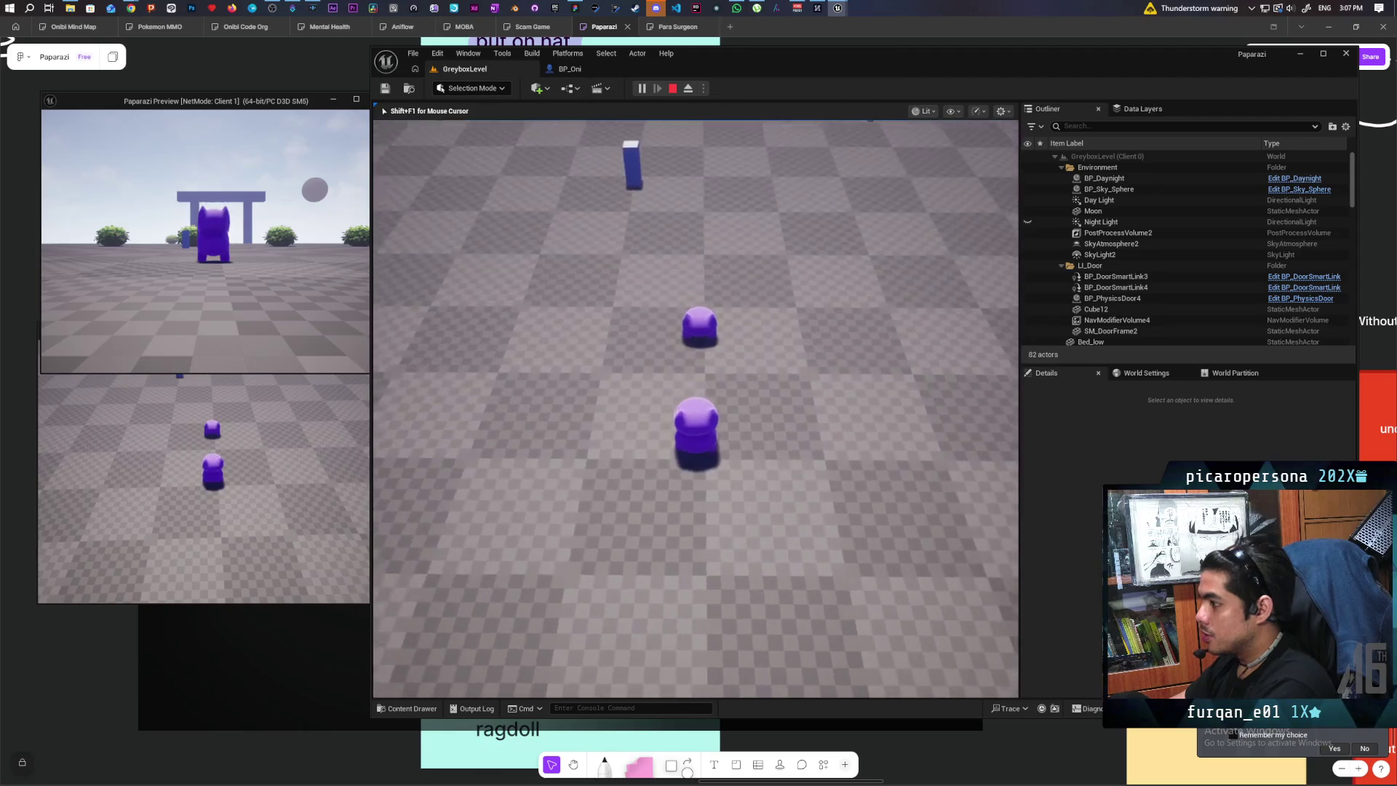
key(shift+F1)
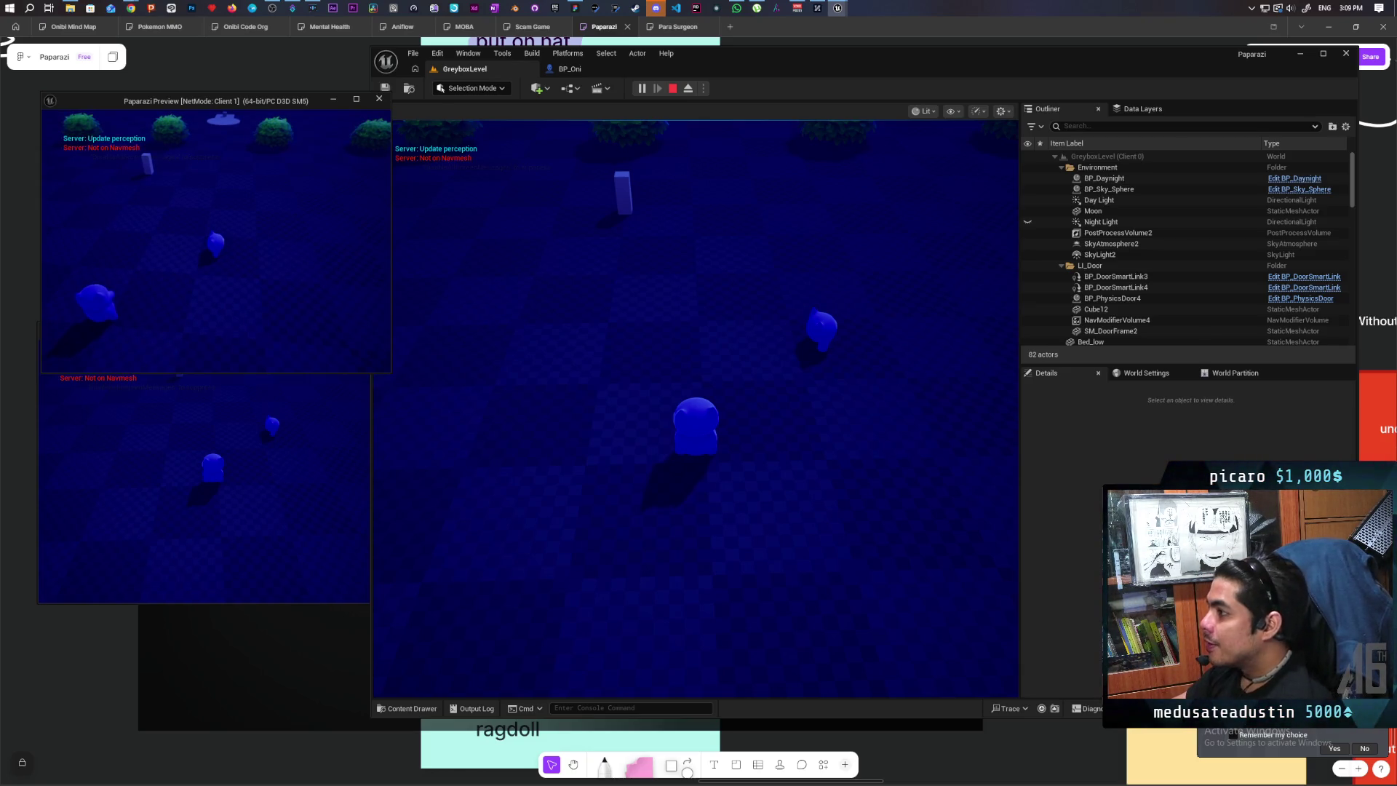
key(Escape)
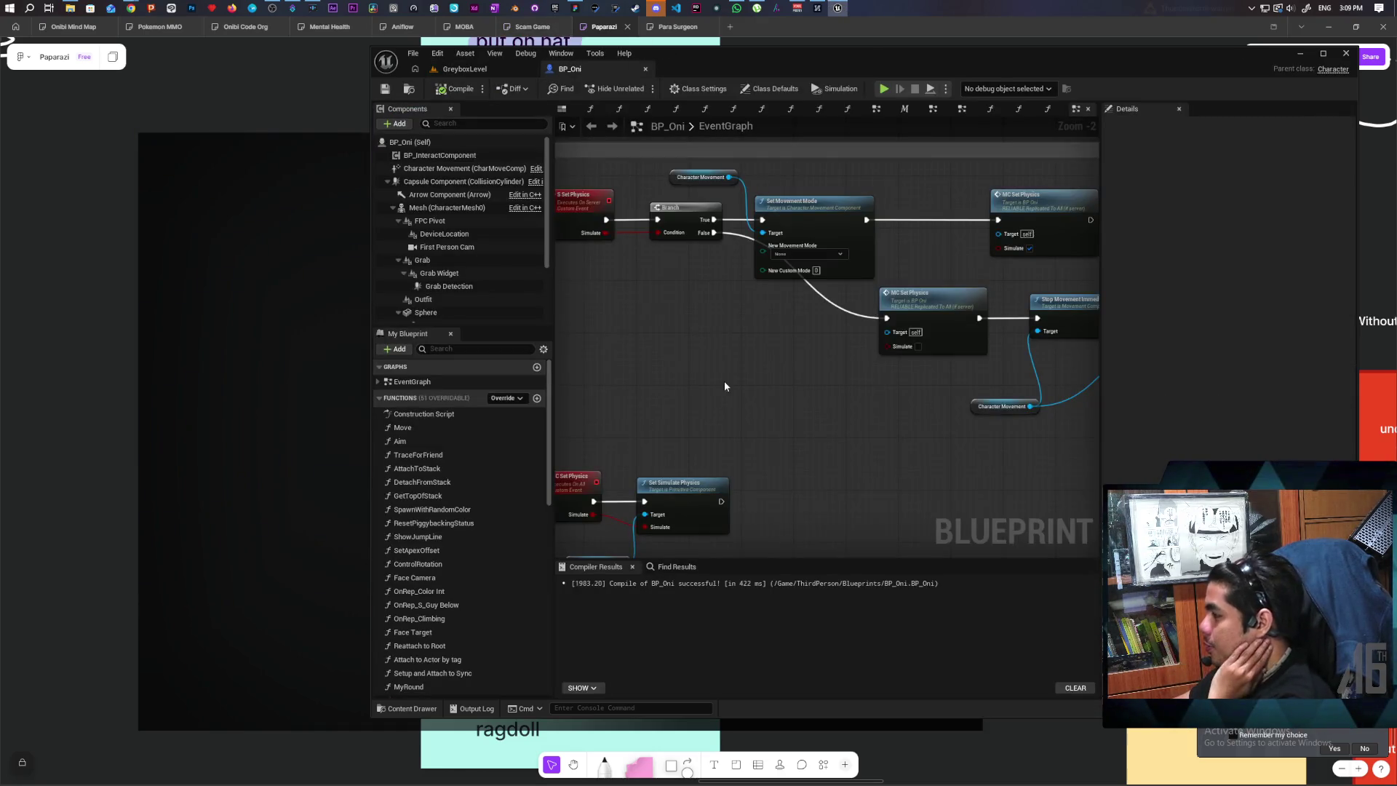
Inspect BP_Oni's False path, including the Character Movement and Stop Movement Immediately nodes.
scroll(723, 381, down, 5)
scroll(723, 382, up, 3)
mouse_move(713, 387)
mouse_down()
mouse_move(924, 391)
mouse_move(817, 374)
mouse_move(799, 405)
mouse_up()
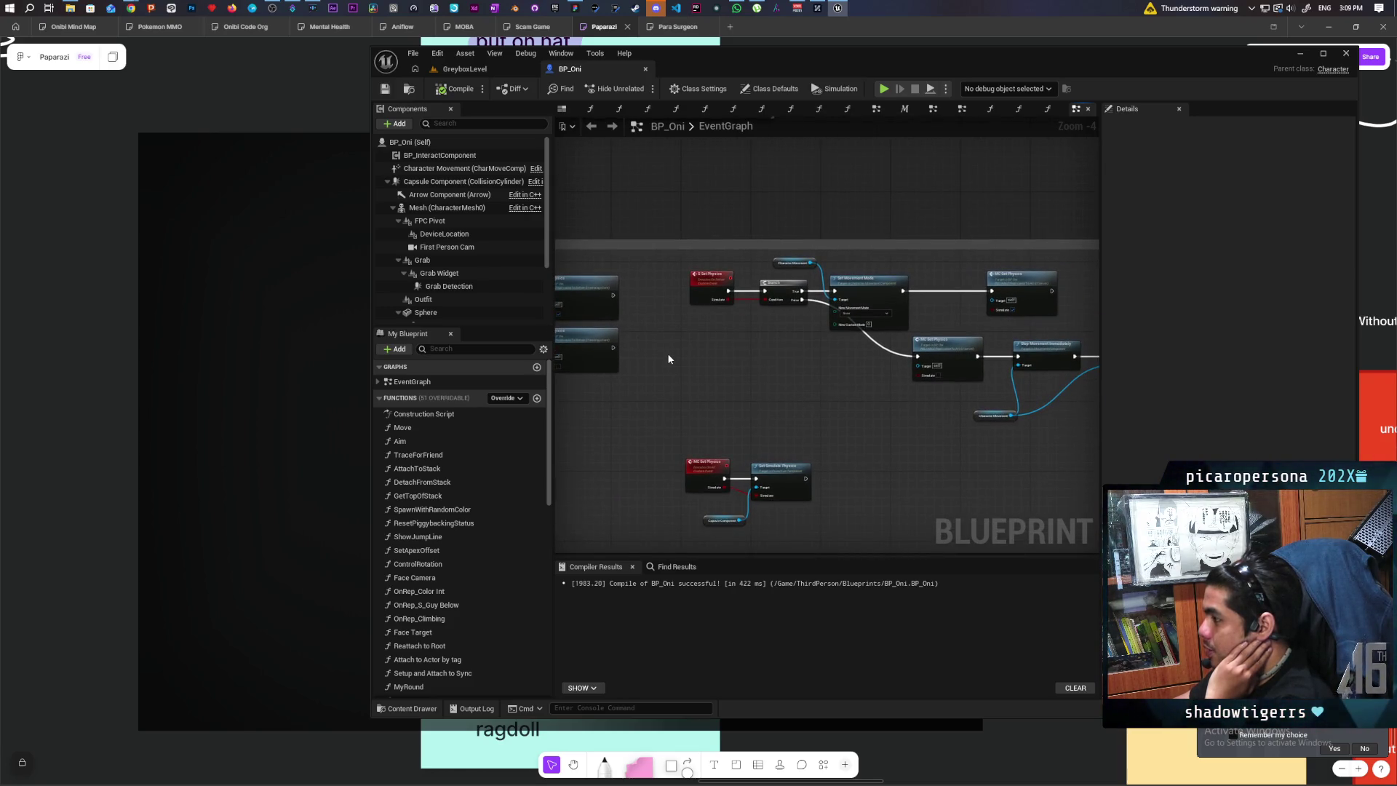
scroll(666, 353, up, 4)
scroll(669, 358, down, 2)
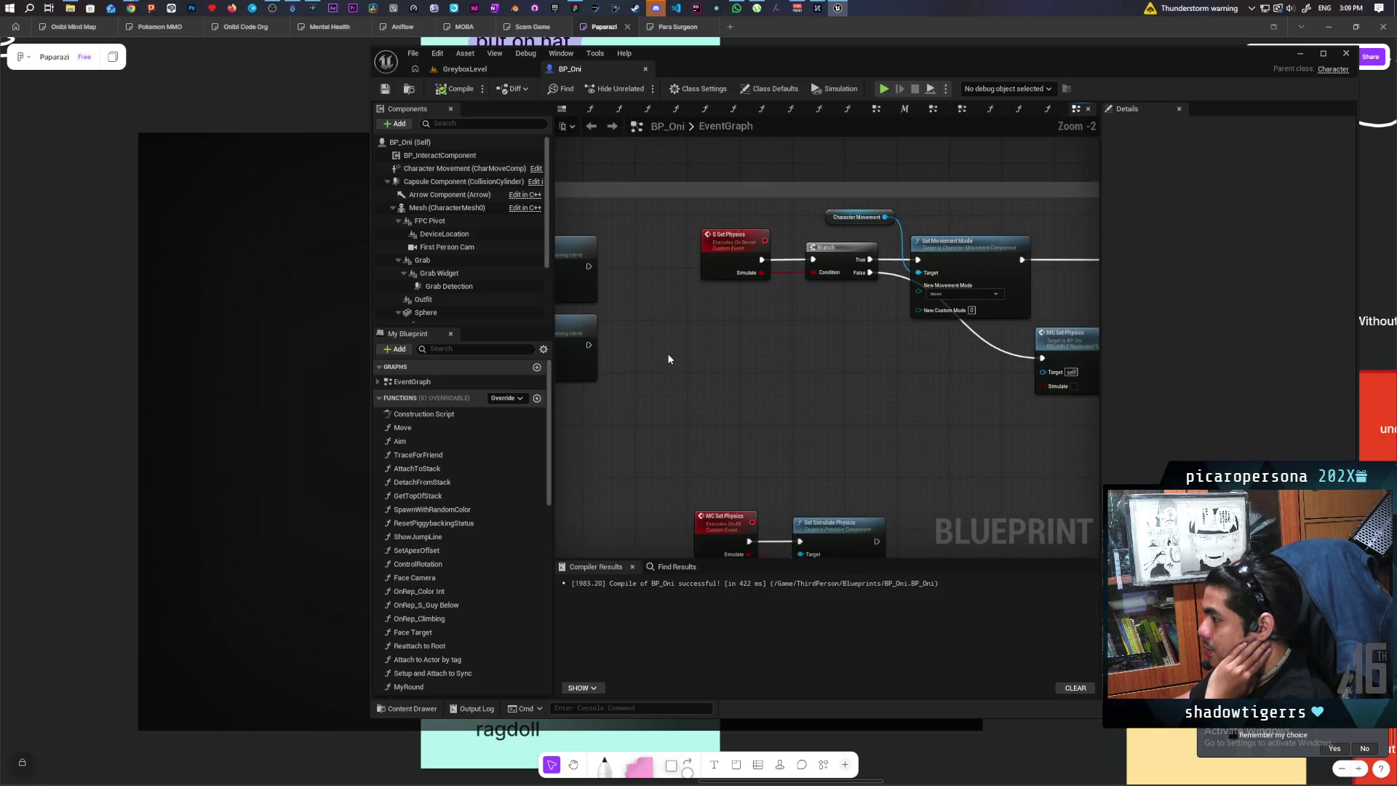
drag(666, 352, 639, 354)
scroll(639, 353, down, 1)
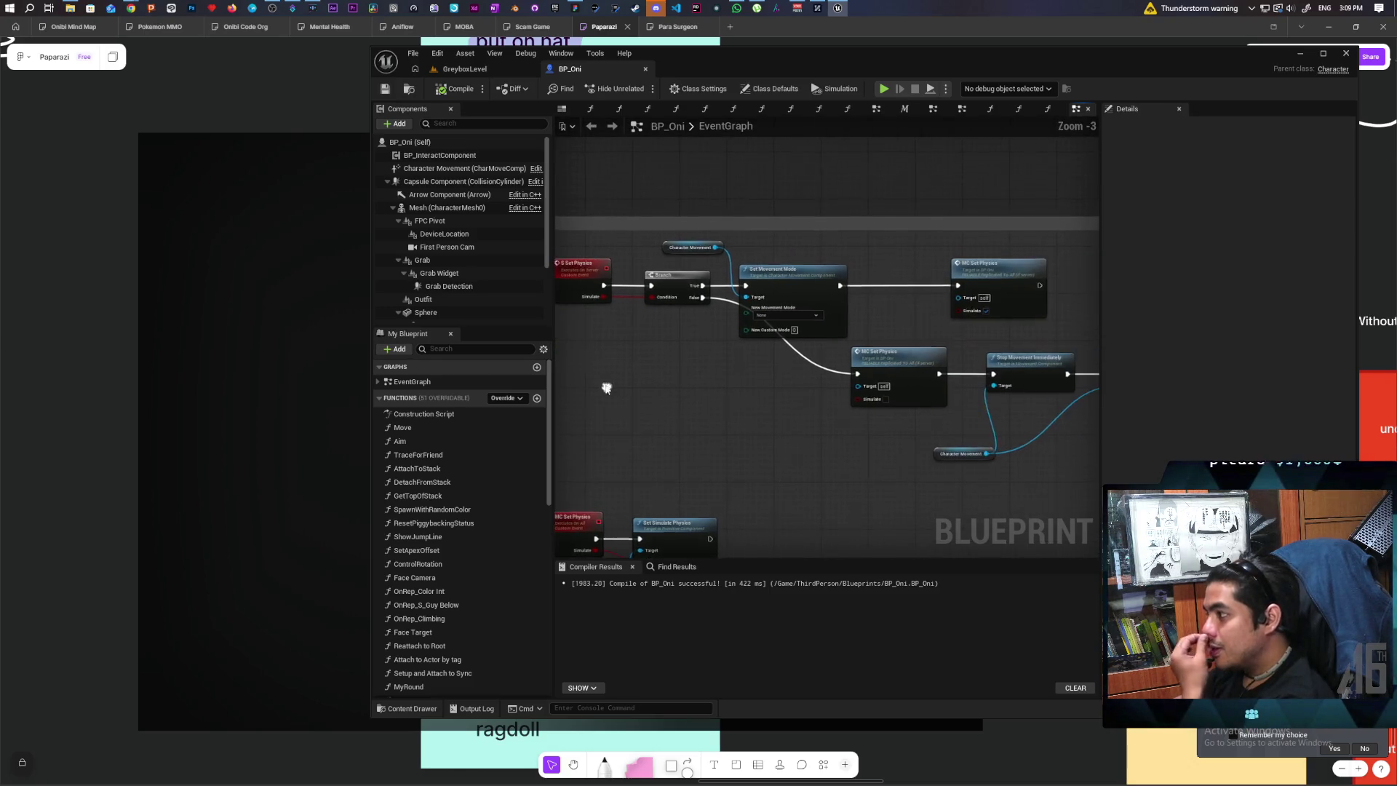
scroll(639, 354, down, 1)
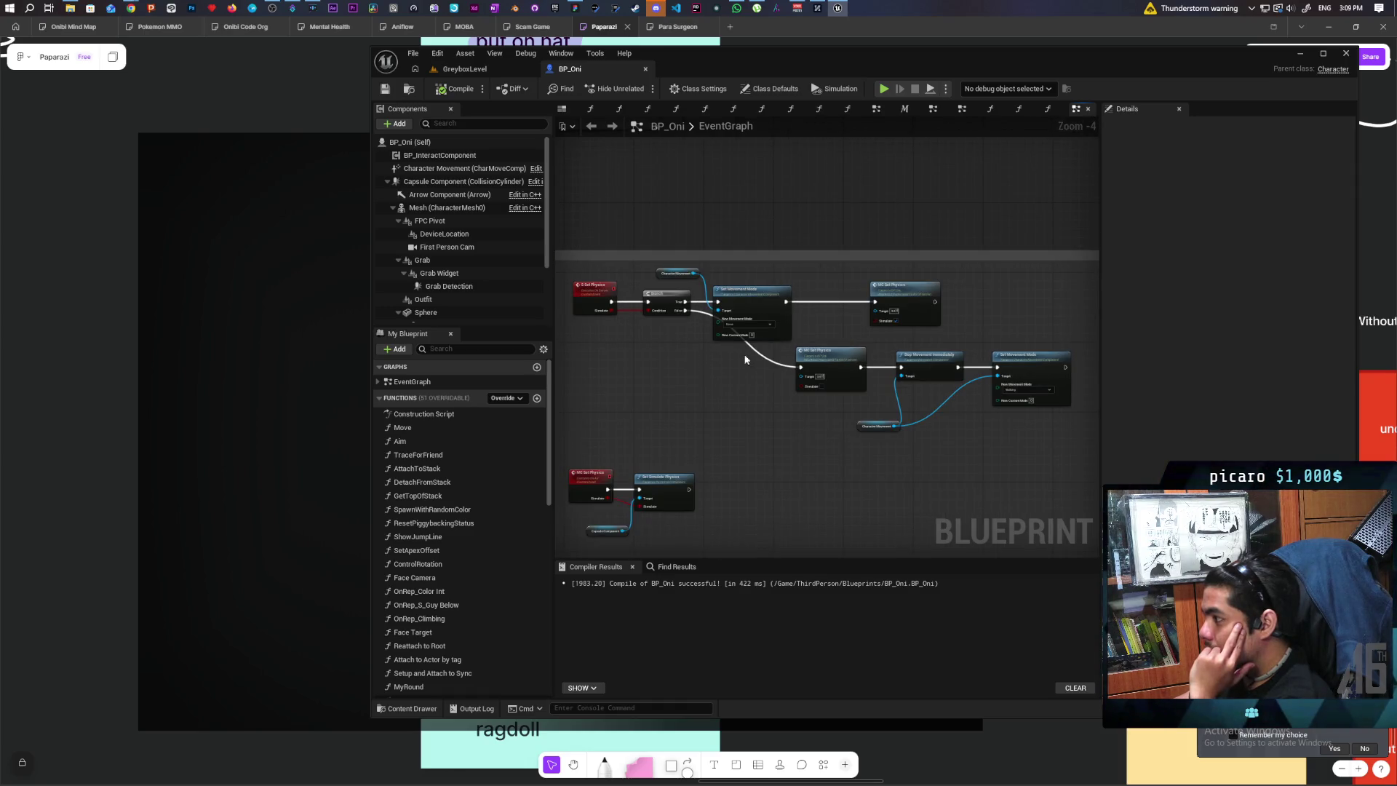
drag(698, 311, 694, 310)
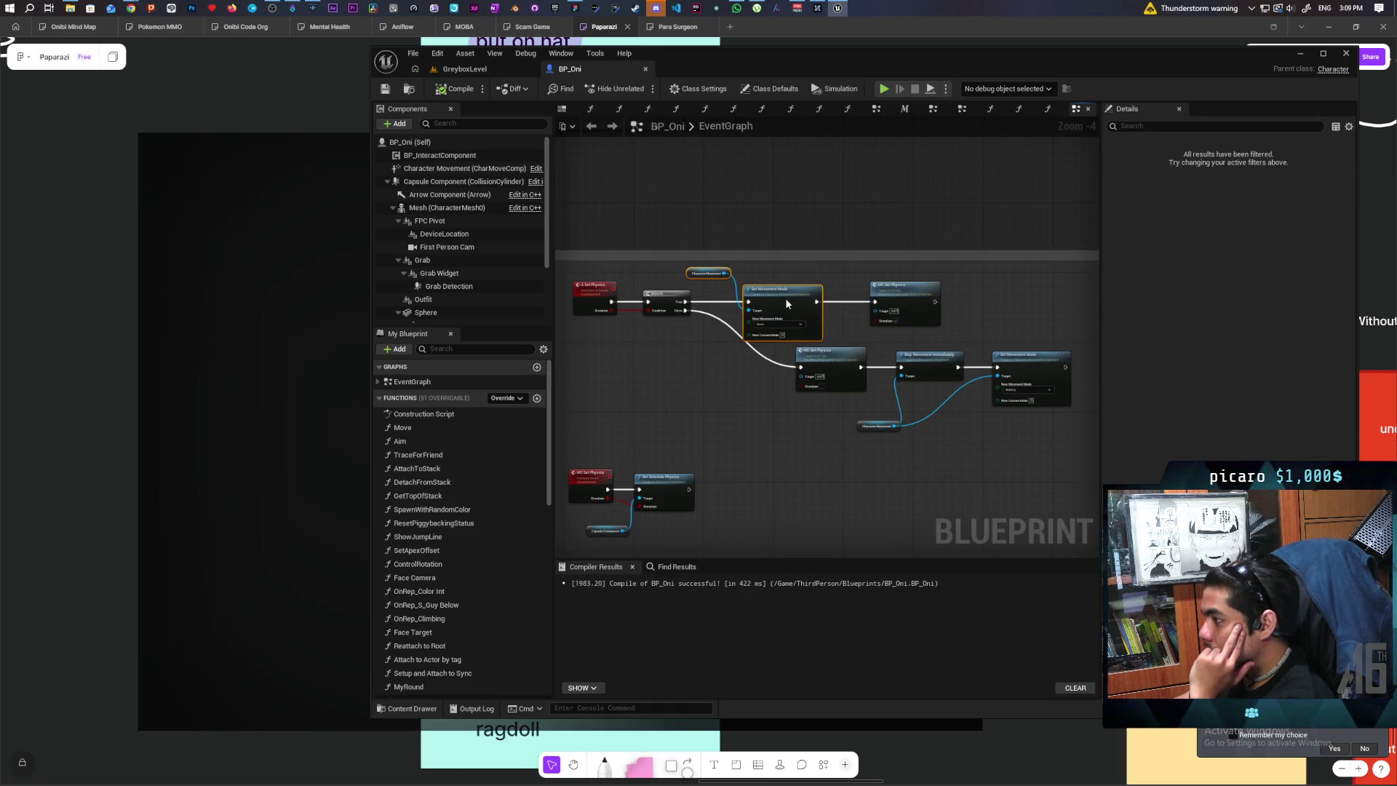
scroll(760, 355, up, 3)
drag(753, 416, 585, 393)
scroll(586, 394, down, 1)
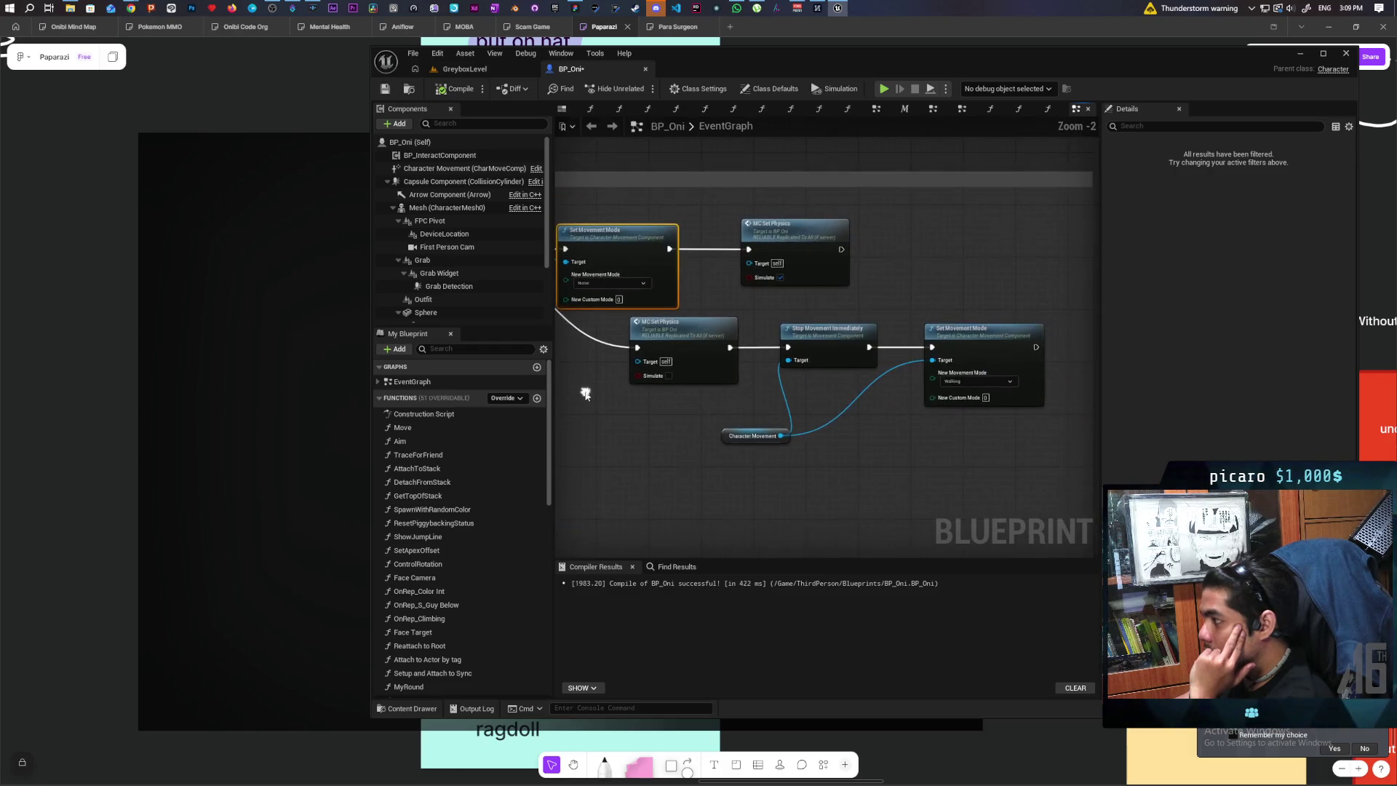
scroll(737, 366, down, 2)
Shift the MC Set Physics, Stop Movement Immediately and Set Movement Mode chain left, then return to GreyboxLevel.
drag(723, 419, 971, 340)
drag(782, 338, 734, 346)
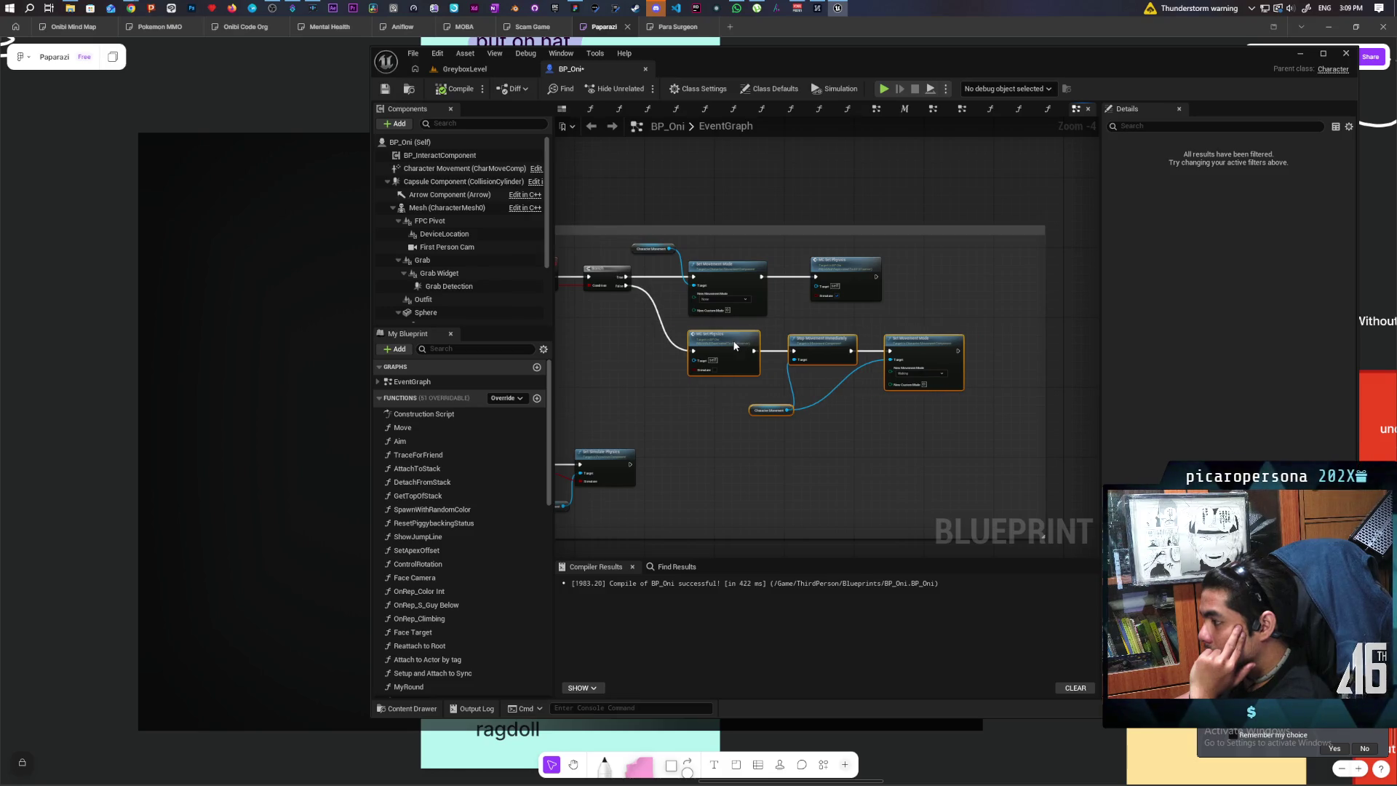
click(692, 399)
scroll(767, 386, up, 1)
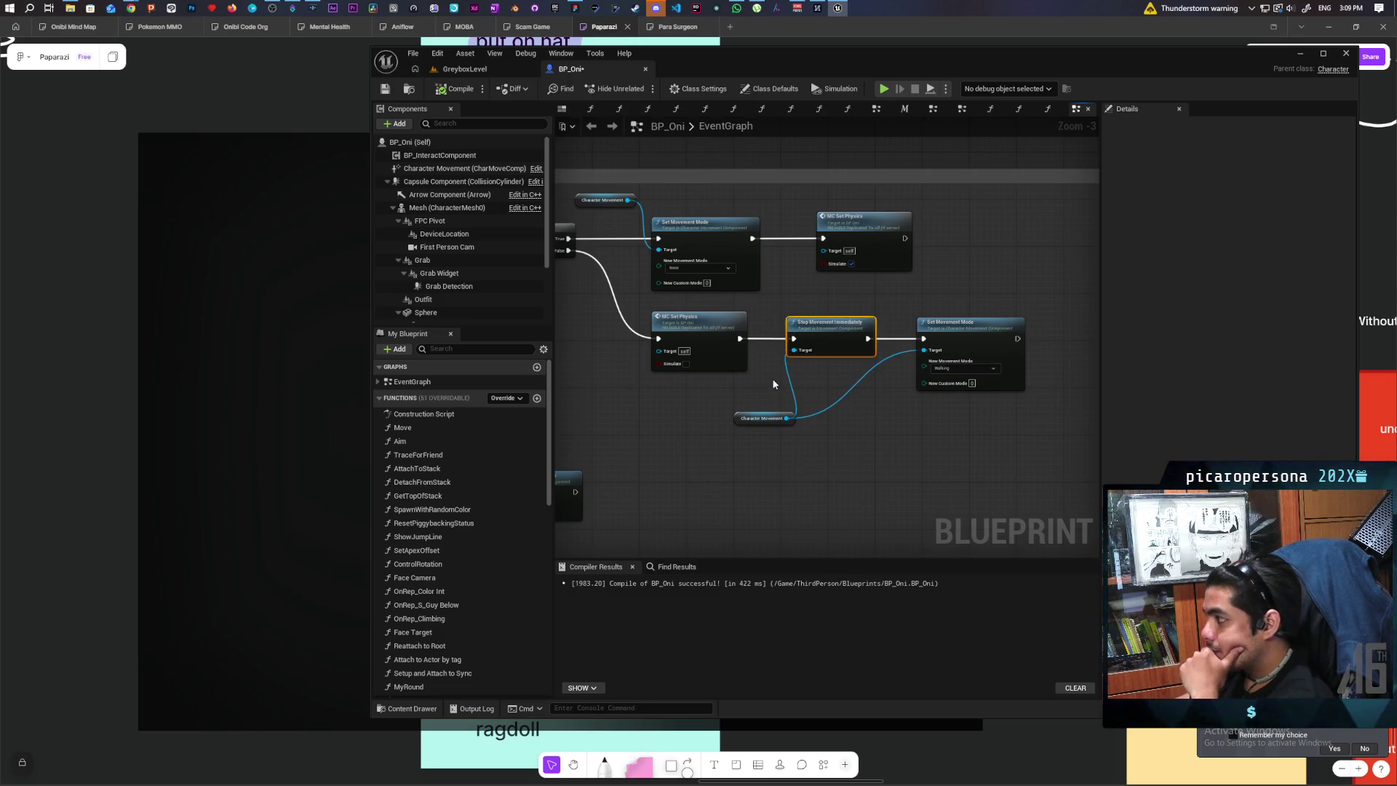
mouse_move(668, 427)
mouse_down()
mouse_move(957, 390)
mouse_move(697, 410)
mouse_move(833, 403)
mouse_move(742, 424)
mouse_up()
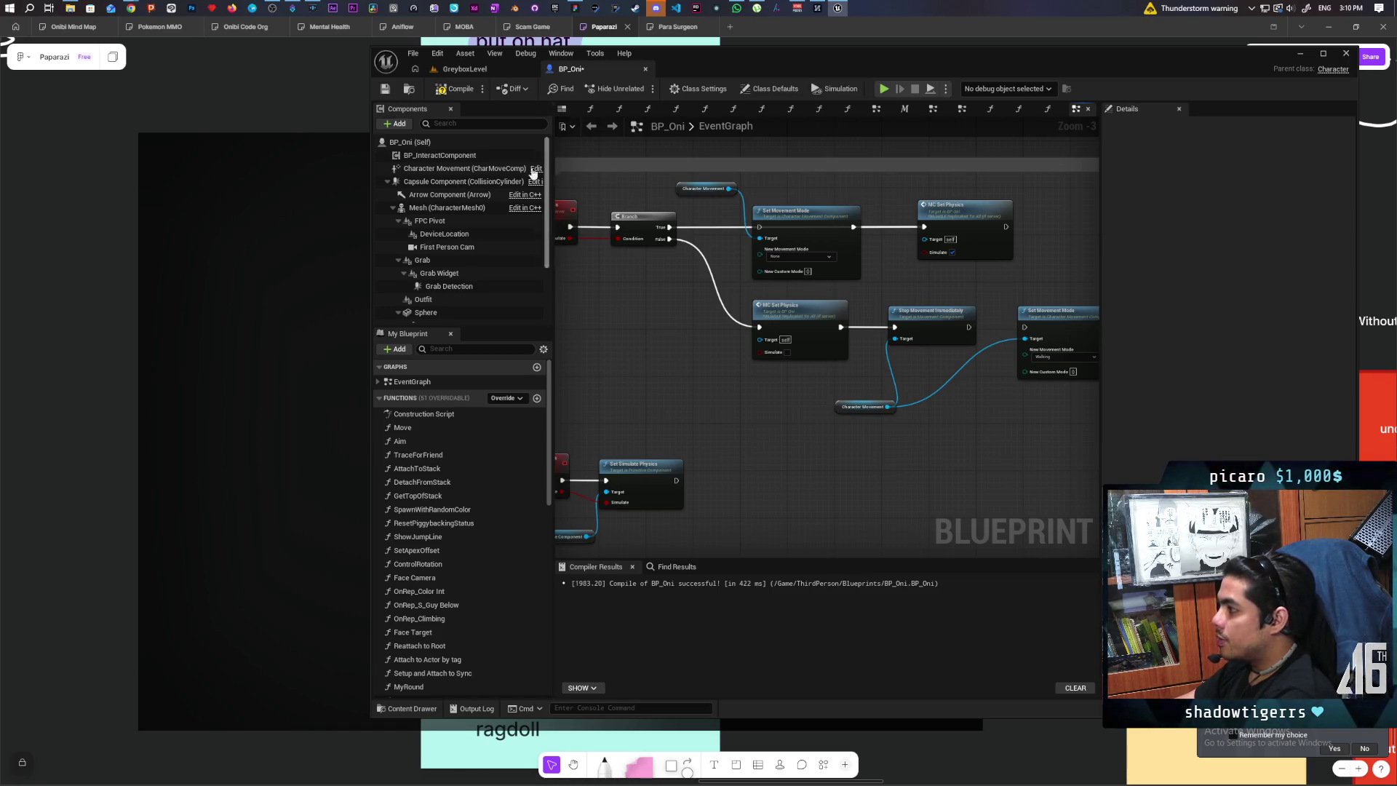
click(466, 69)
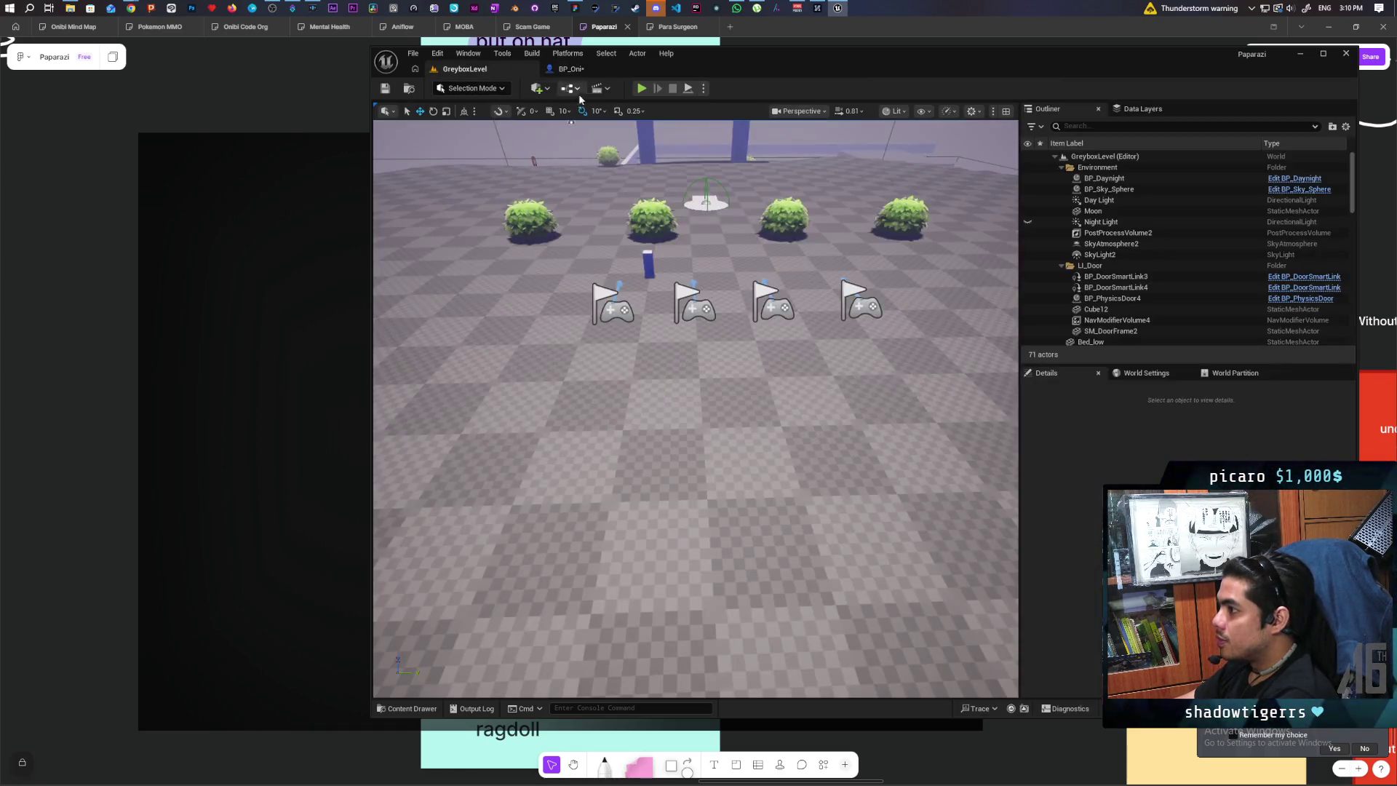
Launch multiplayer PIE with Alt+P, test BP_Oni physics in both client windows, then stop.
key(alt+p)
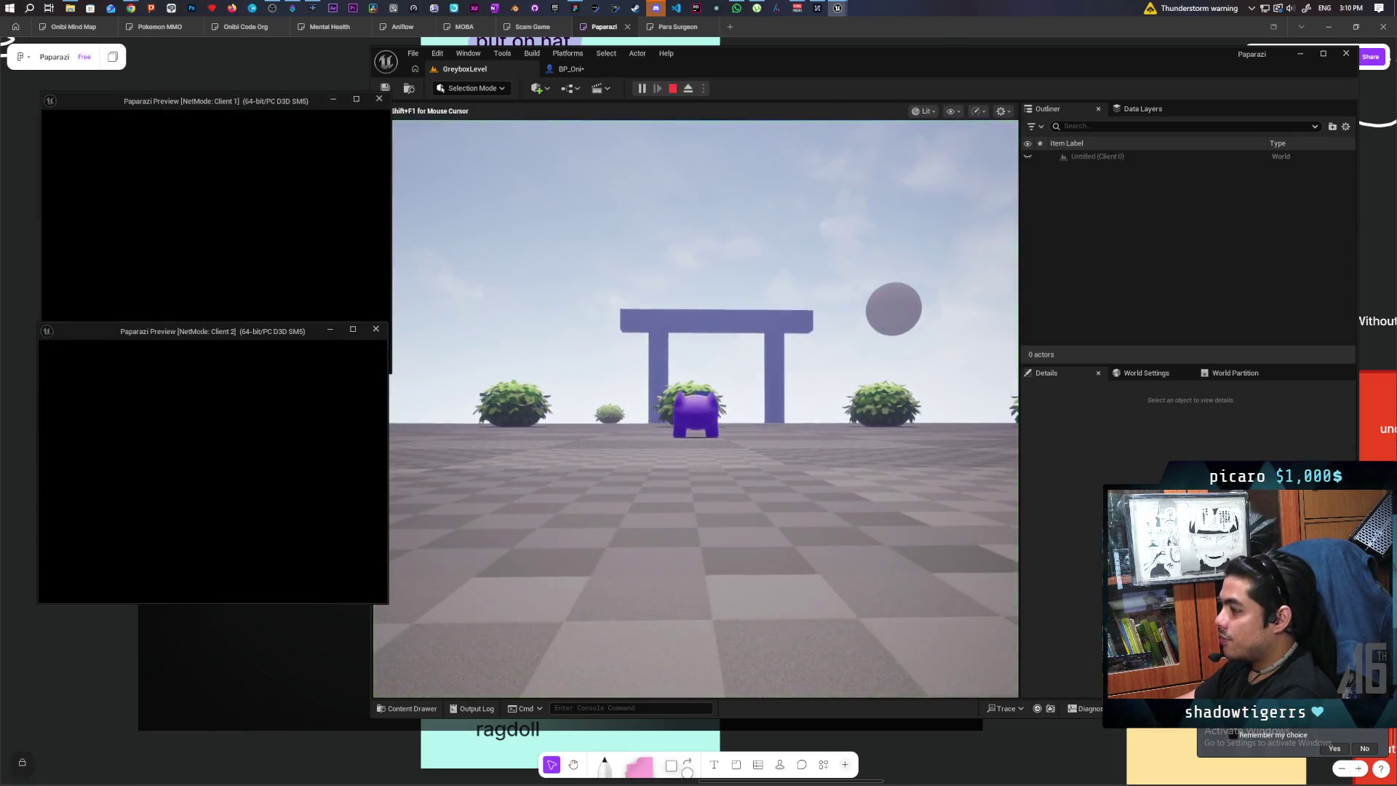
key(alt+Tab)
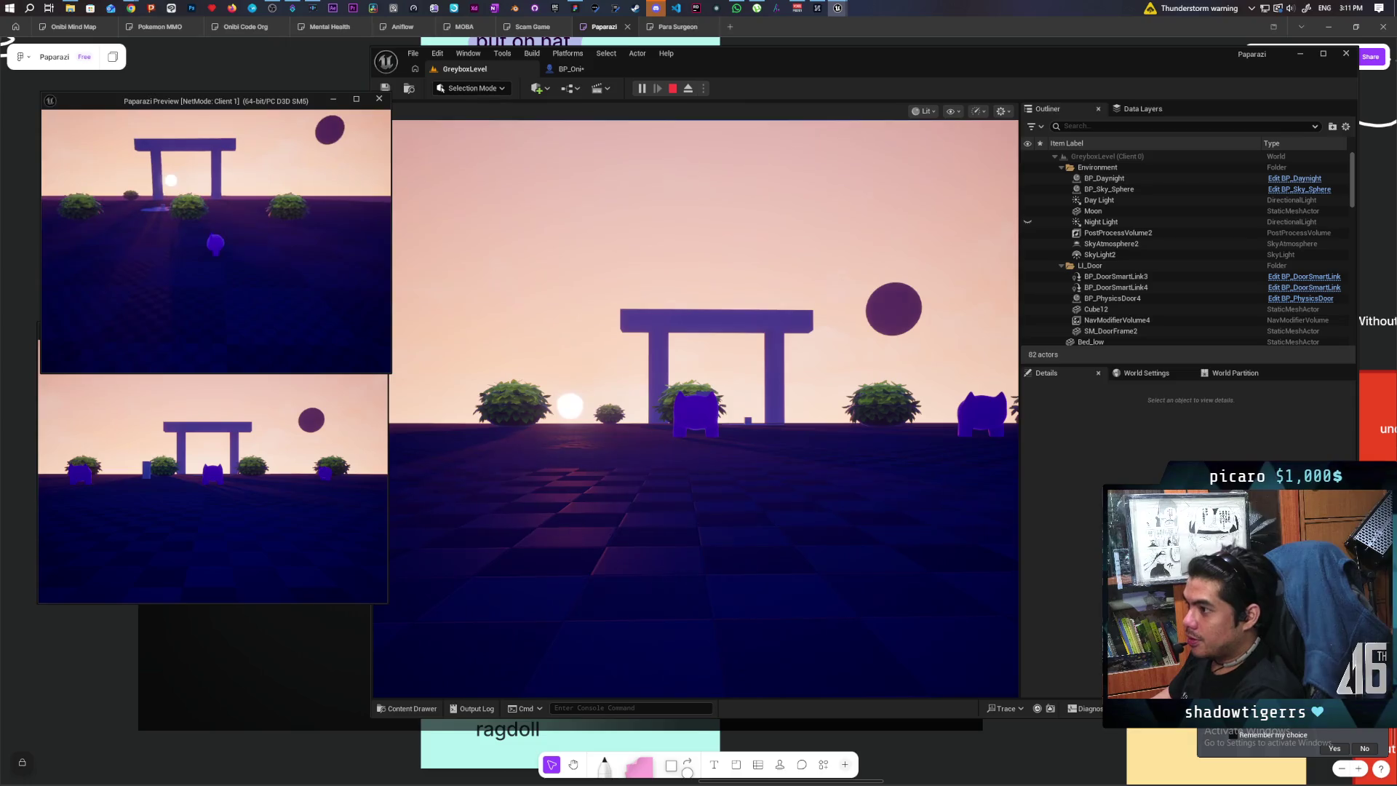
key(Escape)
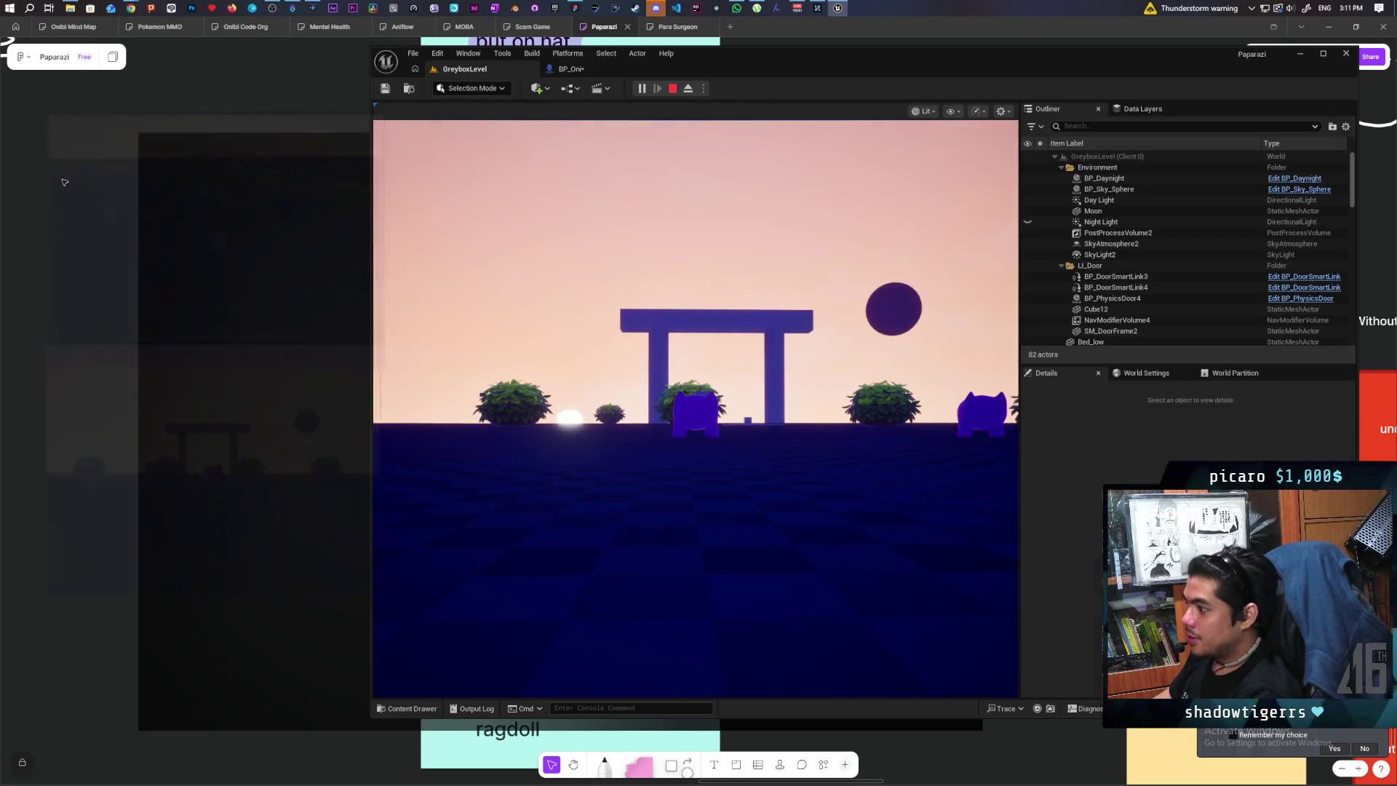
Review BP_Oni's physics Branch logic, save the blueprint, and switch back to GreyboxLevel.
click(571, 68)
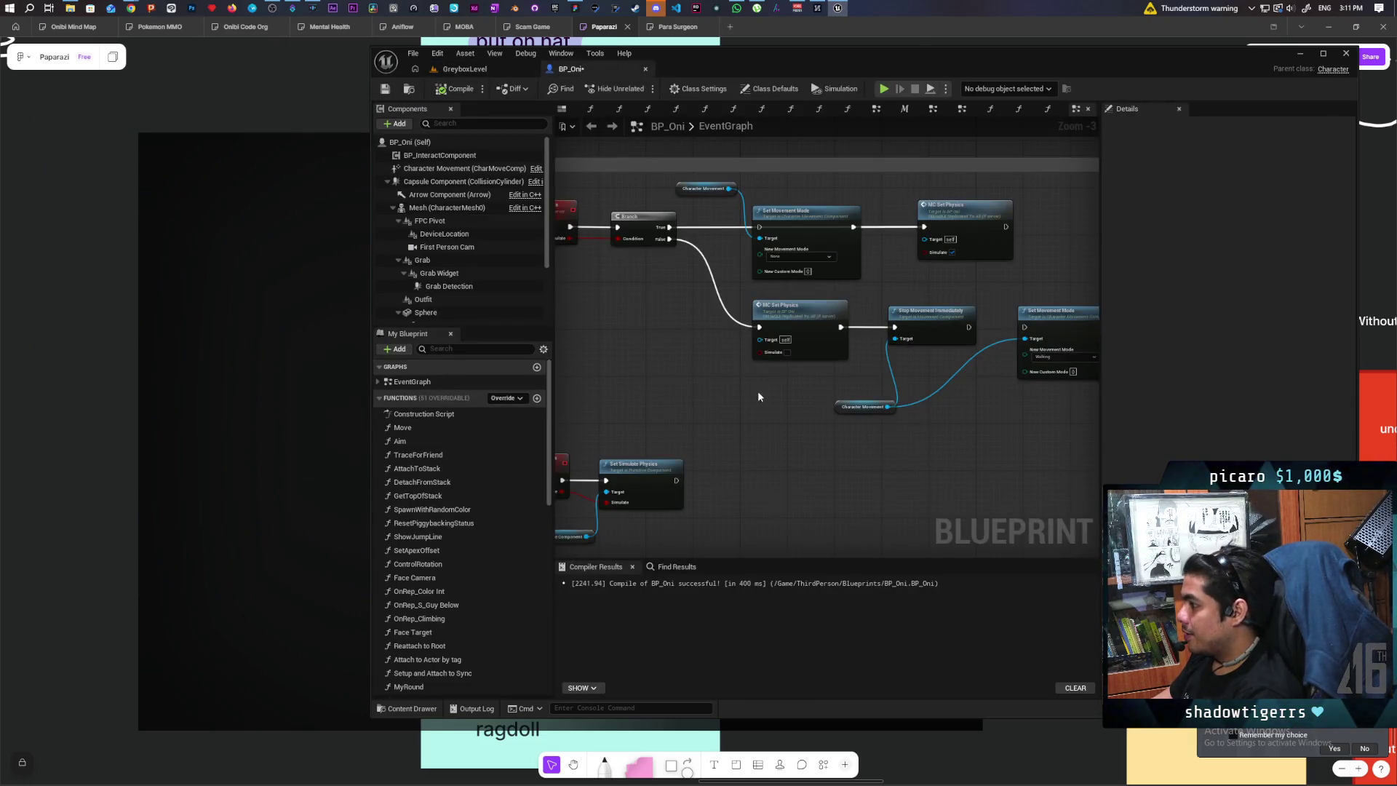
scroll(758, 396, up, 3)
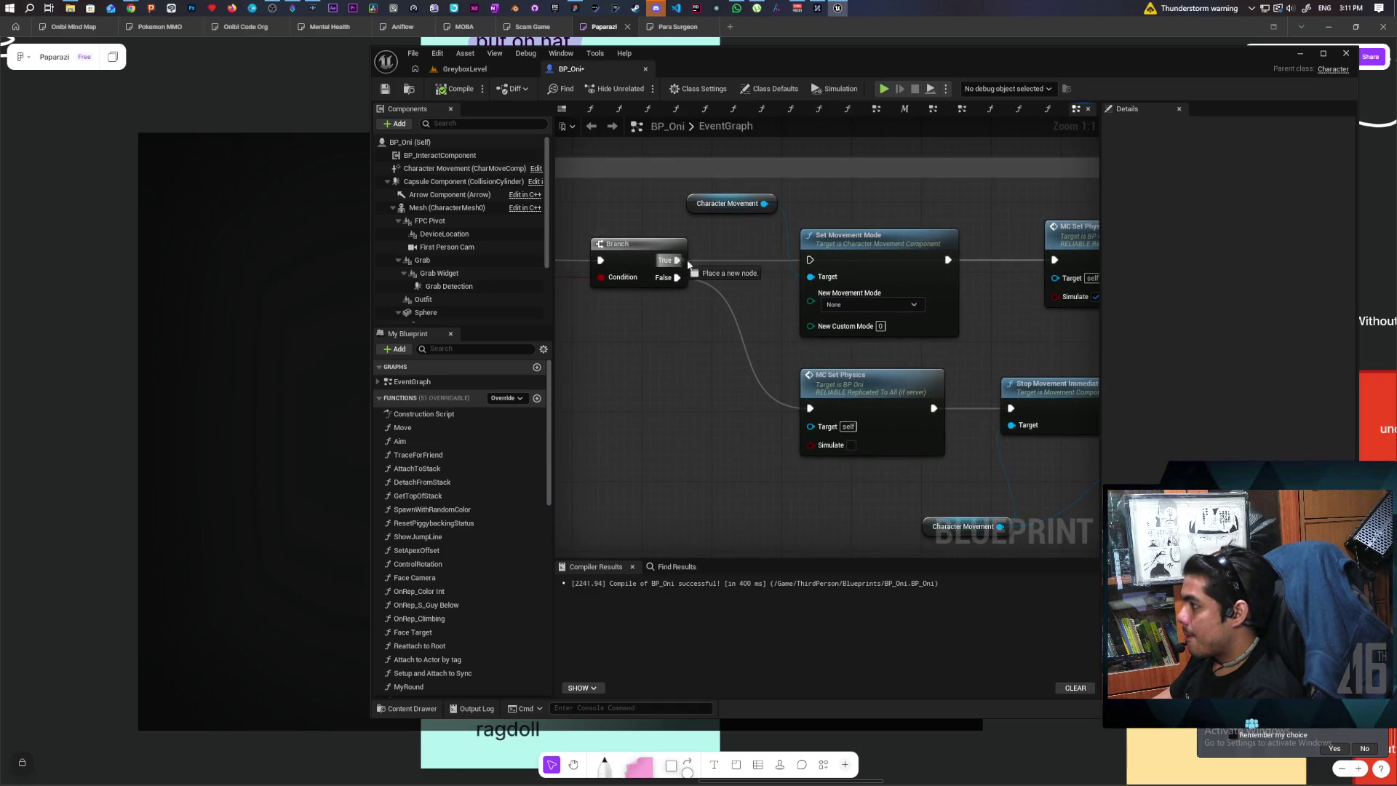
mouse_move(810, 265)
mouse_down()
mouse_move(794, 324)
mouse_move(587, 312)
mouse_up()
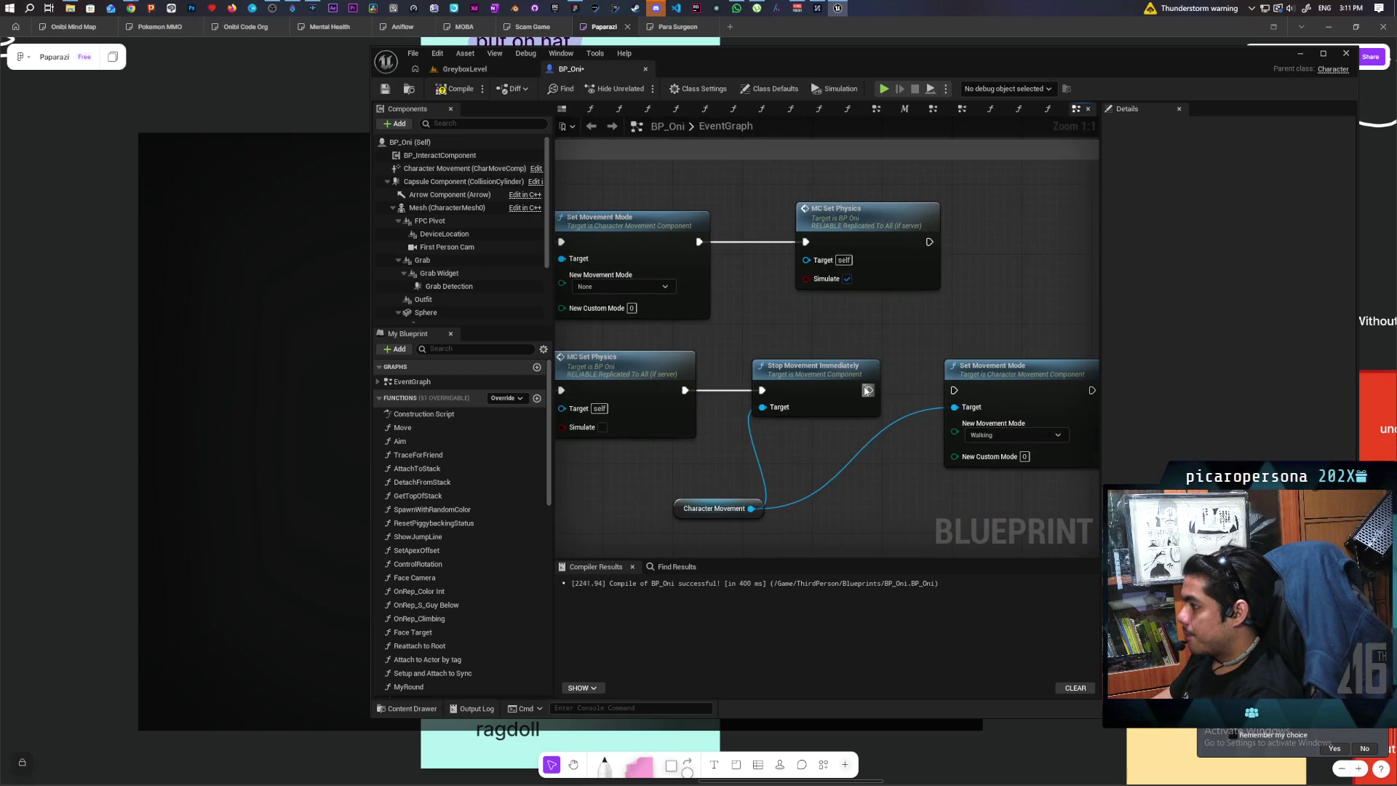
scroll(928, 340, down, 4)
mouse_move(910, 347)
mouse_down()
mouse_move(734, 342)
mouse_move(809, 314)
mouse_up()
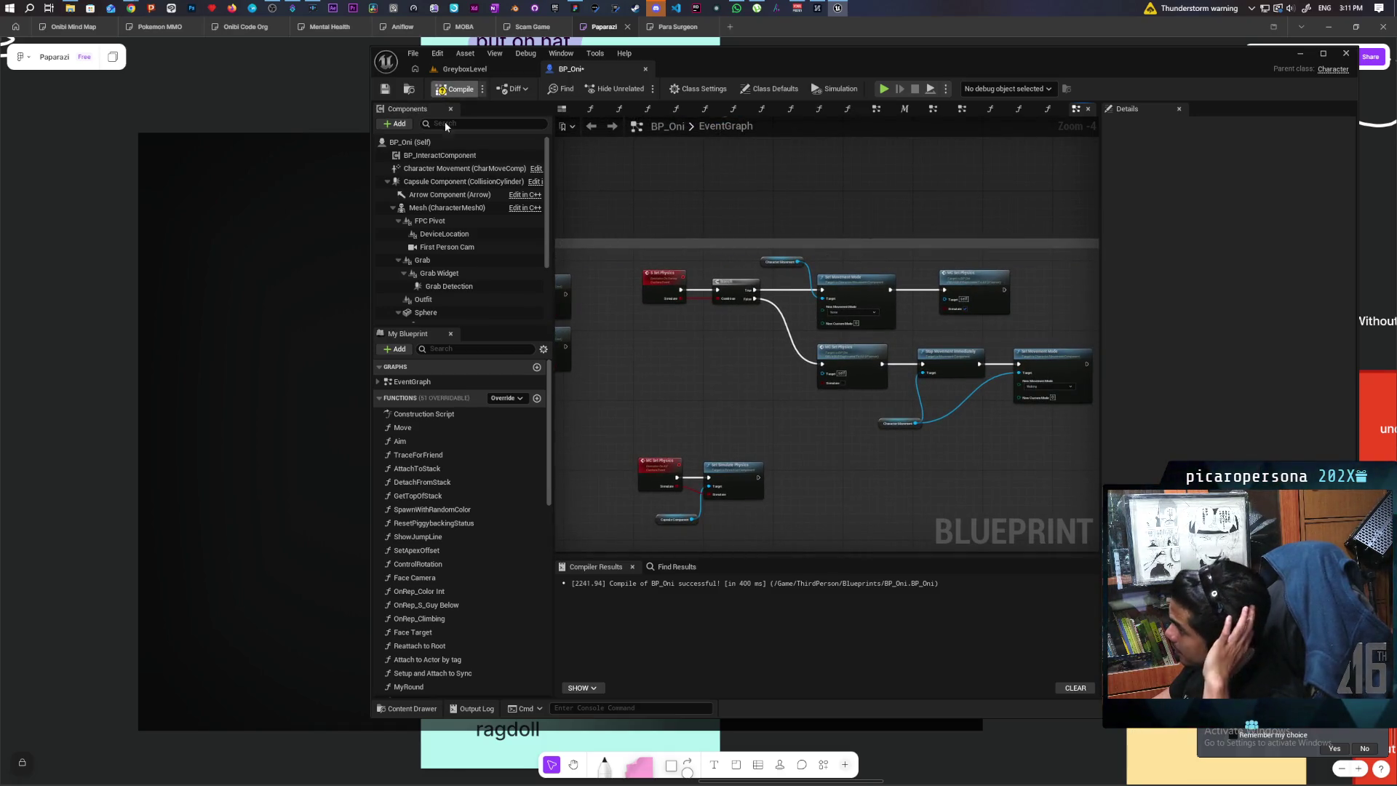
click(387, 89)
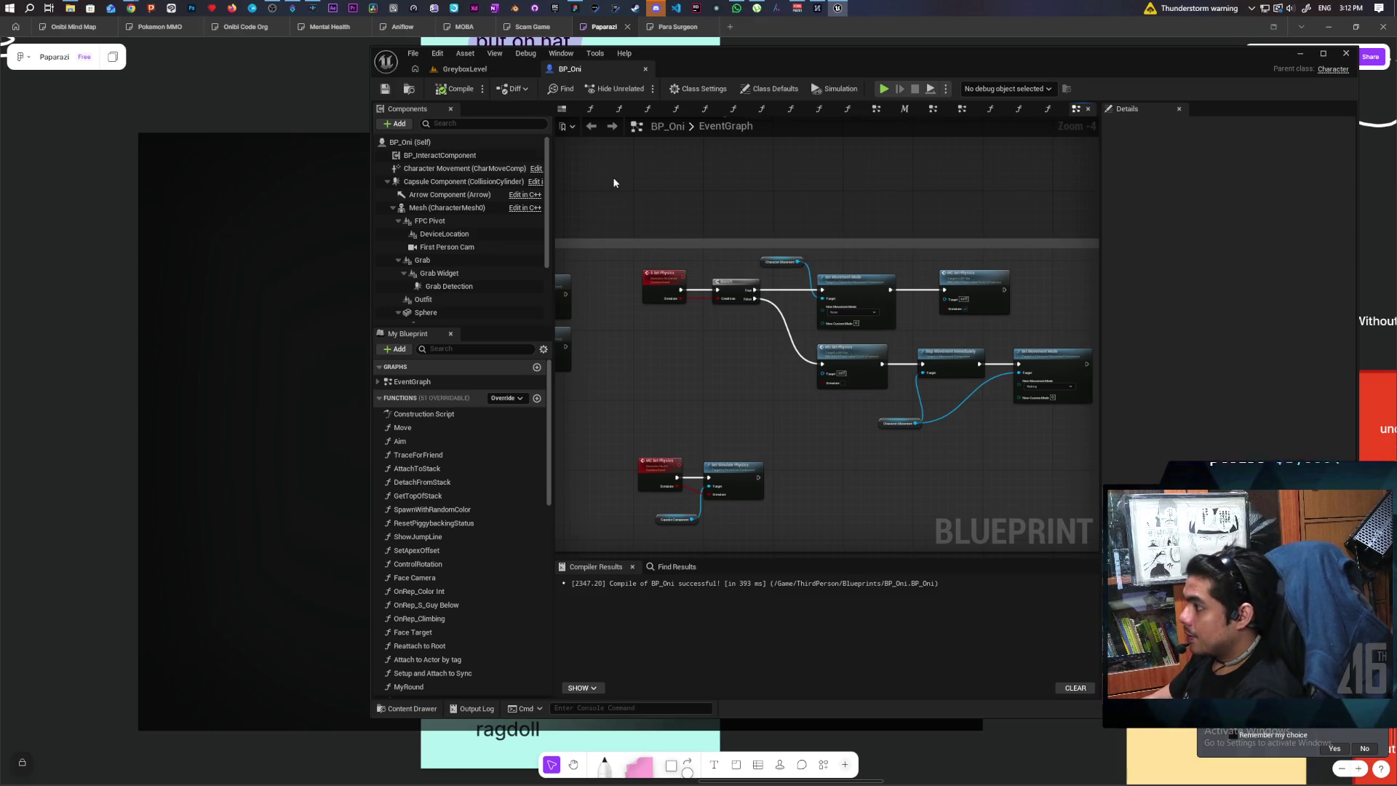
click(490, 73)
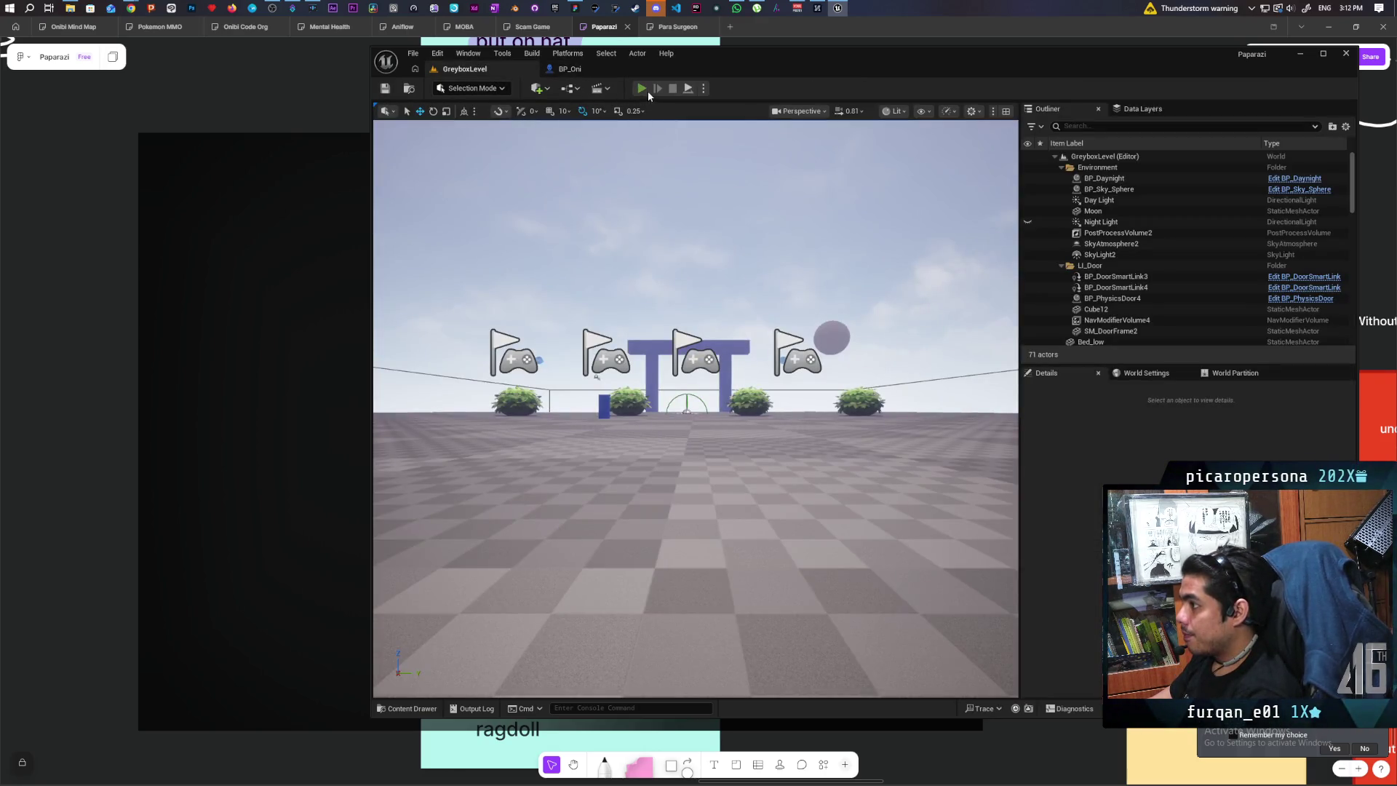
Run another two-client PIE test of the physics reset, stop it, and enable rotation snapping.
click(646, 90)
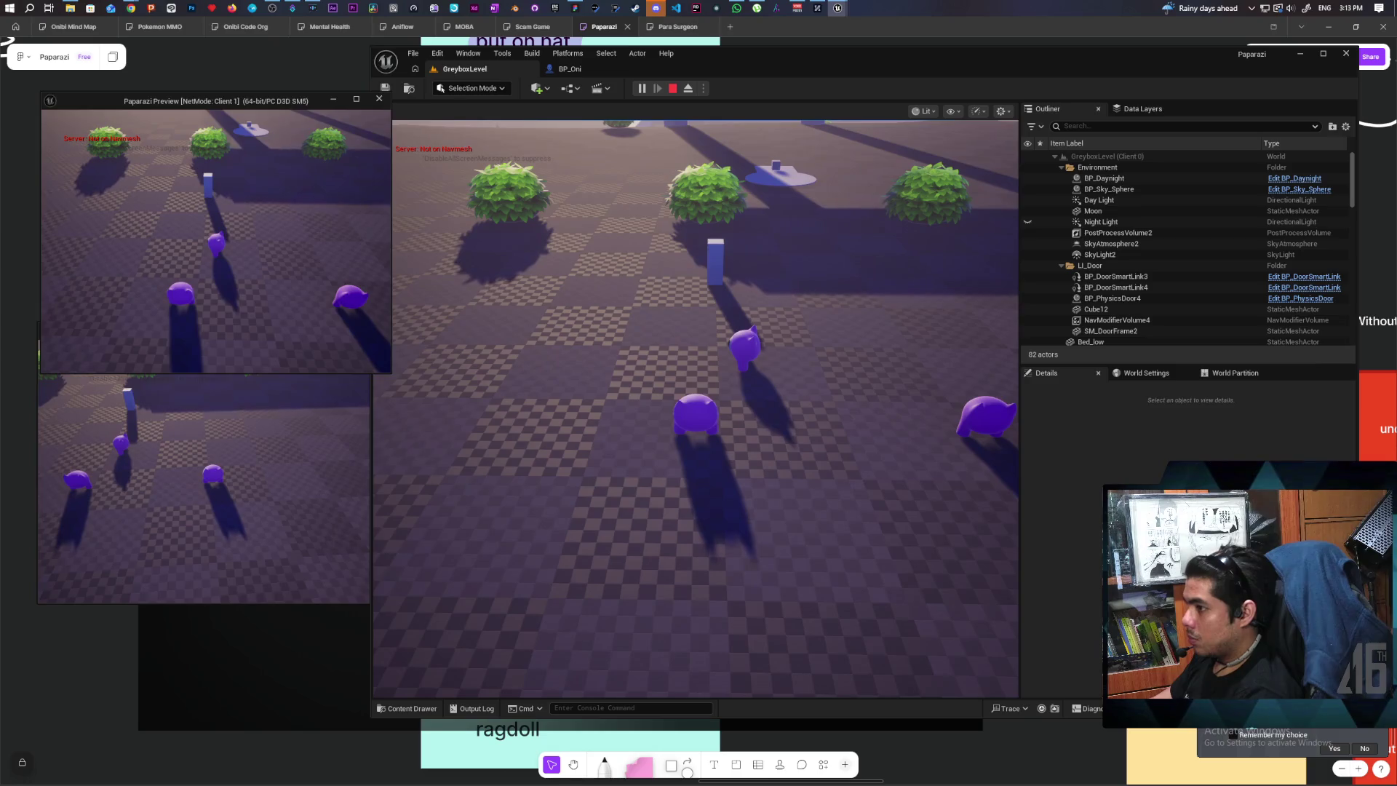
key(Escape)
click(579, 110)
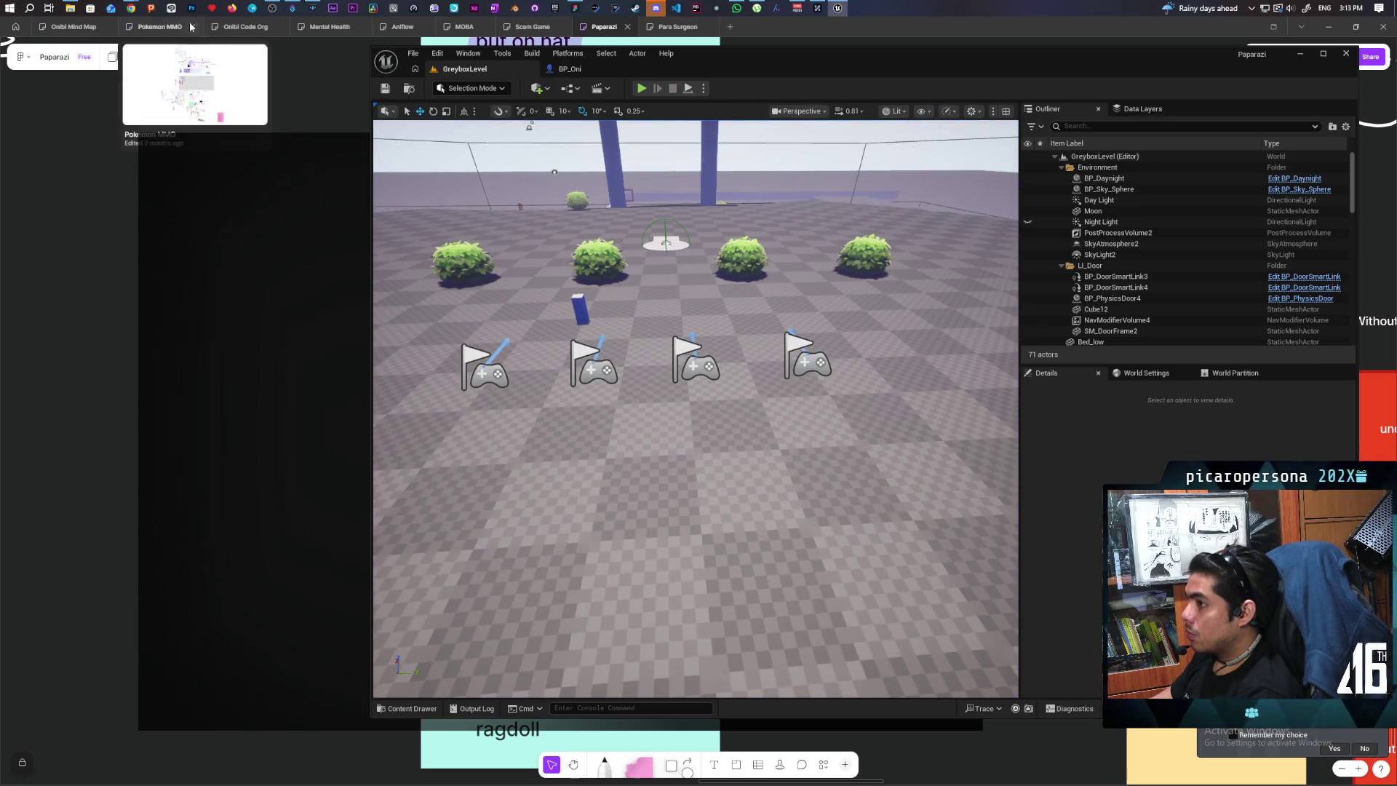
Ask Gemini why the owning client takes a second to correct after the server resets.
mouse_move(131, 8)
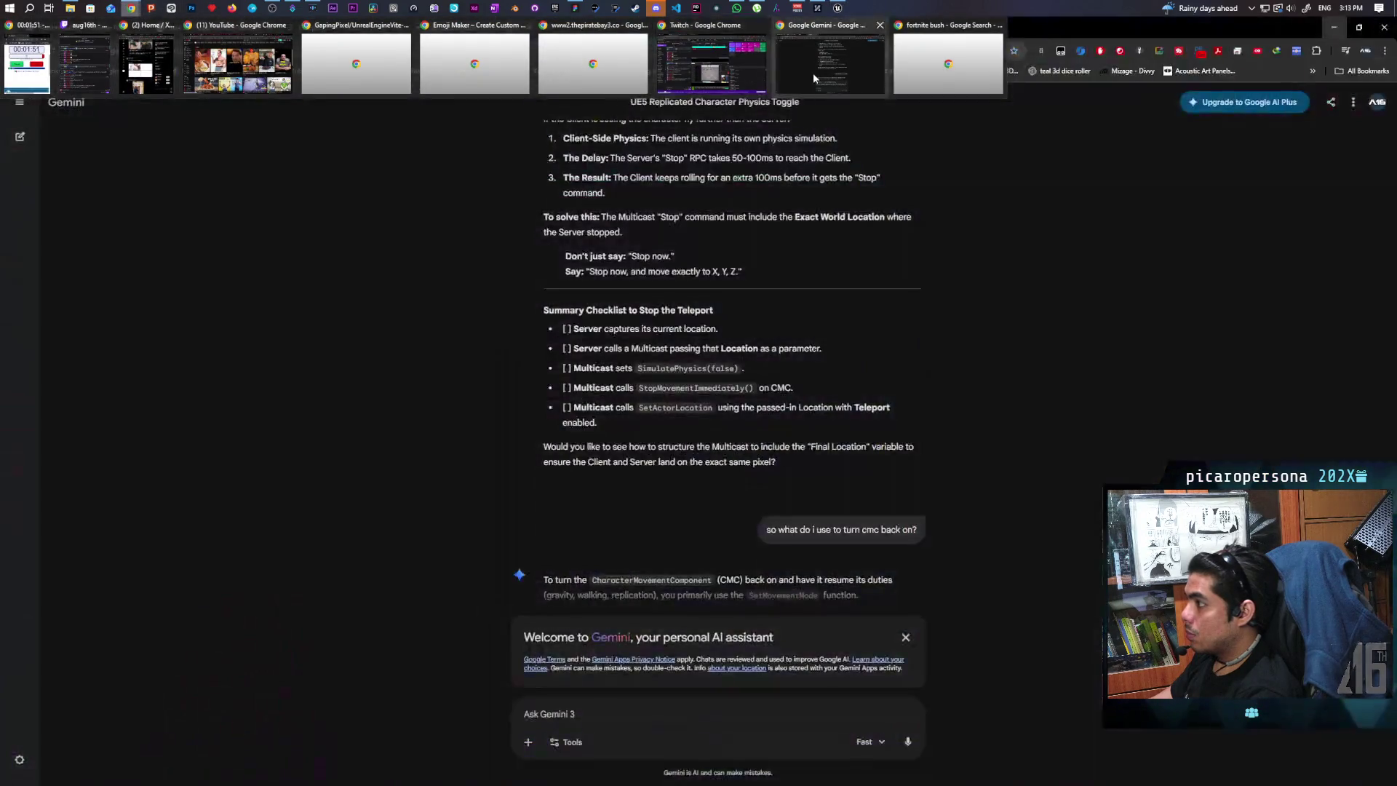
click(813, 73)
text(the server acn)
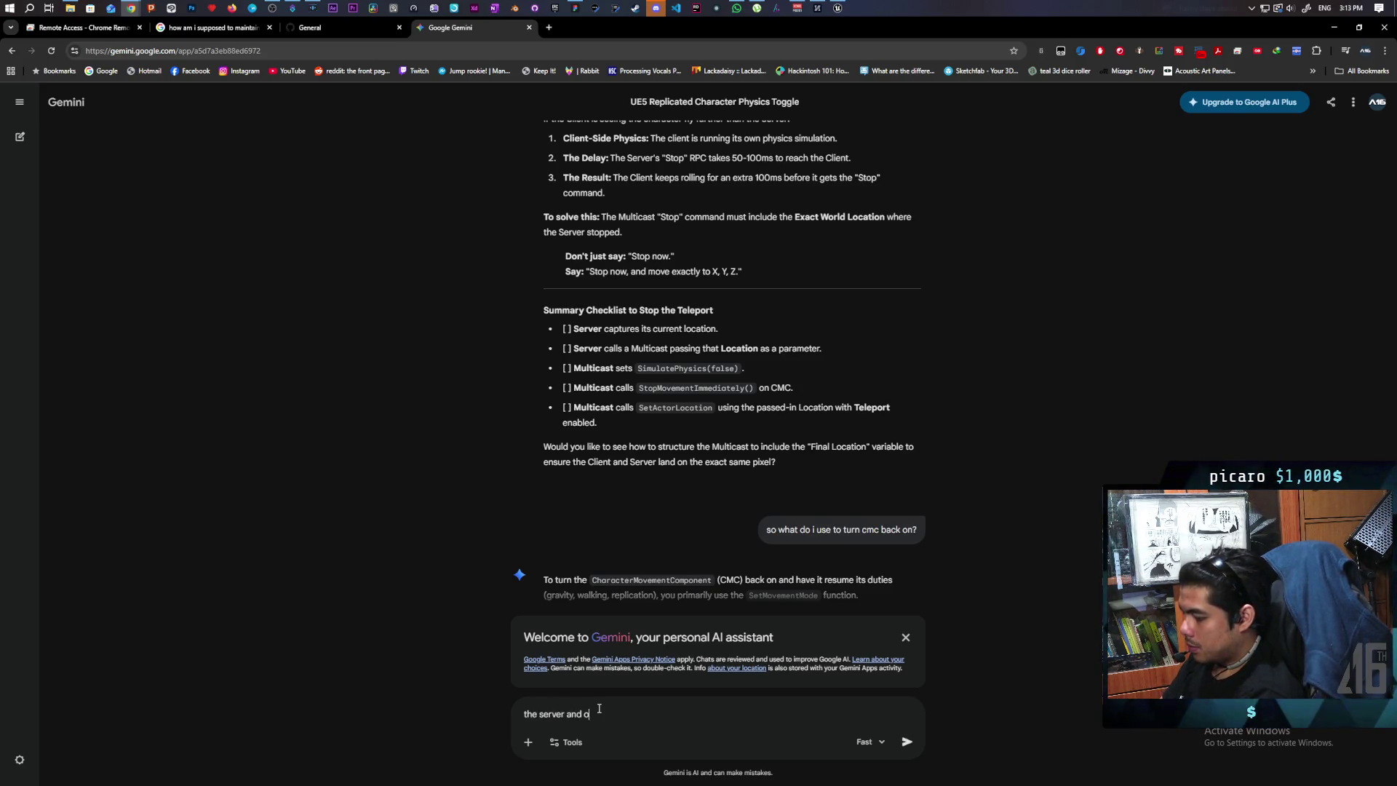
text(m to reset ni)
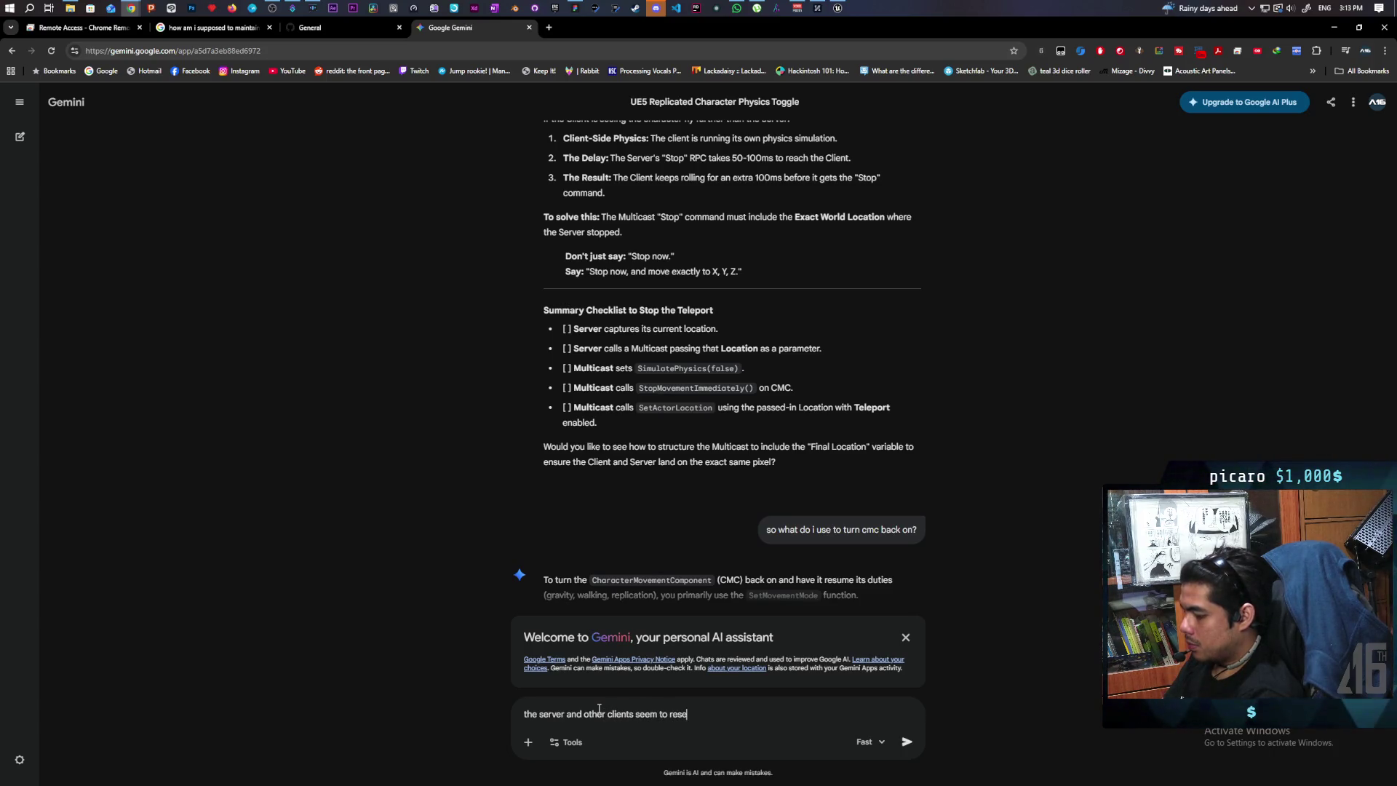
text(cel)
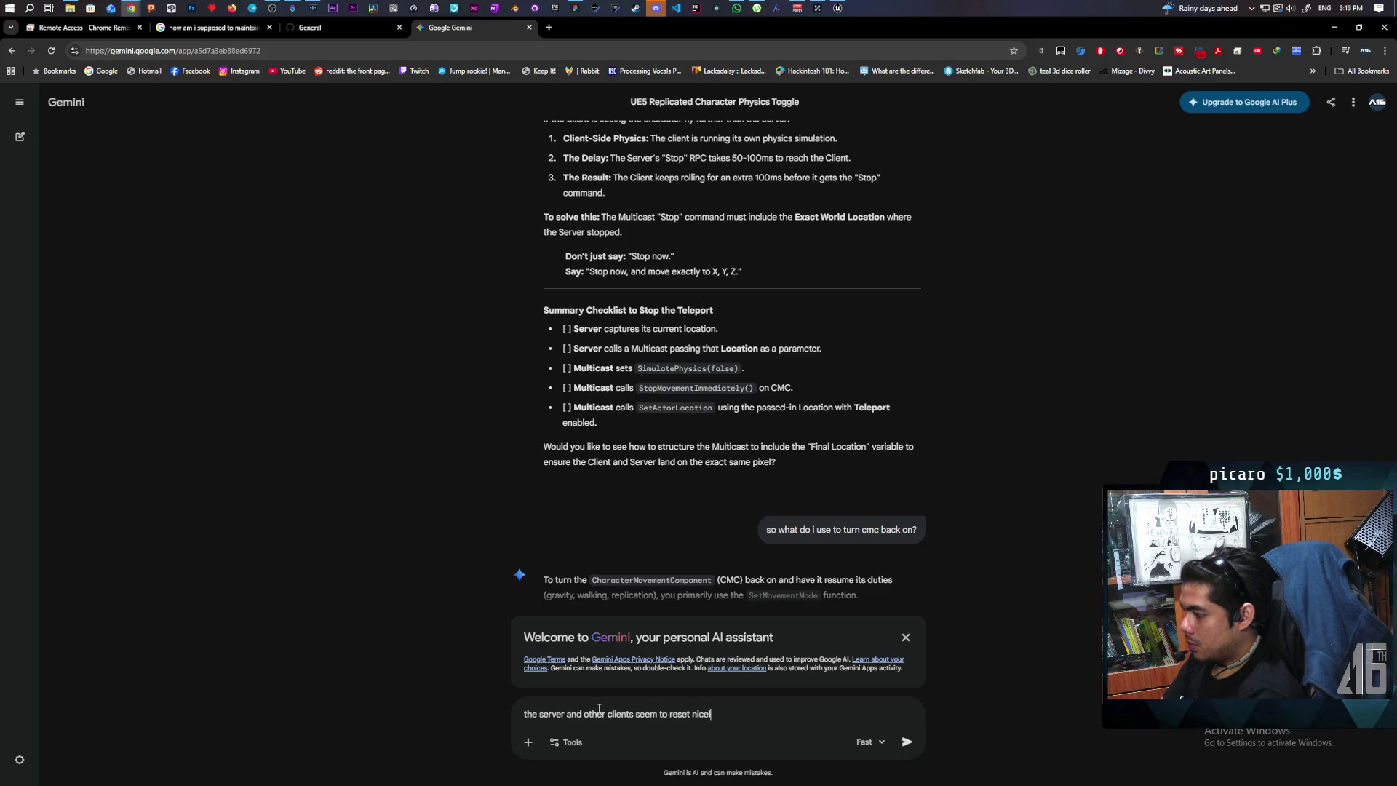
text(y but the o)
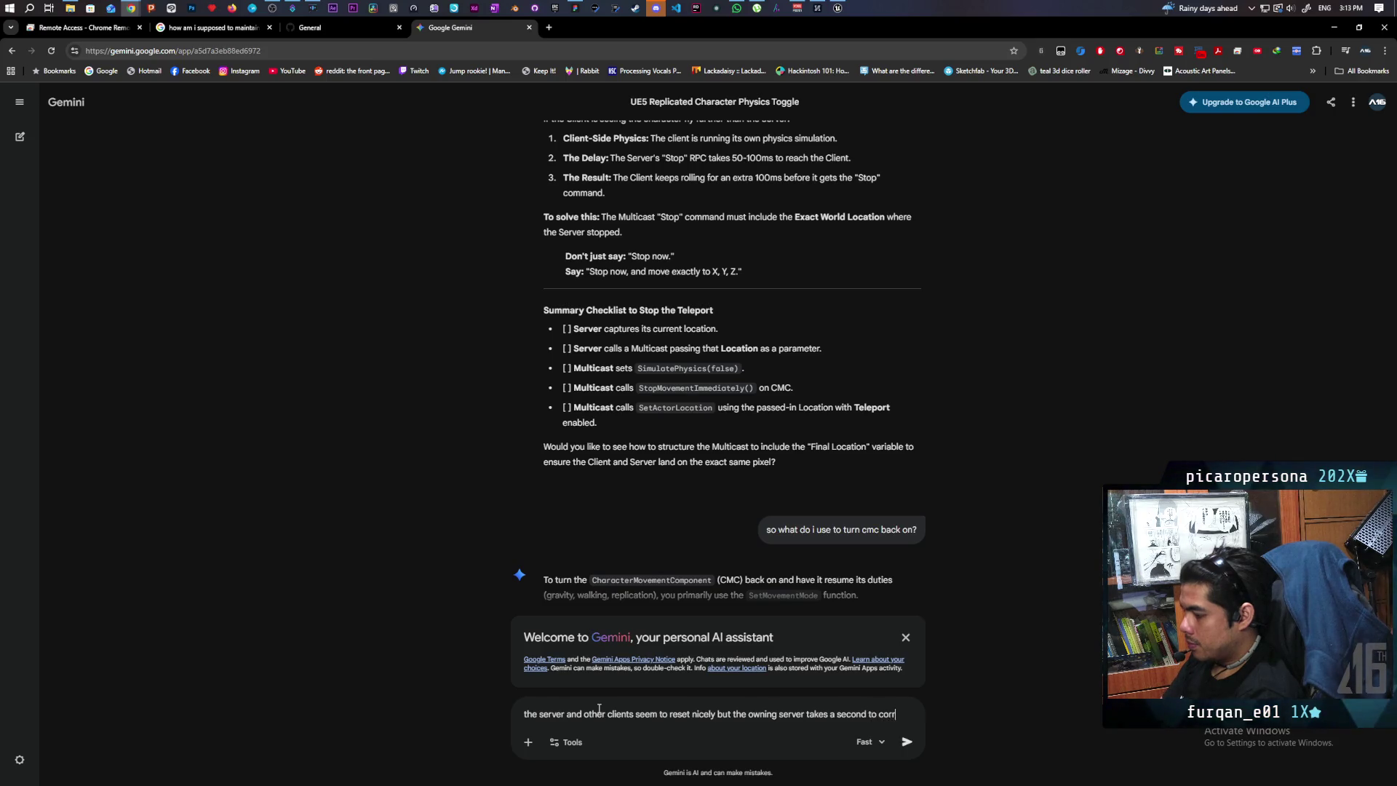
text(ect)
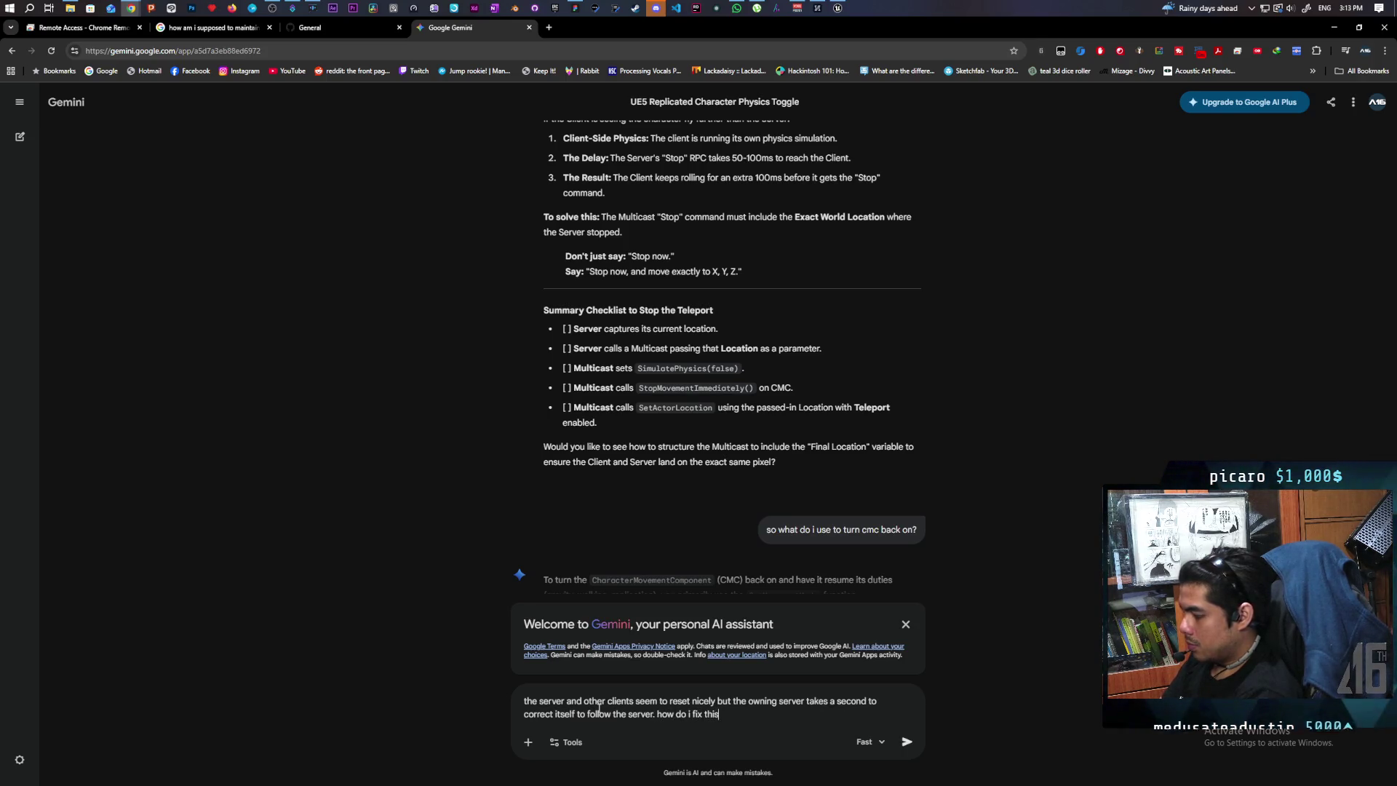
key(Return)
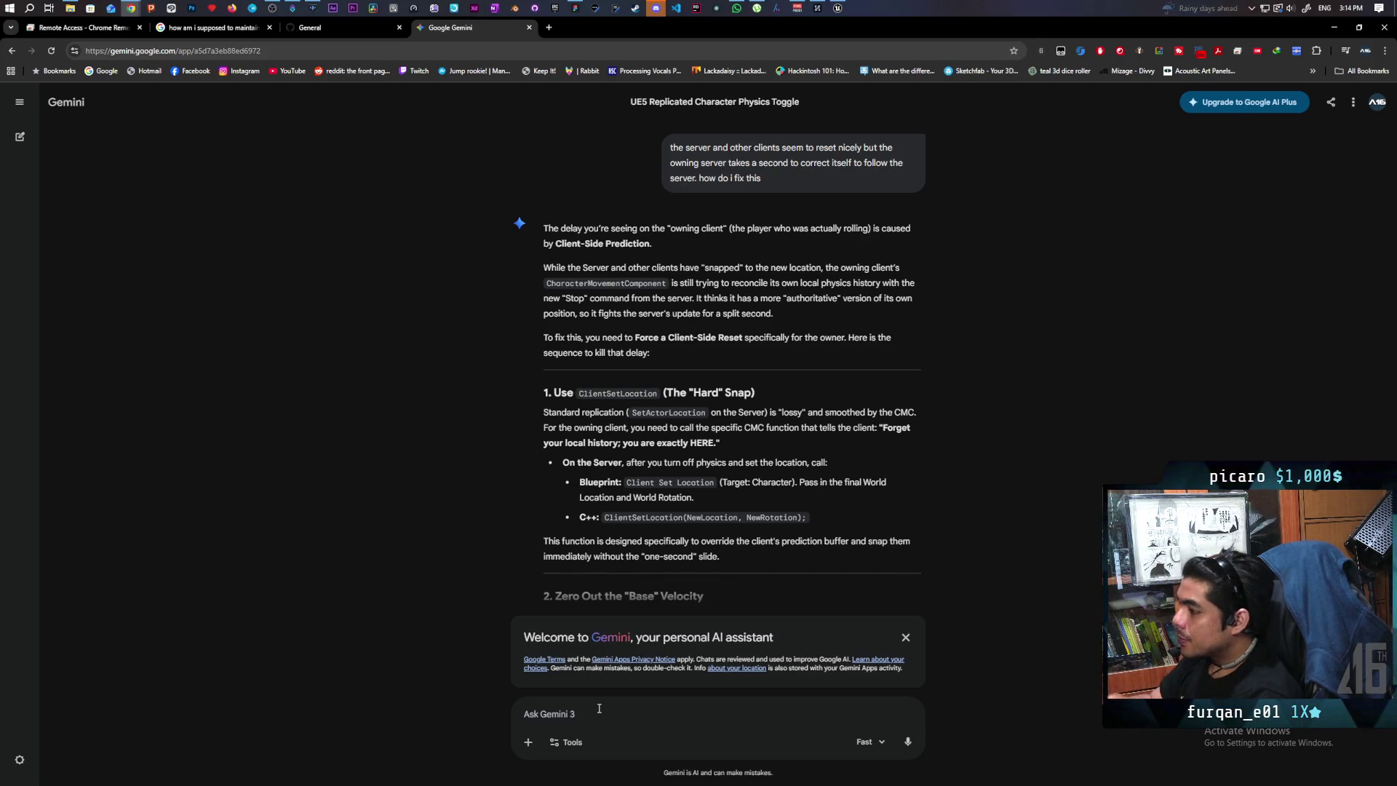
Read Gemini's ClientSetLocation hard-snap and zero-velocity suggestion, then bring Unreal back to the front.
scroll(586, 409, down, 3)
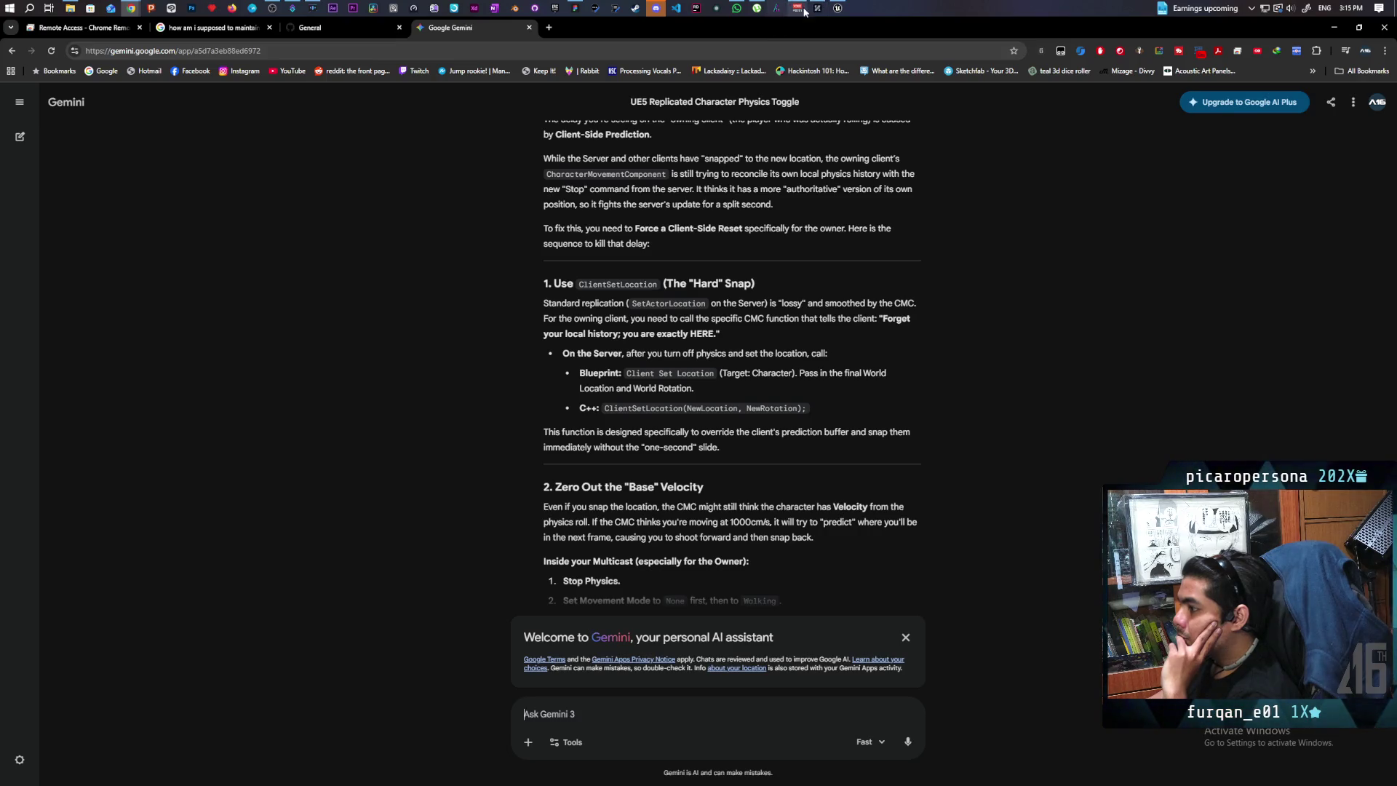
mouse_move(816, 11)
click(816, 69)
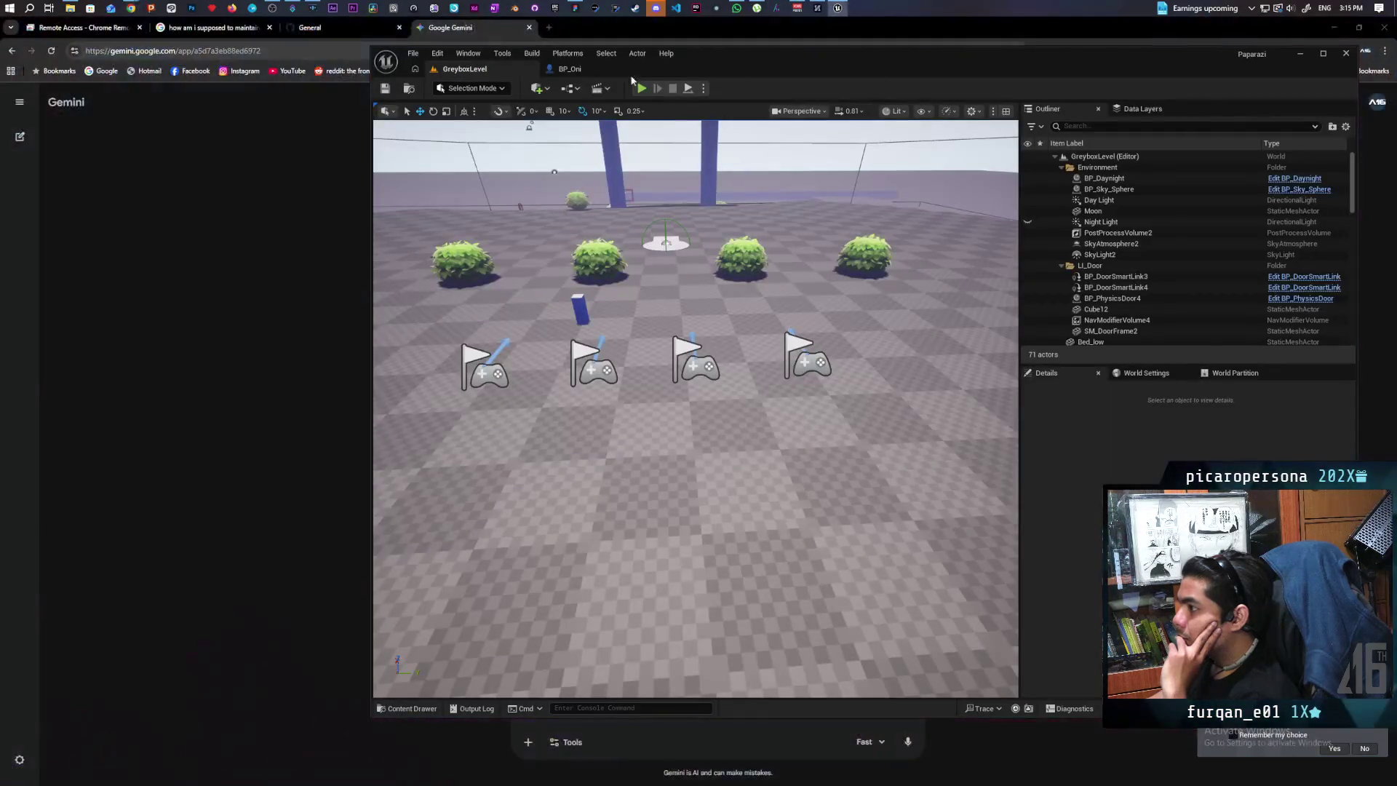
Search the BP_Oni graph for a 'client set loca' node, find nothing, and minimize Unreal.
click(626, 68)
right_click(828, 437)
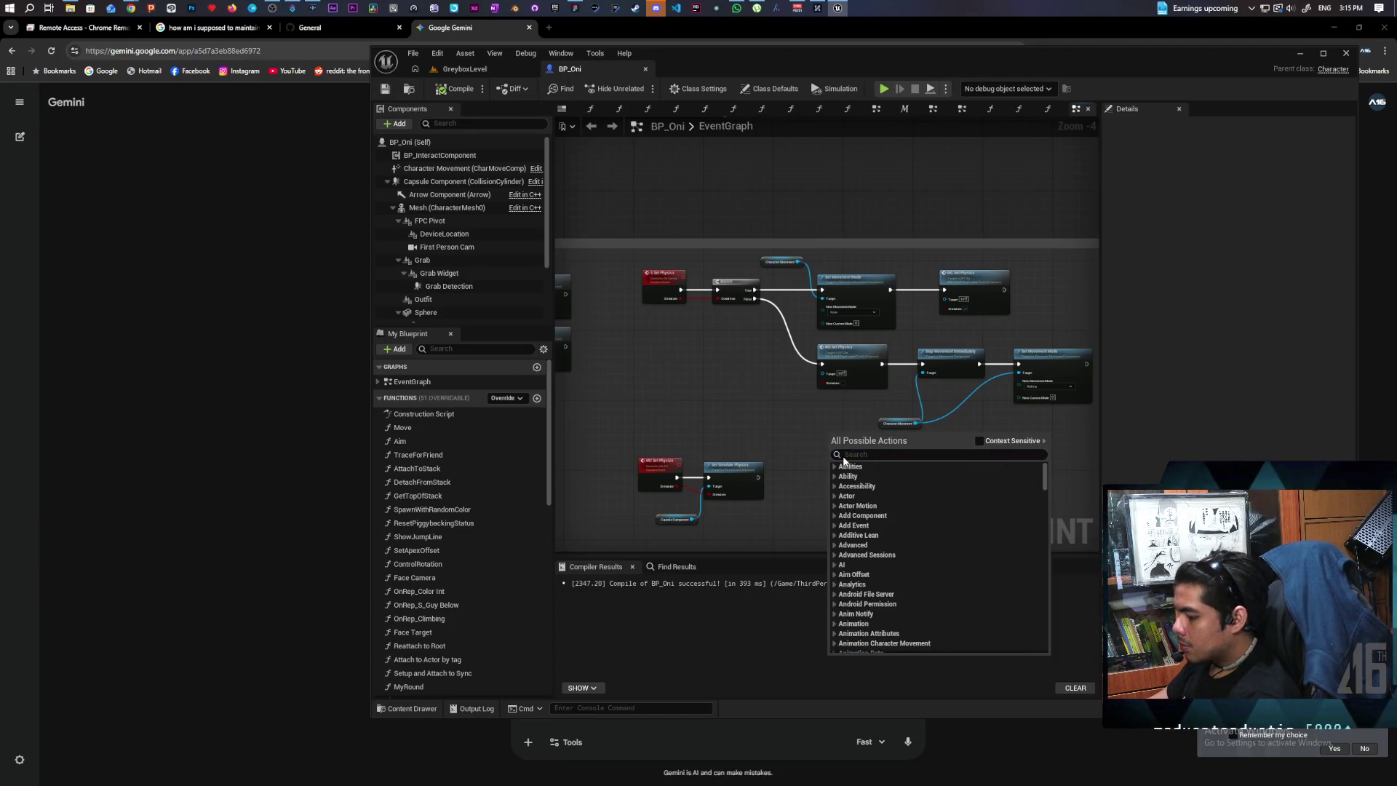
text(cli)
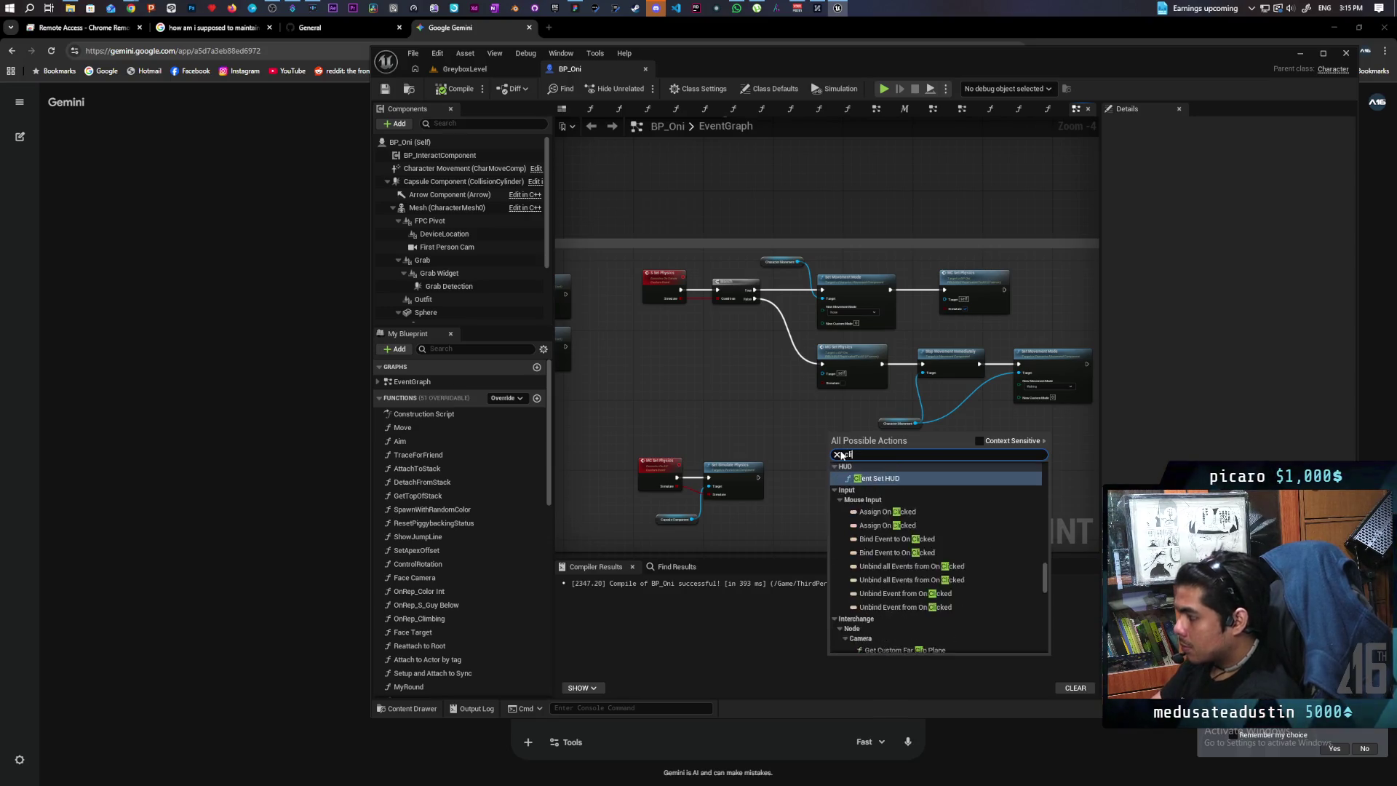
text(ent set)
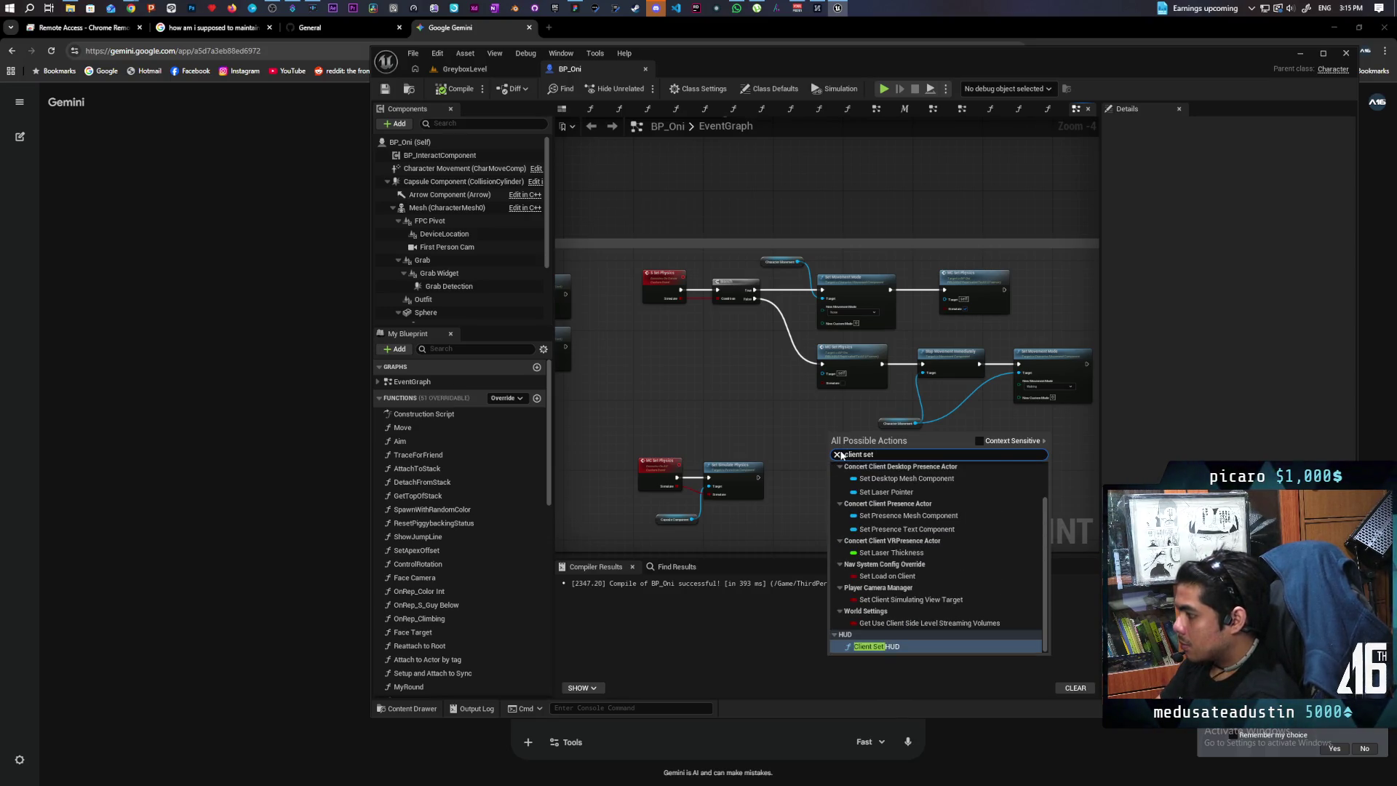
text( loca)
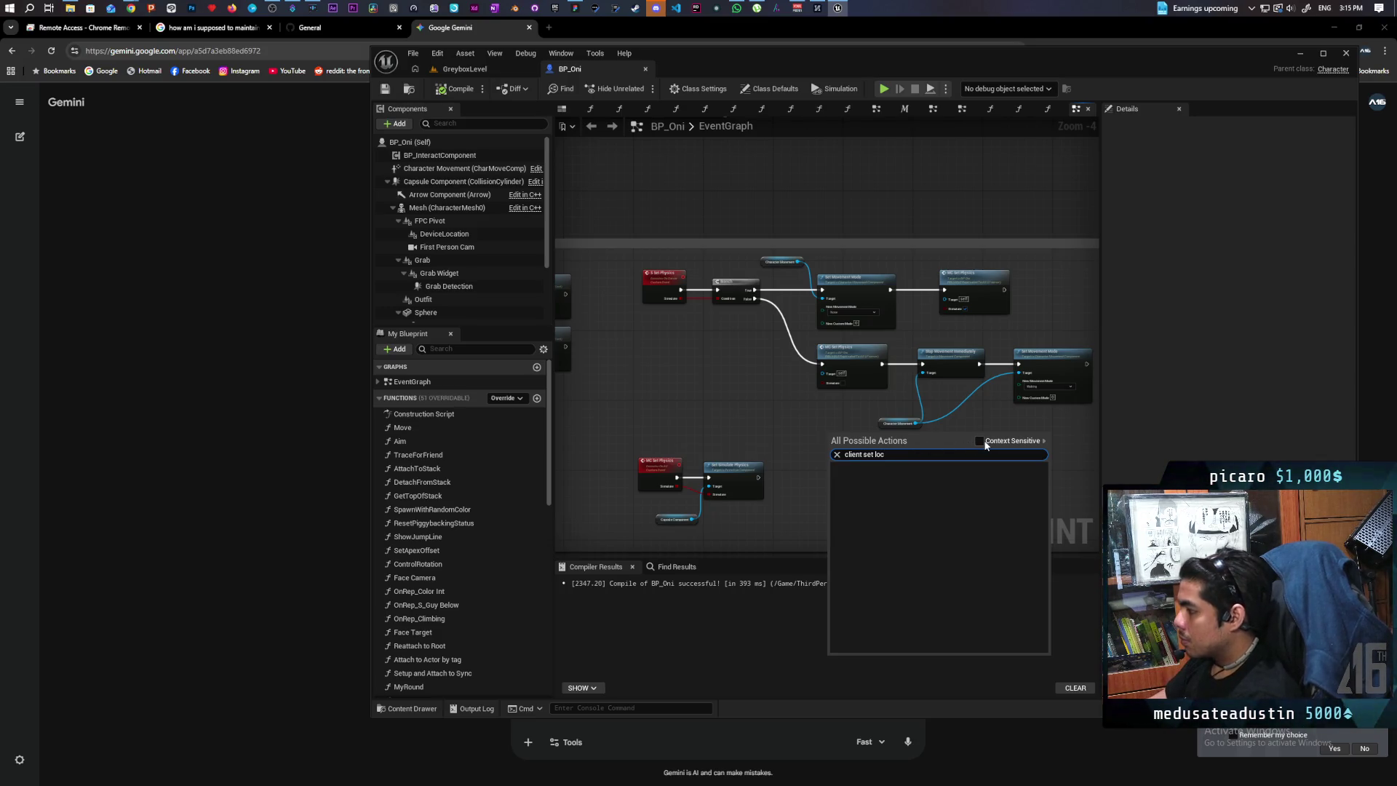
click(767, 418)
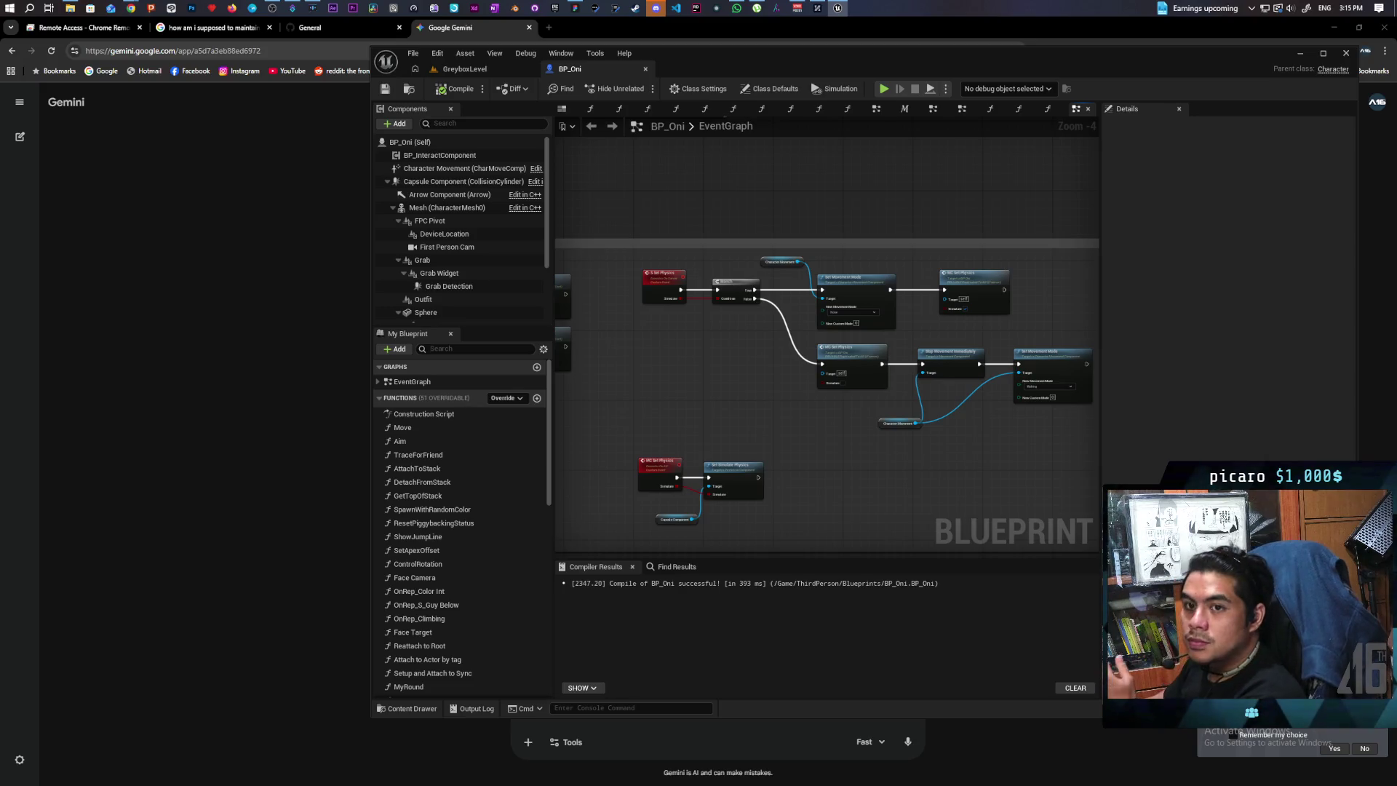
click(478, 11)
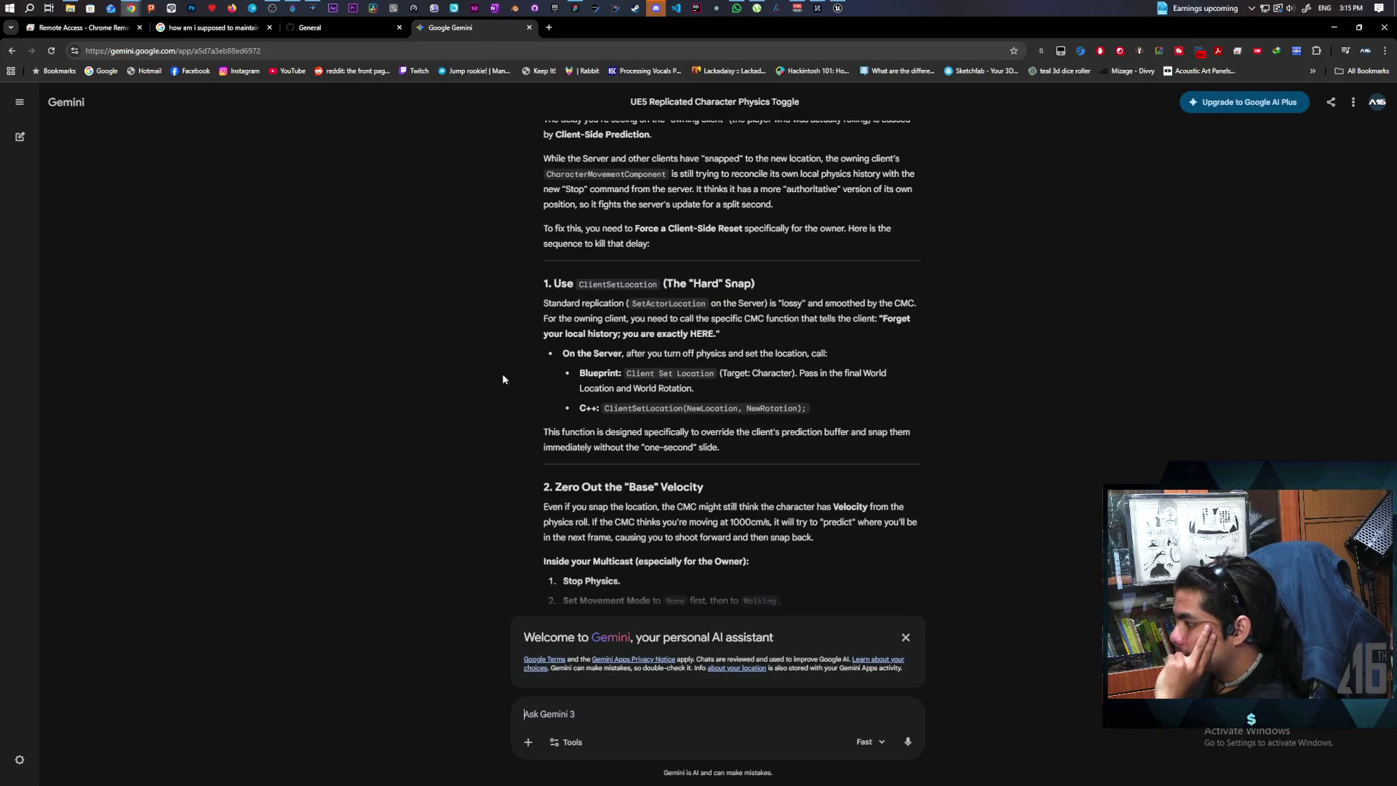
scroll(502, 379, down, 4)
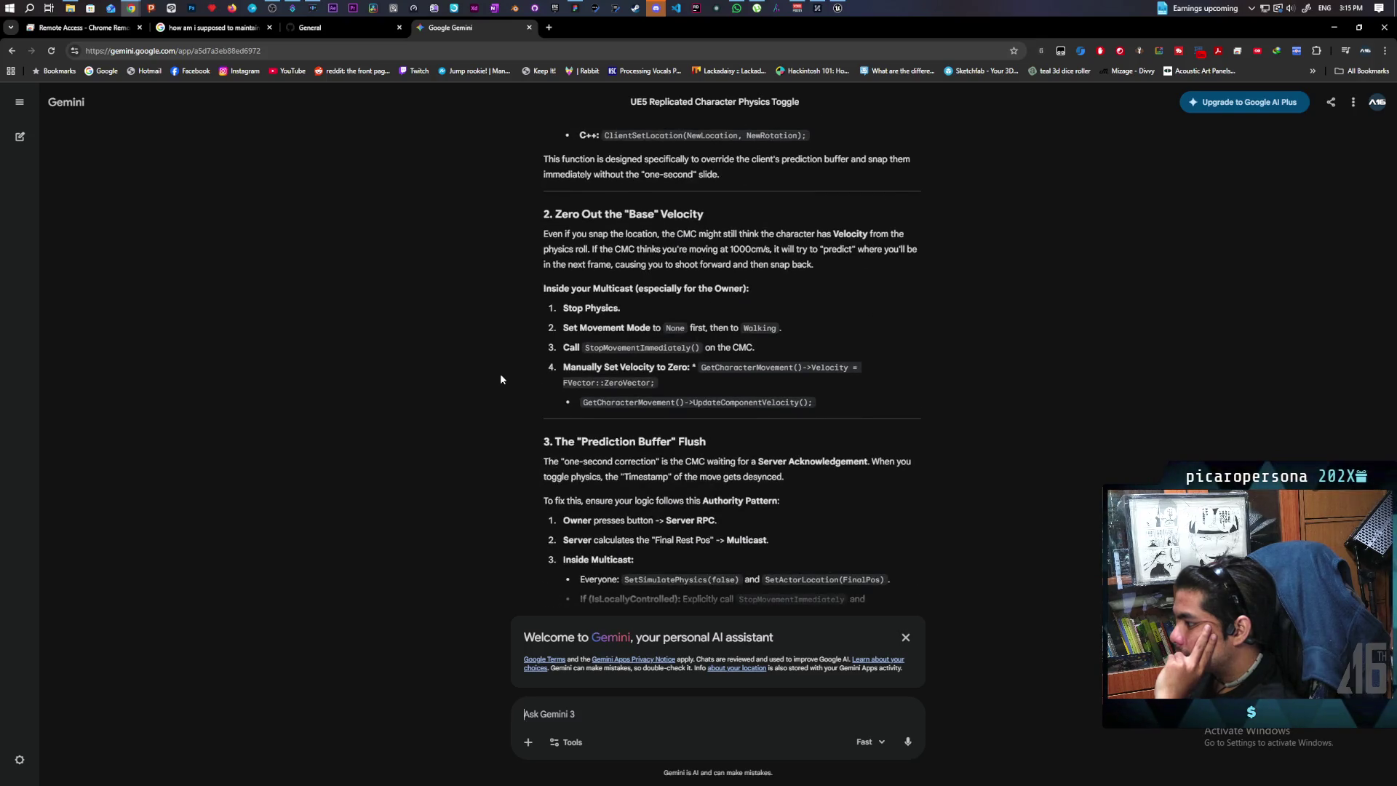
scroll(471, 379, down, 2)
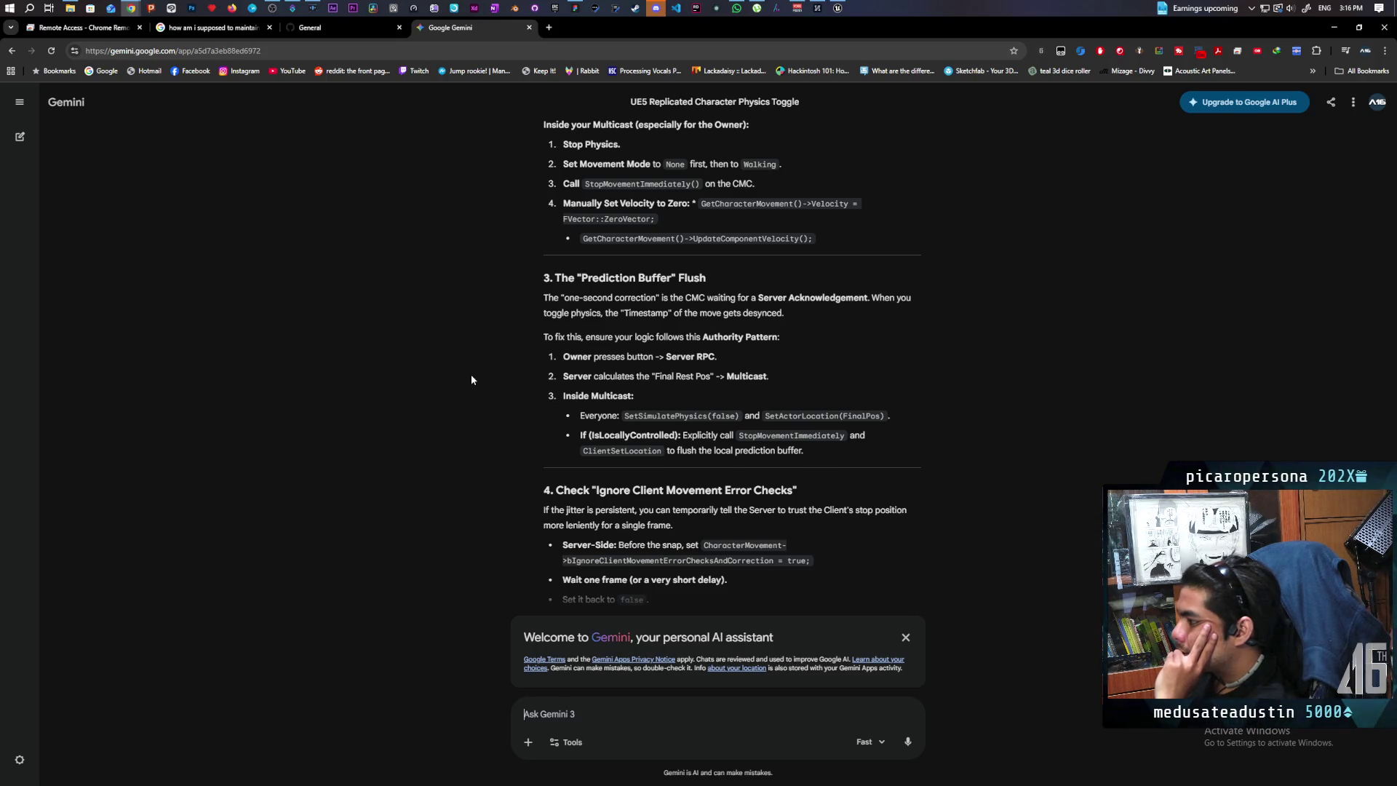
scroll(578, 361, down, 2)
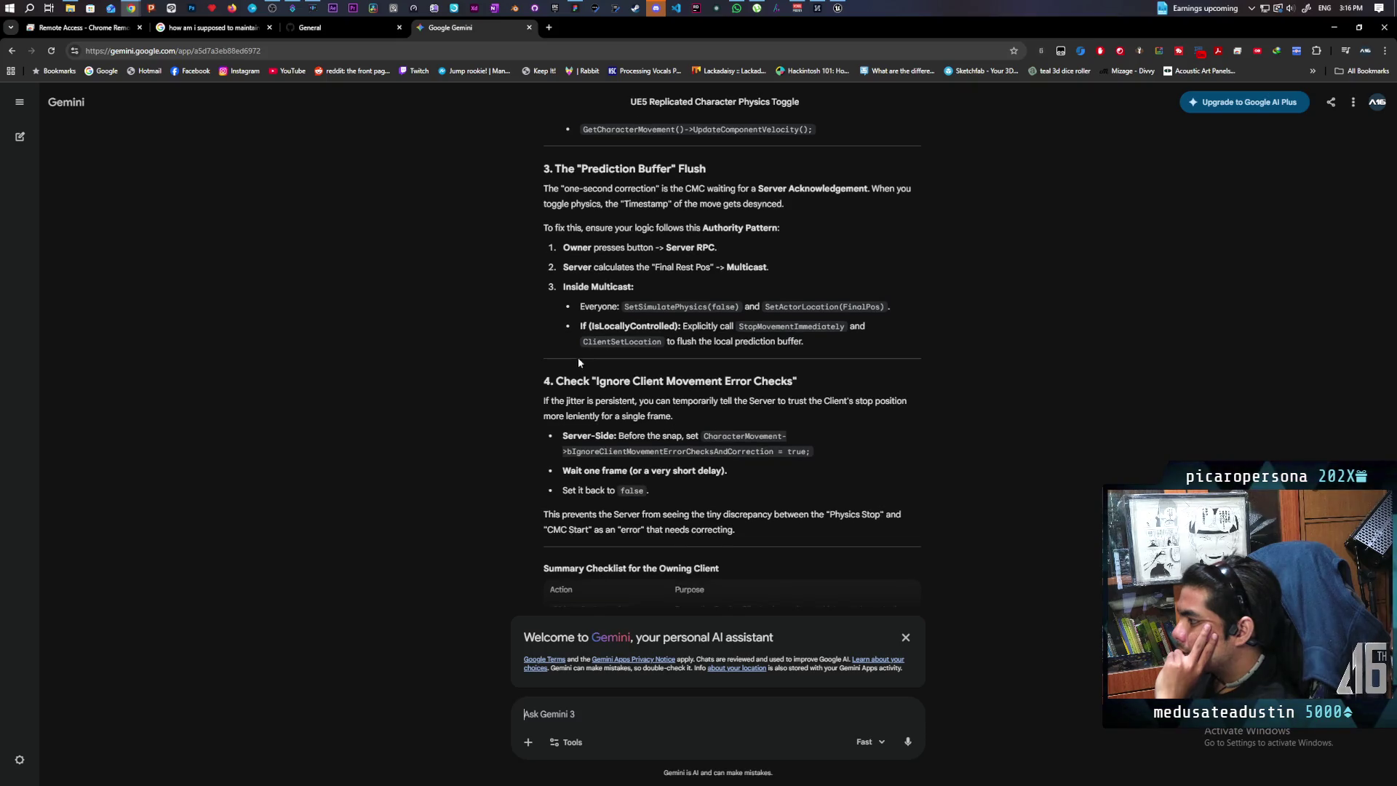
scroll(560, 360, up, 2)
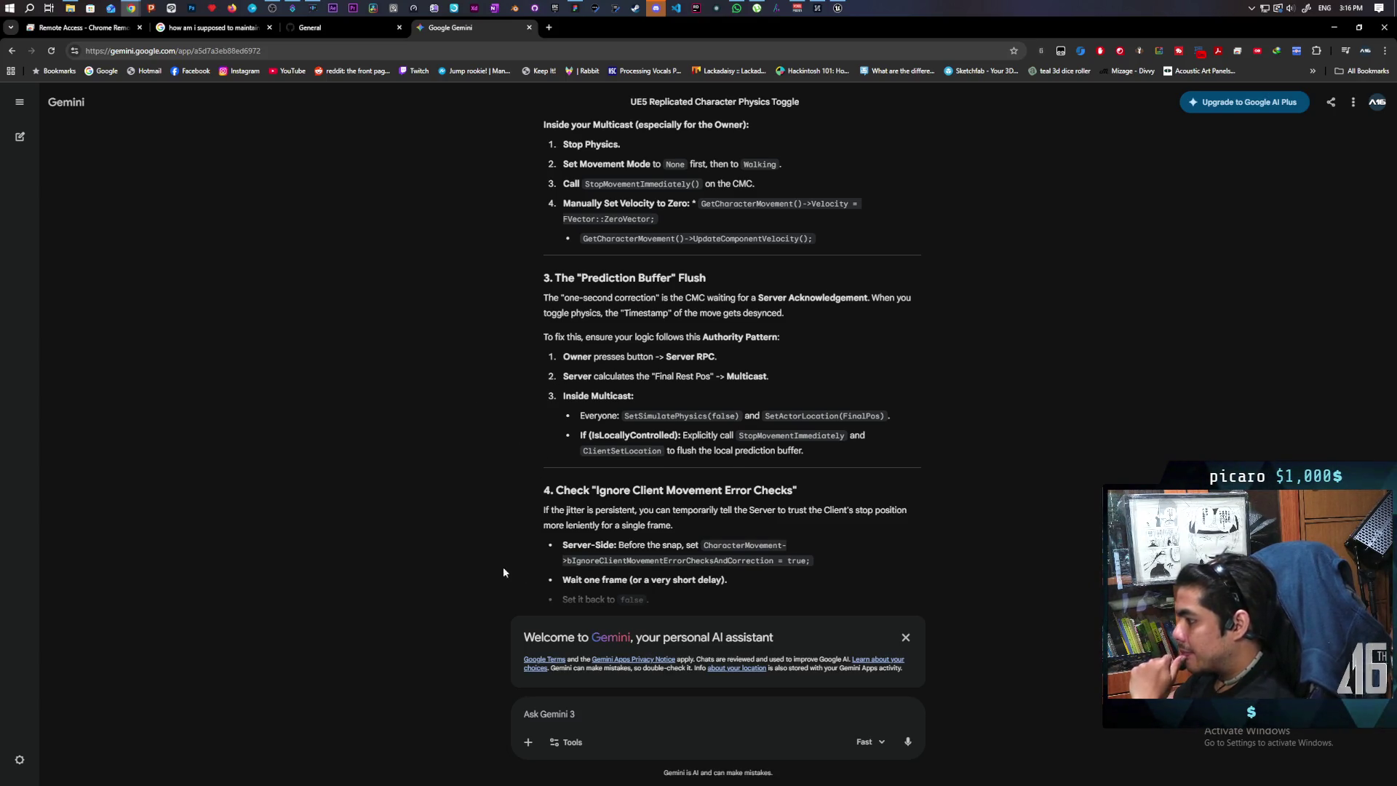
text(cl)
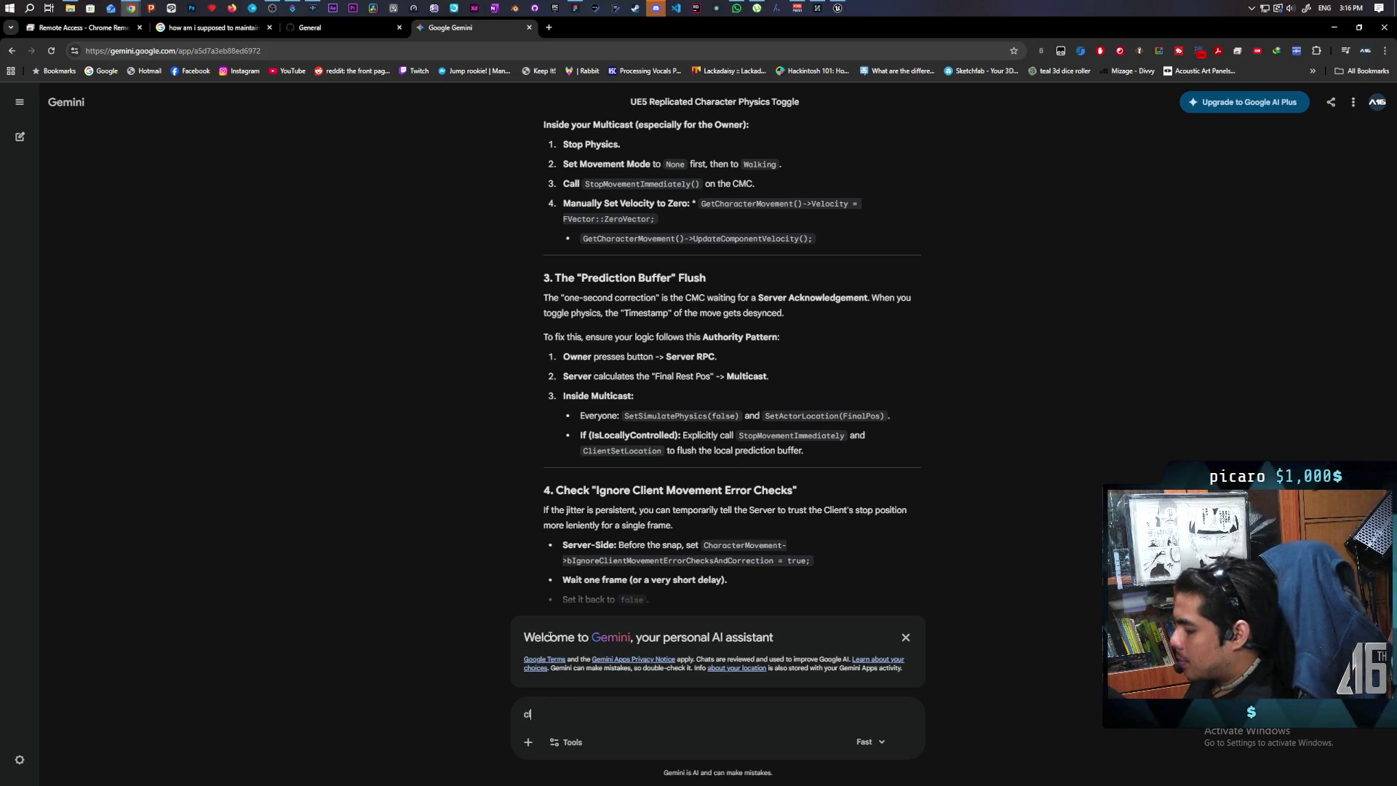
text(ient set)
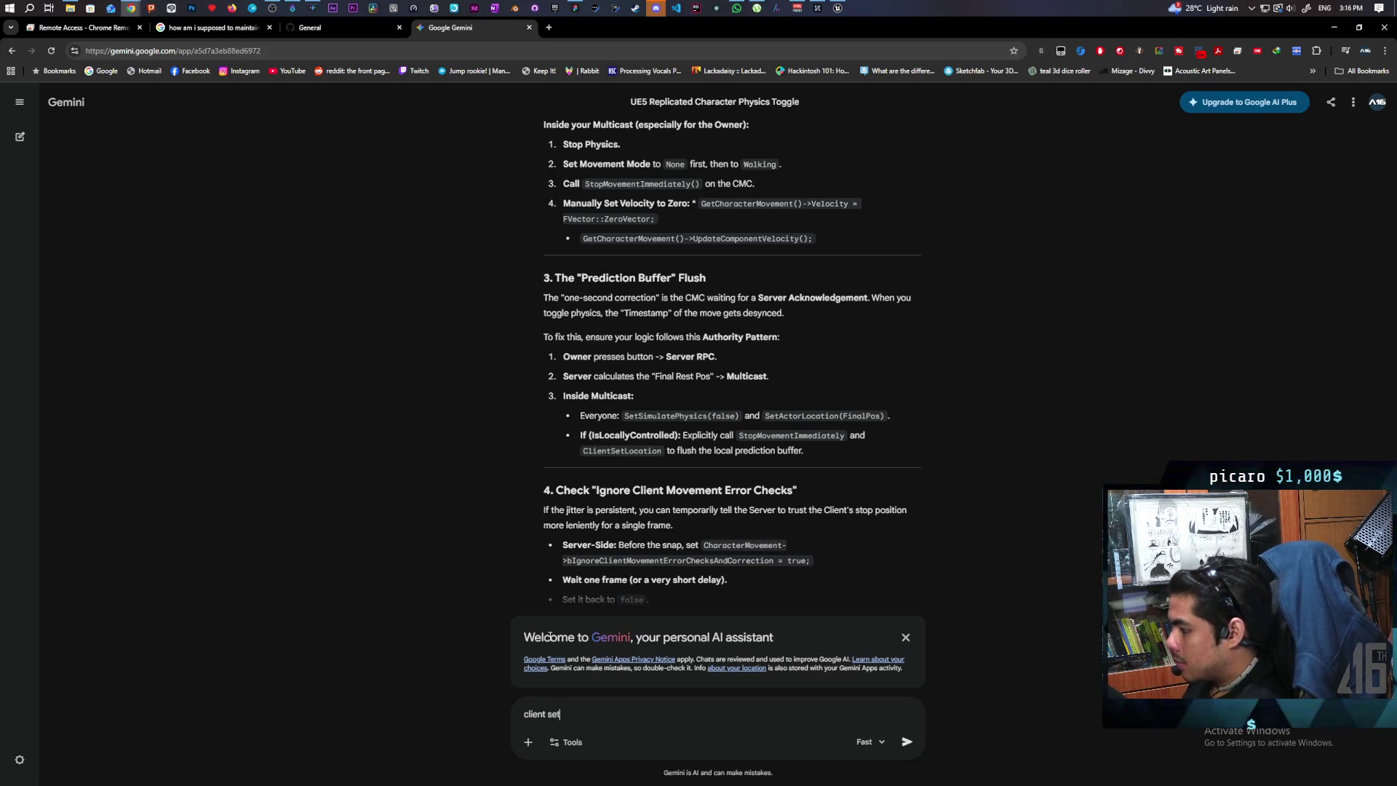
text( location isnt a real f)
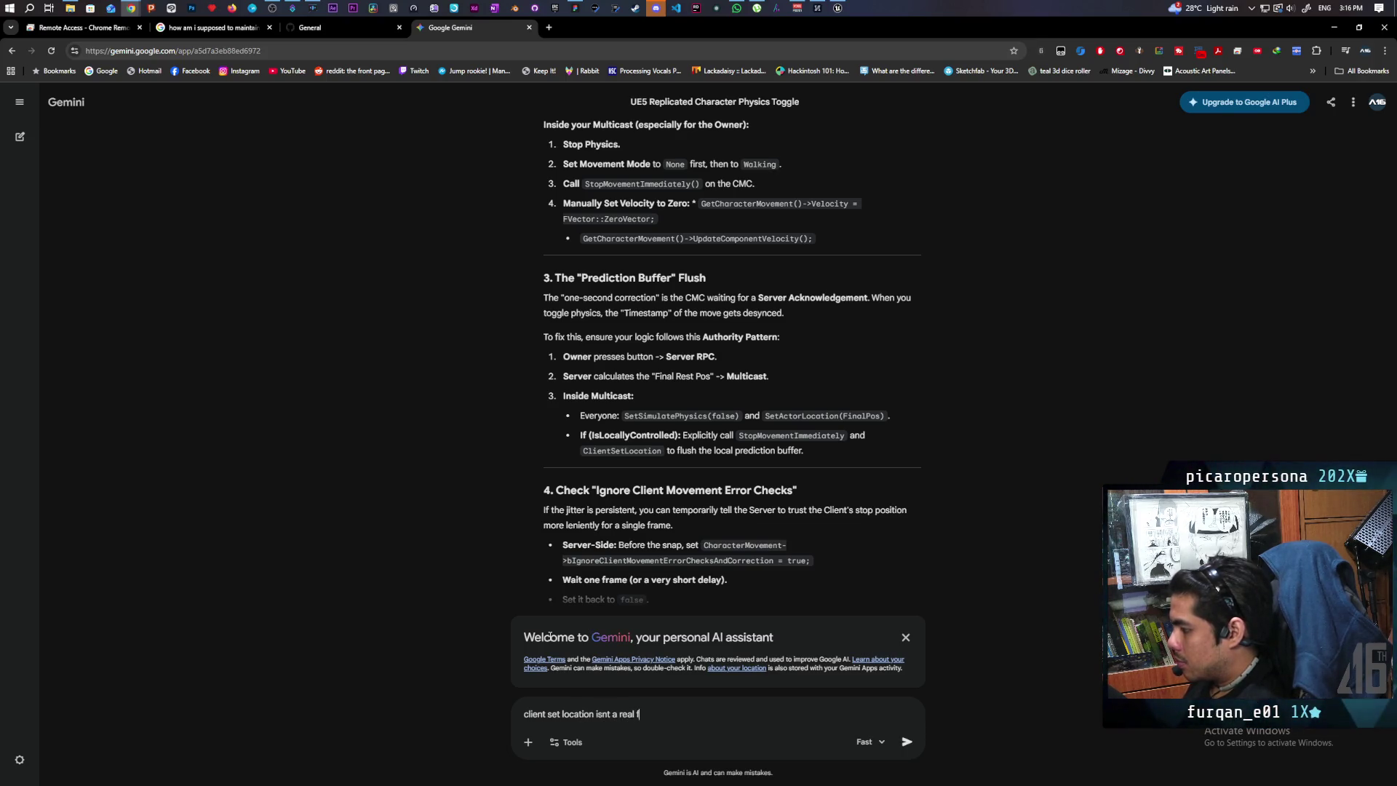
text(unctio)
Tell Gemini client set location isn't a real function, then return to the BP_Oni editor.
key(Return)
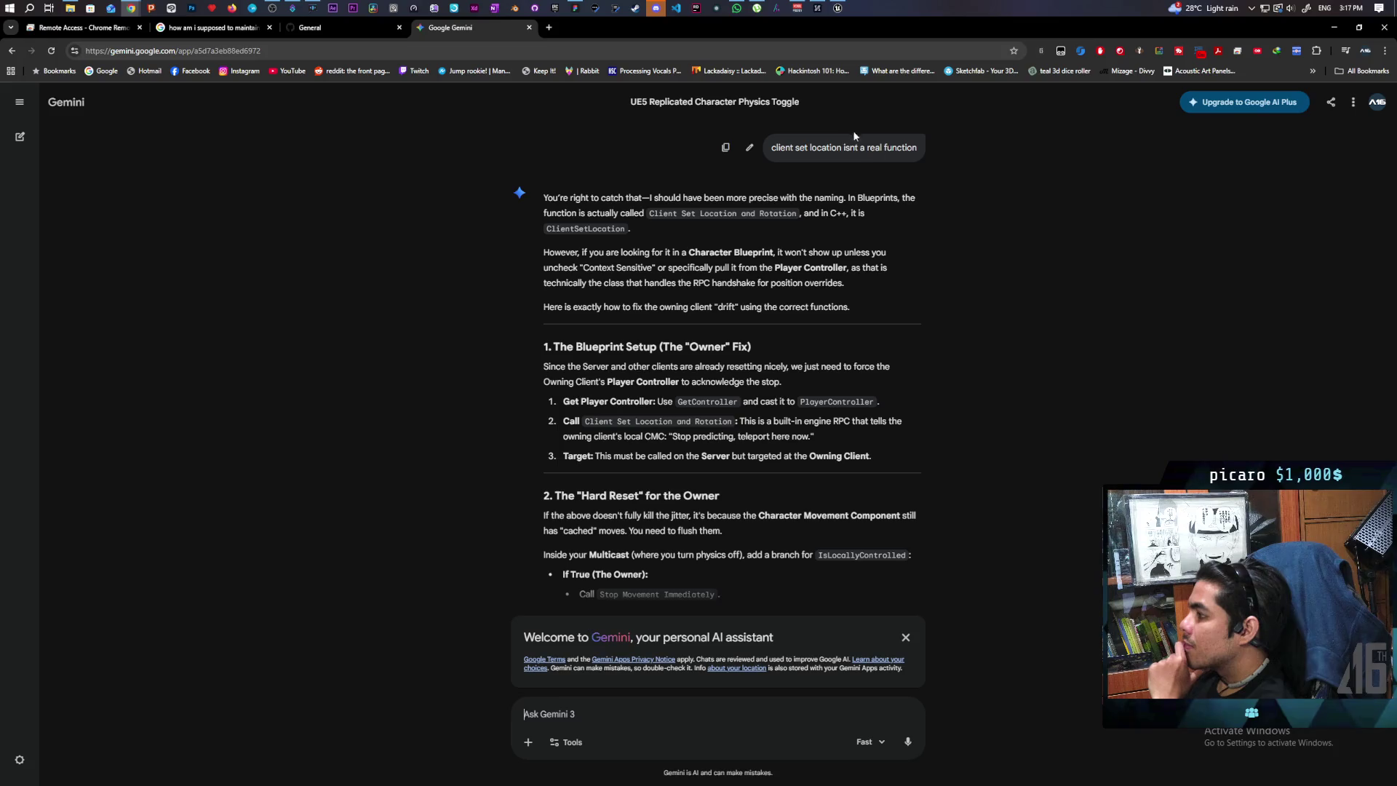
mouse_move(843, 9)
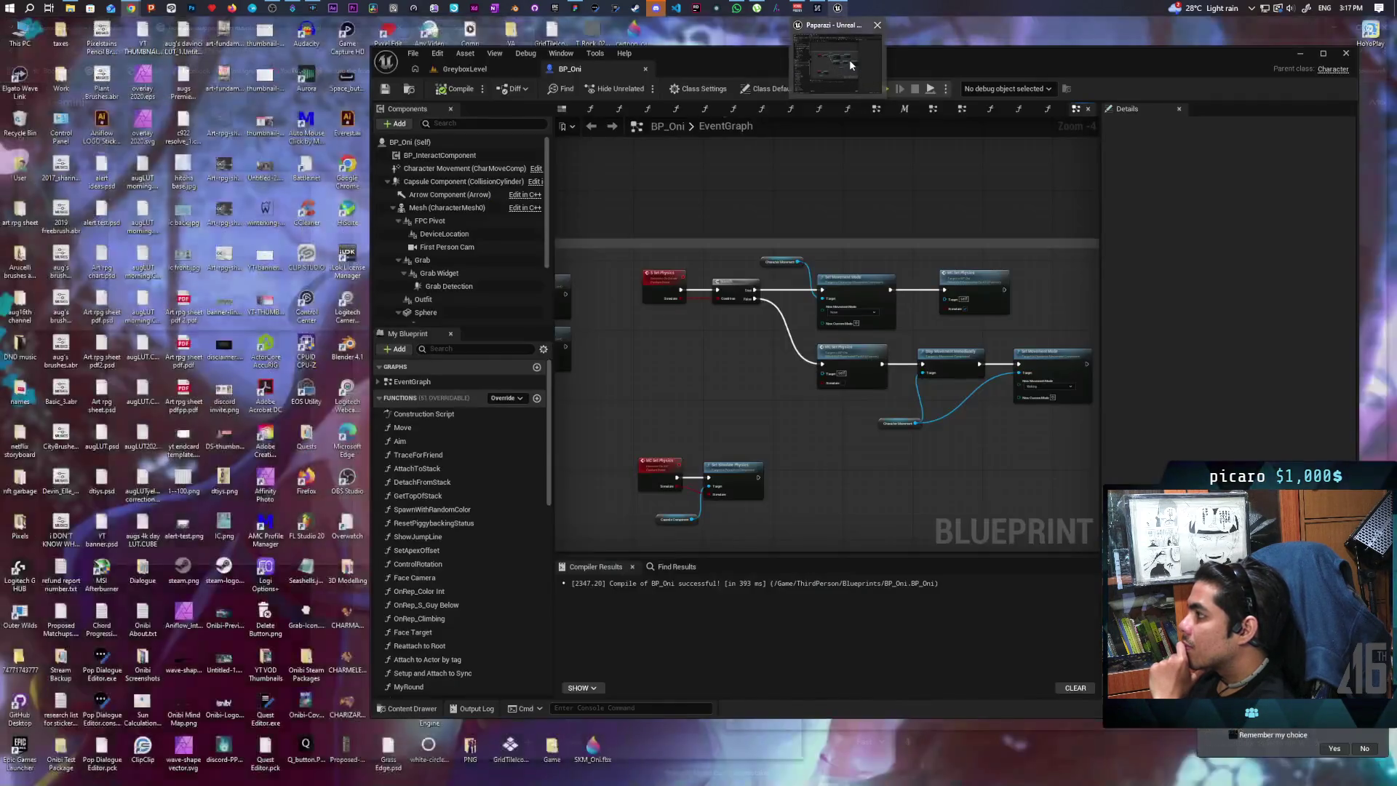
click(848, 59)
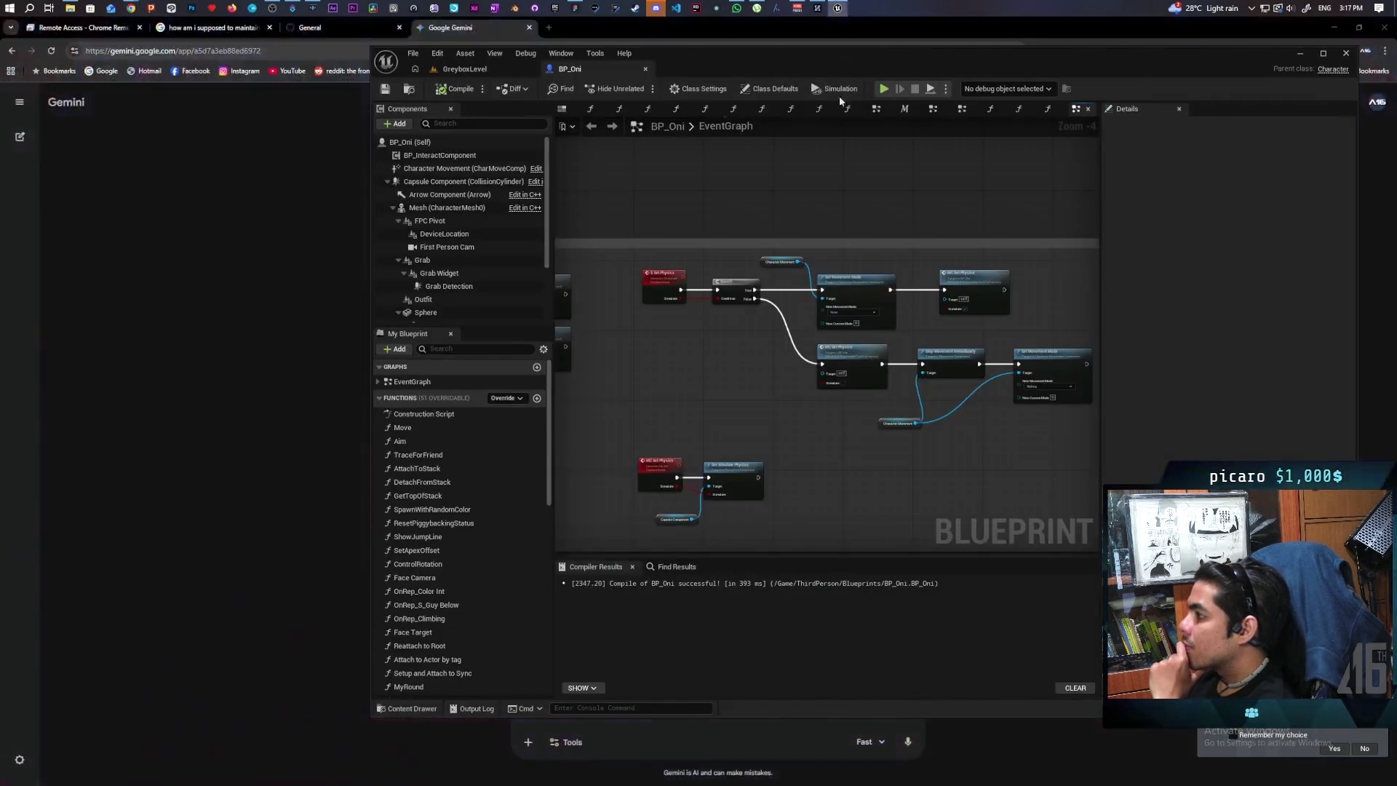
Add a Get Player Controller node to the BP_Oni graph.
right_click(700, 400)
text(get pok)
key(BackSpace)
key(BackSpace)
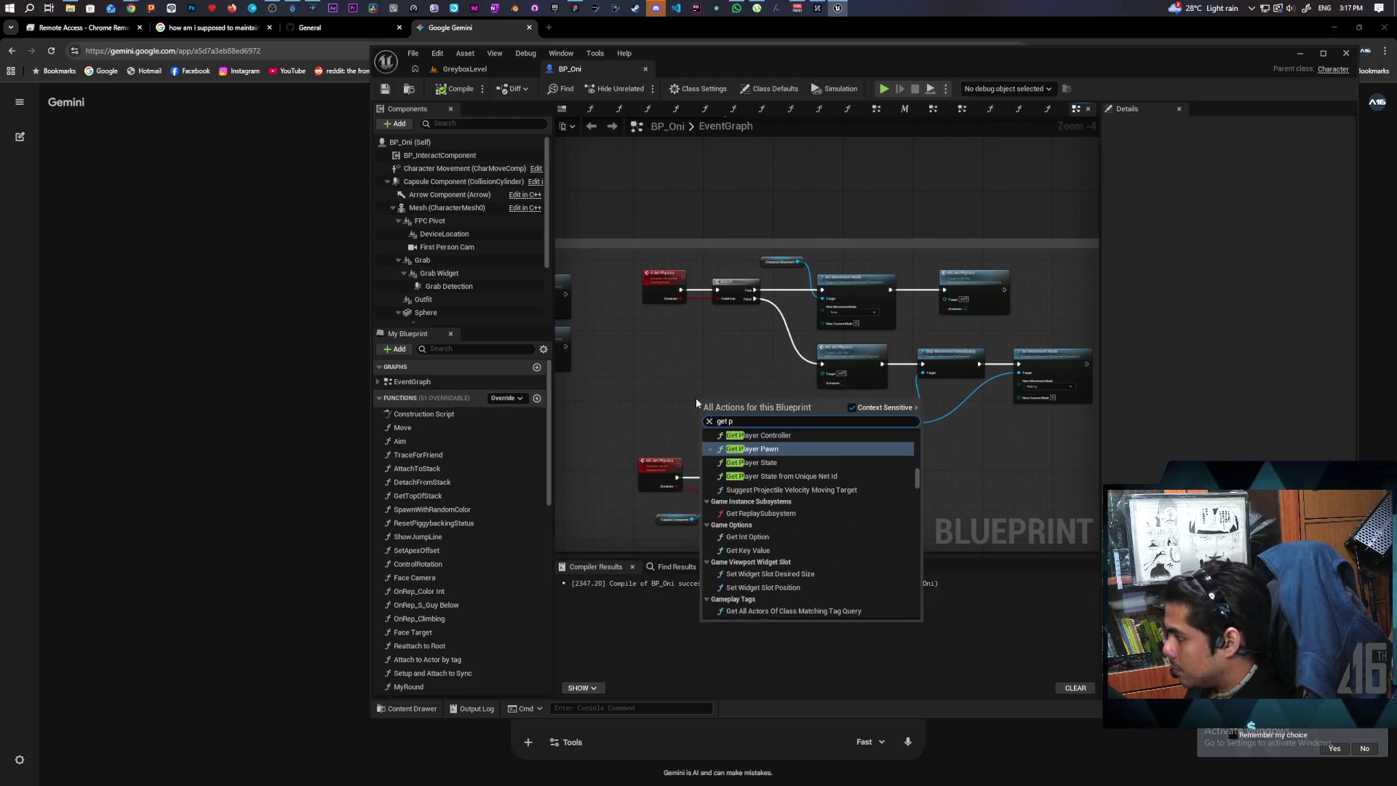
key(Up)
key(Return)
Search all actions from its return value for 'client set', finding only Client Set HUD.
scroll(727, 382, up, 4)
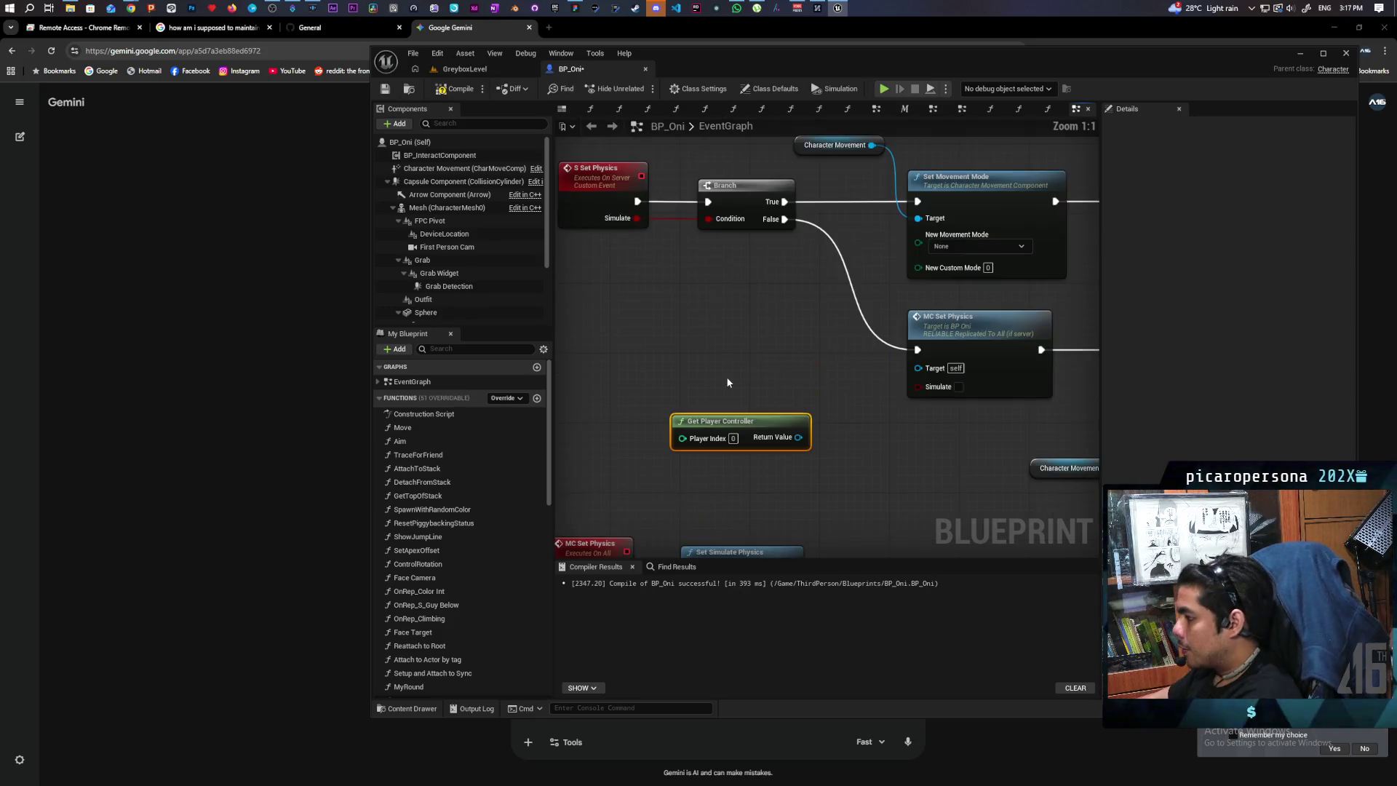
drag(798, 437, 819, 470)
text(client set)
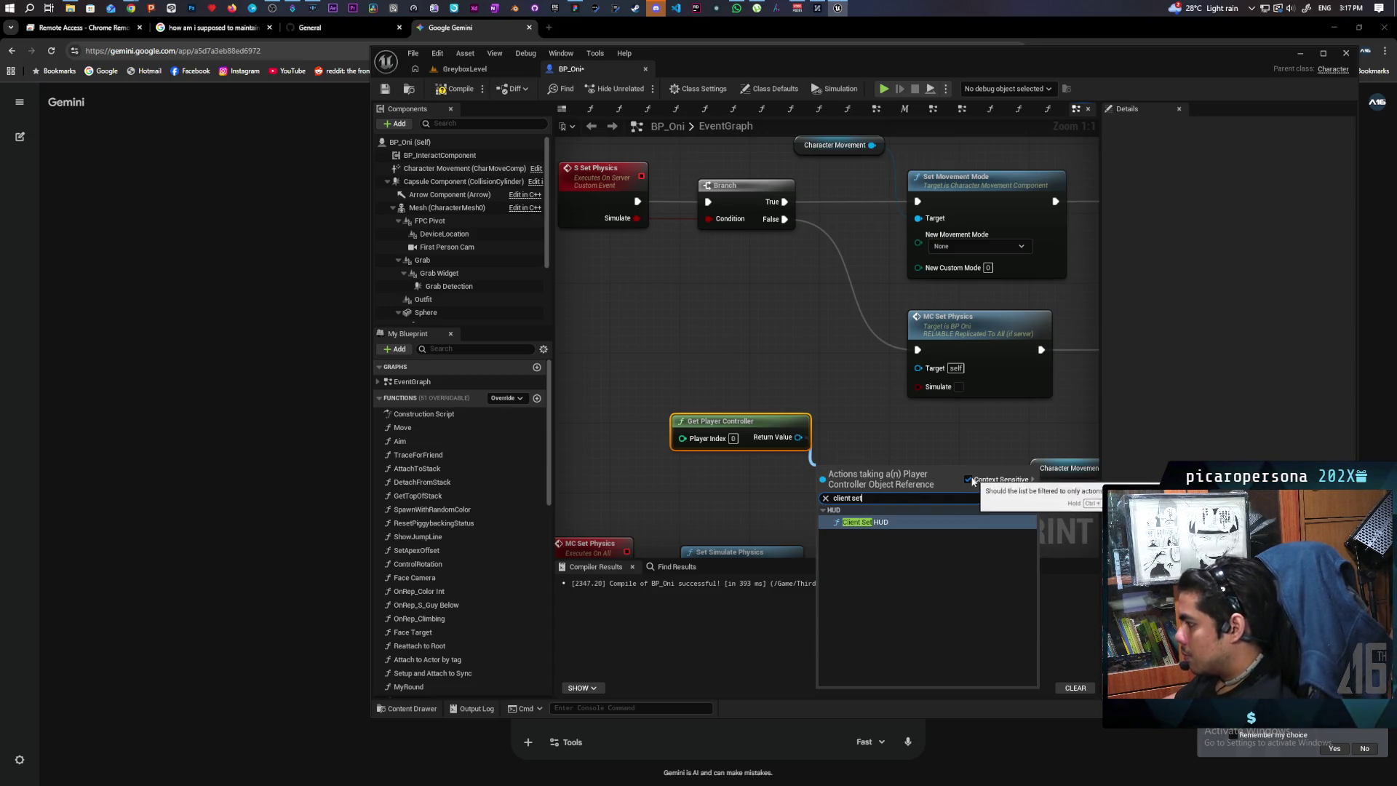
click(968, 475)
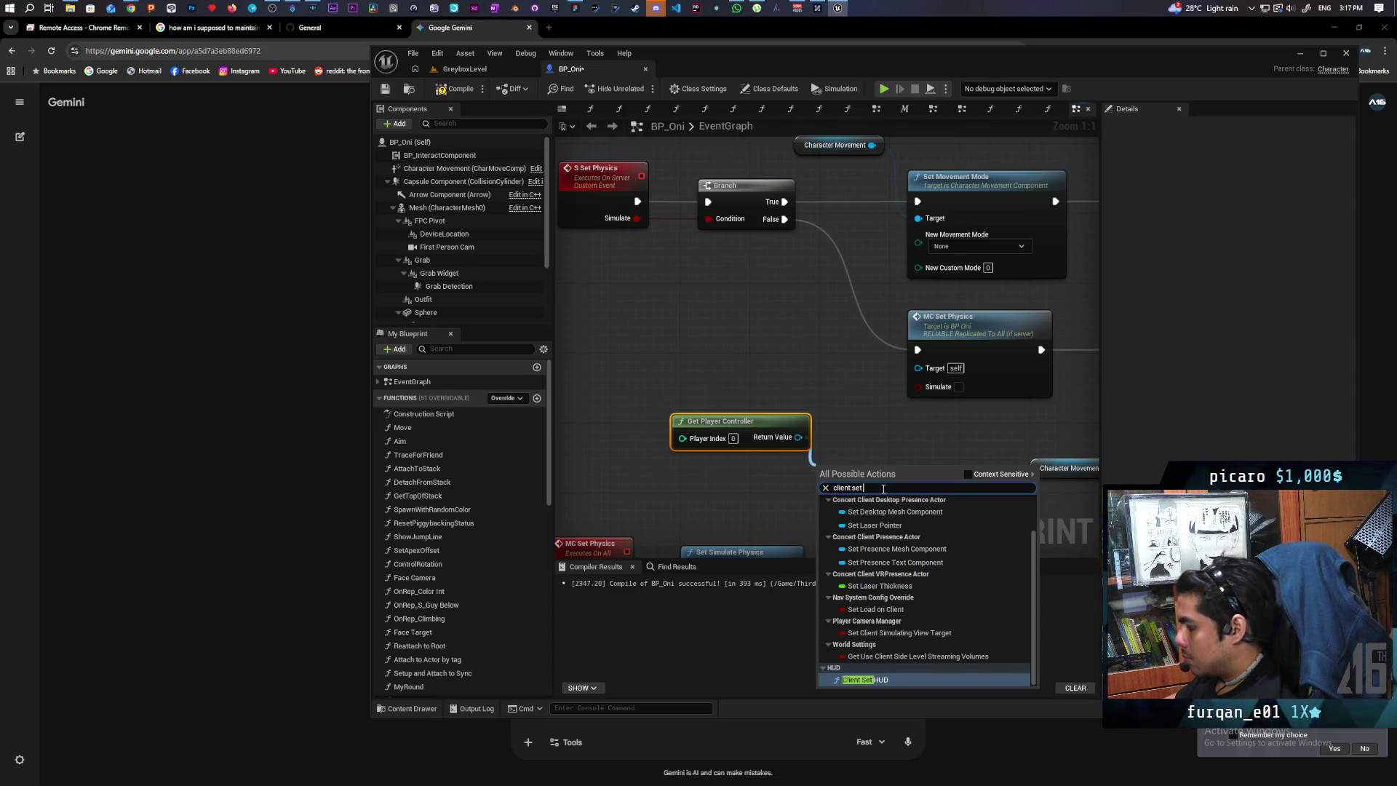
text( lo)
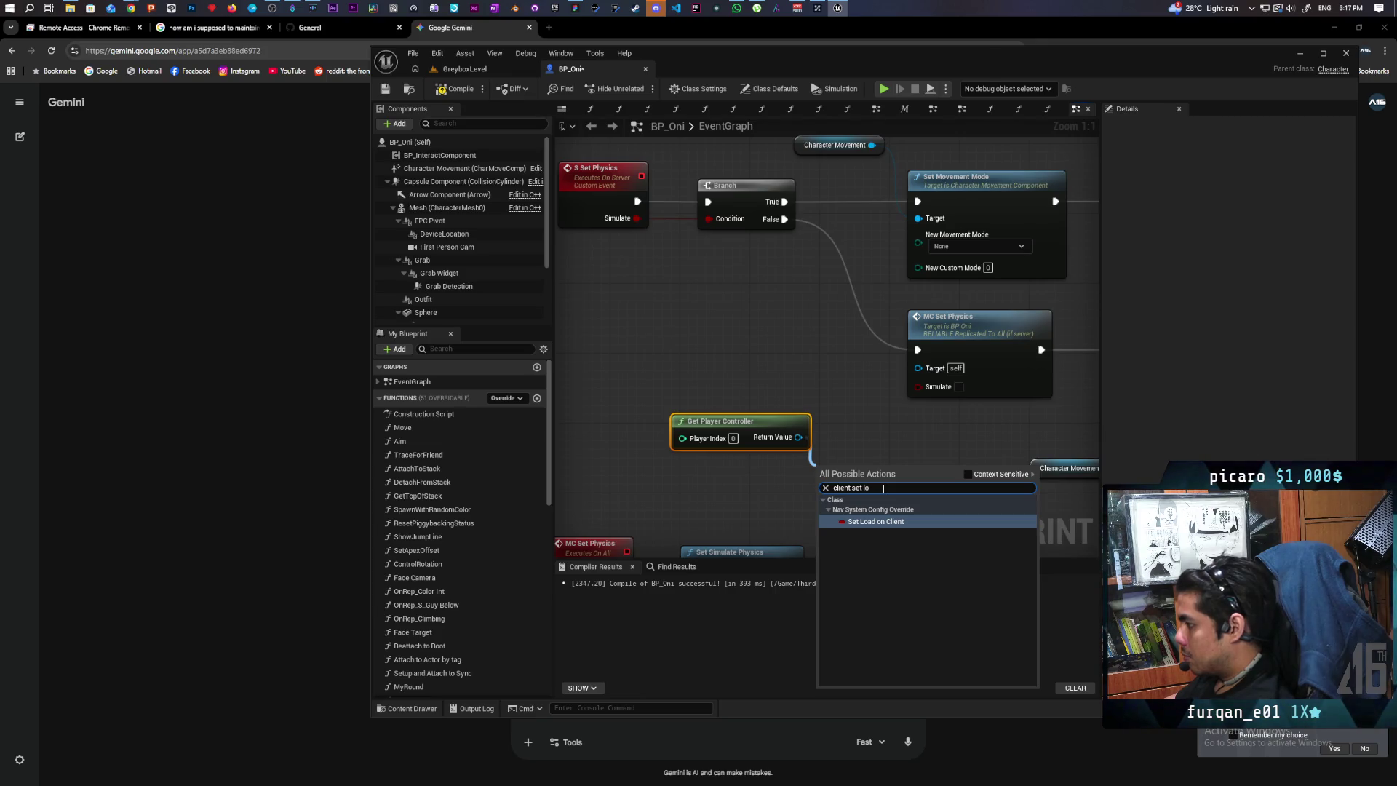
key(BackSpace)
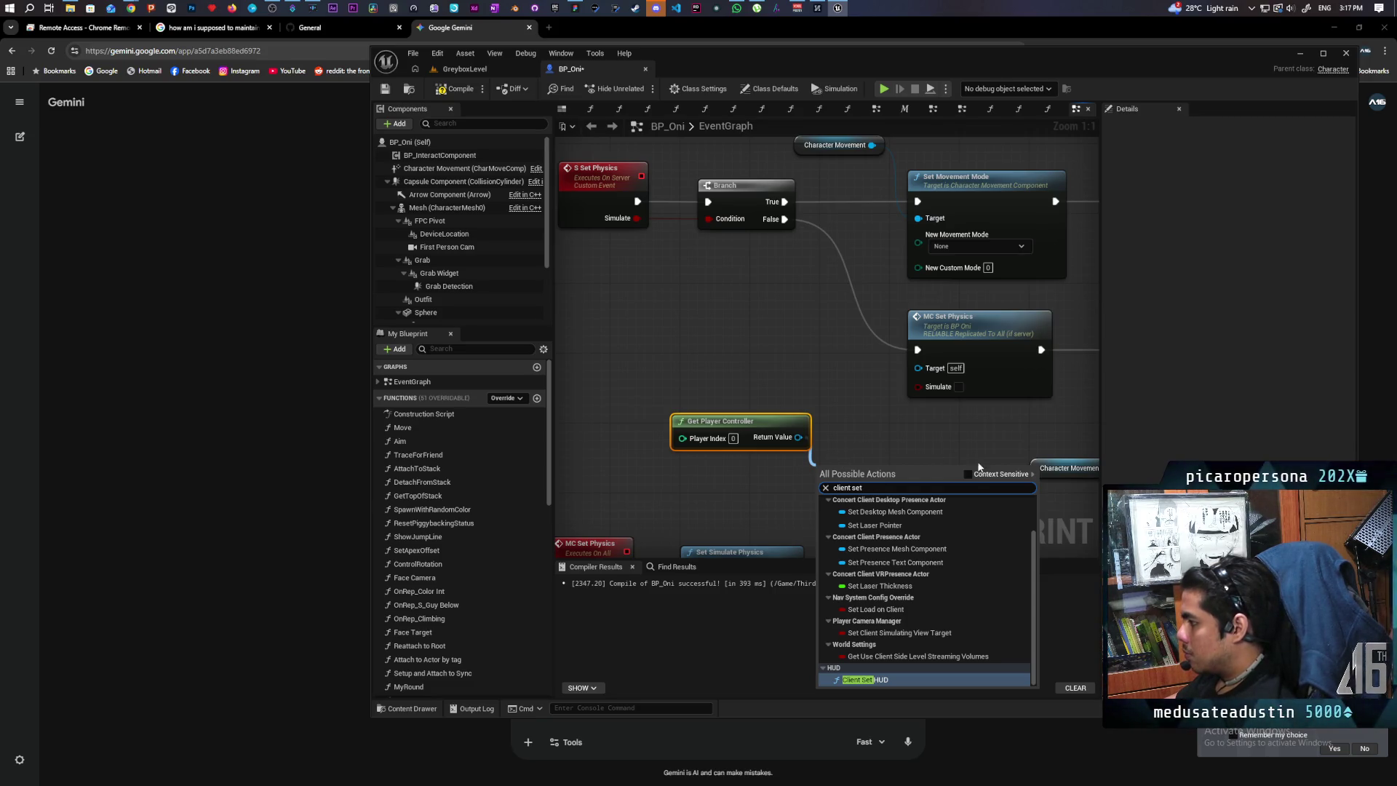
click(193, 128)
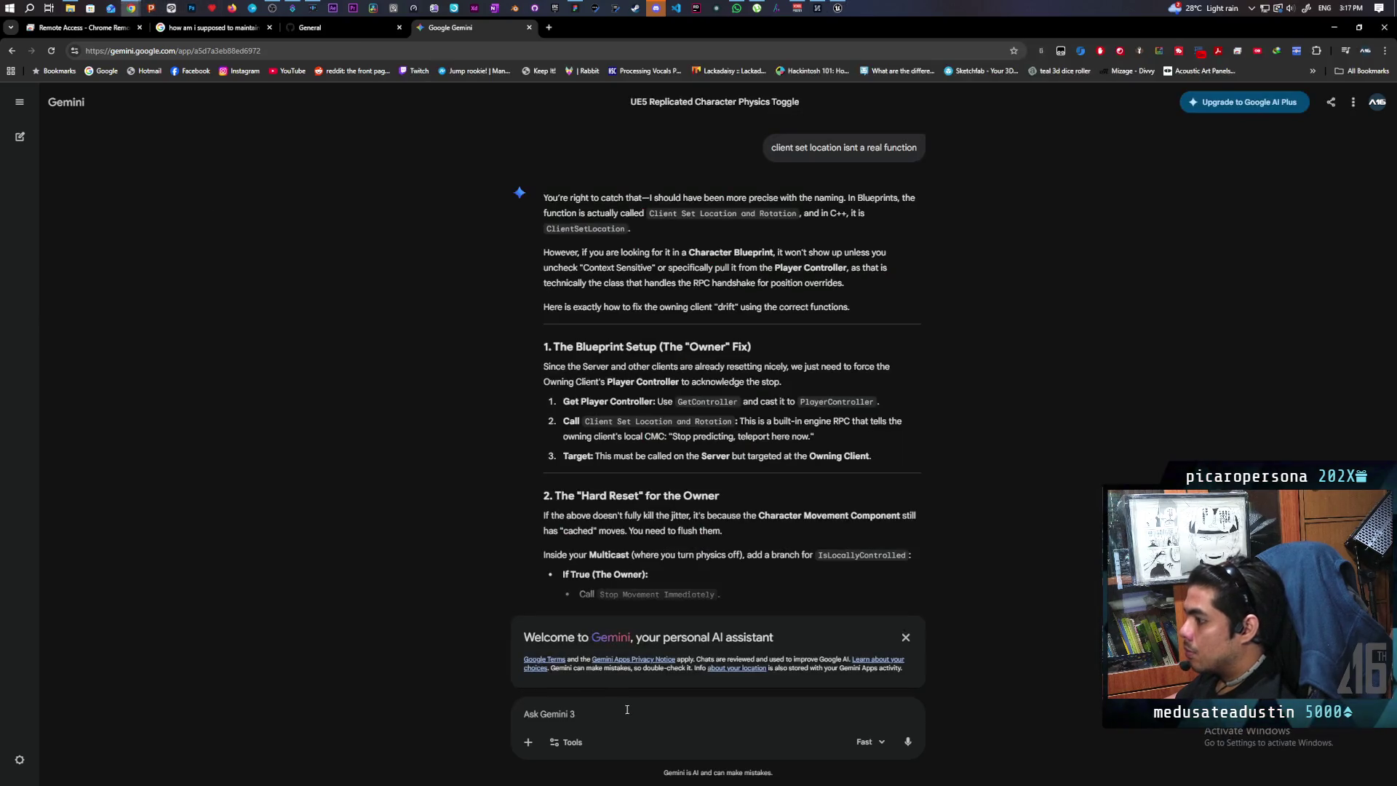
Send Gemini 'only client set hud exists', then start drafting a message that it's hallucinating.
text(only)
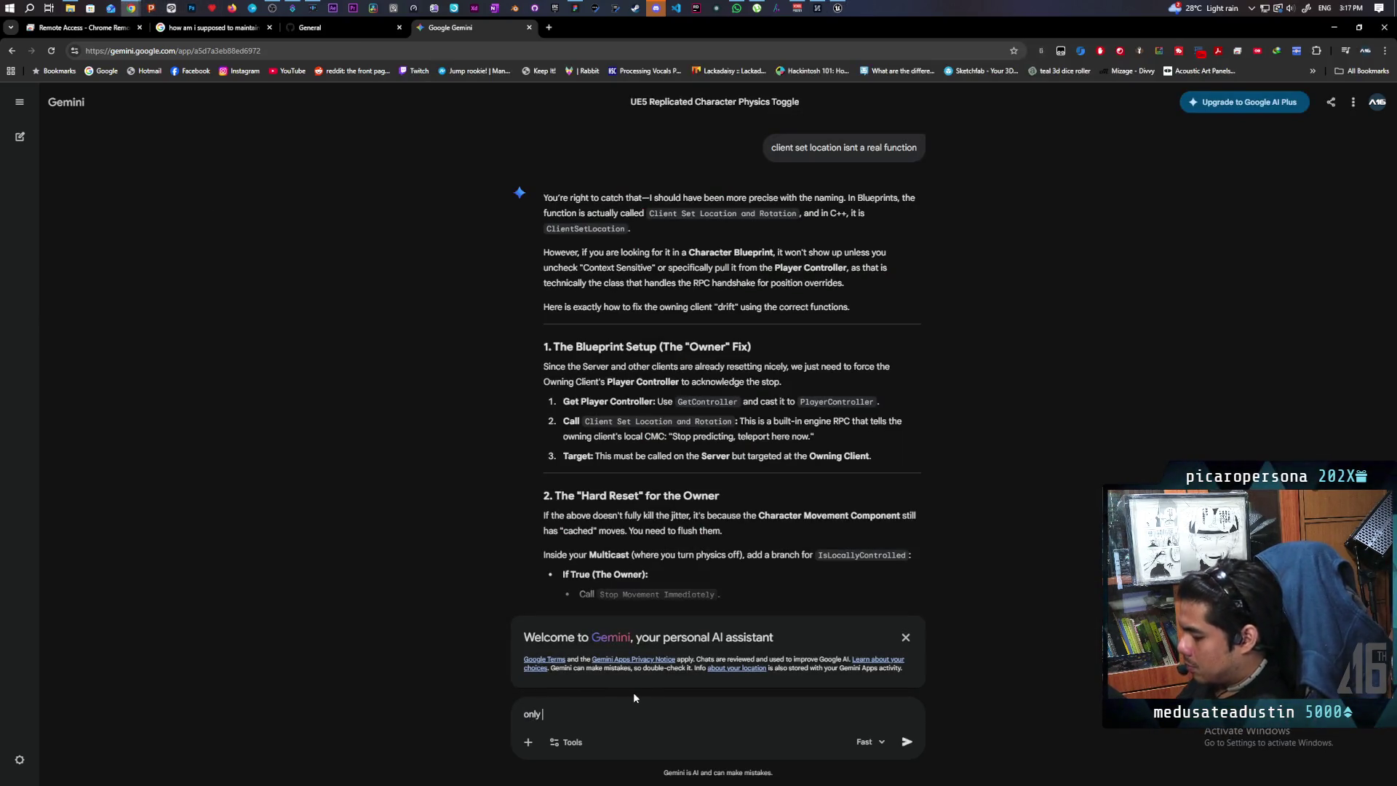
text( client set hud exis)
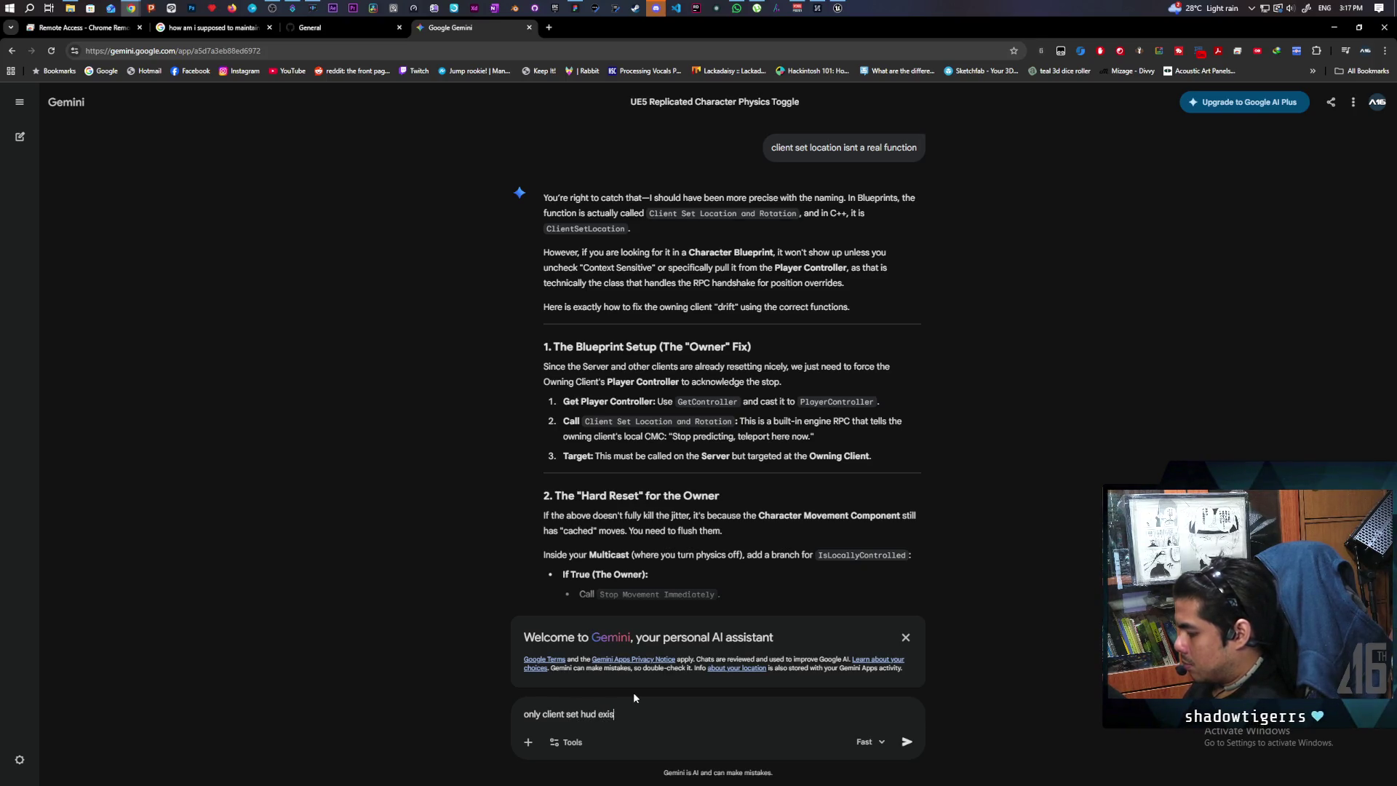
key(Return)
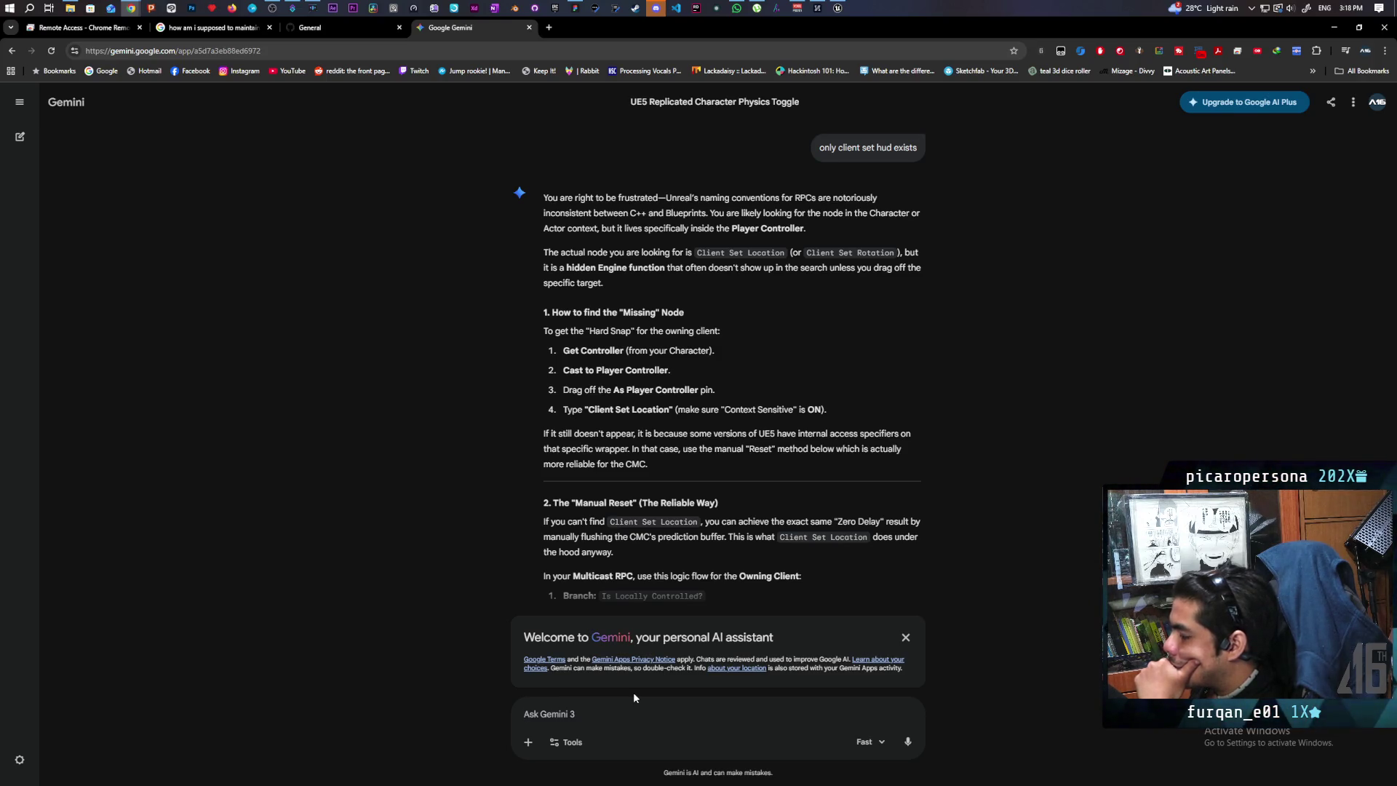
text(im)
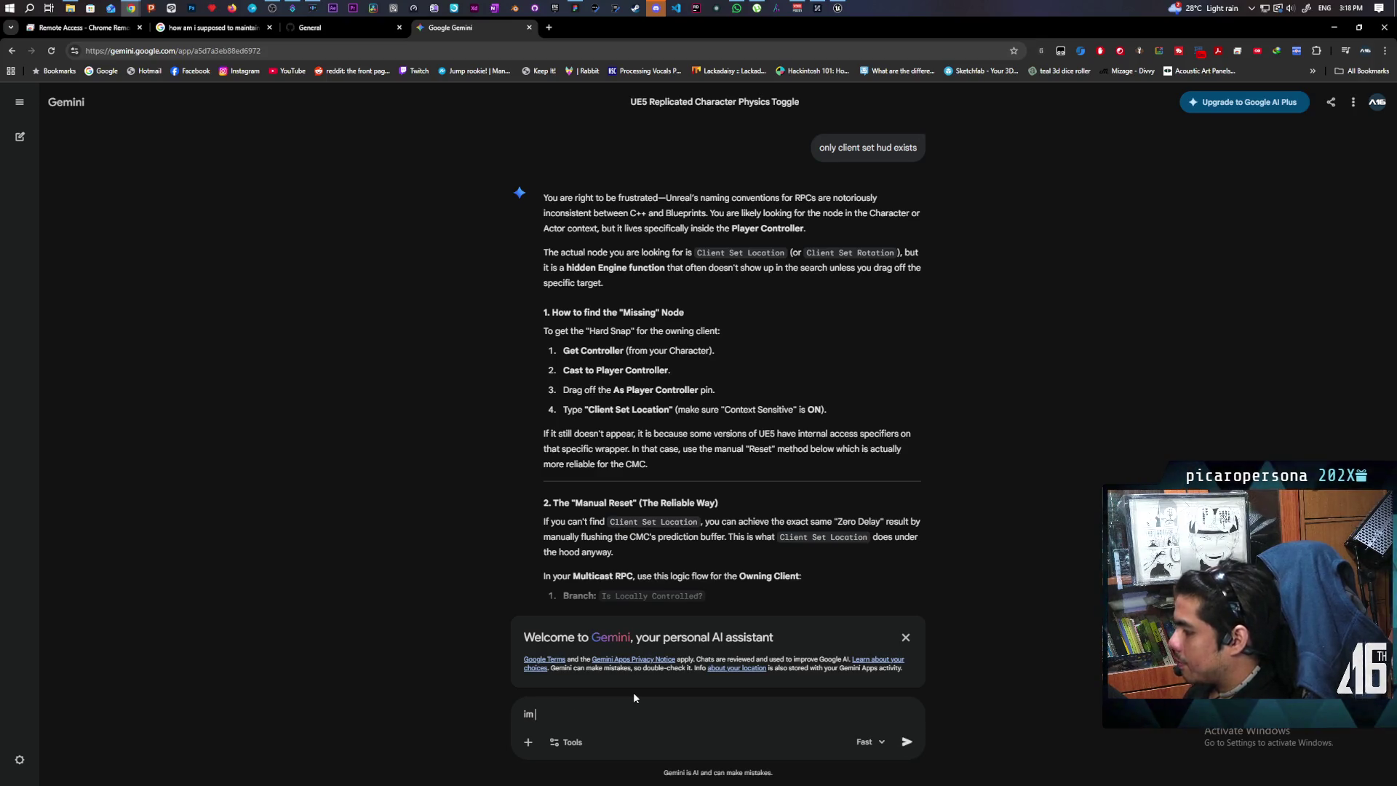
text( telling you that you are halluci)
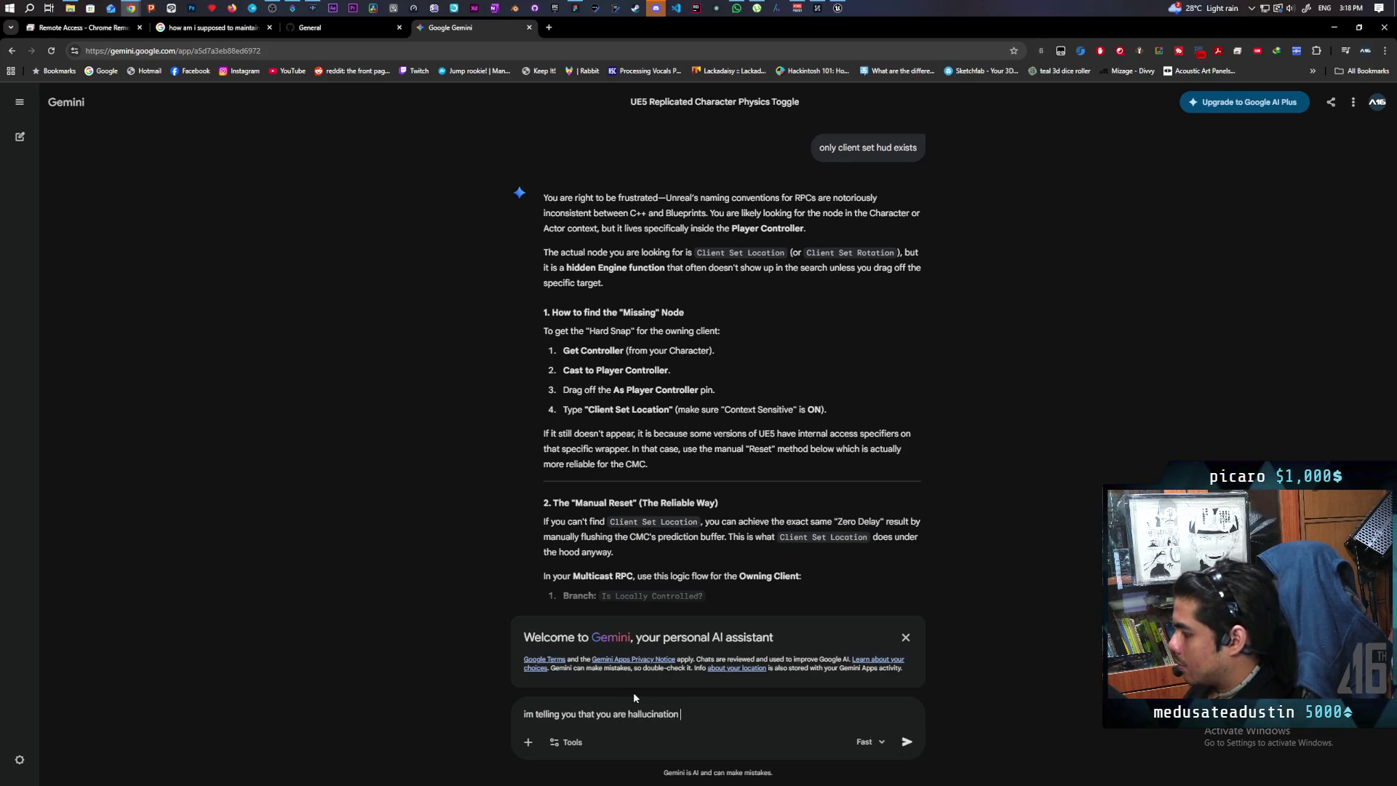
text(nating and that func)
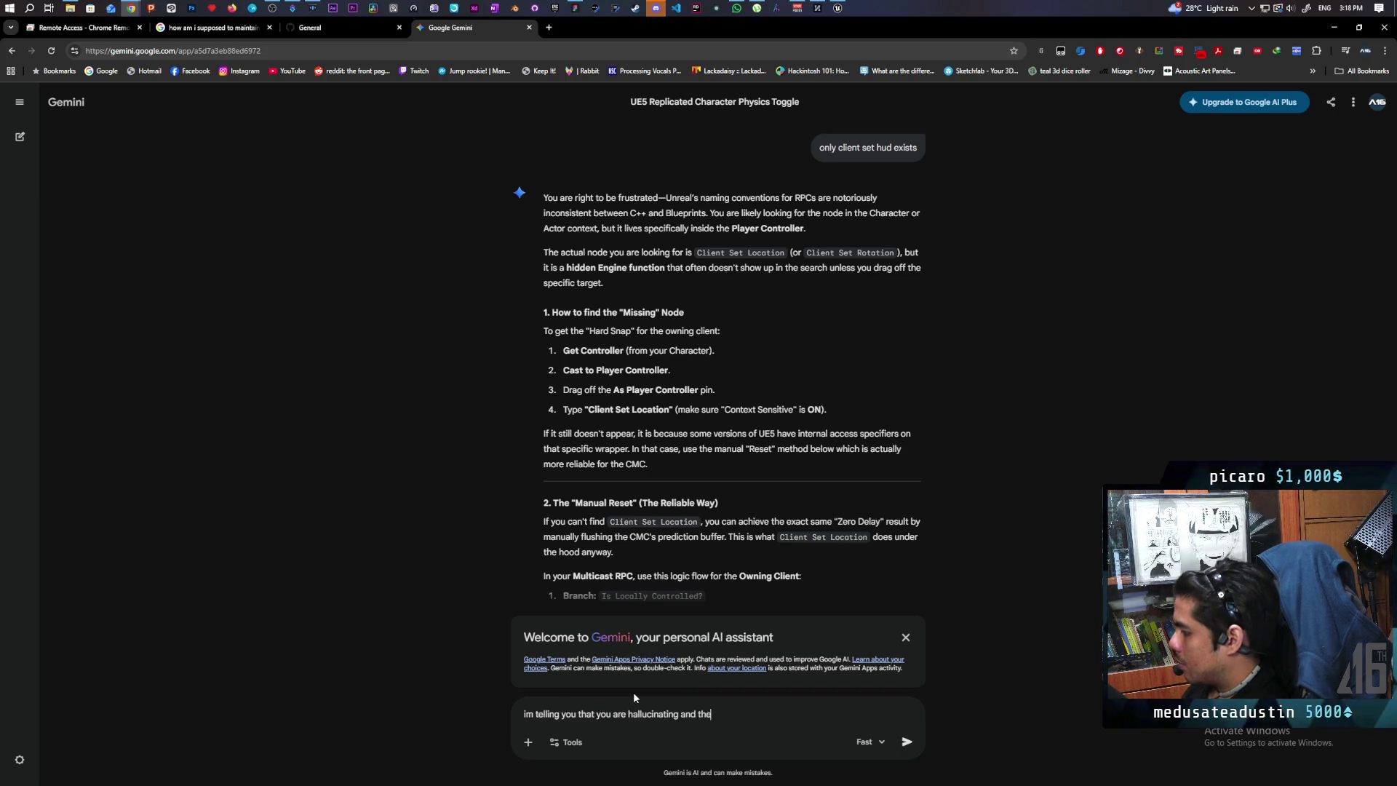
text(tion does t)
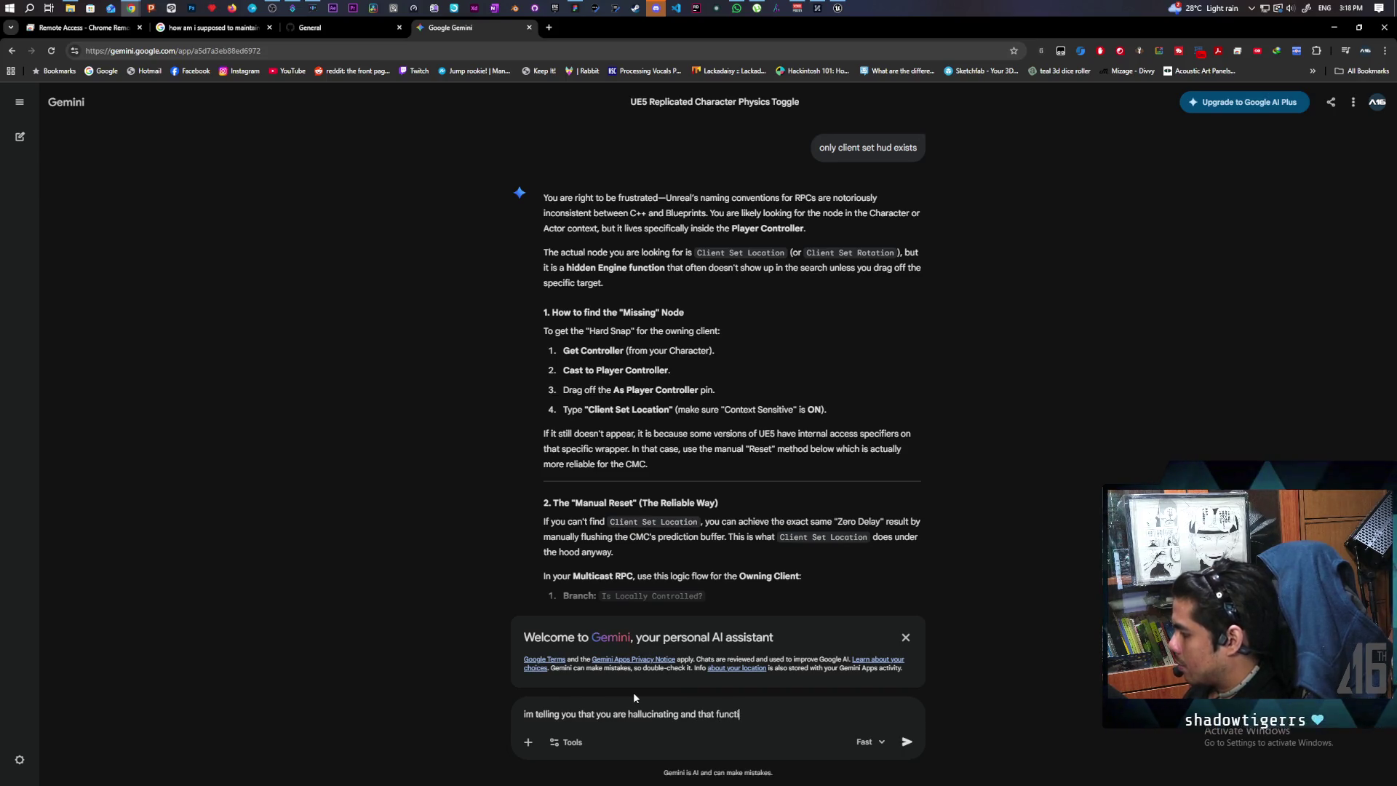
Finish and send 'that function does not exist', then scroll Gemini's Hard Reset workflow.
key(BackSpace)
text(not exist)
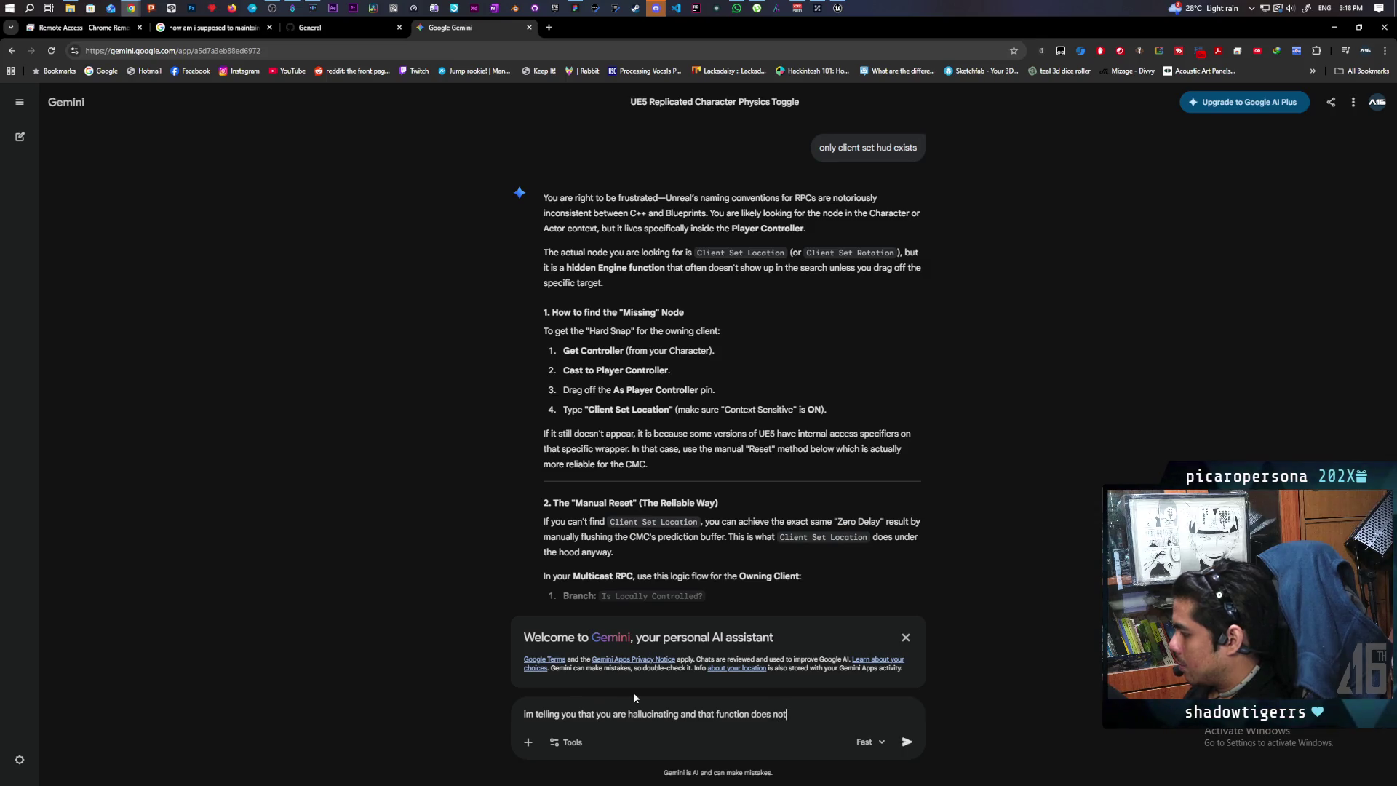
key(Return)
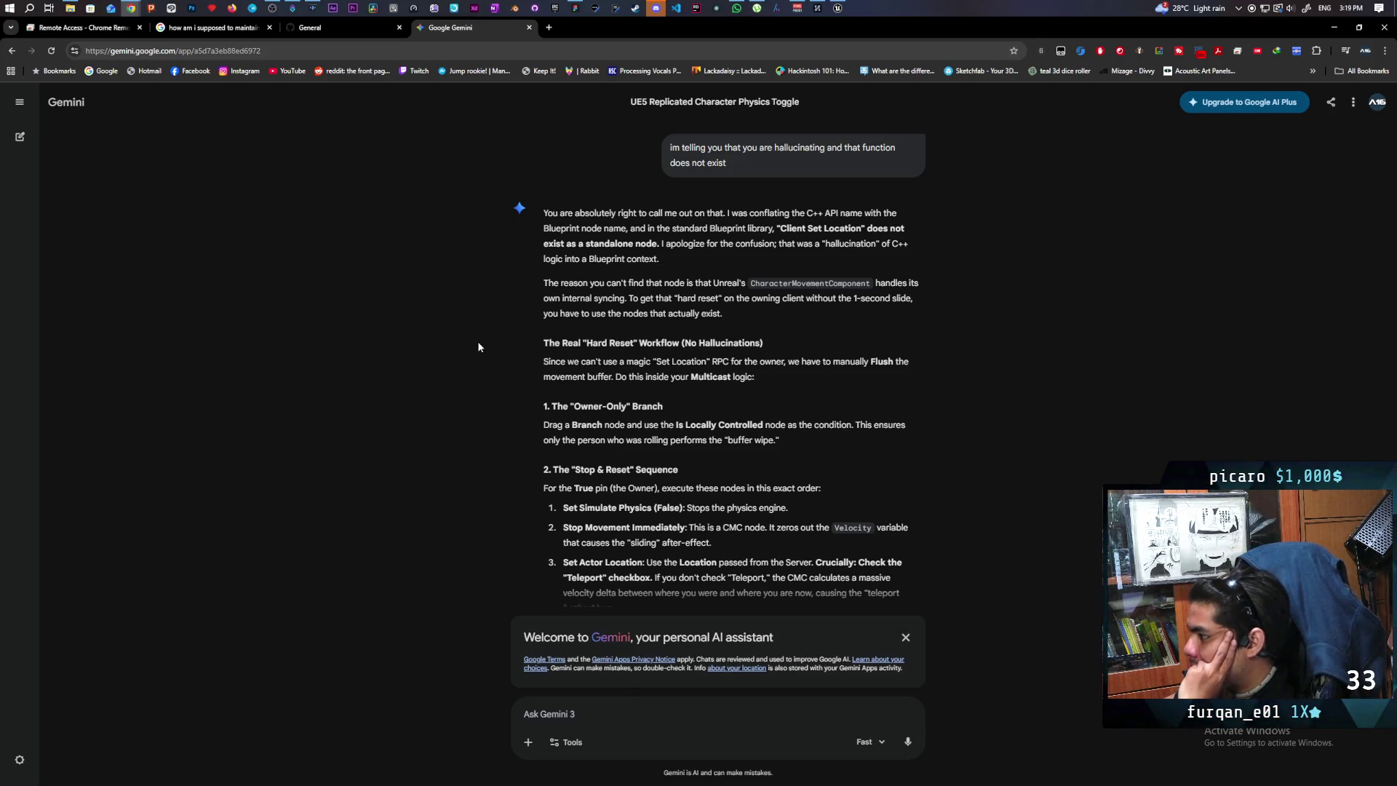
scroll(478, 347, down, 2)
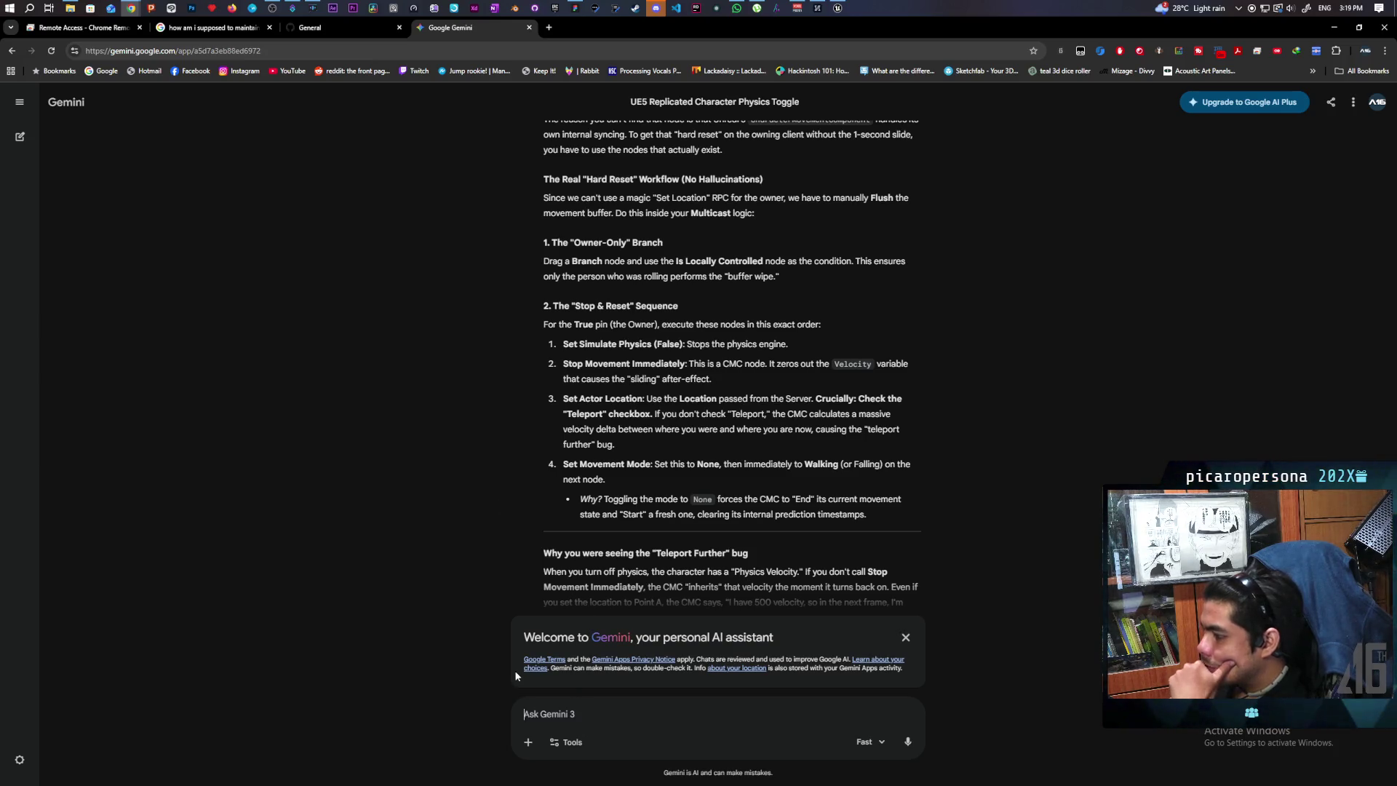
Tell Gemini that only the final rotation is wrong and everything else is correct.
text(to be c)
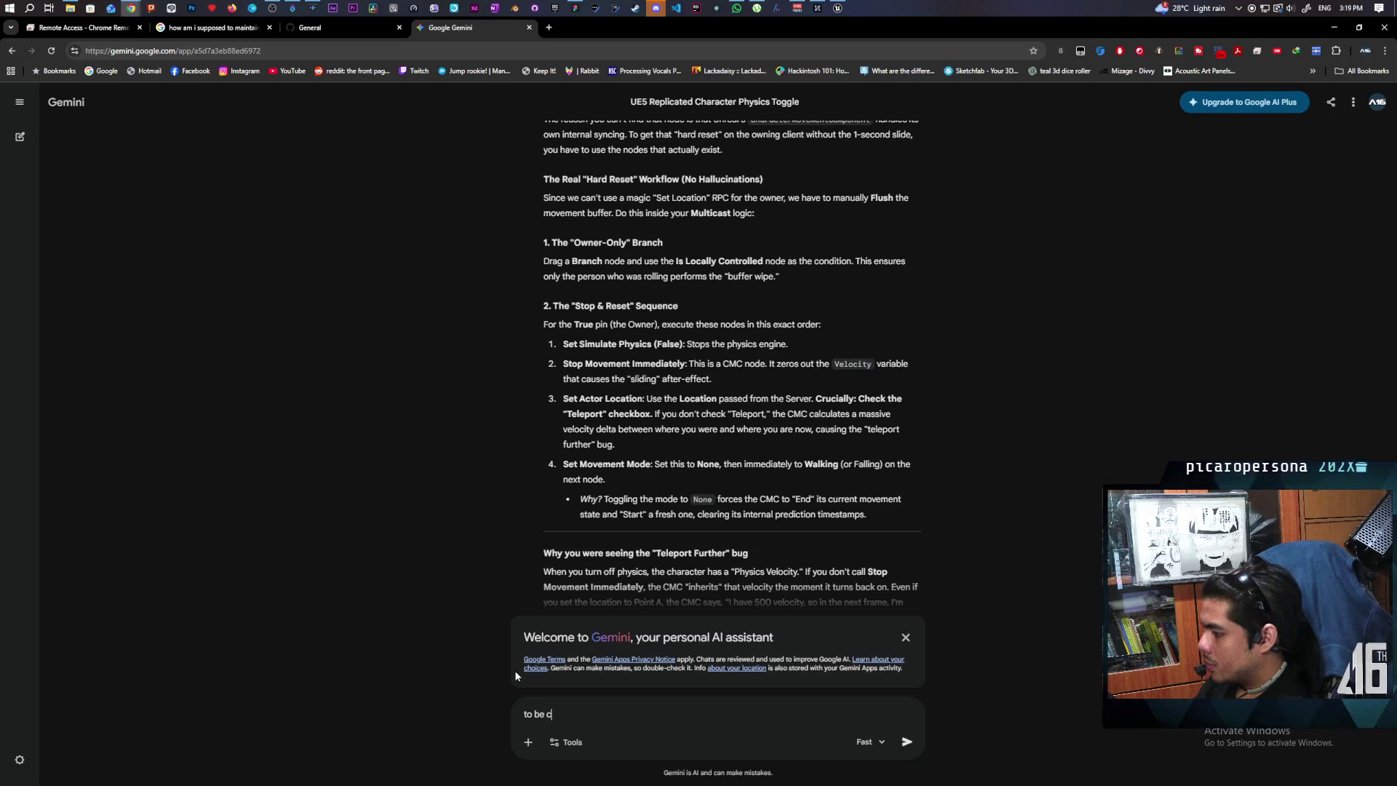
text(lear only )
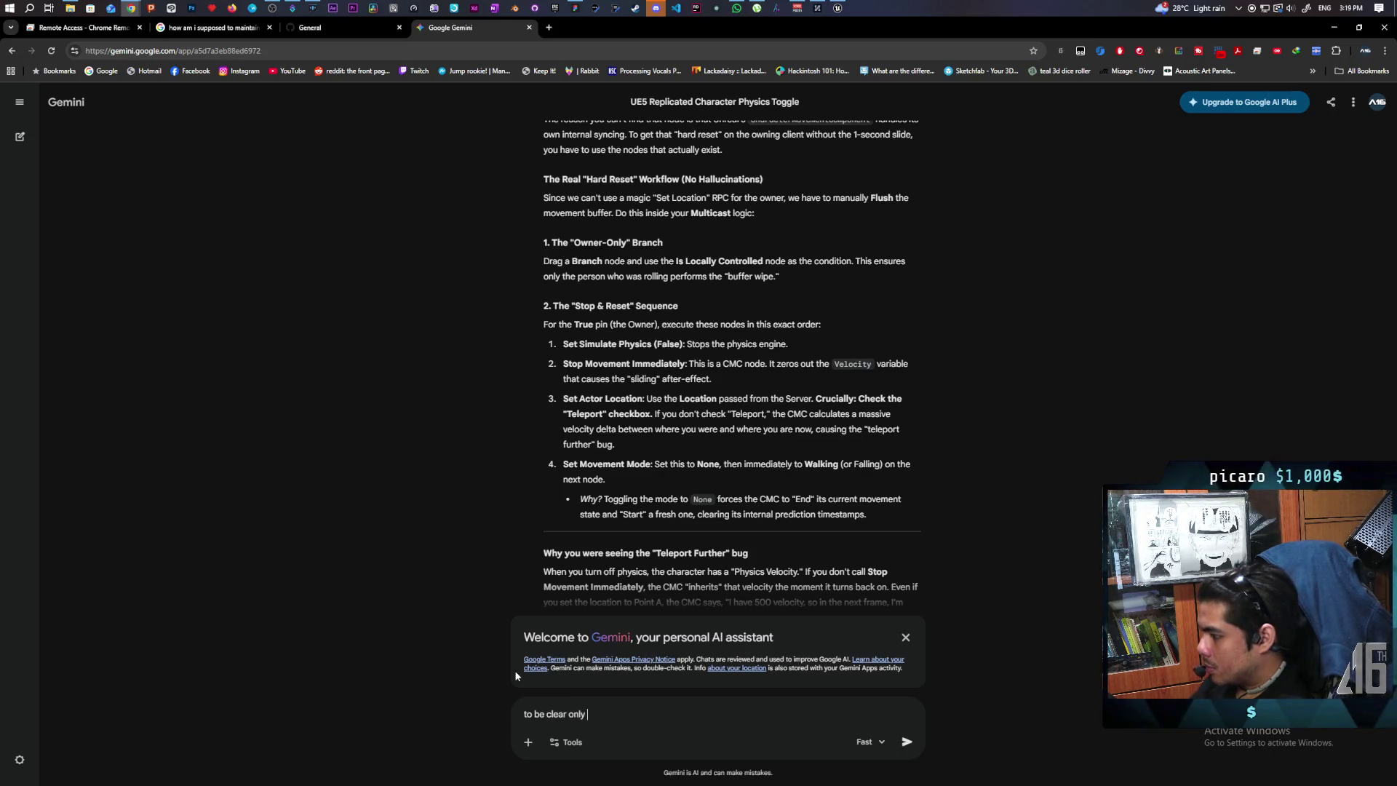
text(the final )
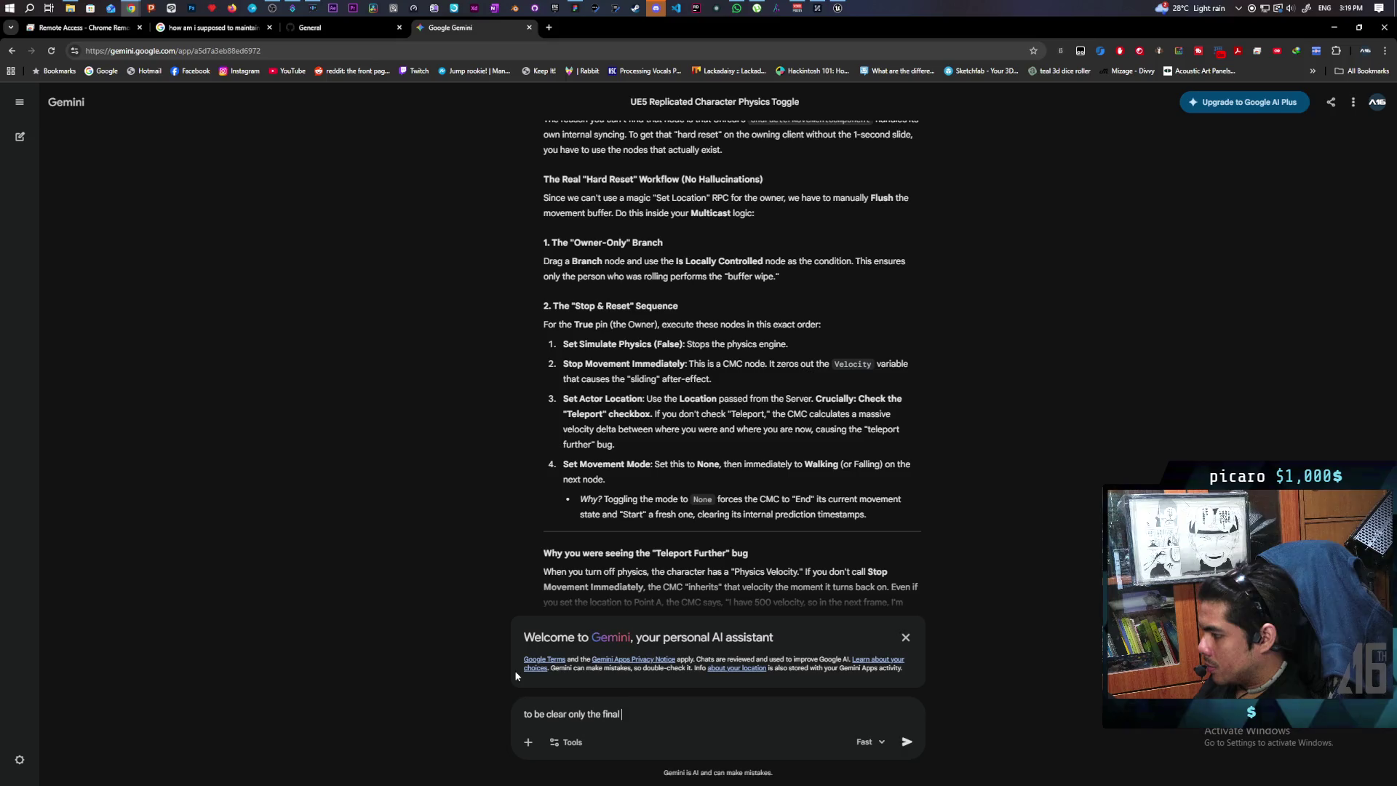
text(rotation is)
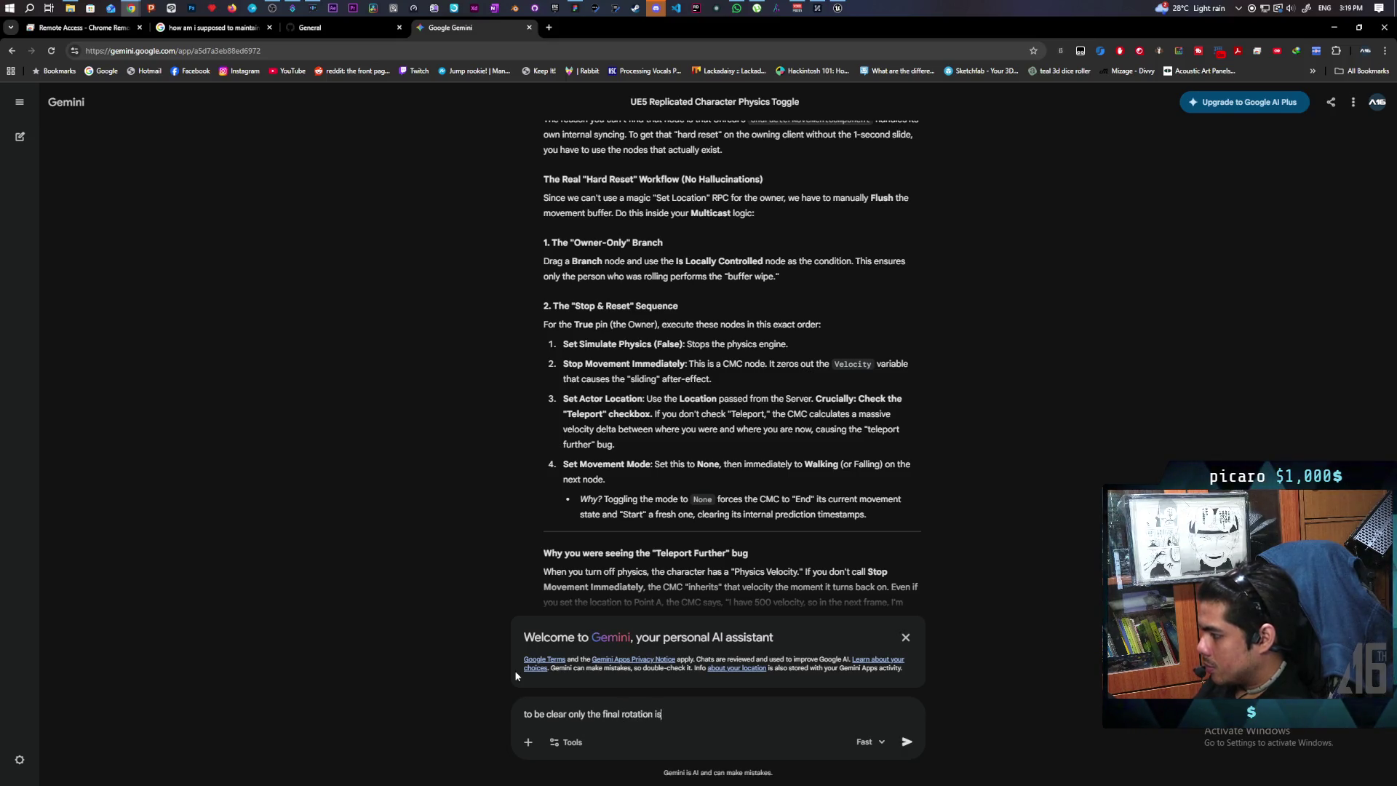
text( wrong. e)
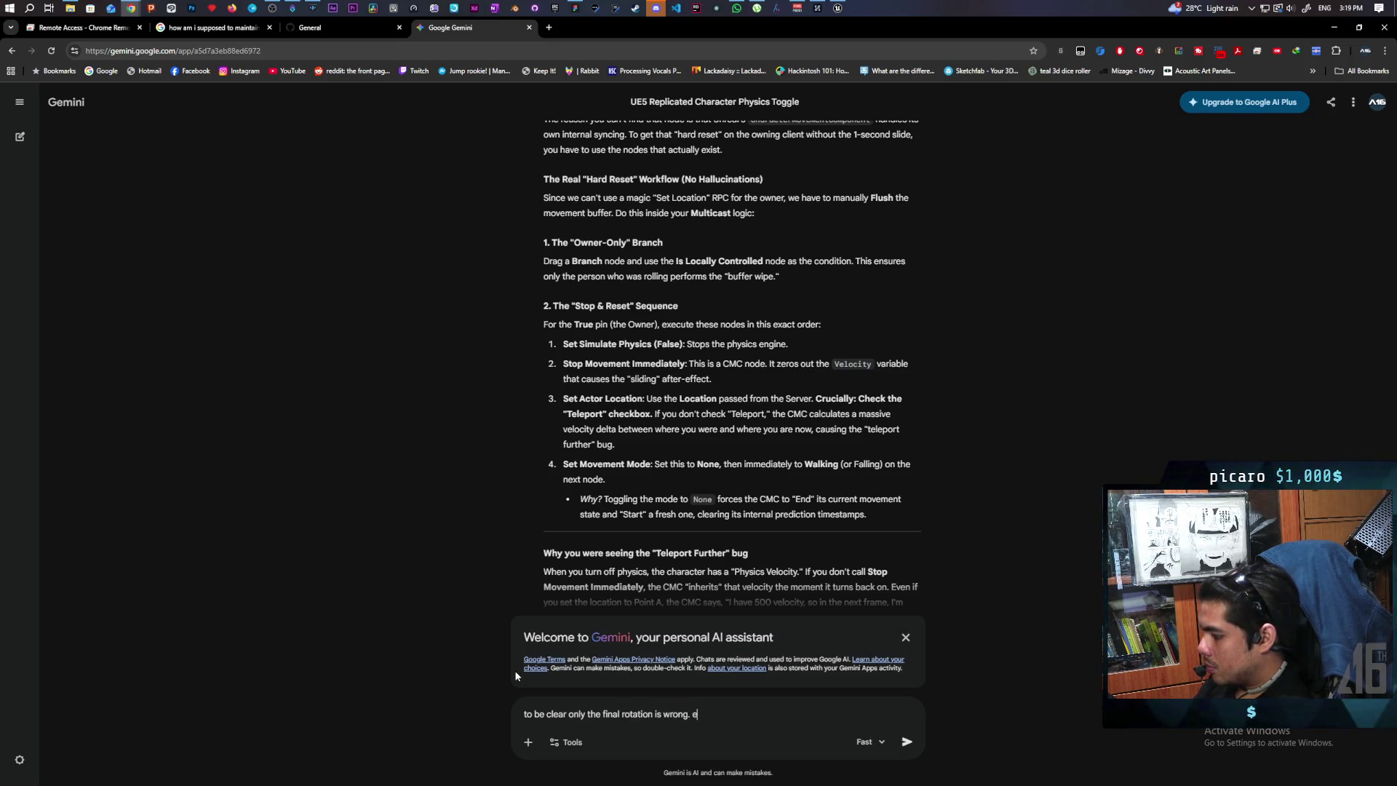
text(verything else is correc)
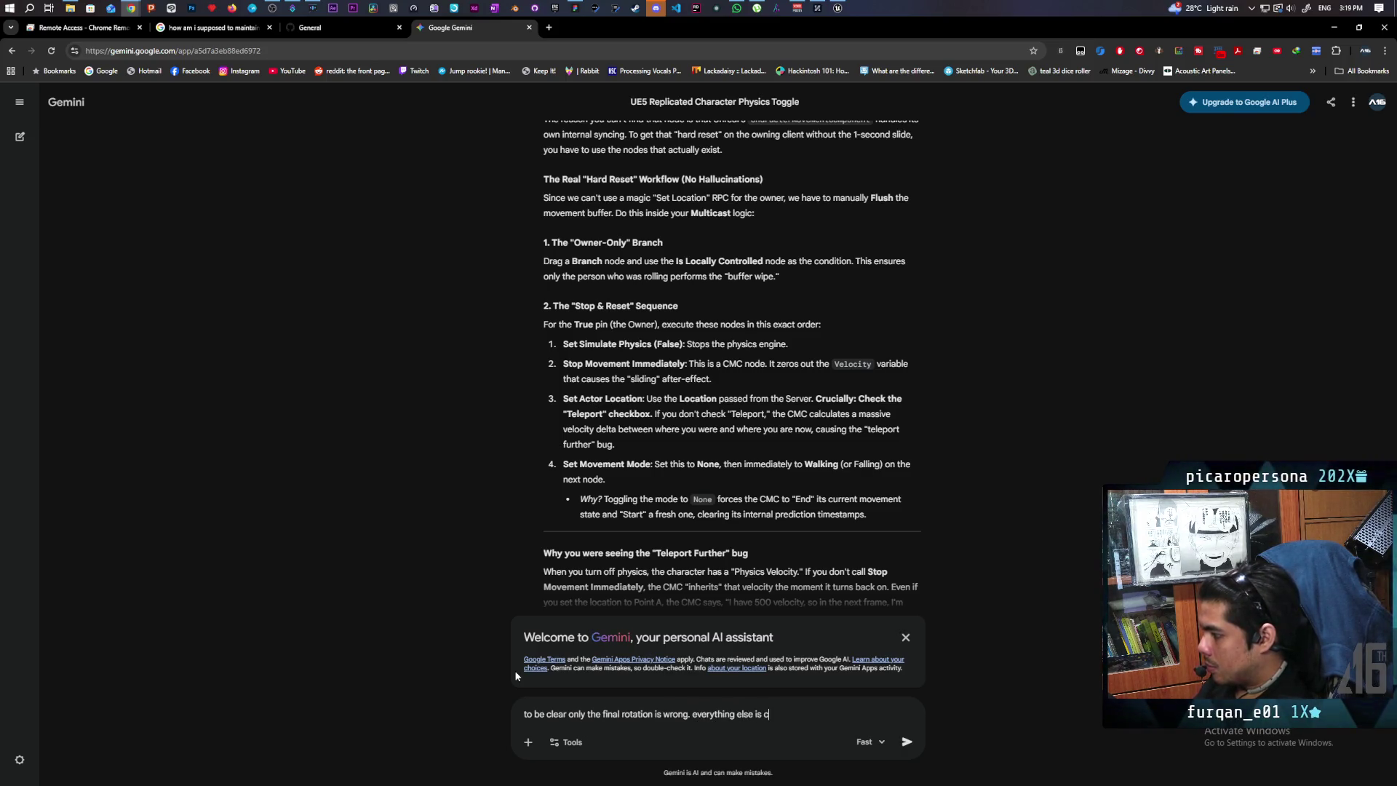
text(t)
key(Return)
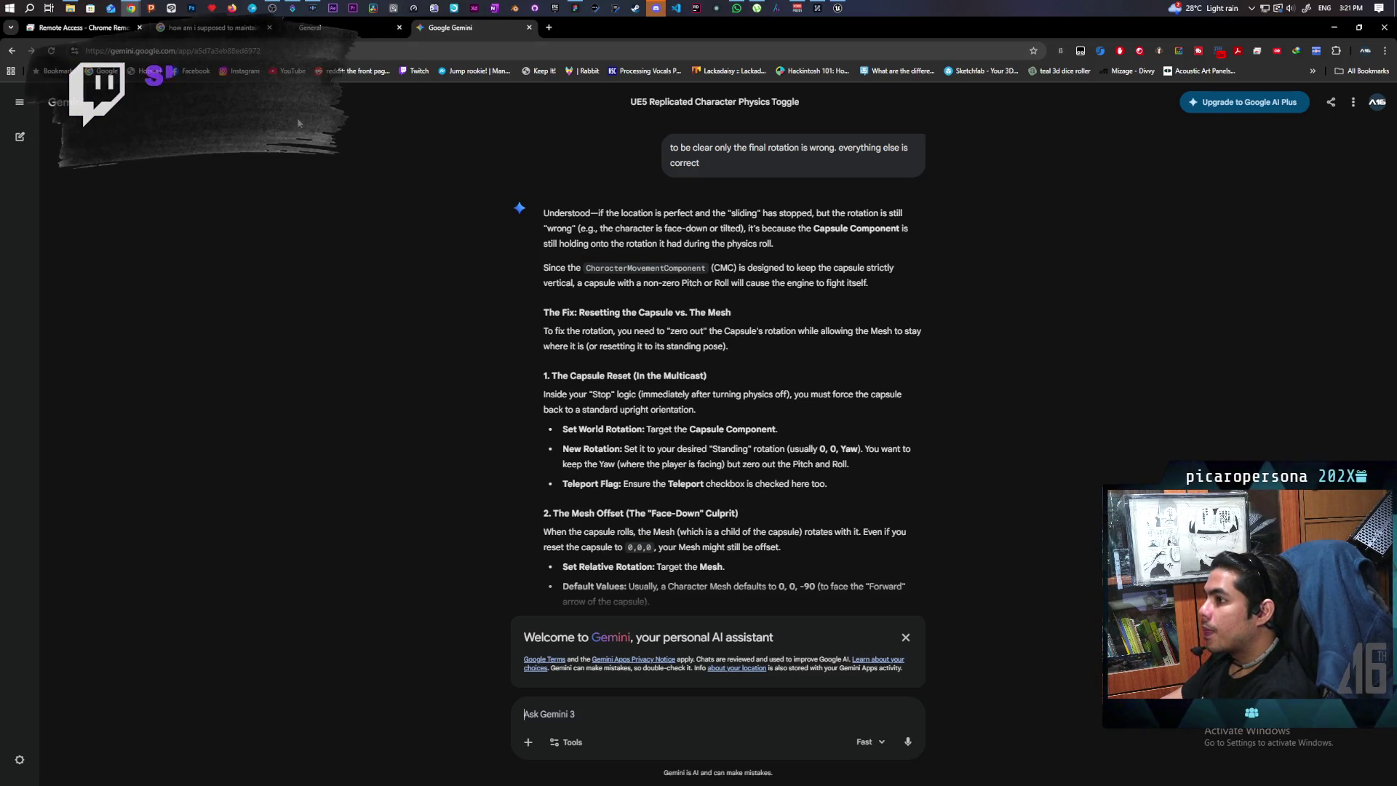
mouse_move(838, 8)
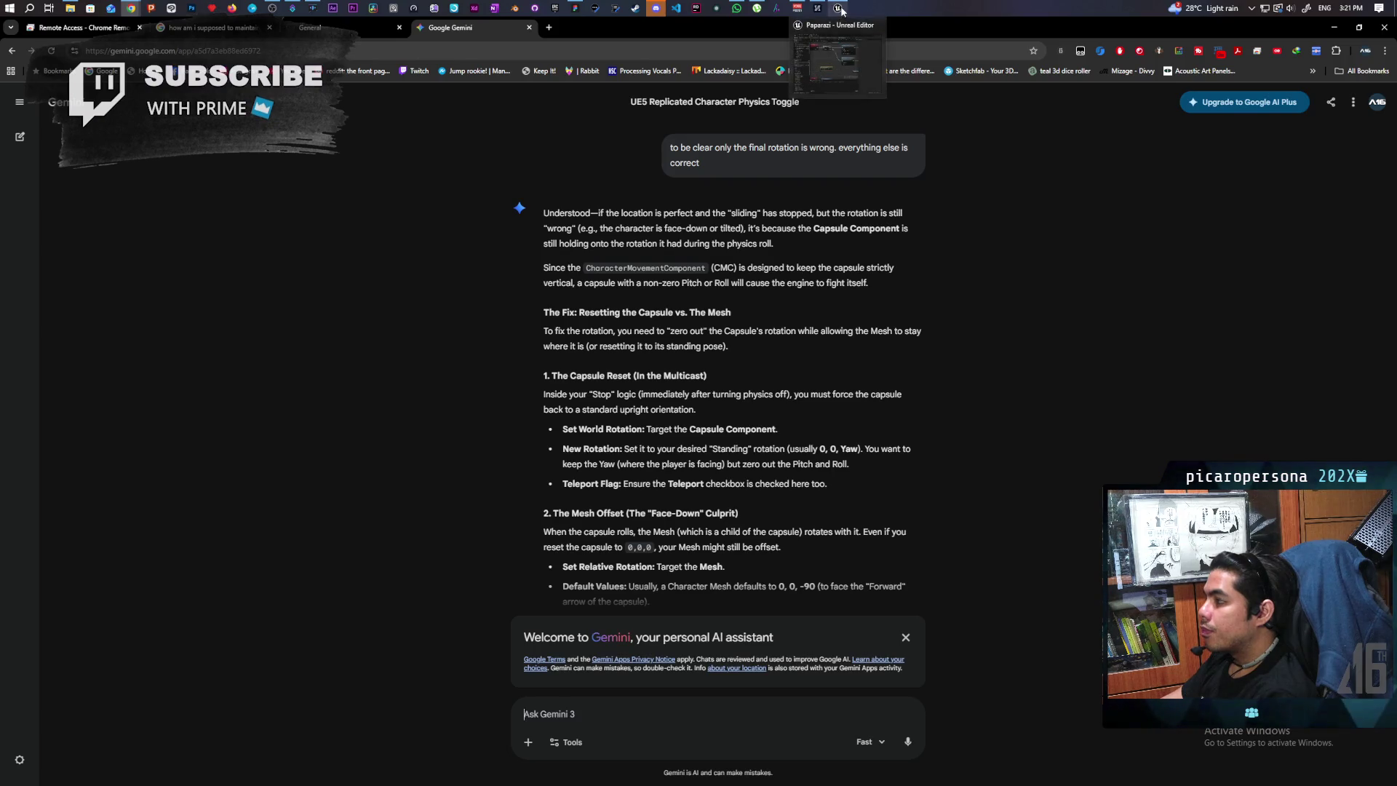
click(817, 50)
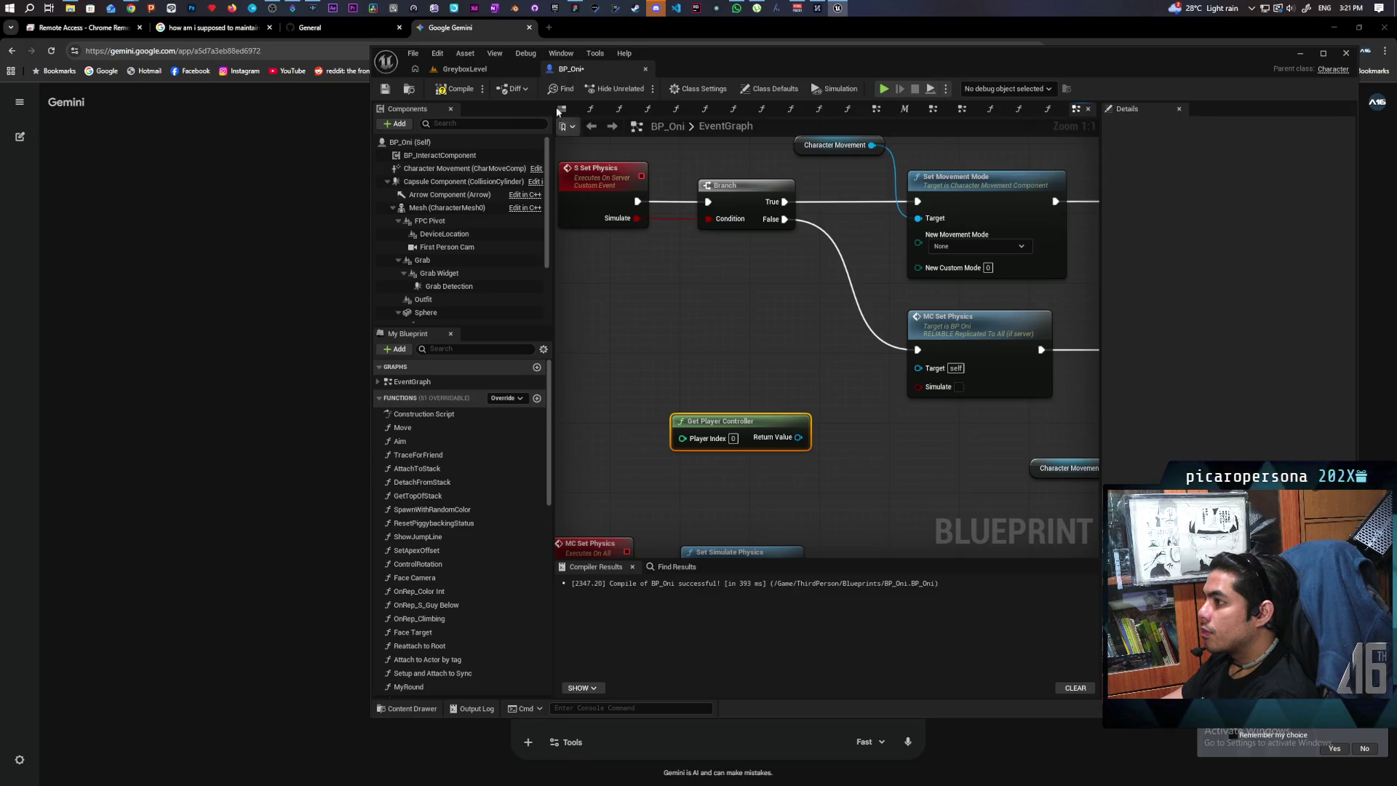
Add a Get Actor Rotation node to the BP_Oni graph.
scroll(767, 303, down, 6)
scroll(818, 361, up, 4)
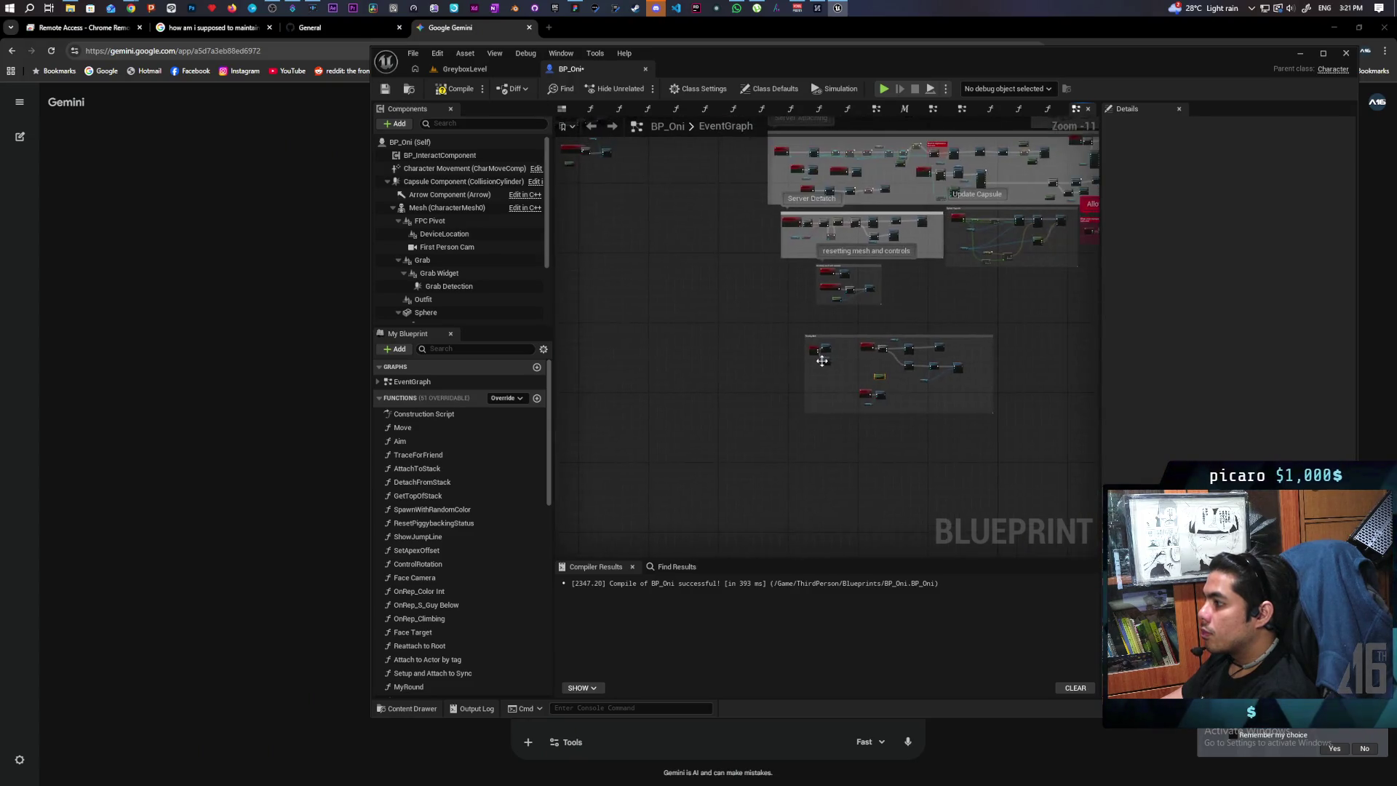
scroll(776, 381, down, 4)
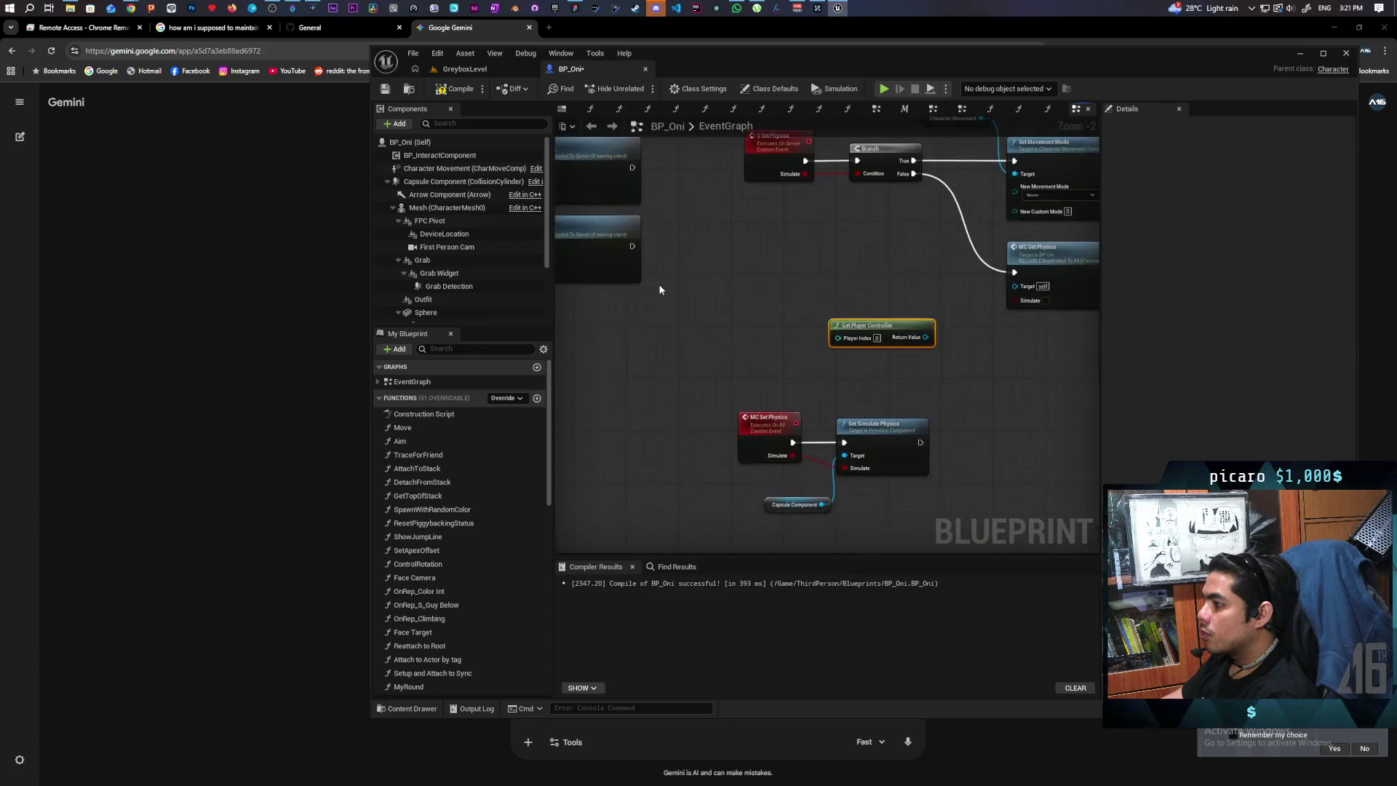
scroll(651, 339, up, 3)
right_click(709, 395)
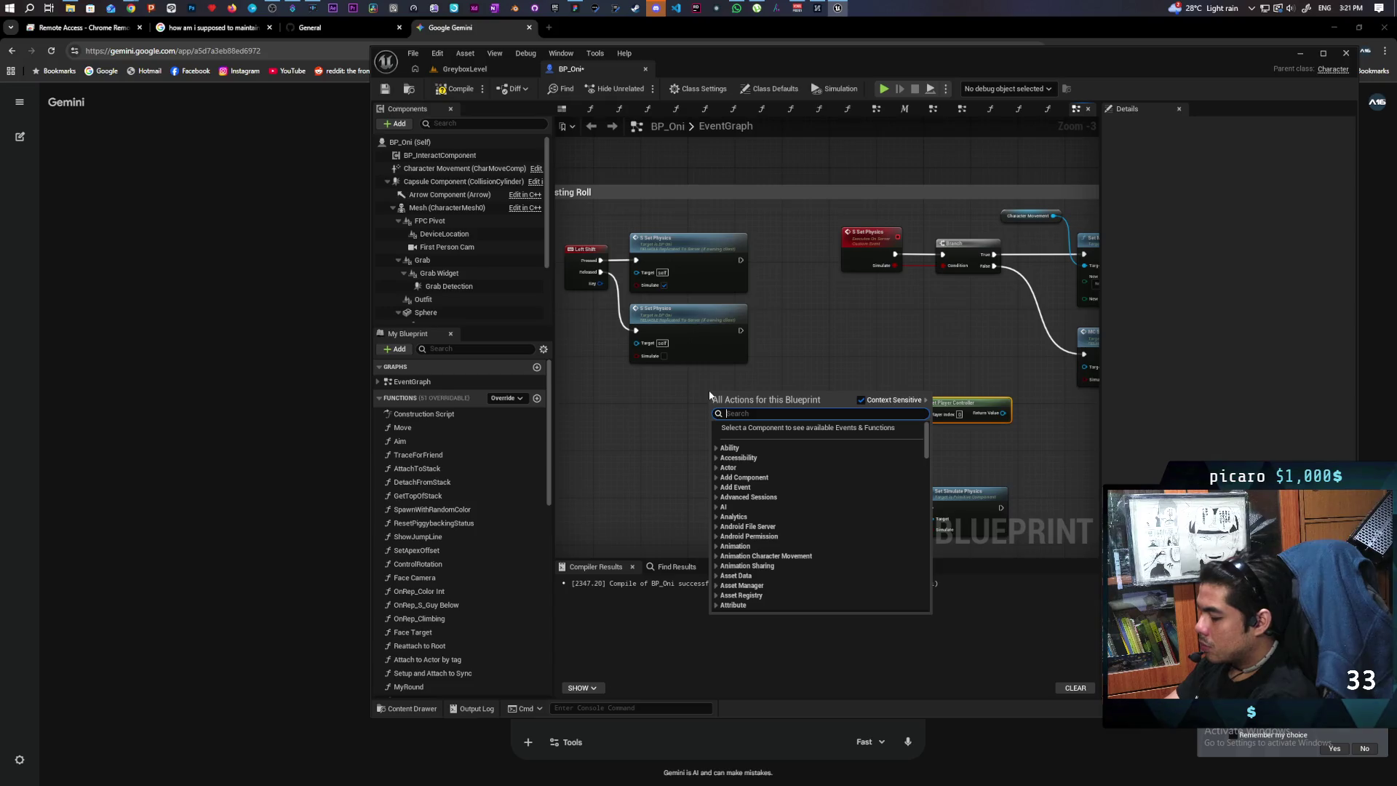
scroll(710, 395, down, 15)
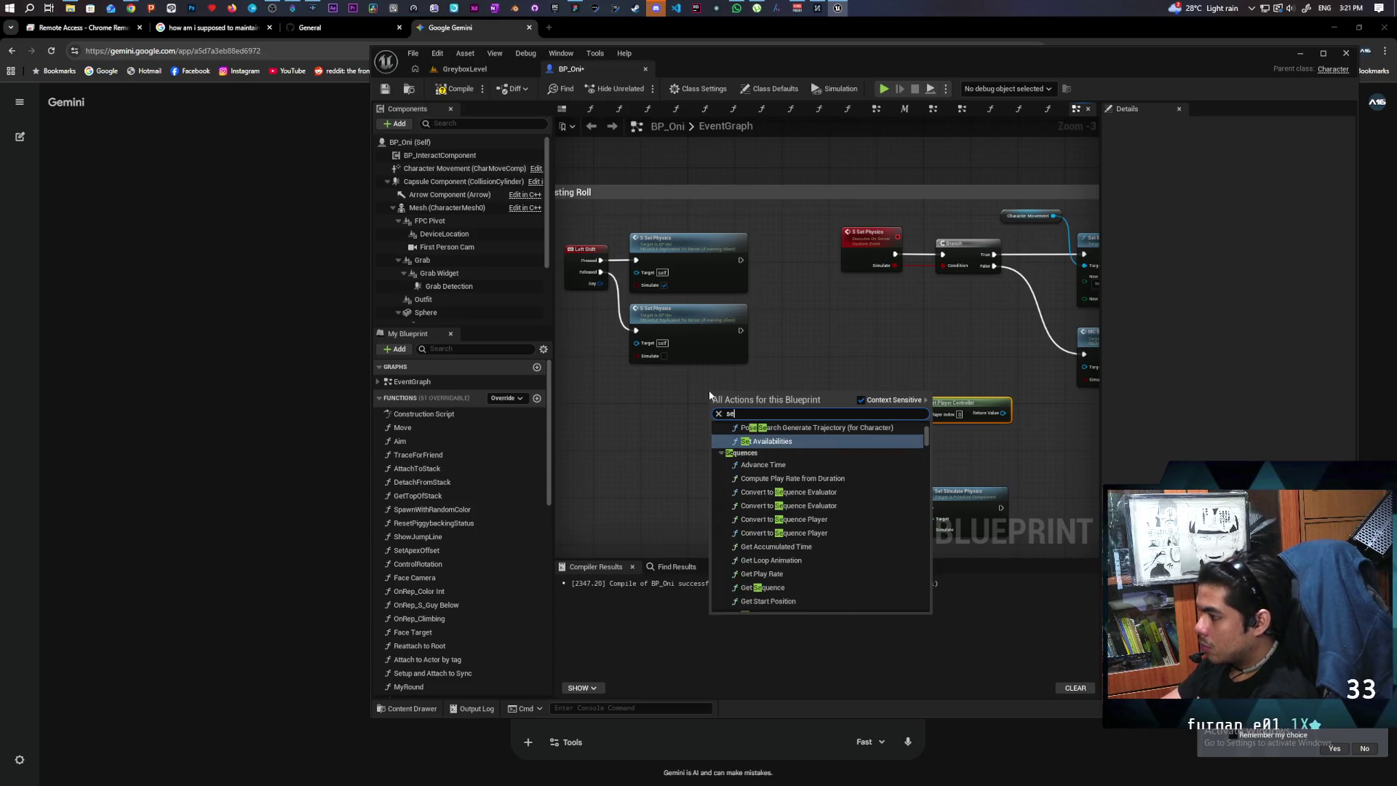
text(get)
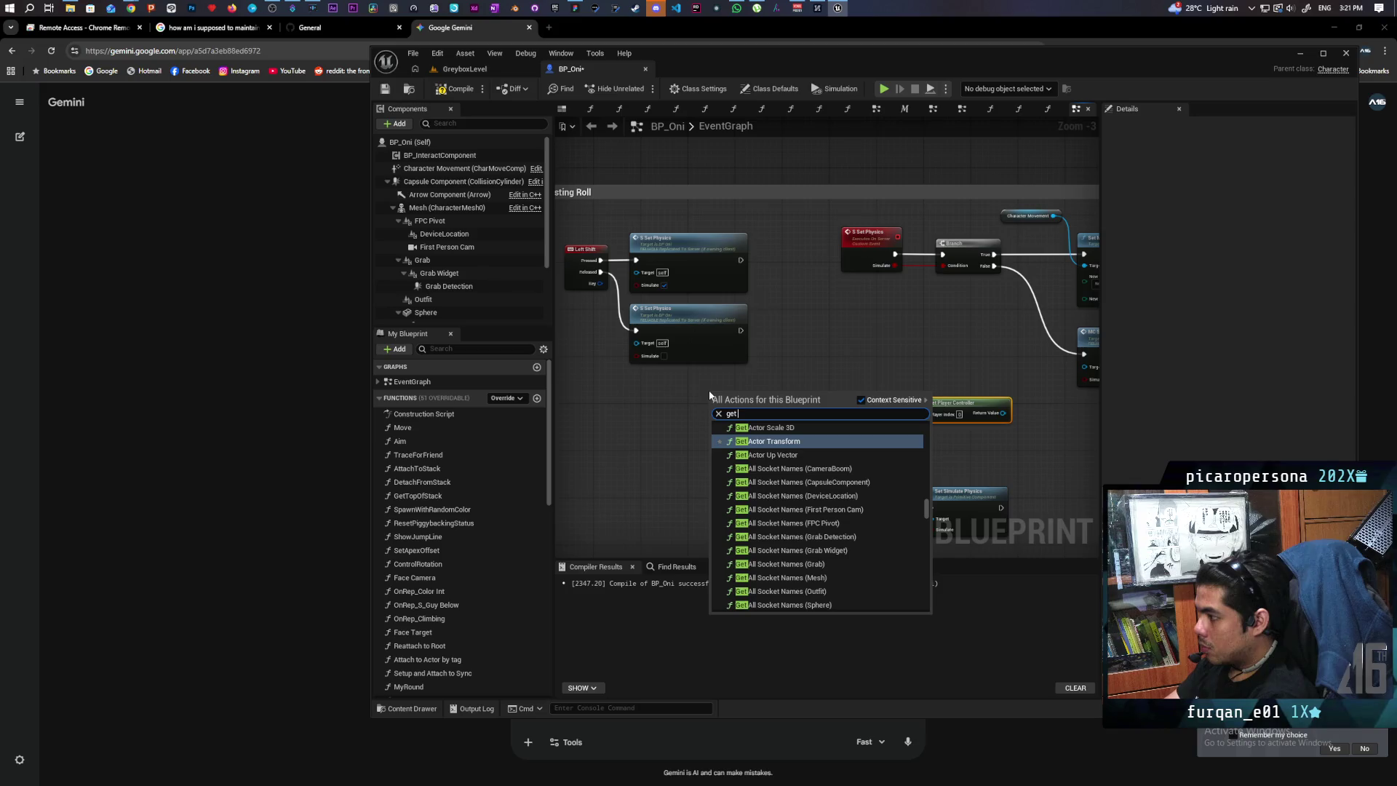
text( actor rotatio)
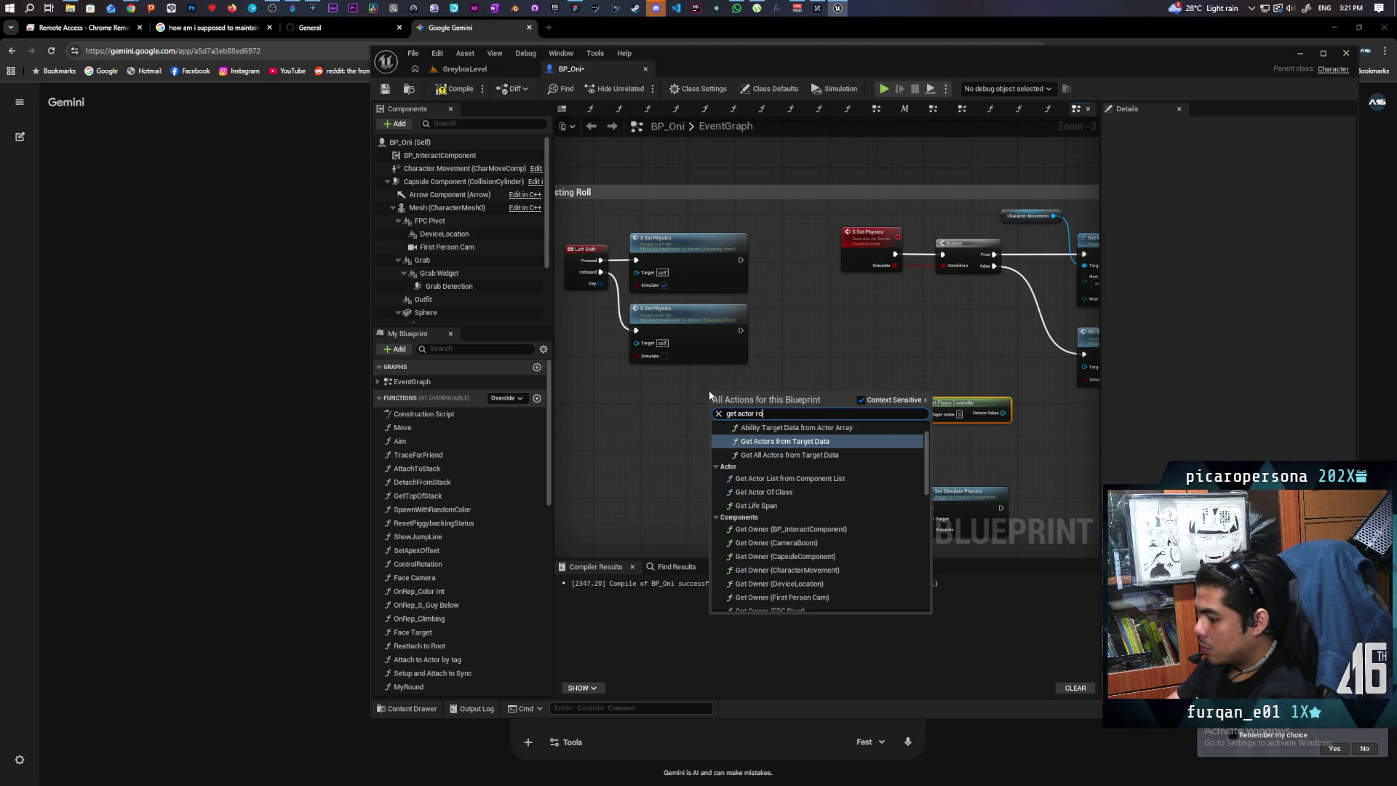
key(Return)
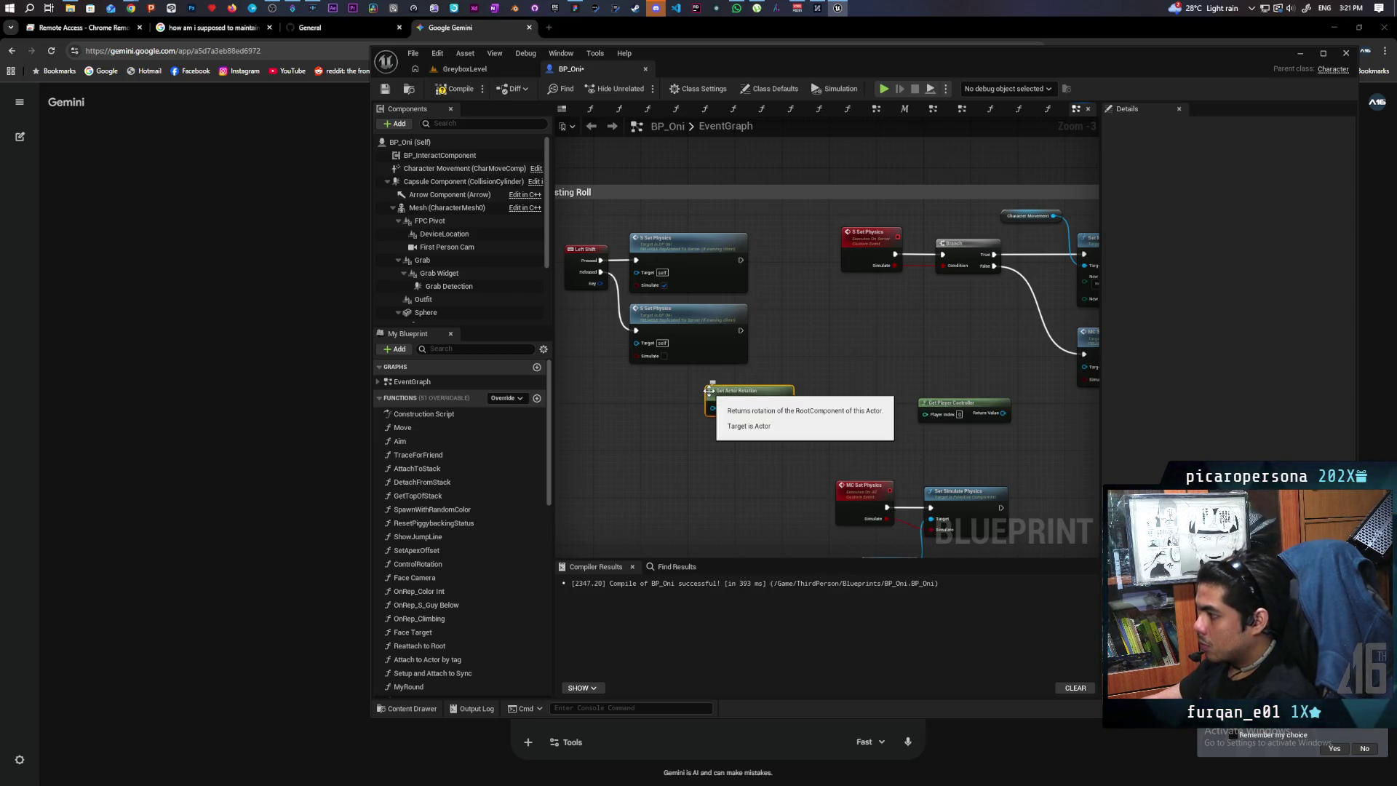
Add a Set Actor Rotation node near the physics nodes, fed by the Set Physics execution.
scroll(710, 395, up, 3)
right_click(812, 359)
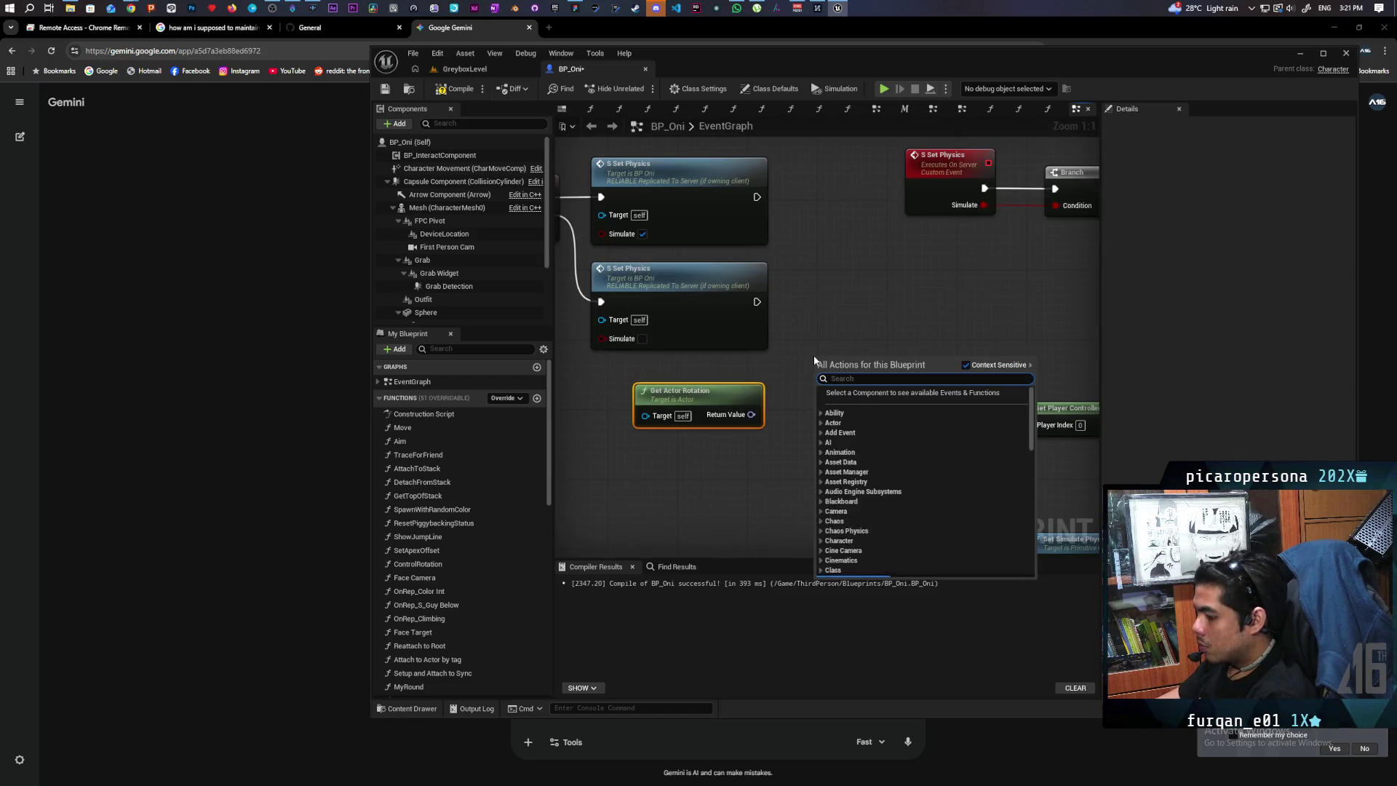
text(set actorrota)
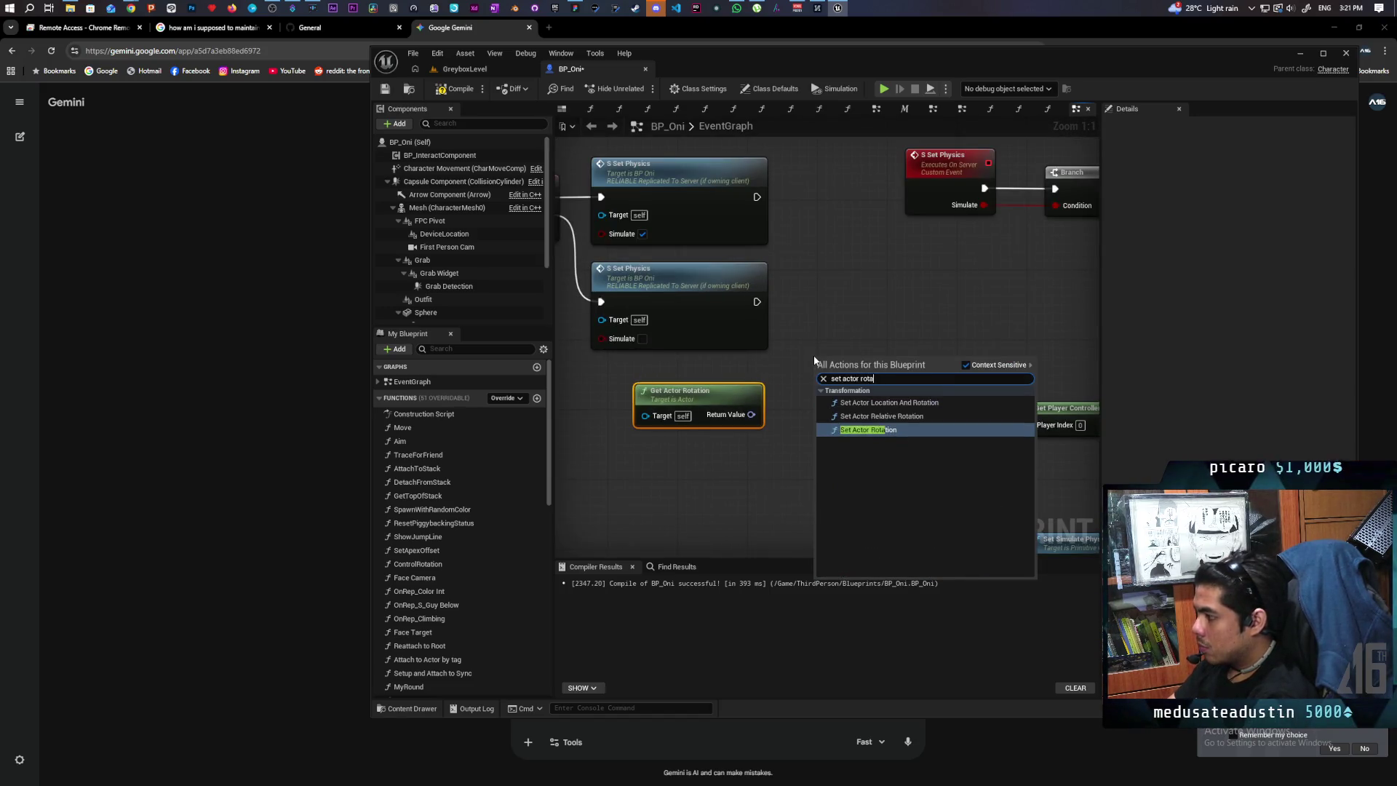
key(Return)
drag(904, 337, 904, 267)
mouse_move(757, 301)
mouse_down()
mouse_move(800, 312)
mouse_move(819, 301)
mouse_up()
Split New Rotation, wire the current yaw into its Z, then play-test GreyboxLevel in multiplayer.
right_click(750, 415)
key(Escape)
right_click(820, 354)
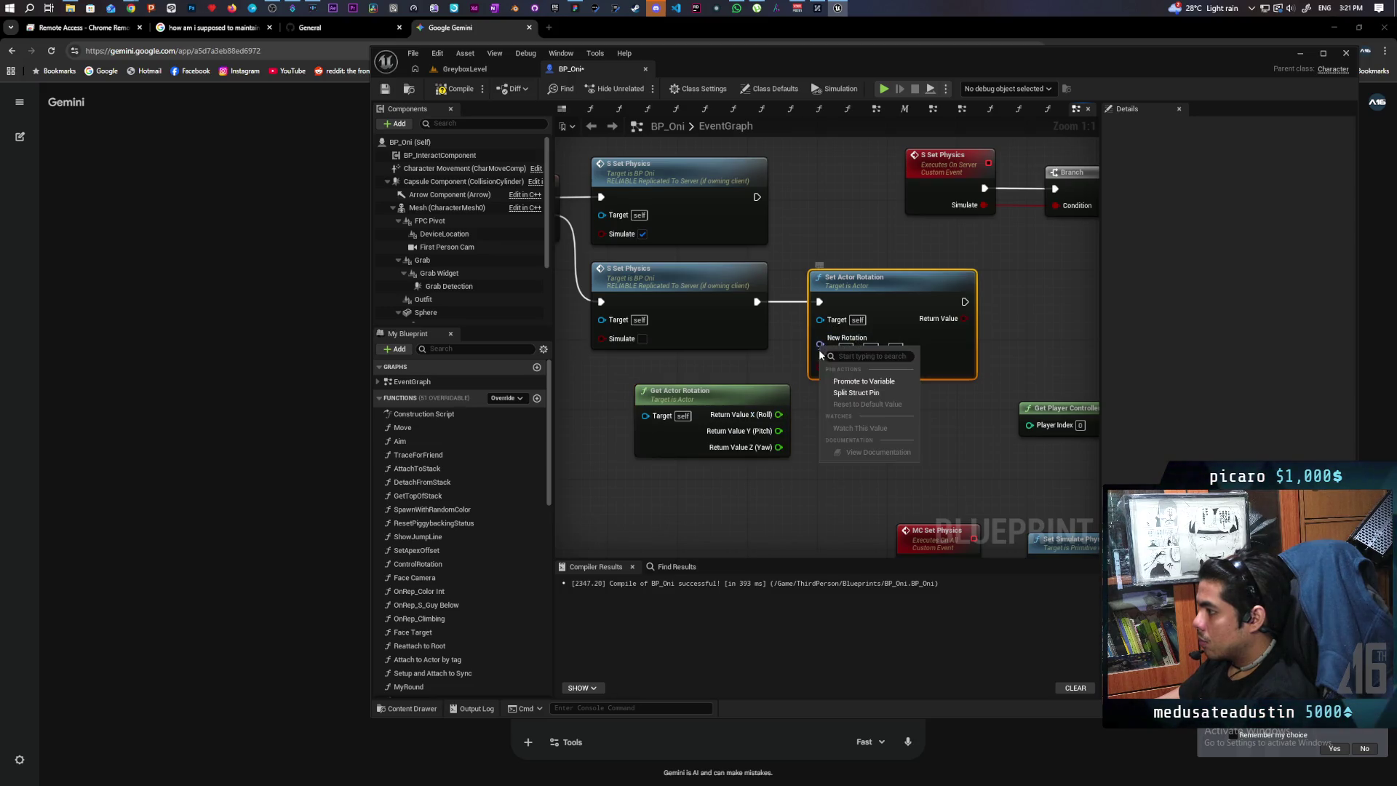
click(851, 393)
drag(777, 447, 820, 383)
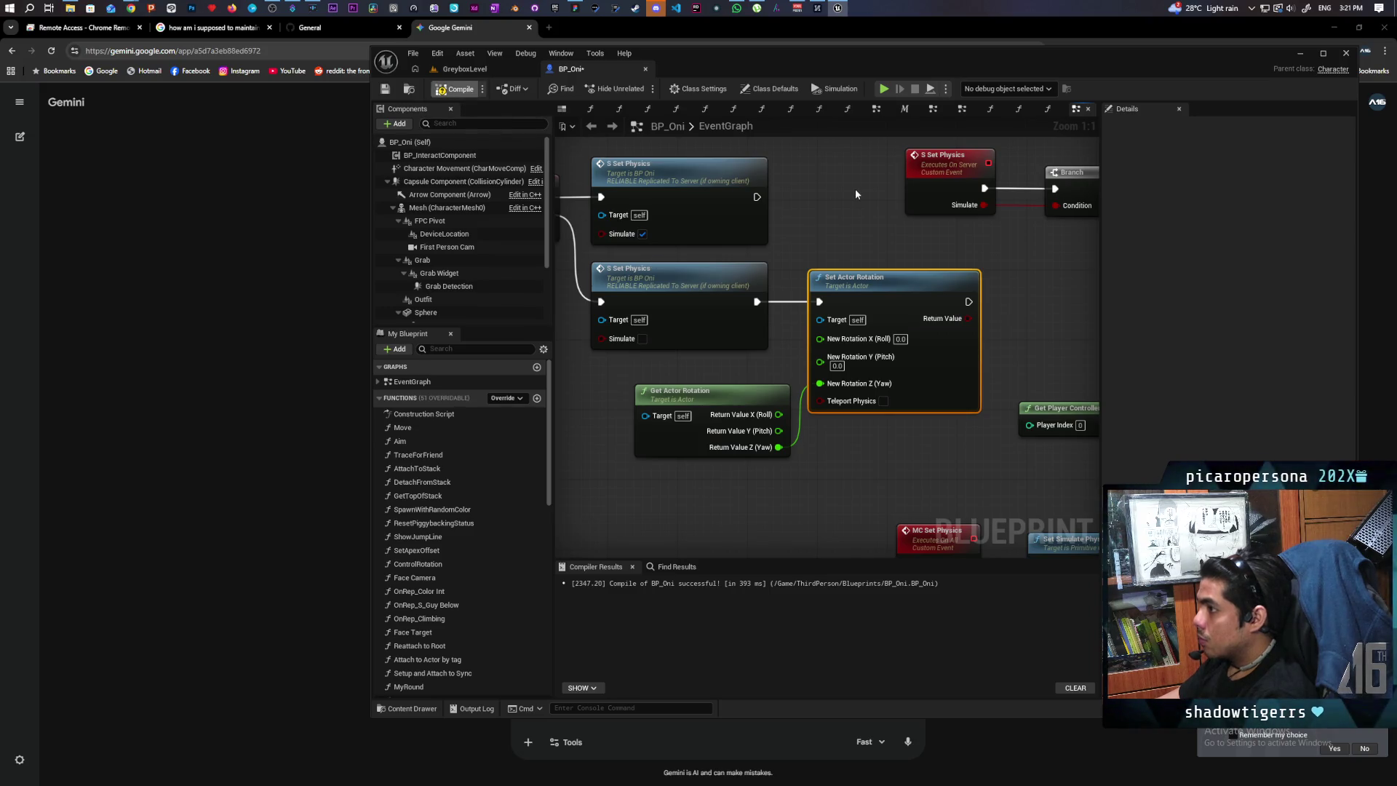
click(504, 67)
click(640, 89)
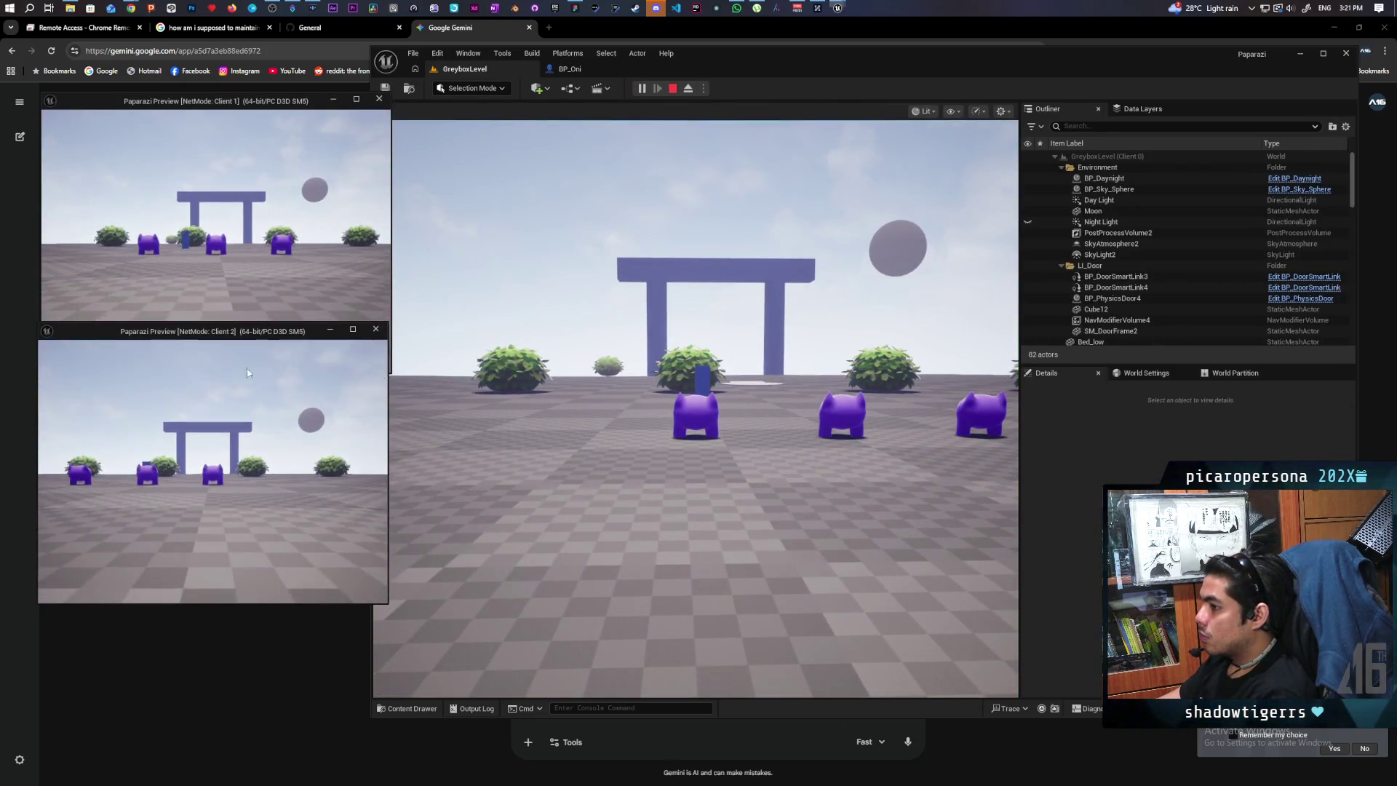
Walk the Client 1 character forward, left and right around the level.
key(w)
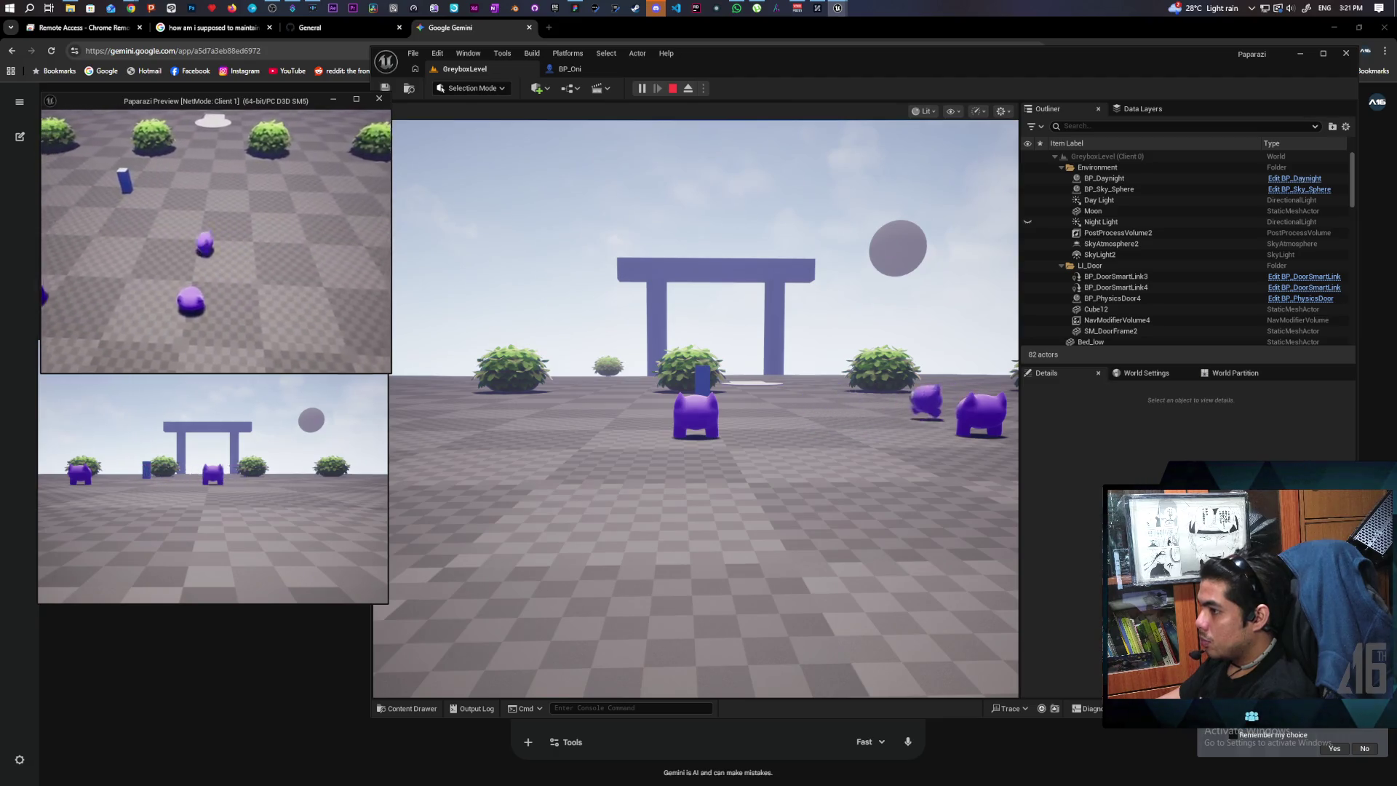
key(a)
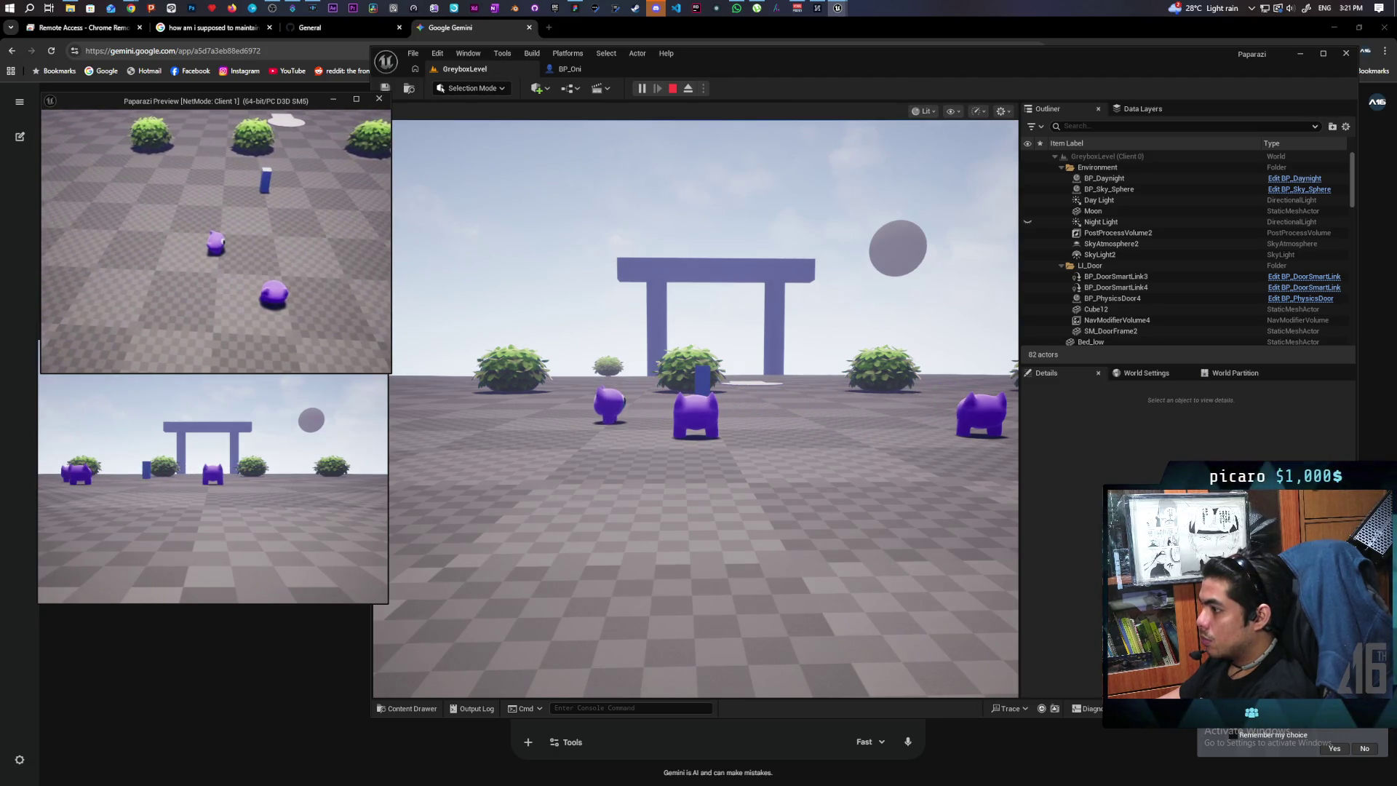
key(d)
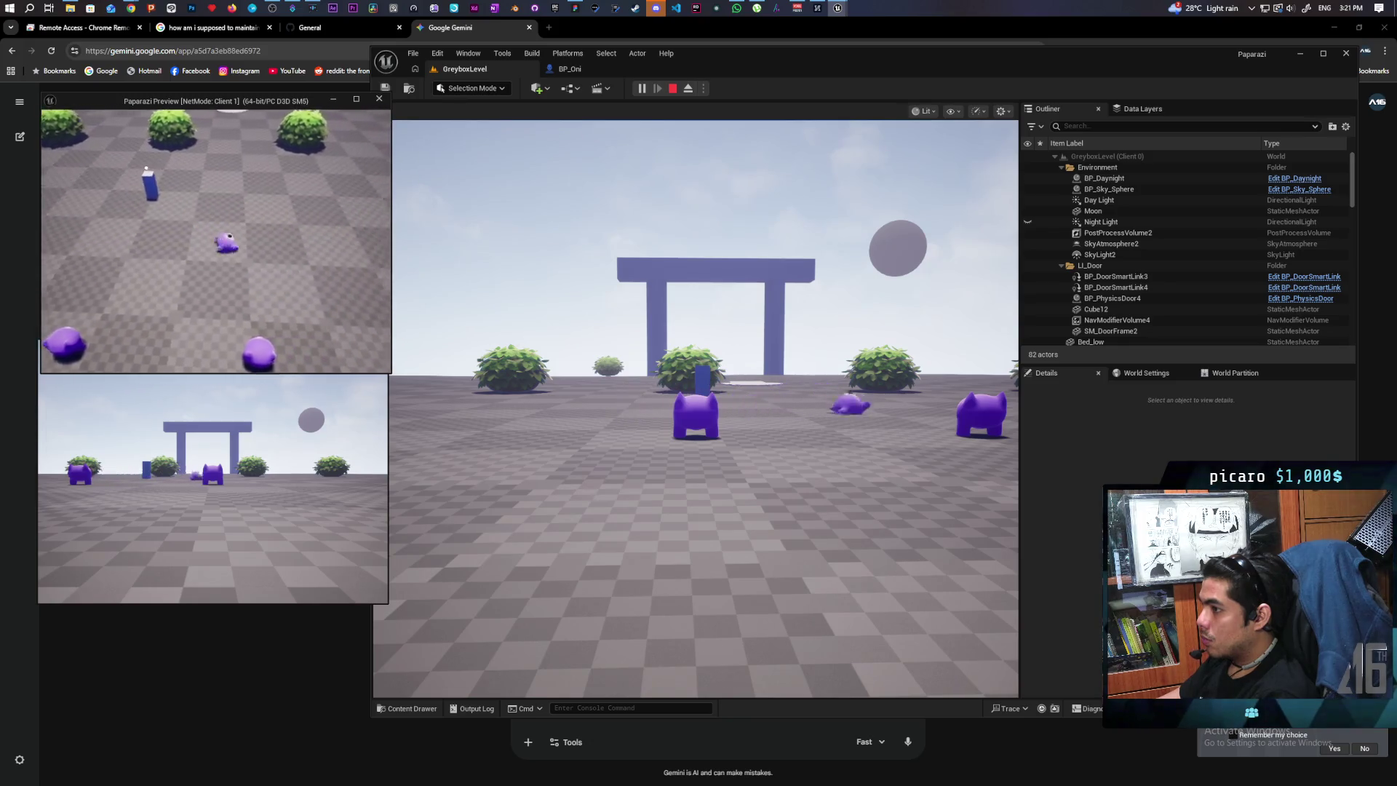
key(d)
key(a)
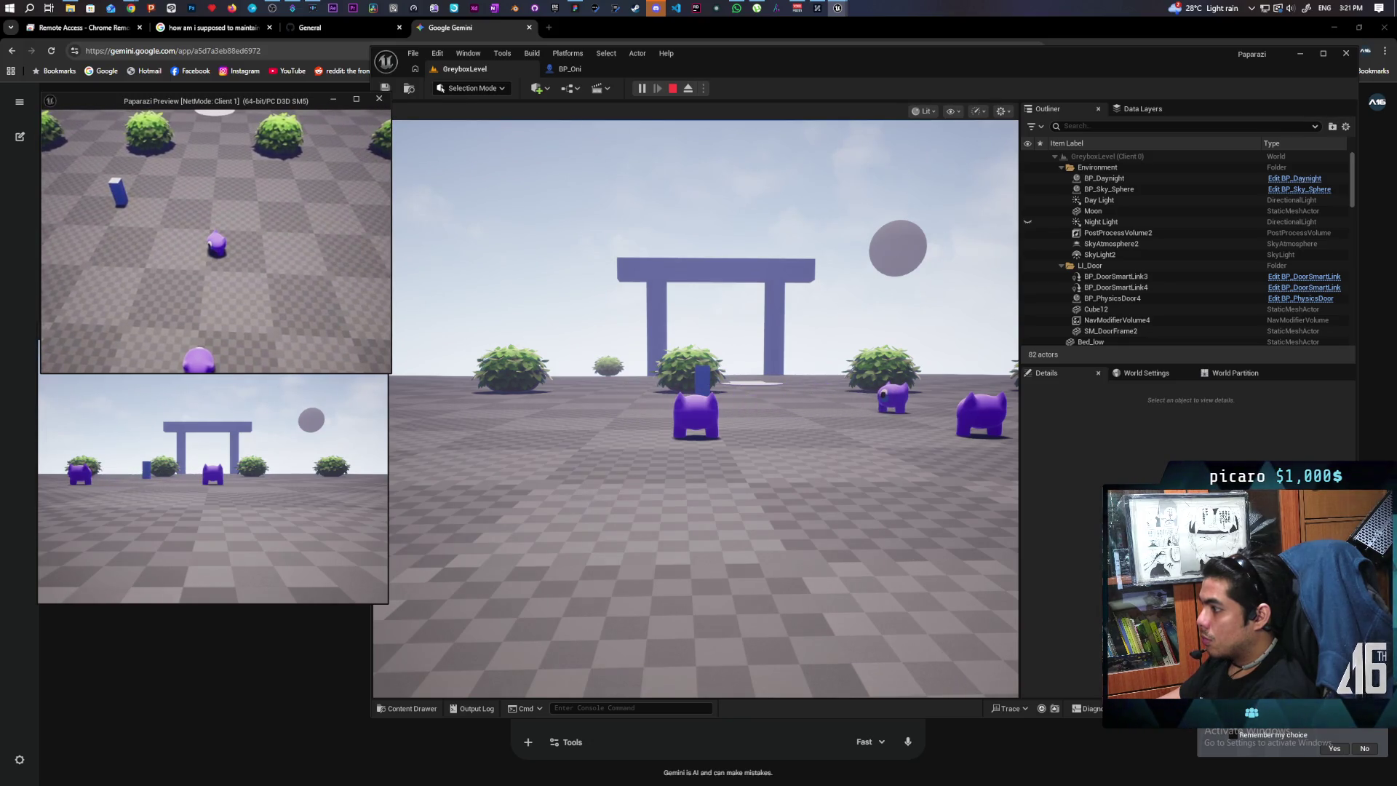
key(a)
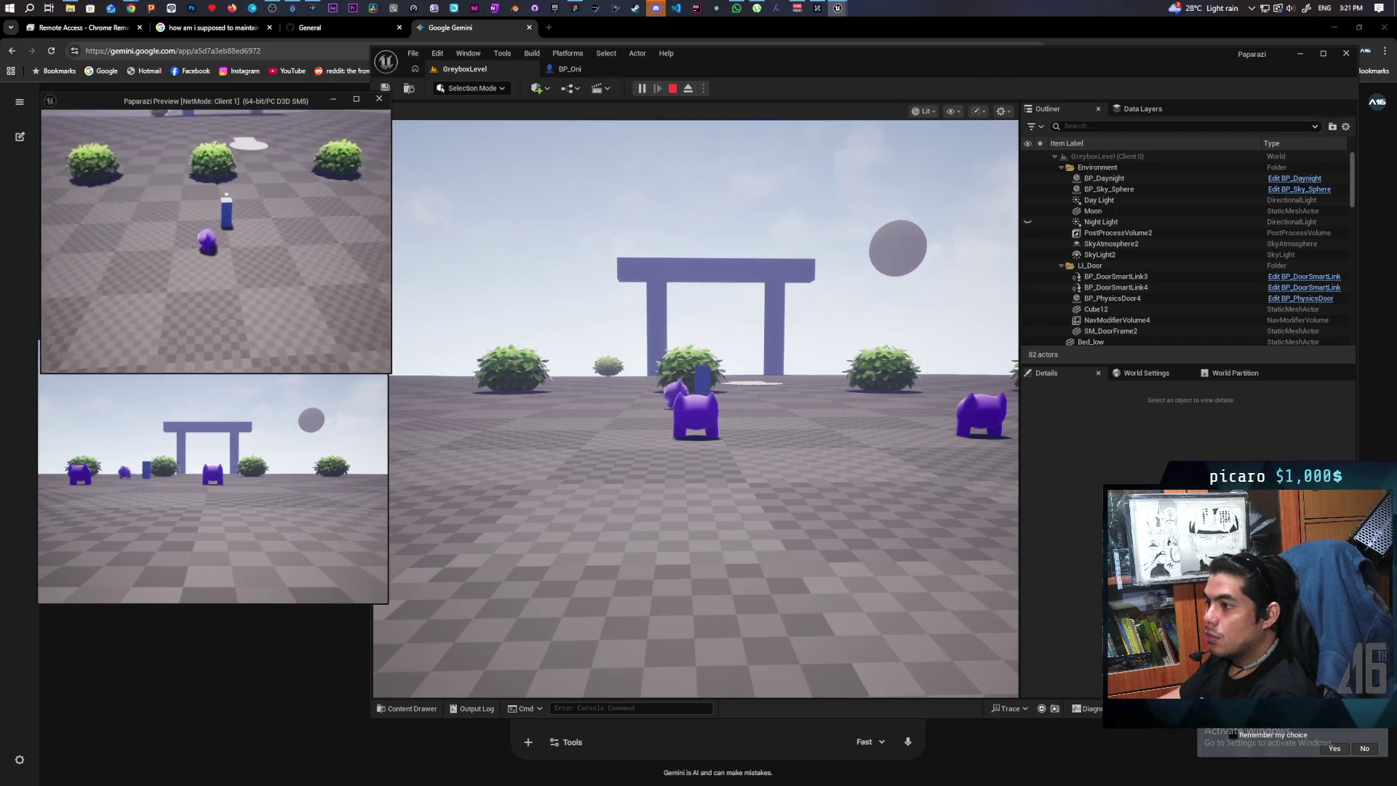
key(a)
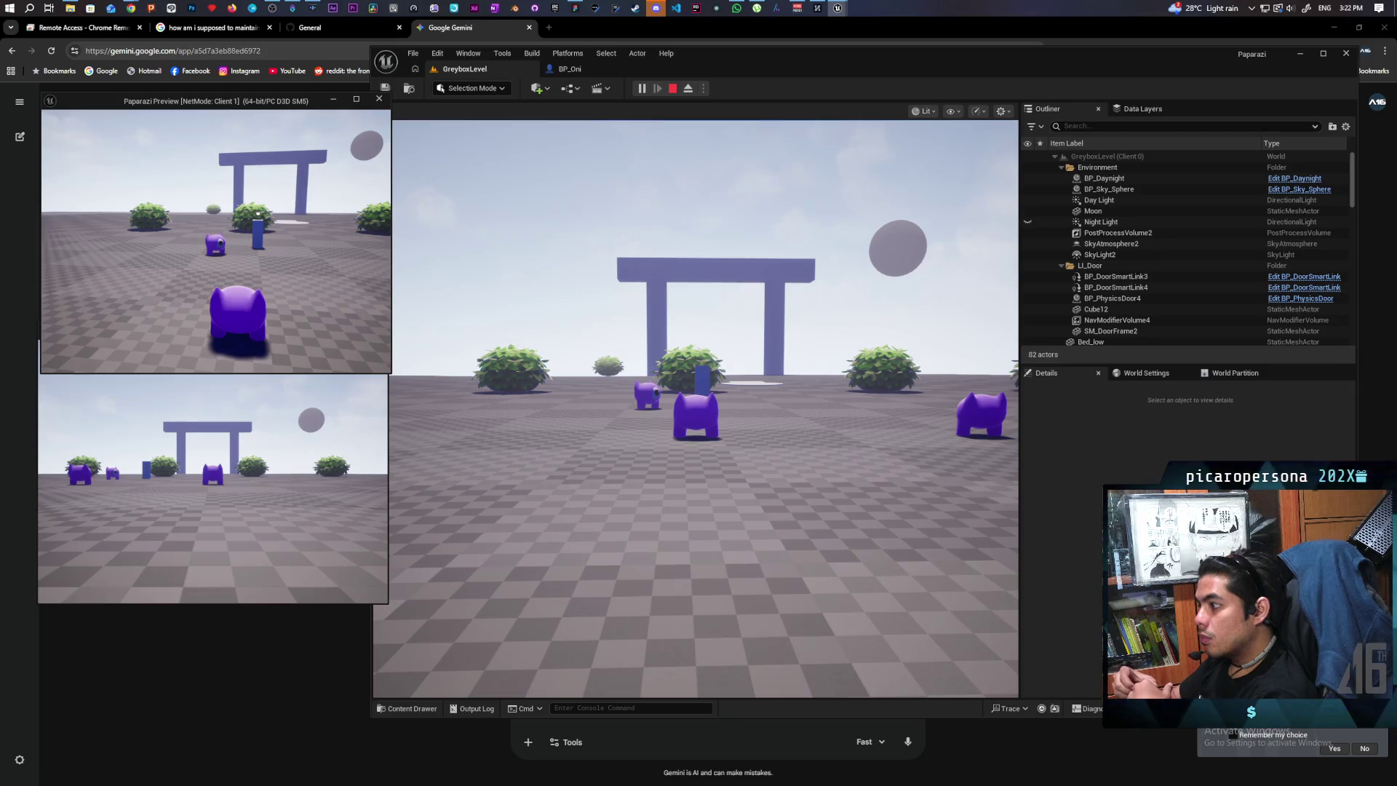
Walk toward the gate and around it, then stop the session and return to BP_Oni.
key(w)
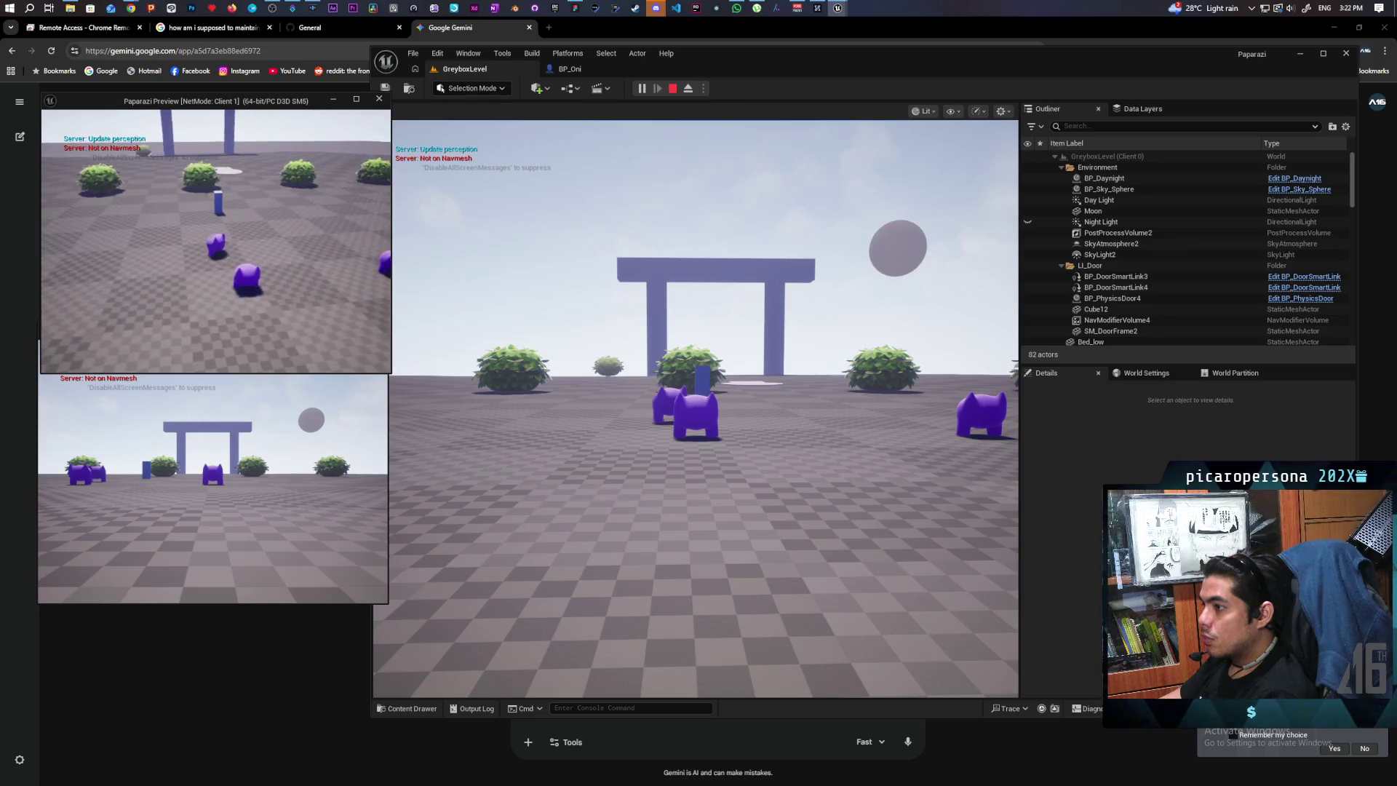
key(a)
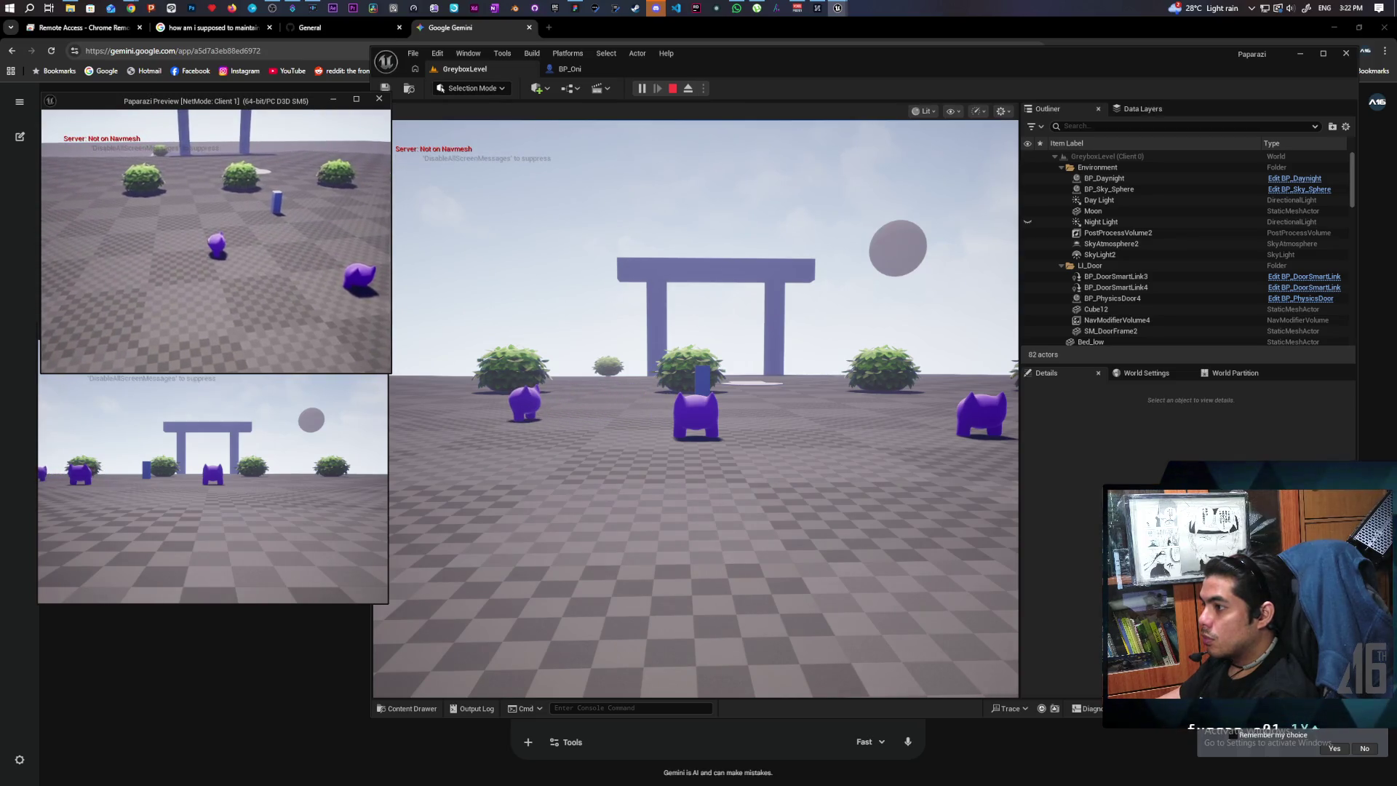
key(w)
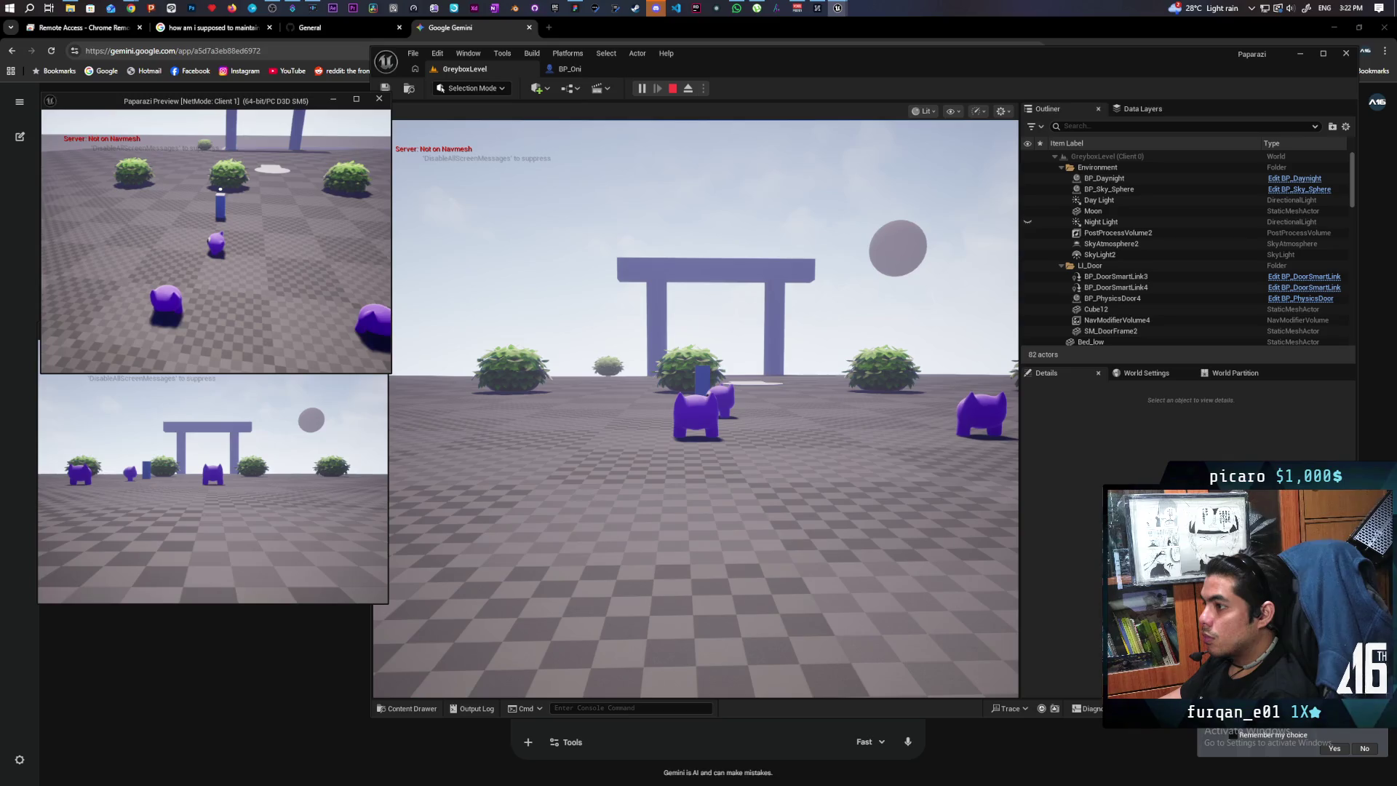
key(a)
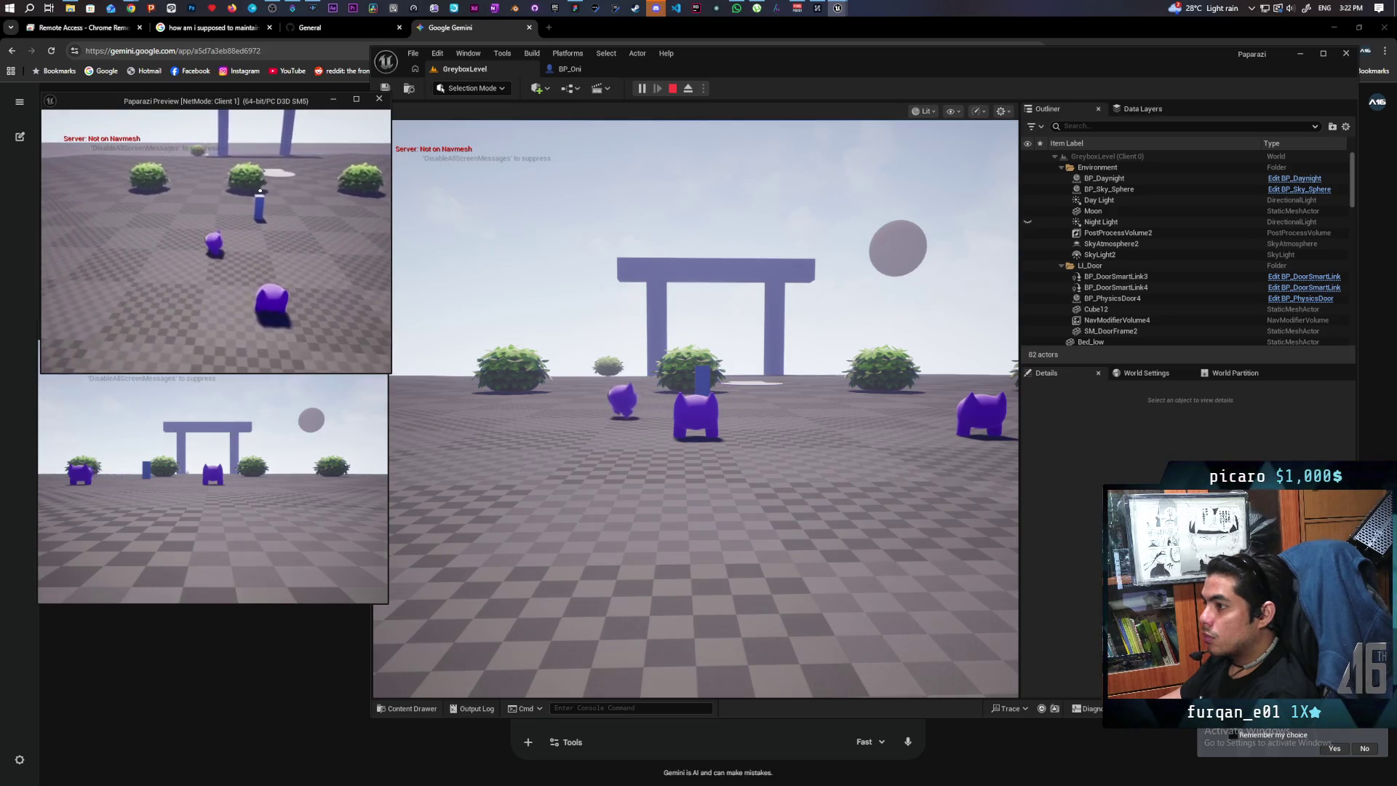
key(d)
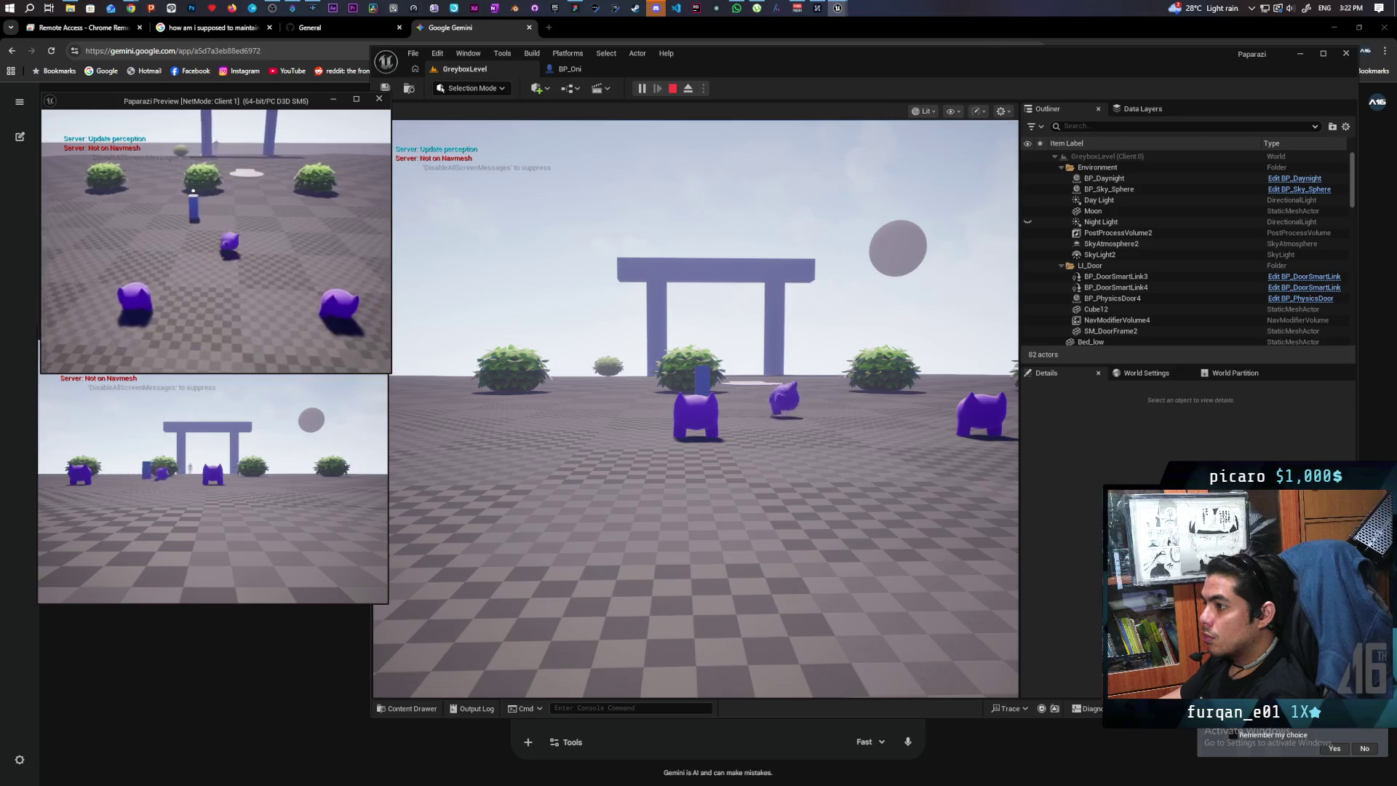
key(d)
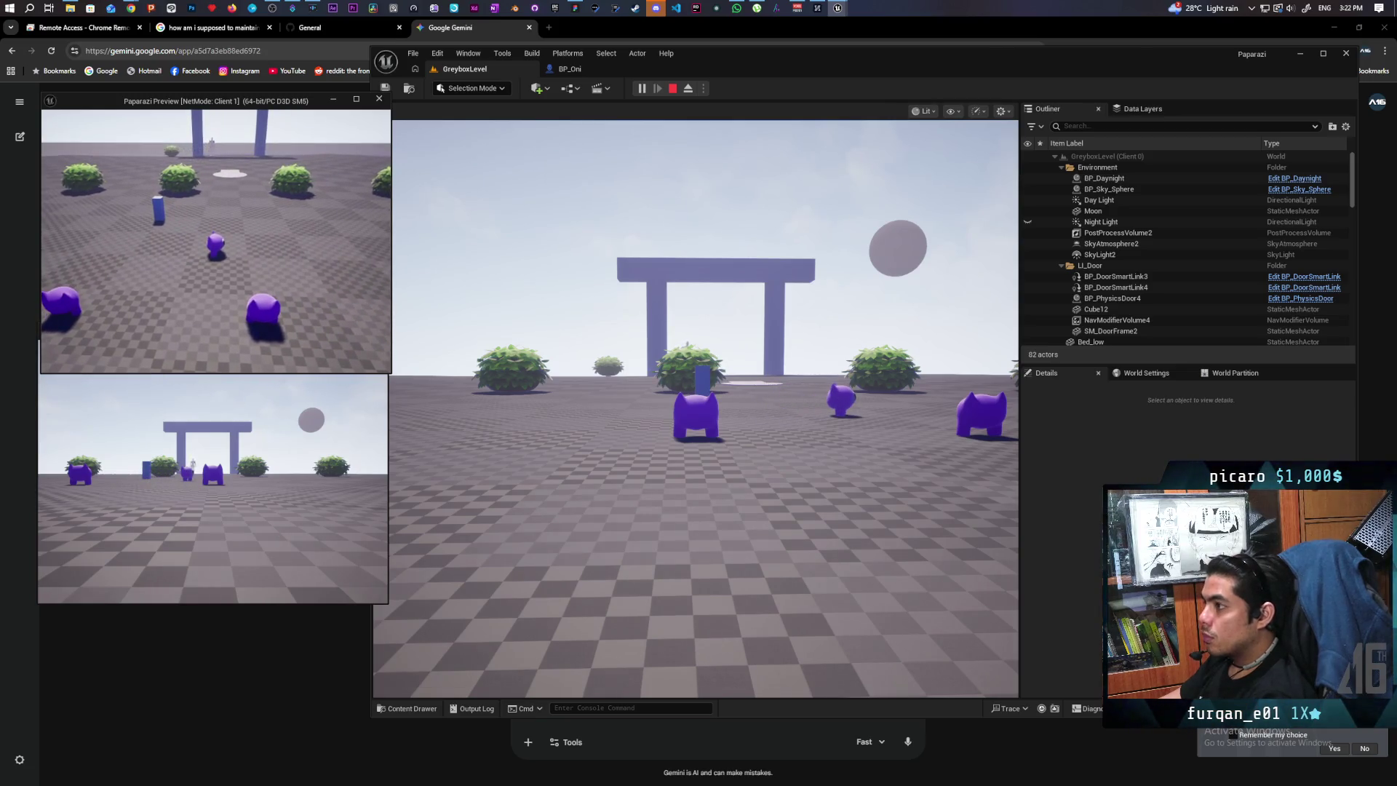
key(Escape)
click(569, 69)
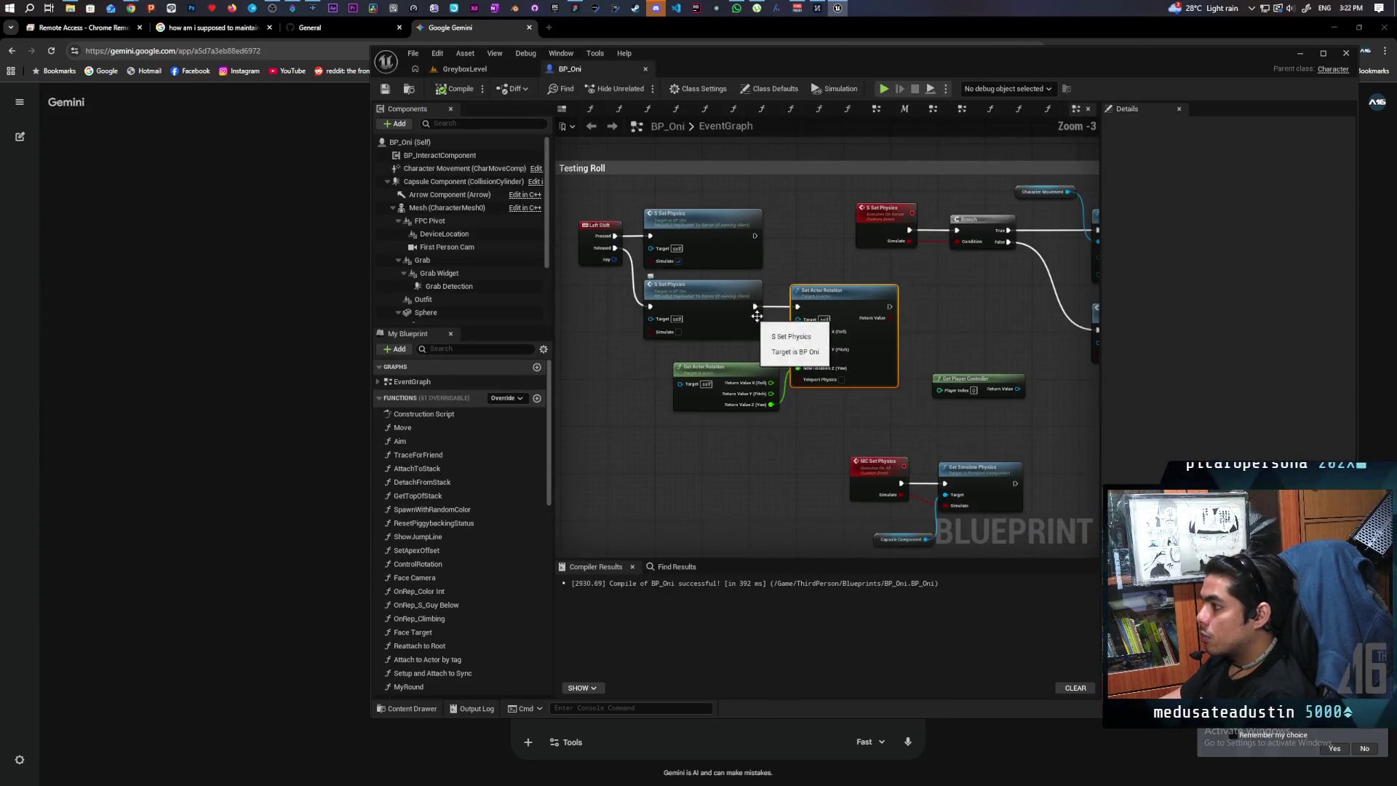
Enable Teleport Physics on Set Actor Rotation and save BP_Oni.
mouse_move(902, 320)
mouse_down()
mouse_move(735, 306)
mouse_move(878, 270)
mouse_move(889, 290)
mouse_up()
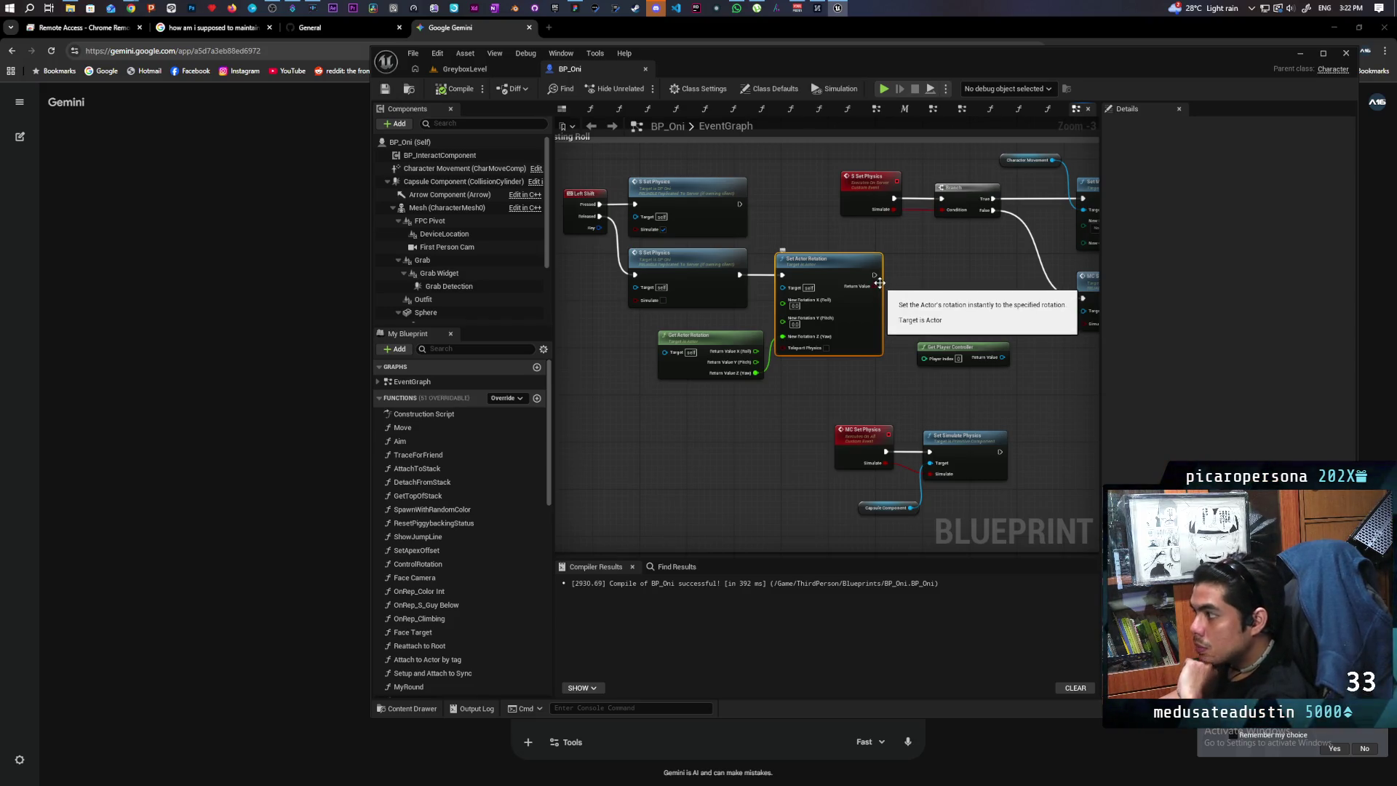
scroll(879, 283, up, 3)
click(800, 371)
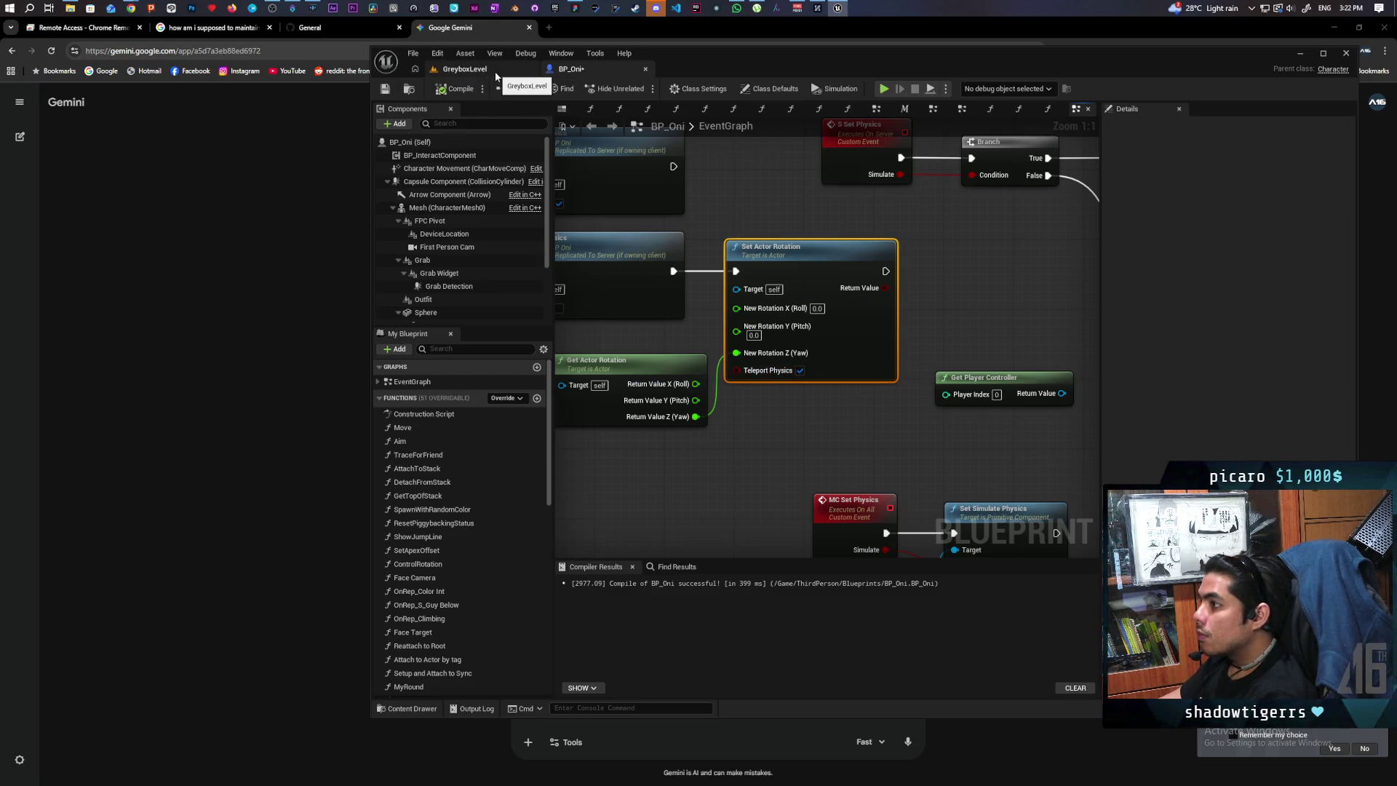
key(ctrl+s)
Delete the Get Player Controller node from the graph.
scroll(920, 312, down, 3)
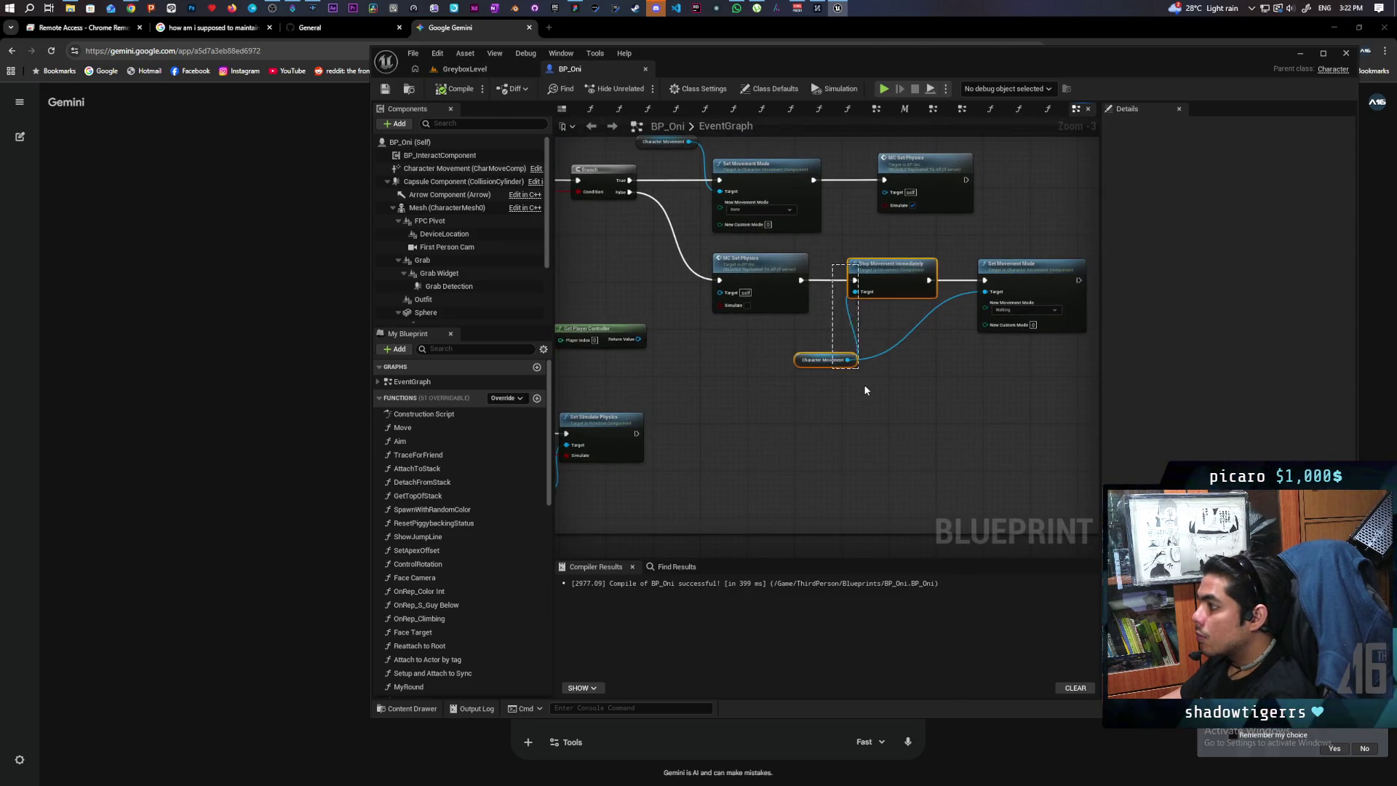
scroll(731, 400, down, 1)
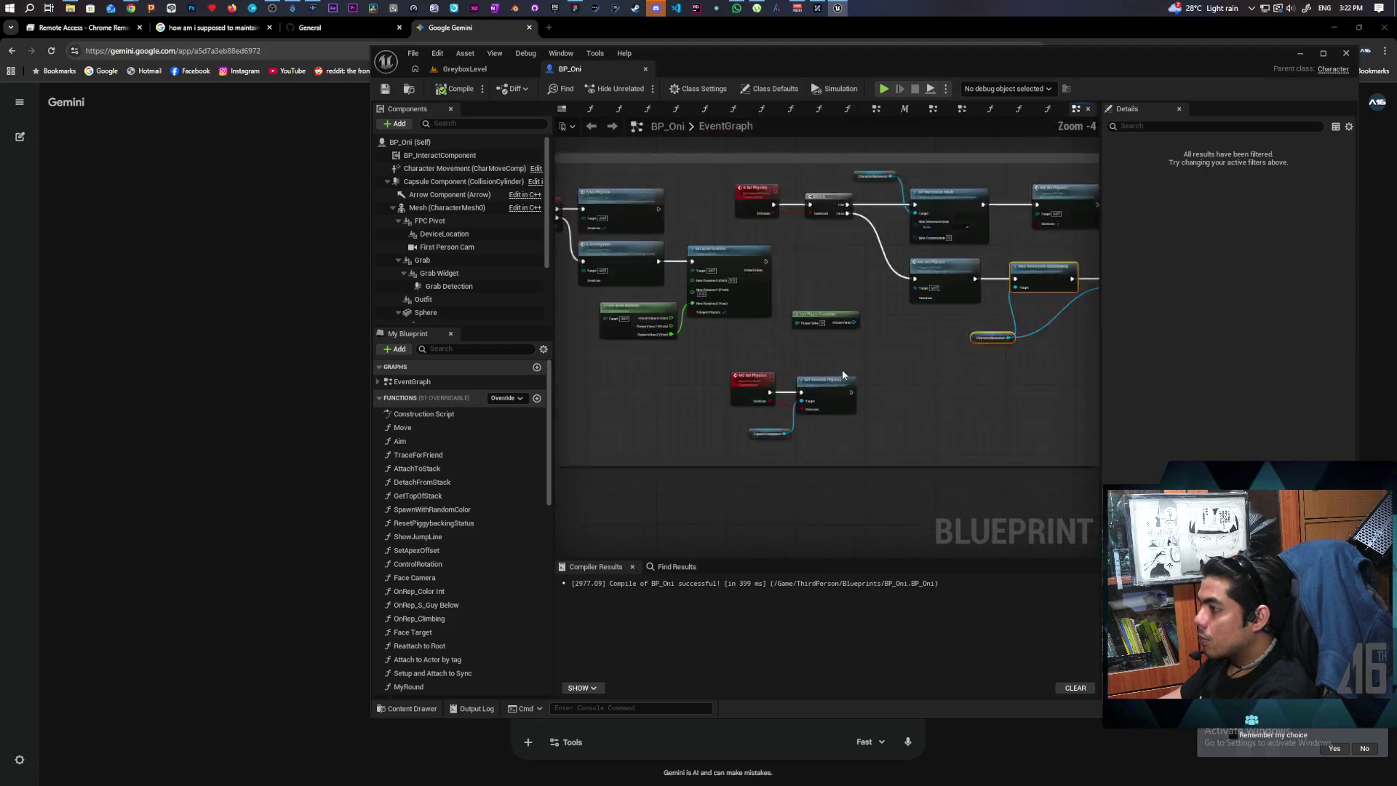
scroll(842, 375, up, 1)
mouse_move(744, 327)
mouse_down()
mouse_move(838, 435)
mouse_move(843, 473)
mouse_up()
drag(735, 378, 886, 396)
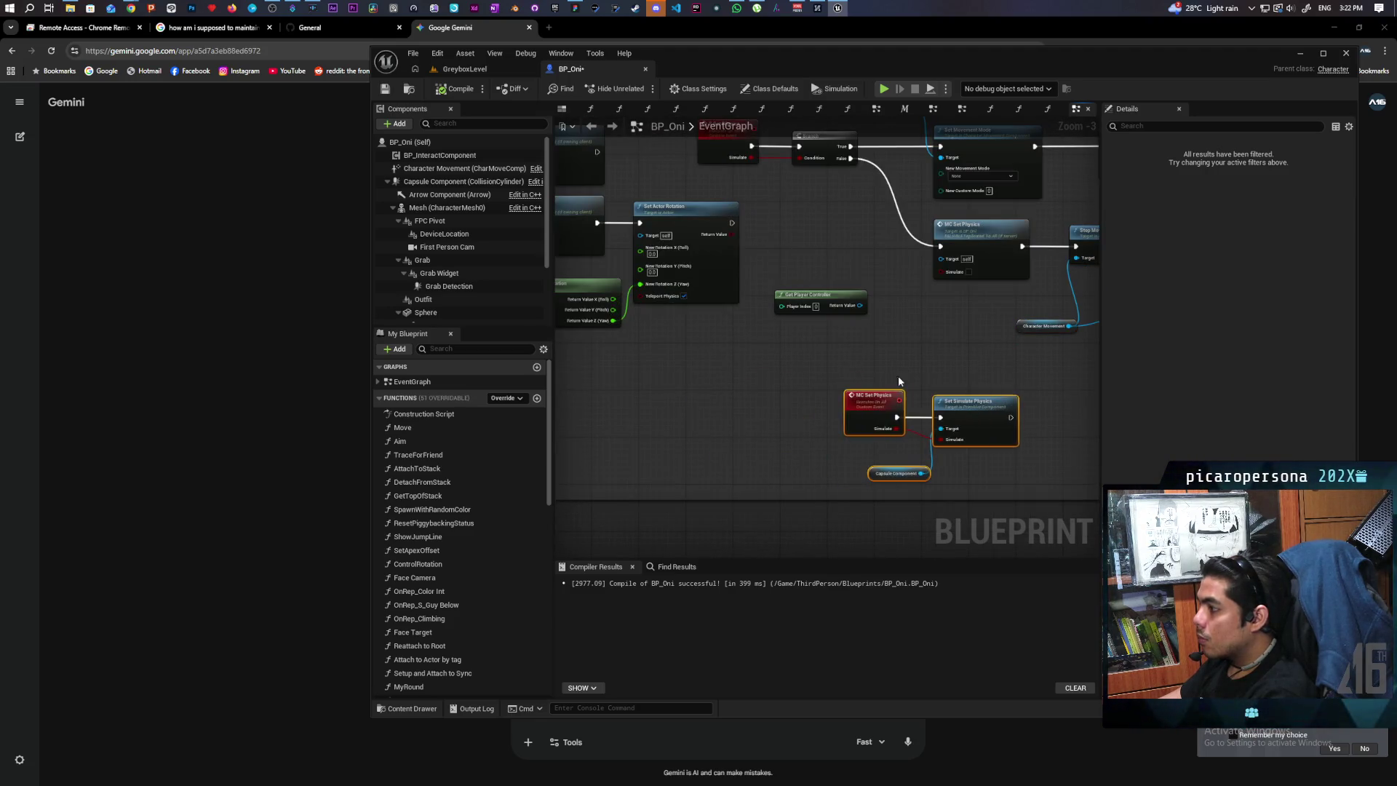
click(899, 378)
key(Delete)
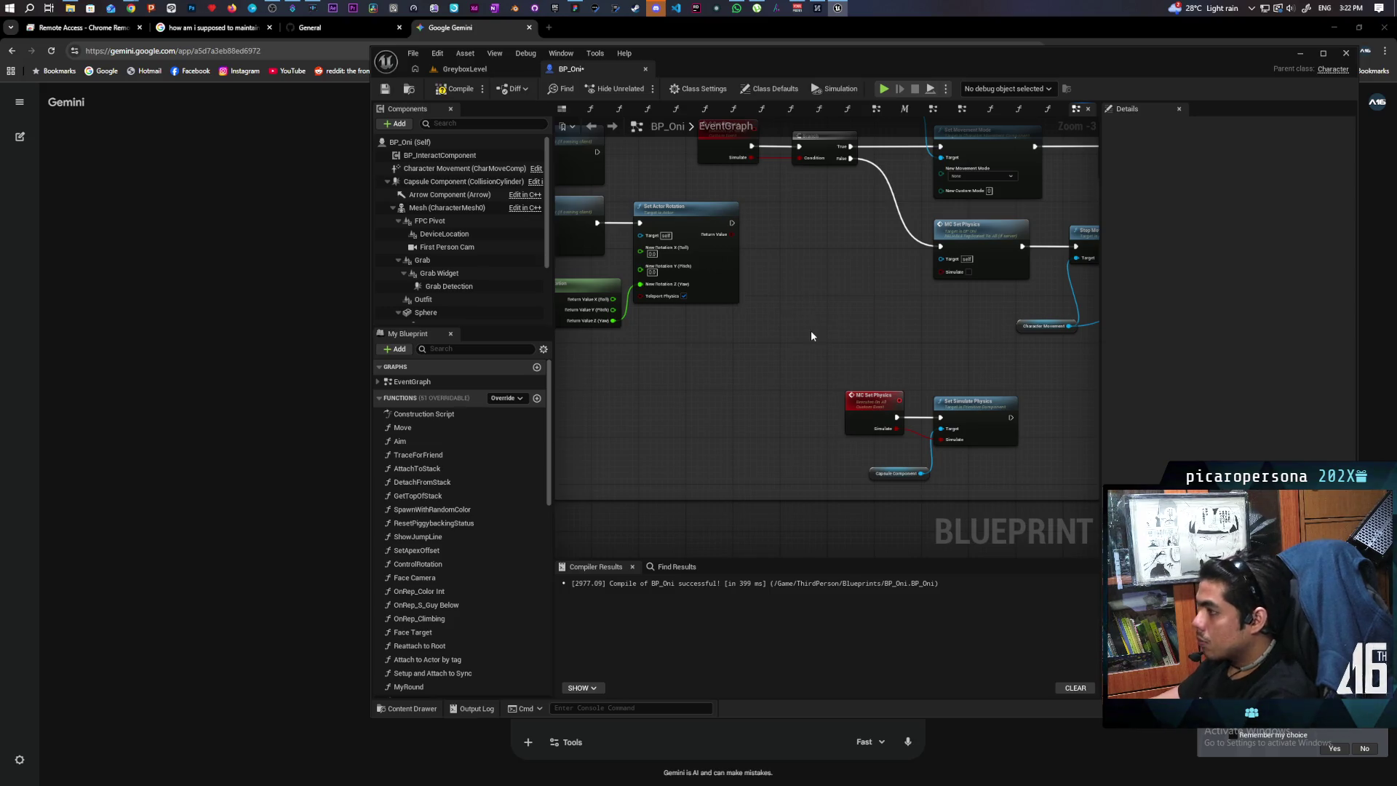
Paste Stop Movement Immediately with Character Movement after Set Actor Rotation, then multiplayer-test GreyboxLevel.
mouse_move(597, 339)
mouse_down()
mouse_move(683, 285)
mouse_move(835, 269)
mouse_move(708, 269)
mouse_up()
click(776, 284)
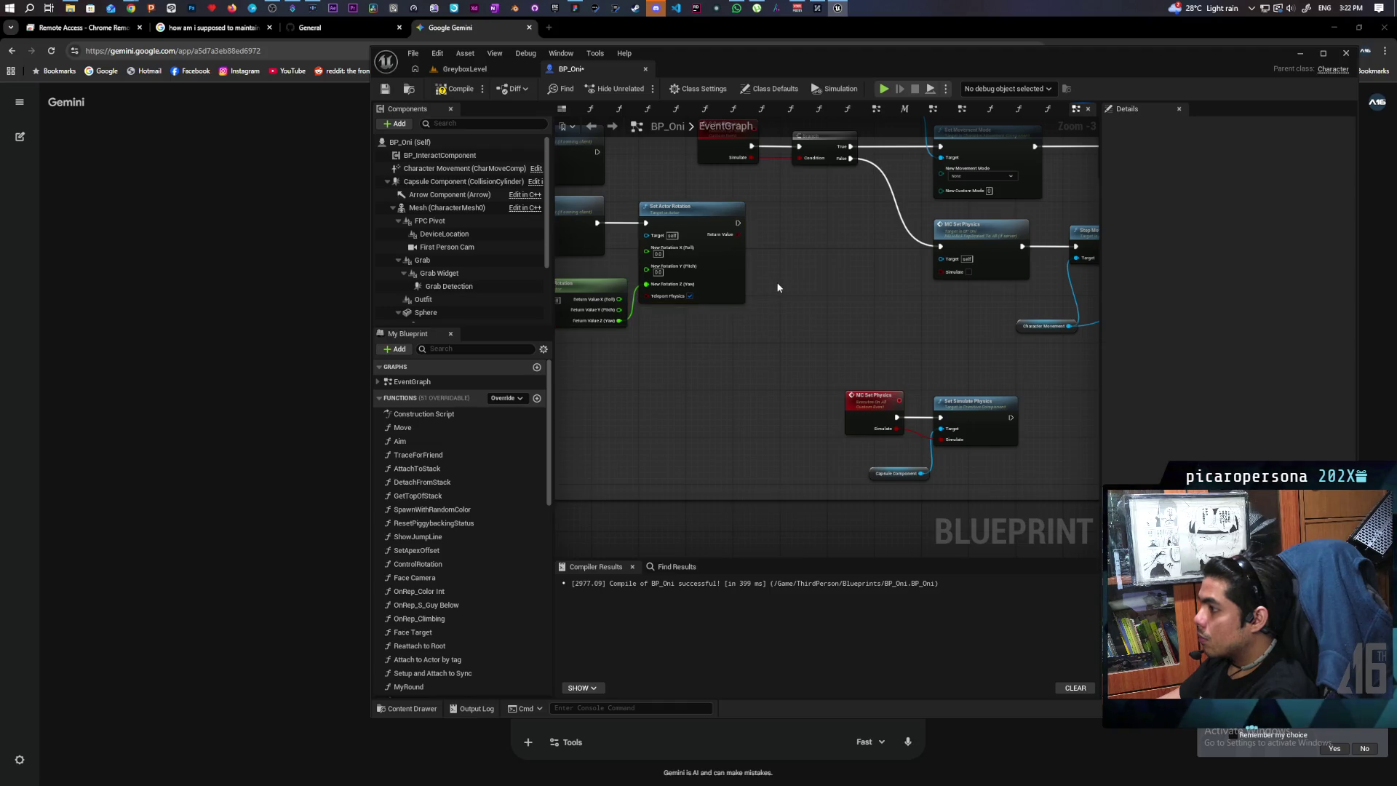
drag(771, 285, 753, 321)
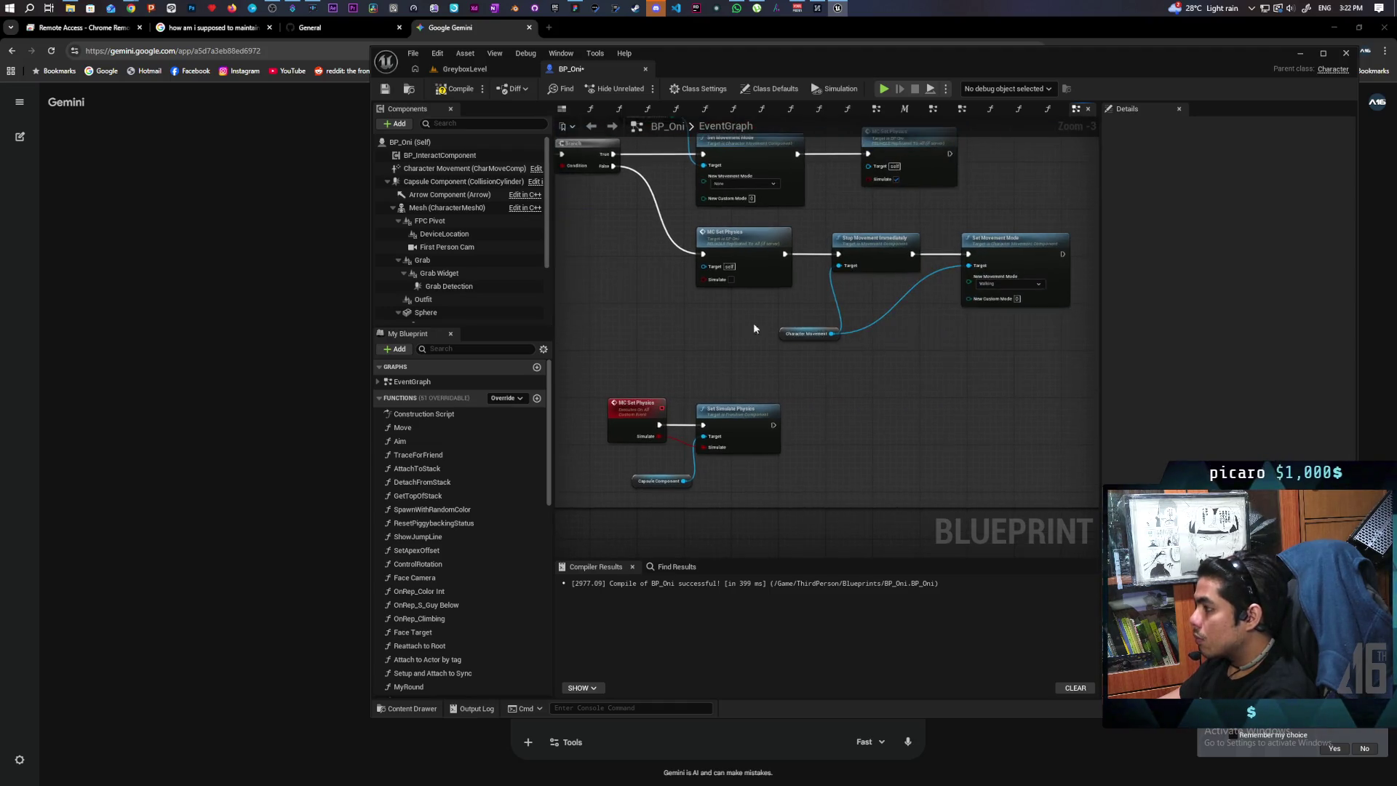
drag(910, 248, 844, 346)
key(ctrl+c)
drag(645, 333, 936, 356)
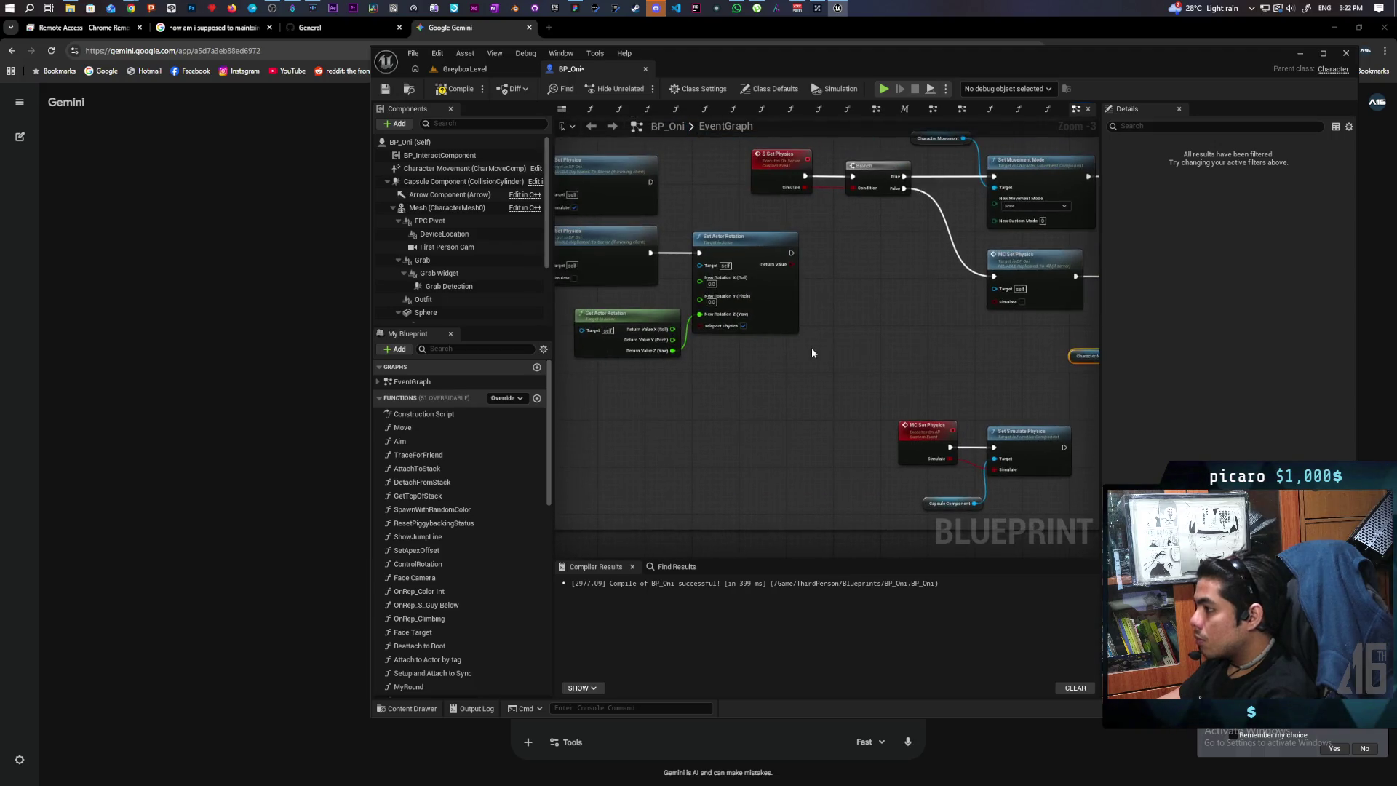
key(ctrl+v)
mouse_move(848, 307)
mouse_down()
mouse_move(843, 256)
mouse_move(823, 258)
mouse_move(841, 259)
mouse_up()
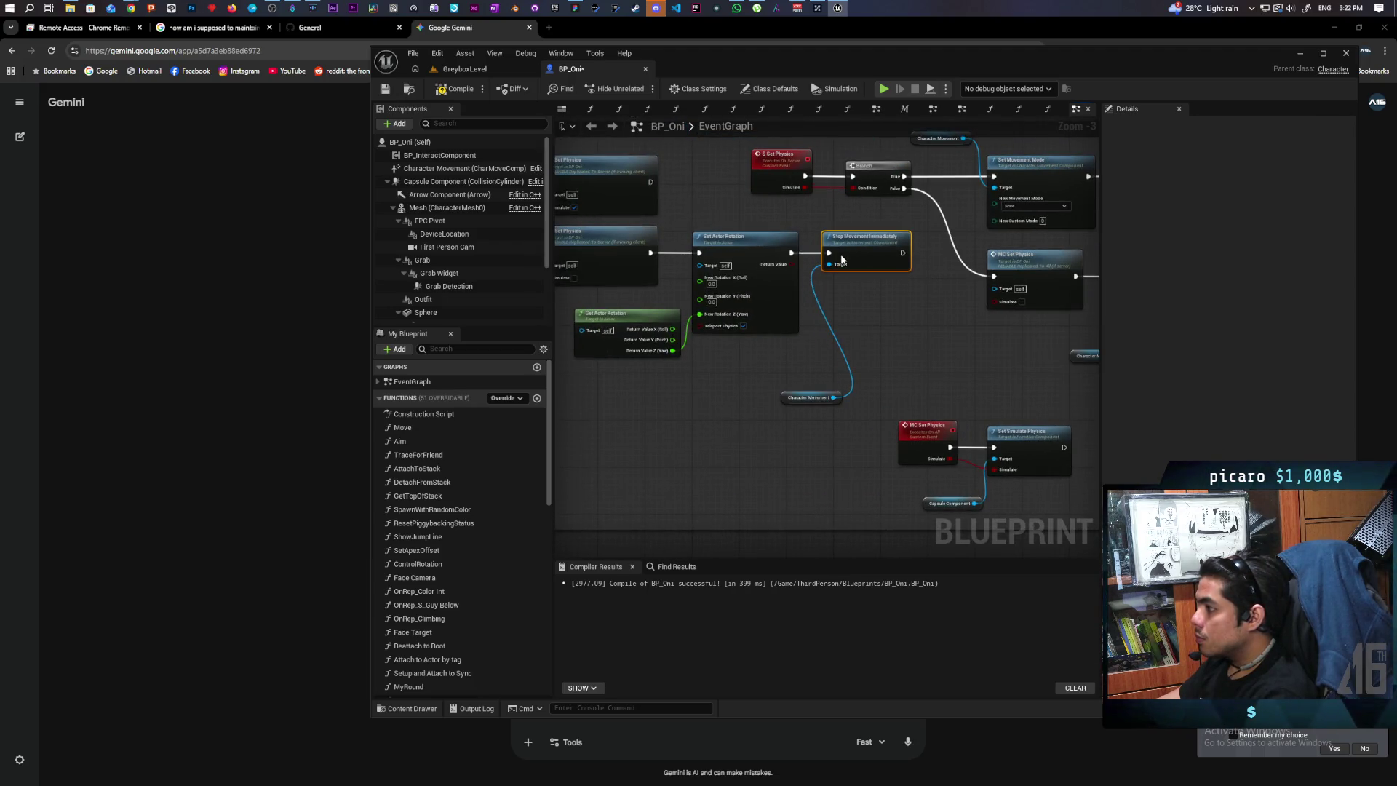
click(484, 71)
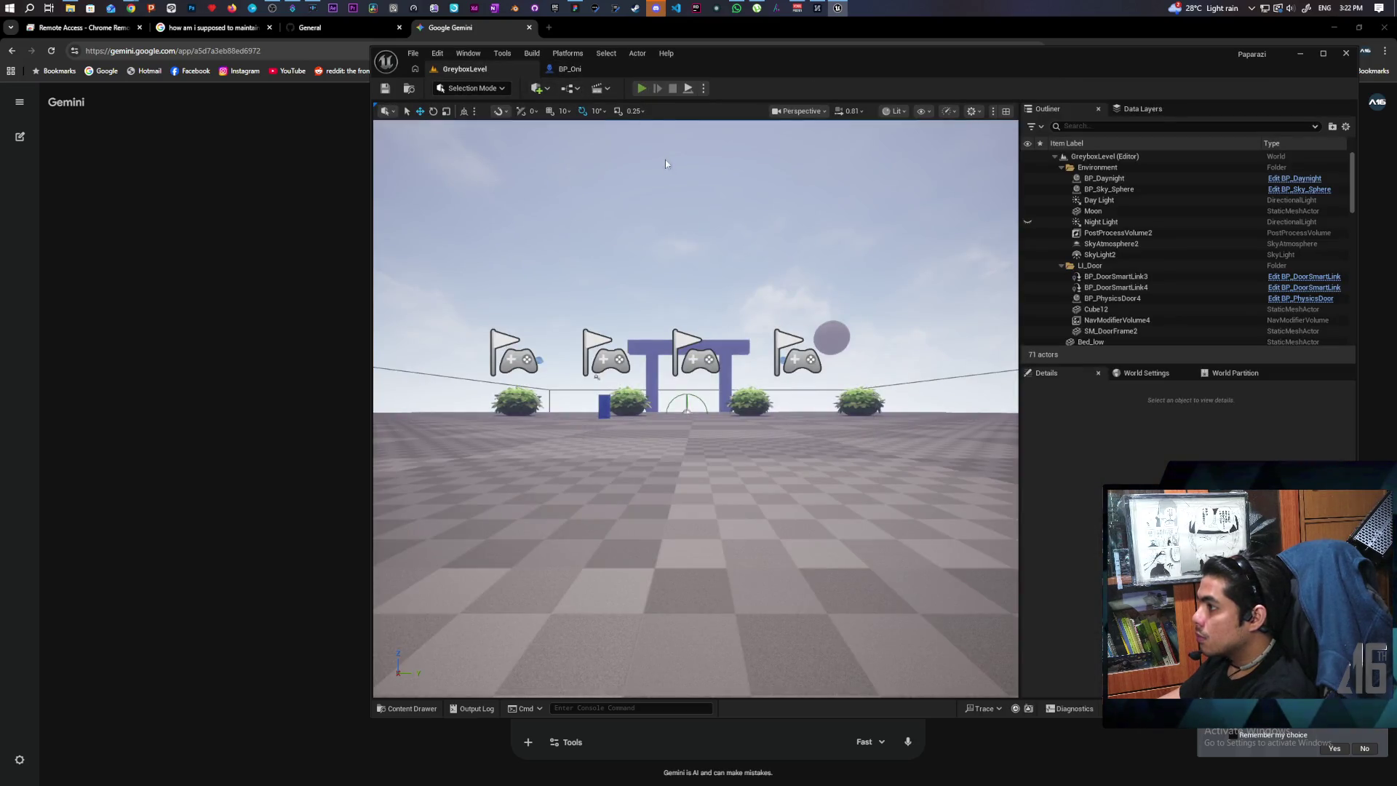
click(641, 88)
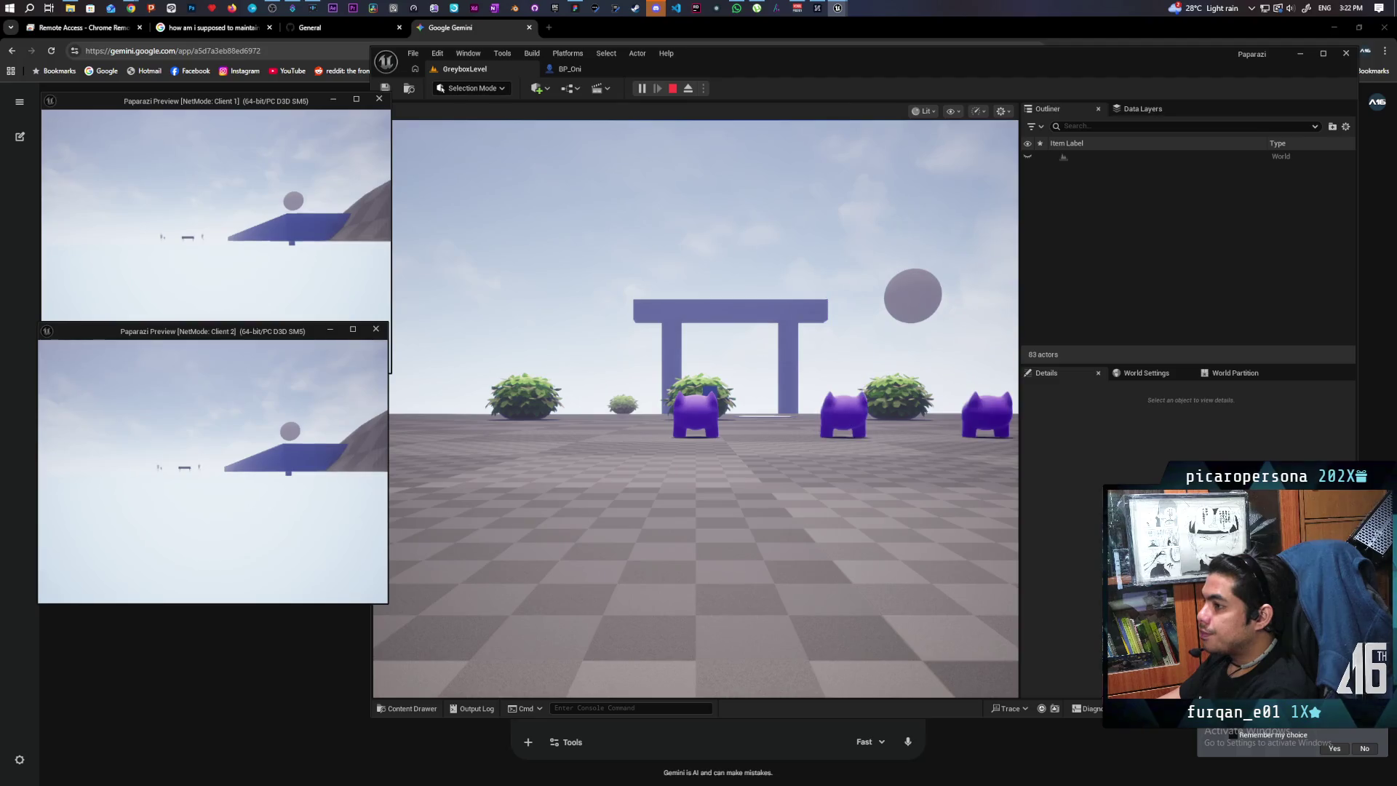
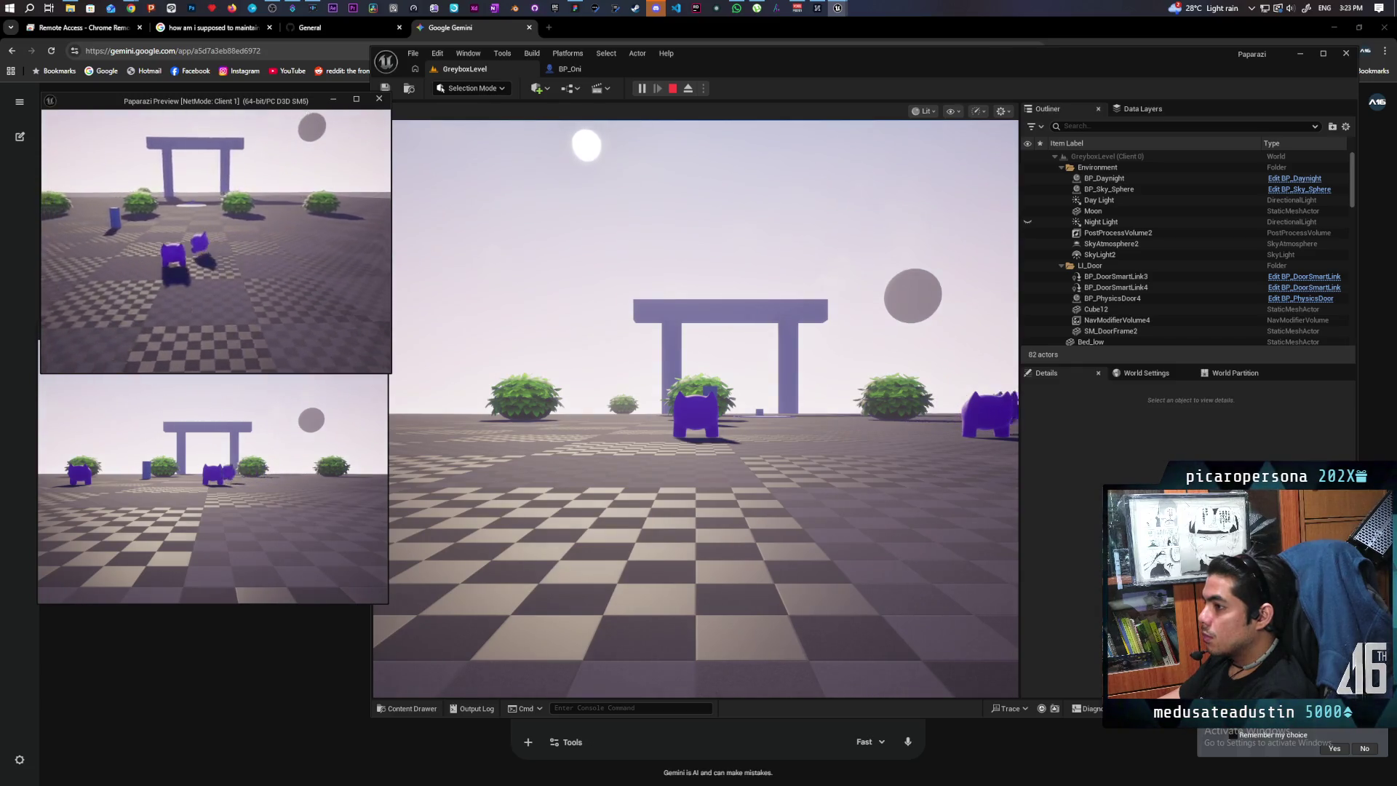
Stop the play test and move the Set and Get Actor Rotation nodes down and left.
key(Escape)
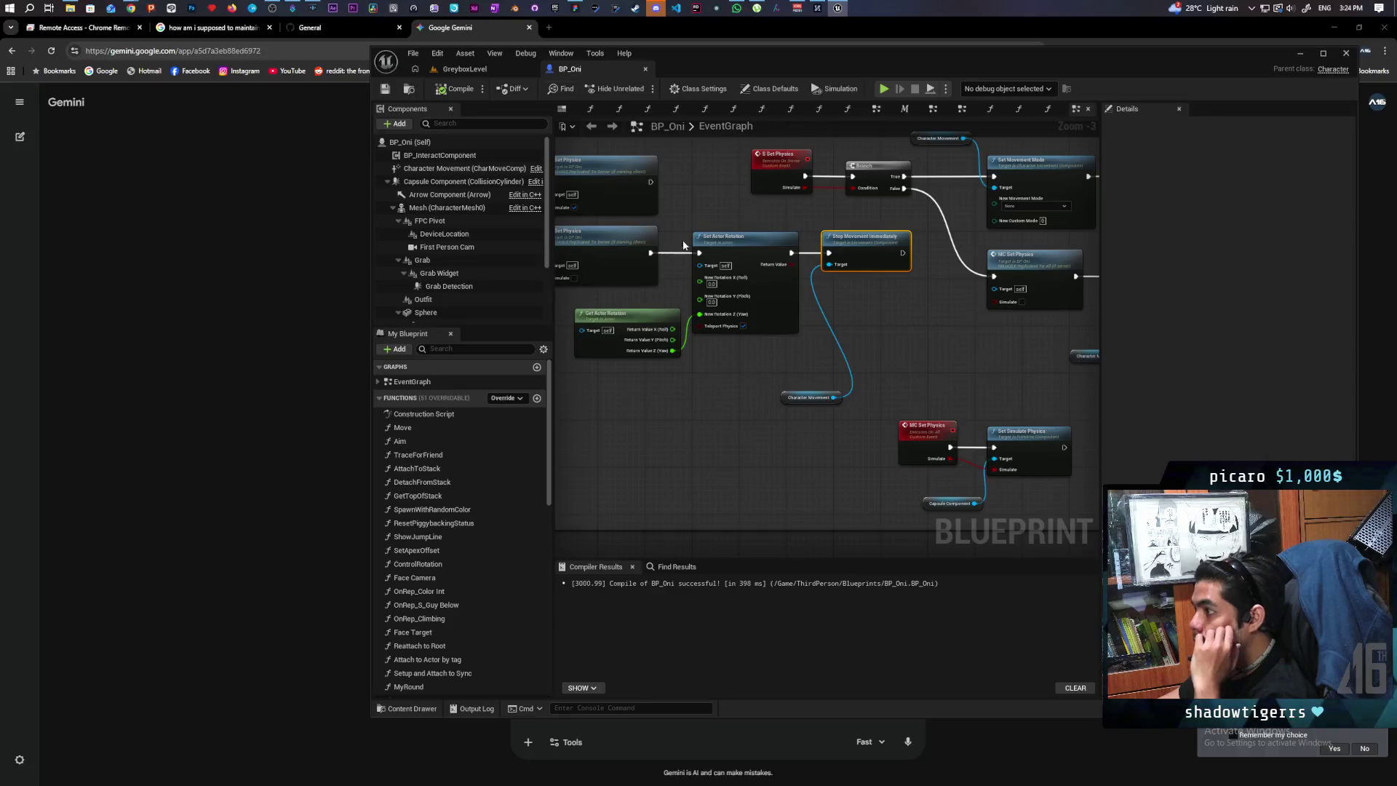
mouse_move(860, 417)
mouse_down()
mouse_move(830, 433)
mouse_move(730, 421)
mouse_up()
scroll(766, 386, up, 1)
scroll(873, 385, down, 1)
mouse_move(877, 389)
mouse_down()
mouse_move(711, 408)
mouse_move(936, 352)
mouse_up()
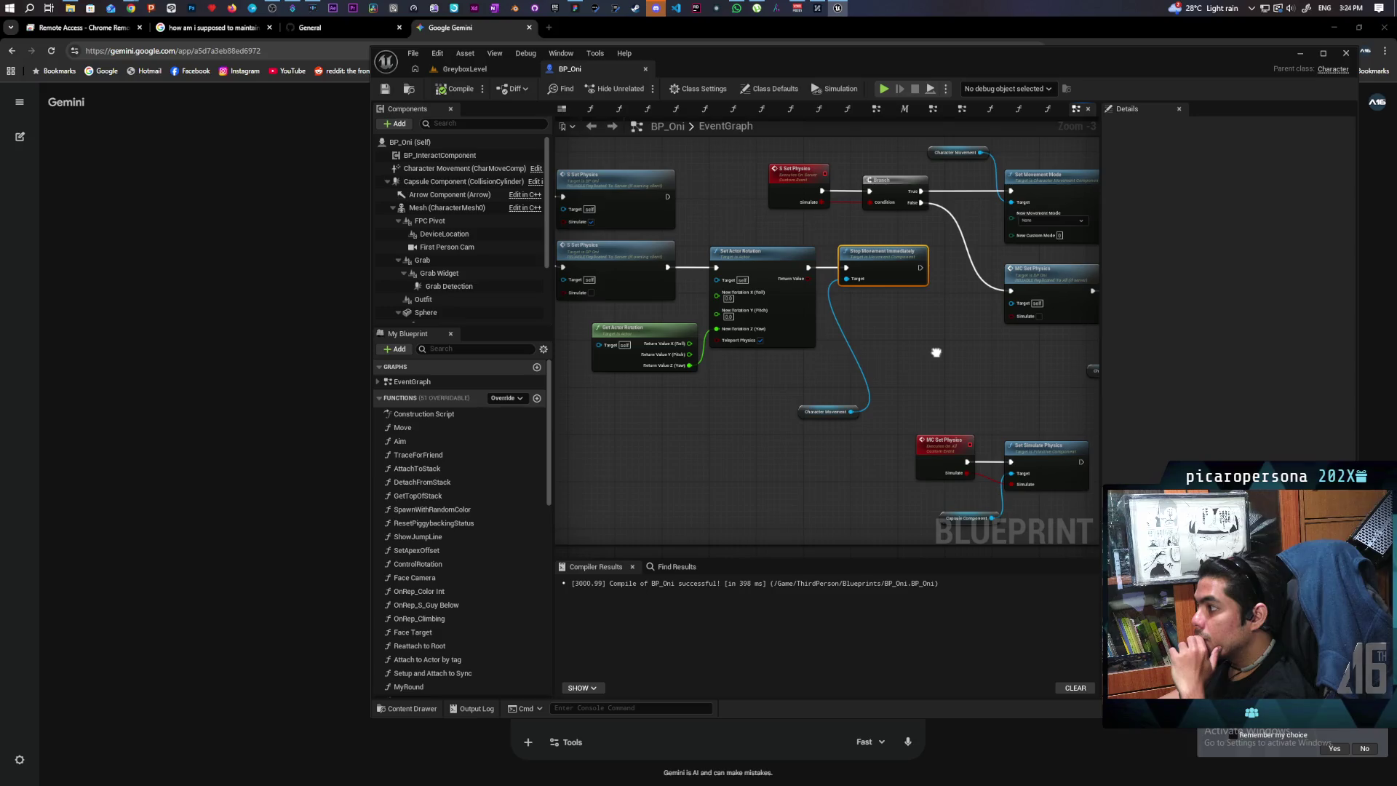
scroll(931, 351, down, 1)
scroll(931, 351, up, 1)
mouse_move(953, 352)
mouse_down()
mouse_move(661, 407)
mouse_move(848, 366)
mouse_up()
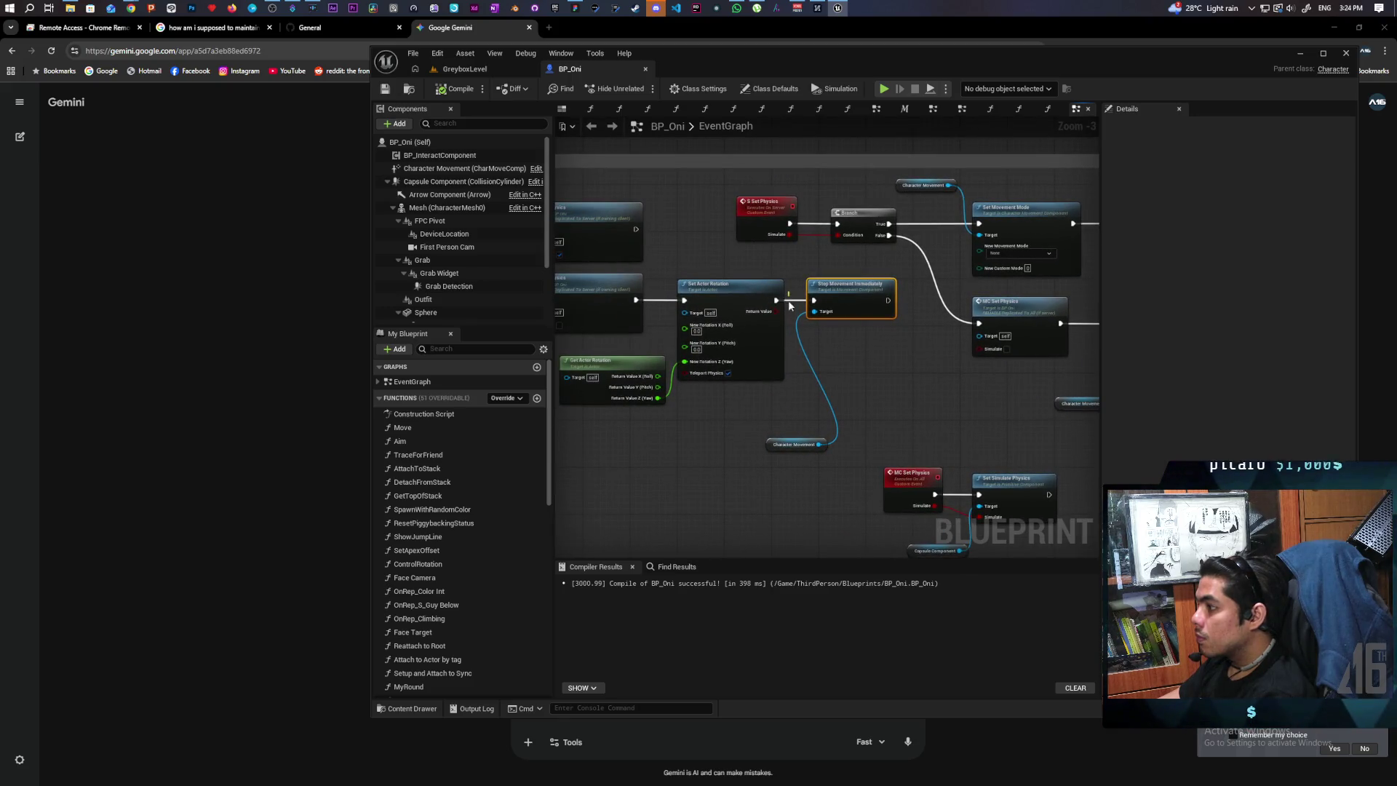
drag(656, 348, 710, 428)
drag(727, 304, 707, 376)
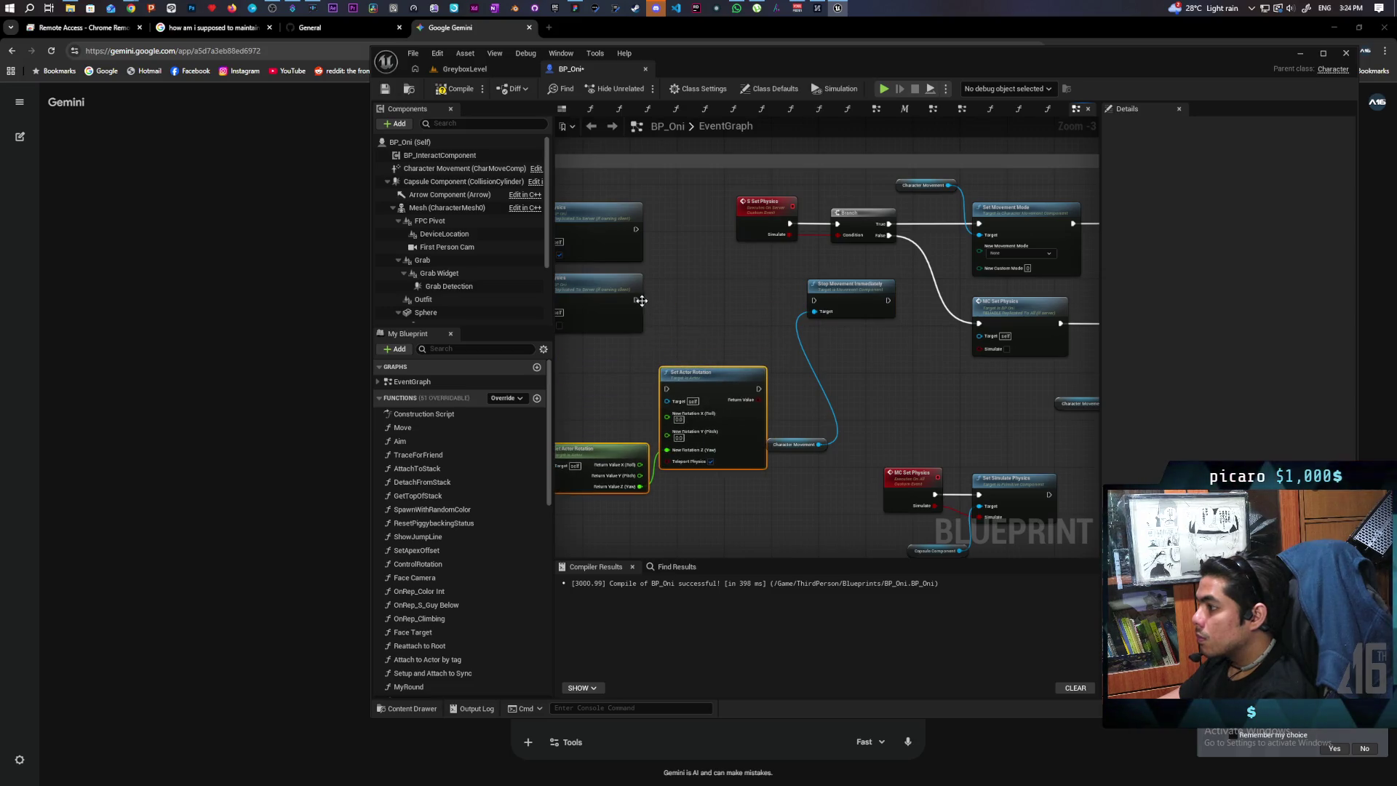
Wire the physics node into Stop Movement Immediately and place the Character Movement getter beside it.
mouse_move(637, 301)
mouse_down()
mouse_move(808, 305)
mouse_move(966, 217)
mouse_up()
drag(851, 290, 731, 267)
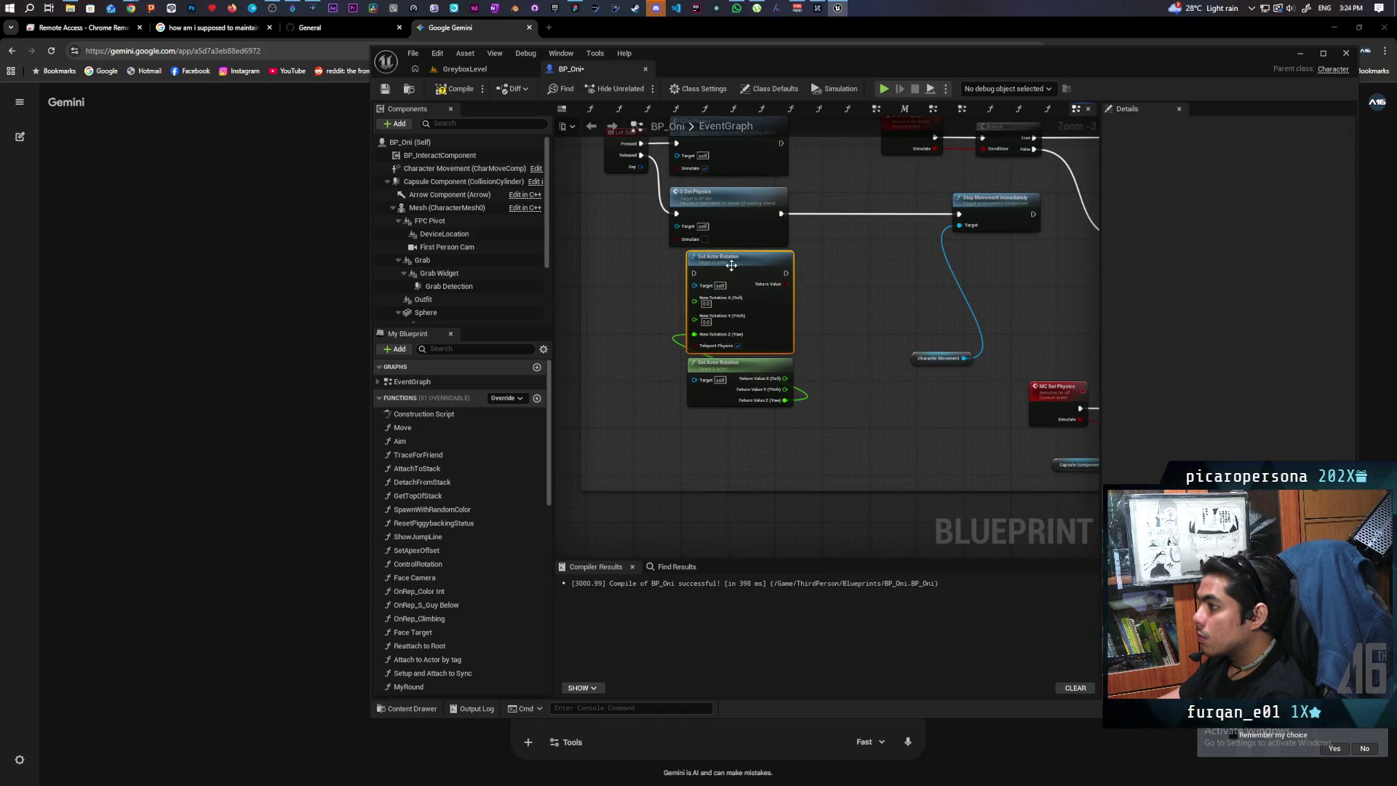
mouse_move(861, 449)
mouse_down()
mouse_move(904, 333)
mouse_move(831, 294)
mouse_move(806, 302)
mouse_up()
ctrl+click(938, 300)
click(806, 409)
Chain the rotation nodes after Set Simulate Physics, then return to GreyboxLevel.
scroll(771, 409, down, 3)
scroll(769, 409, up, 2)
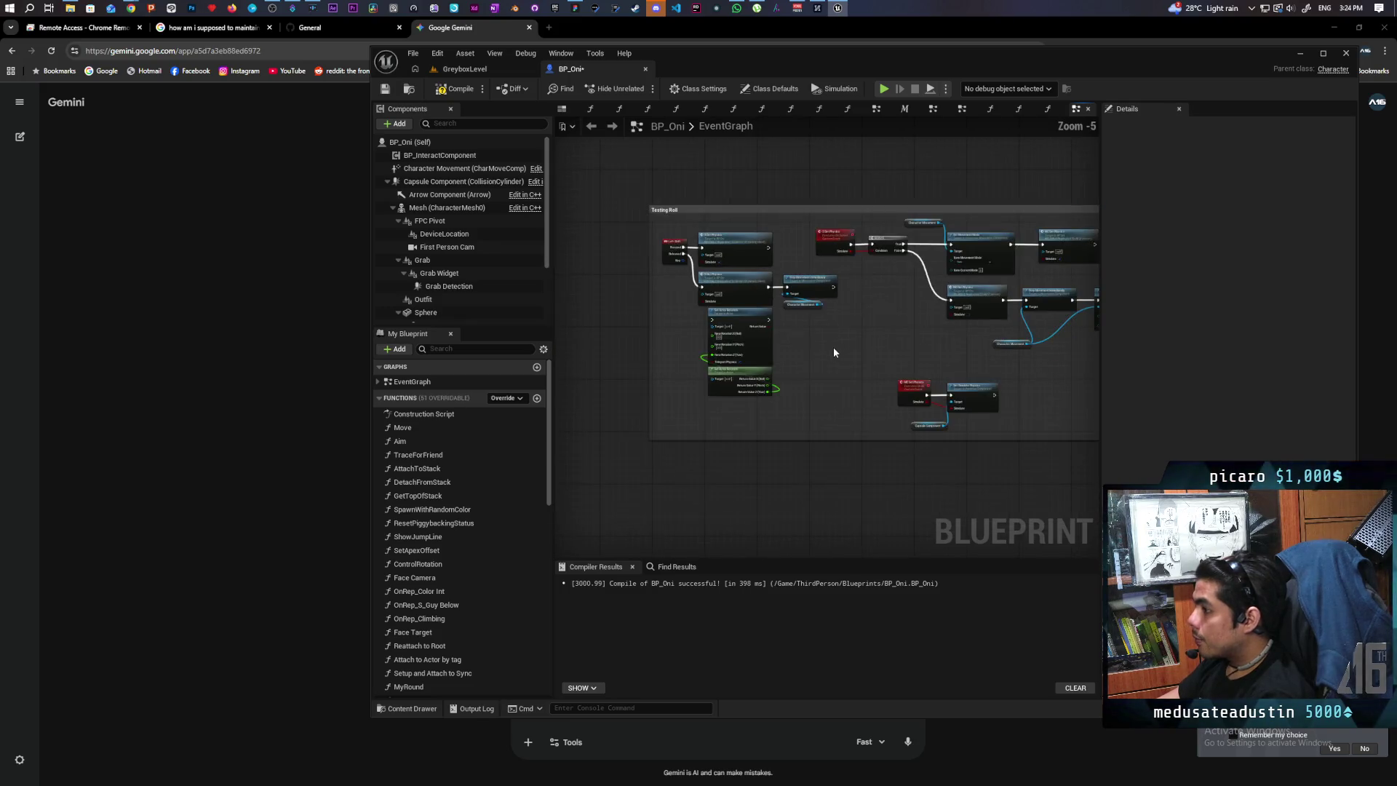
scroll(826, 349, up, 1)
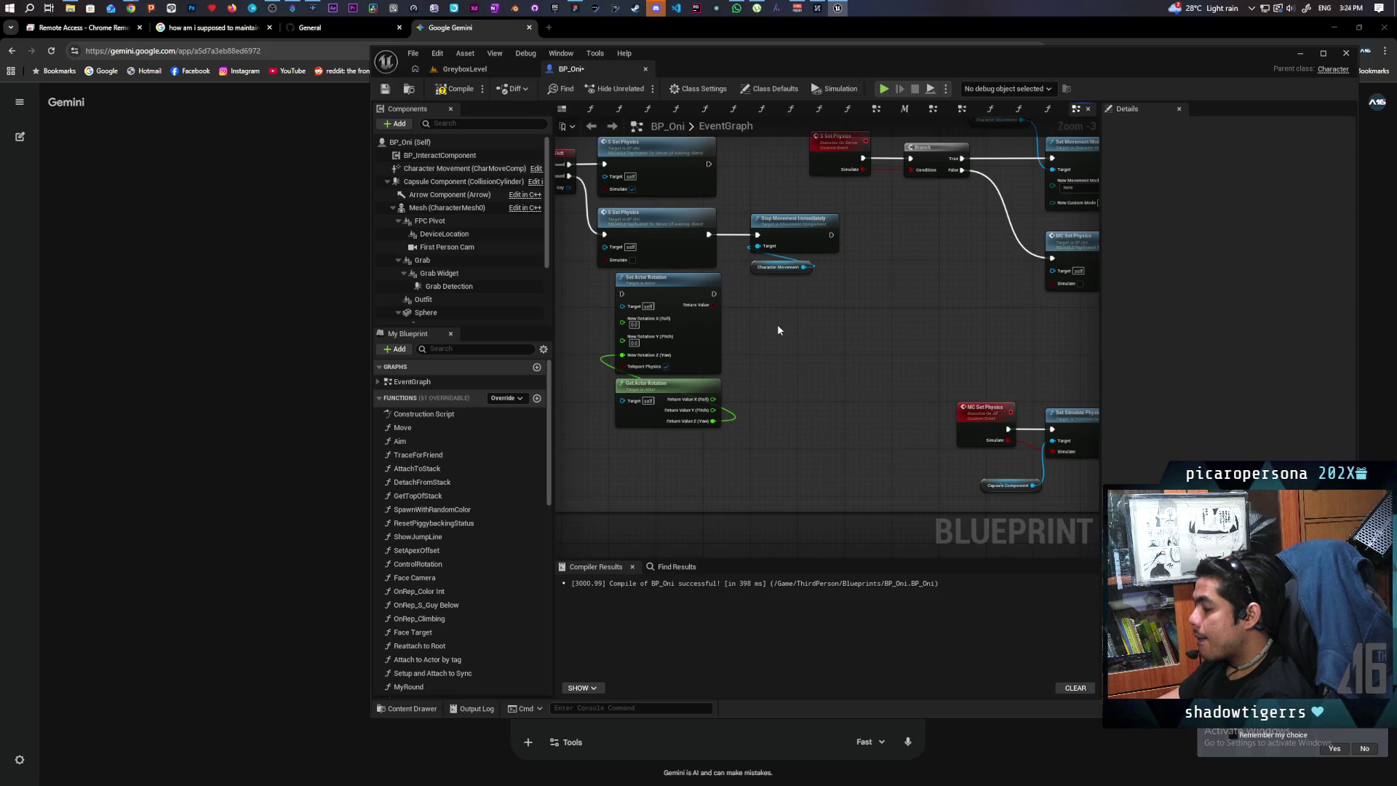
scroll(775, 326, down, 2)
mouse_move(697, 373)
mouse_down()
mouse_move(1113, 400)
mouse_move(987, 396)
mouse_move(928, 425)
mouse_move(944, 333)
mouse_move(837, 406)
mouse_up()
scroll(970, 429, up, 3)
scroll(947, 395, down, 1)
mouse_move(722, 320)
mouse_down()
mouse_move(751, 343)
mouse_move(784, 305)
mouse_up()
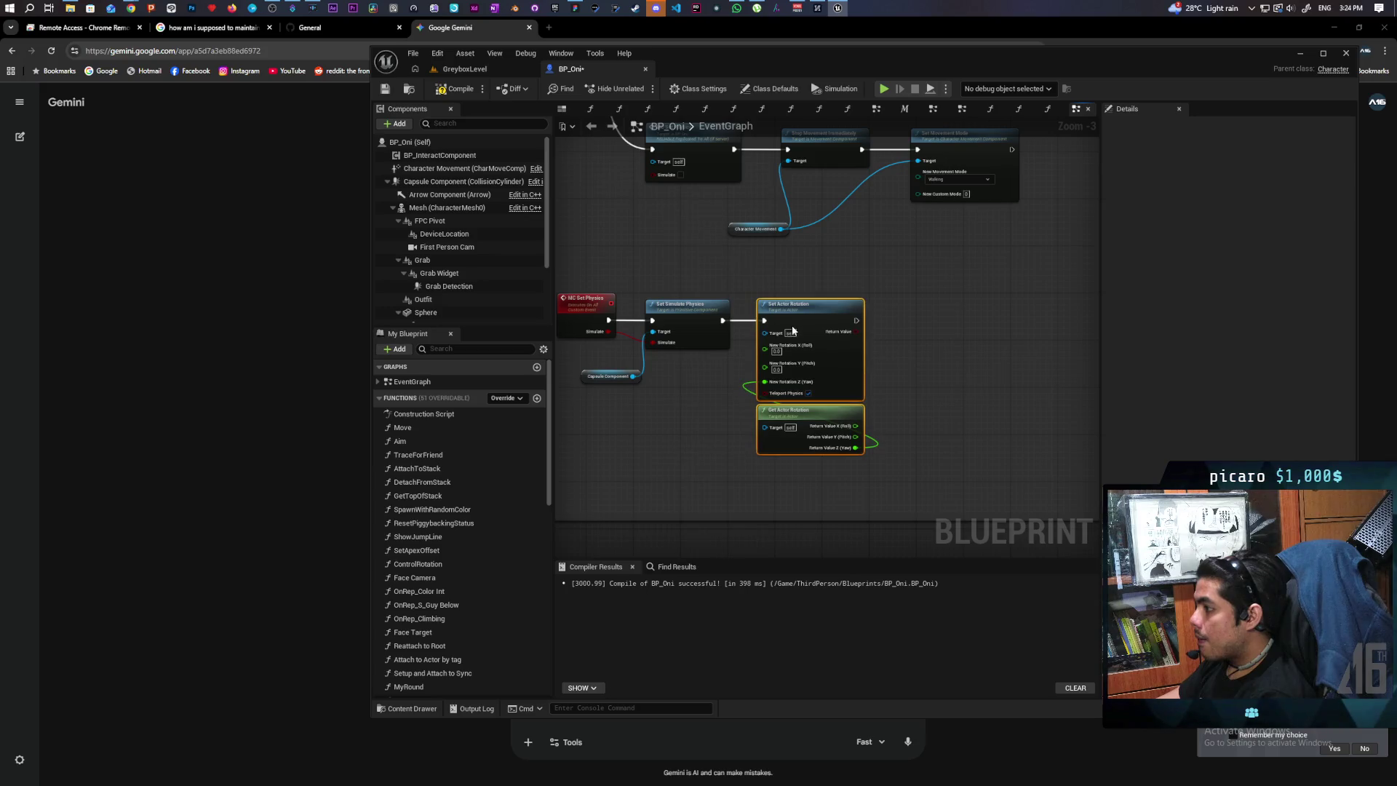
click(465, 69)
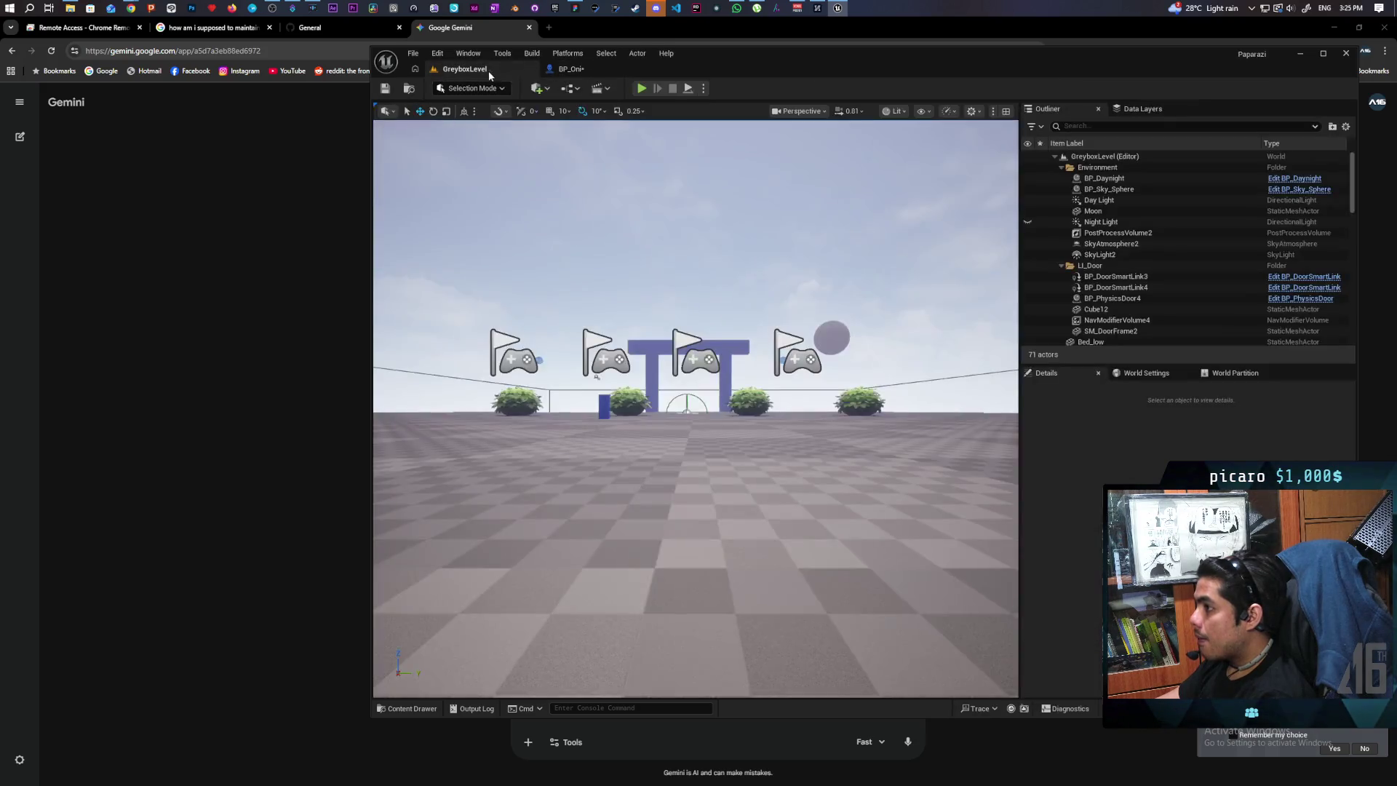
Run a two-client multiplayer play test, stop it, and bring the Gemini chat forward.
key(alt+p)
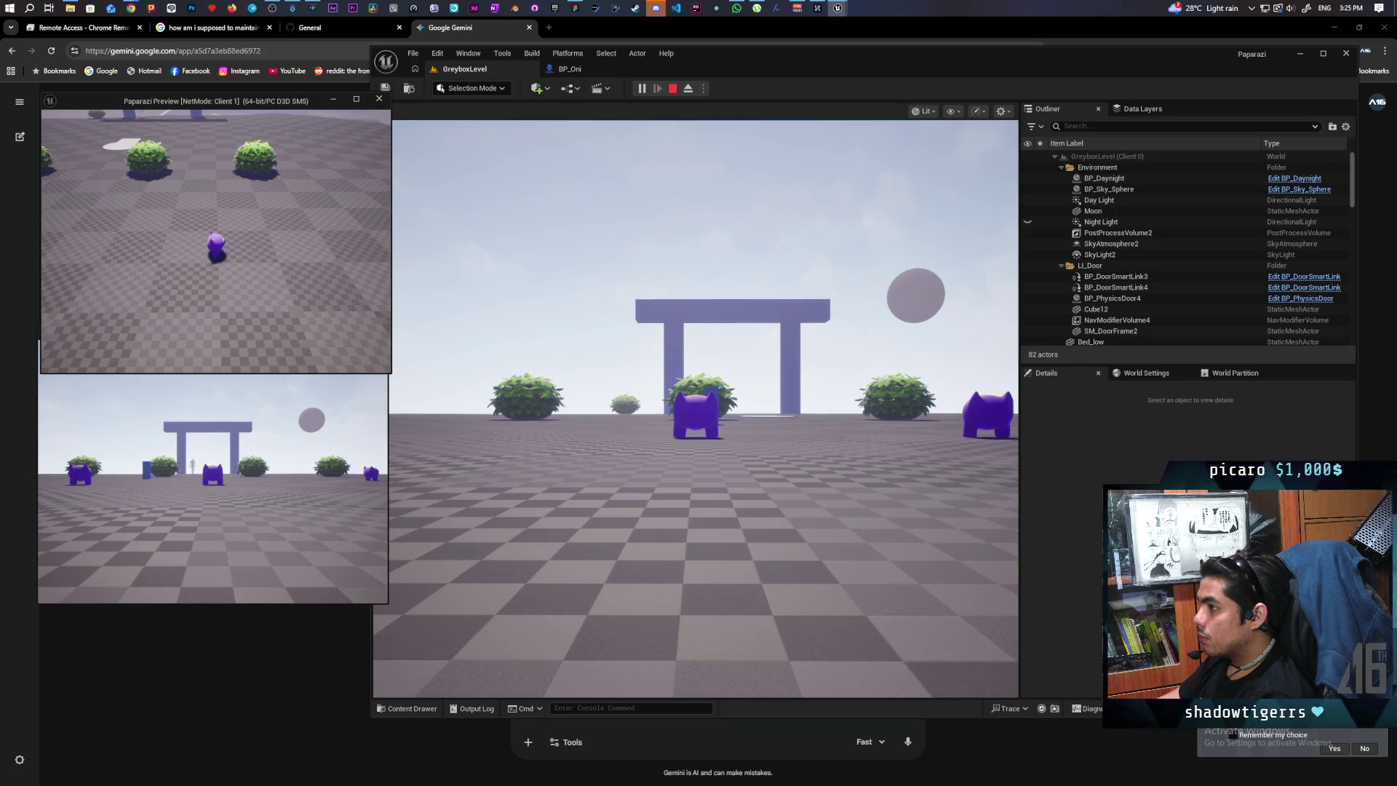
key(Escape)
click(281, 285)
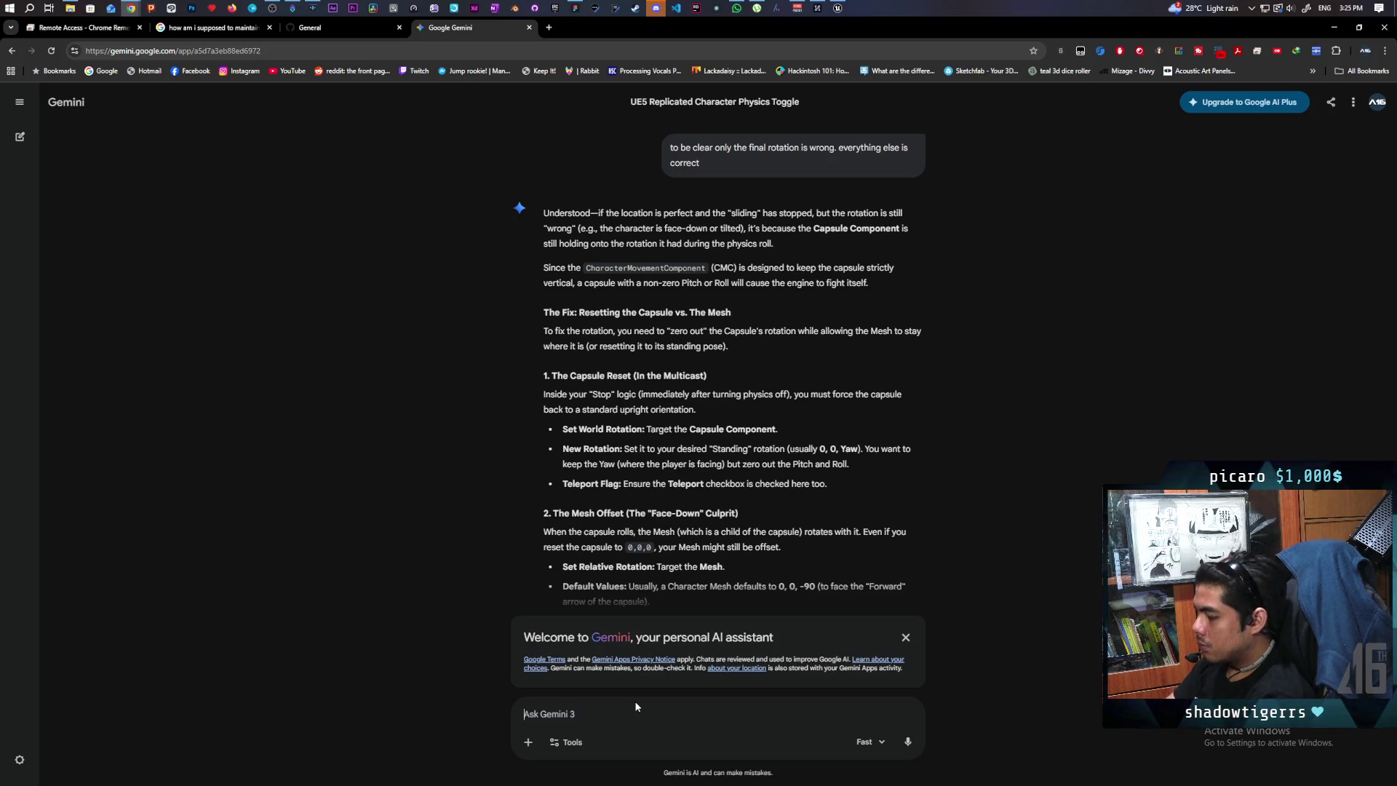
Send Gemini the question about the owning client's few-second wait for the correct server transform.
text(the time it t)
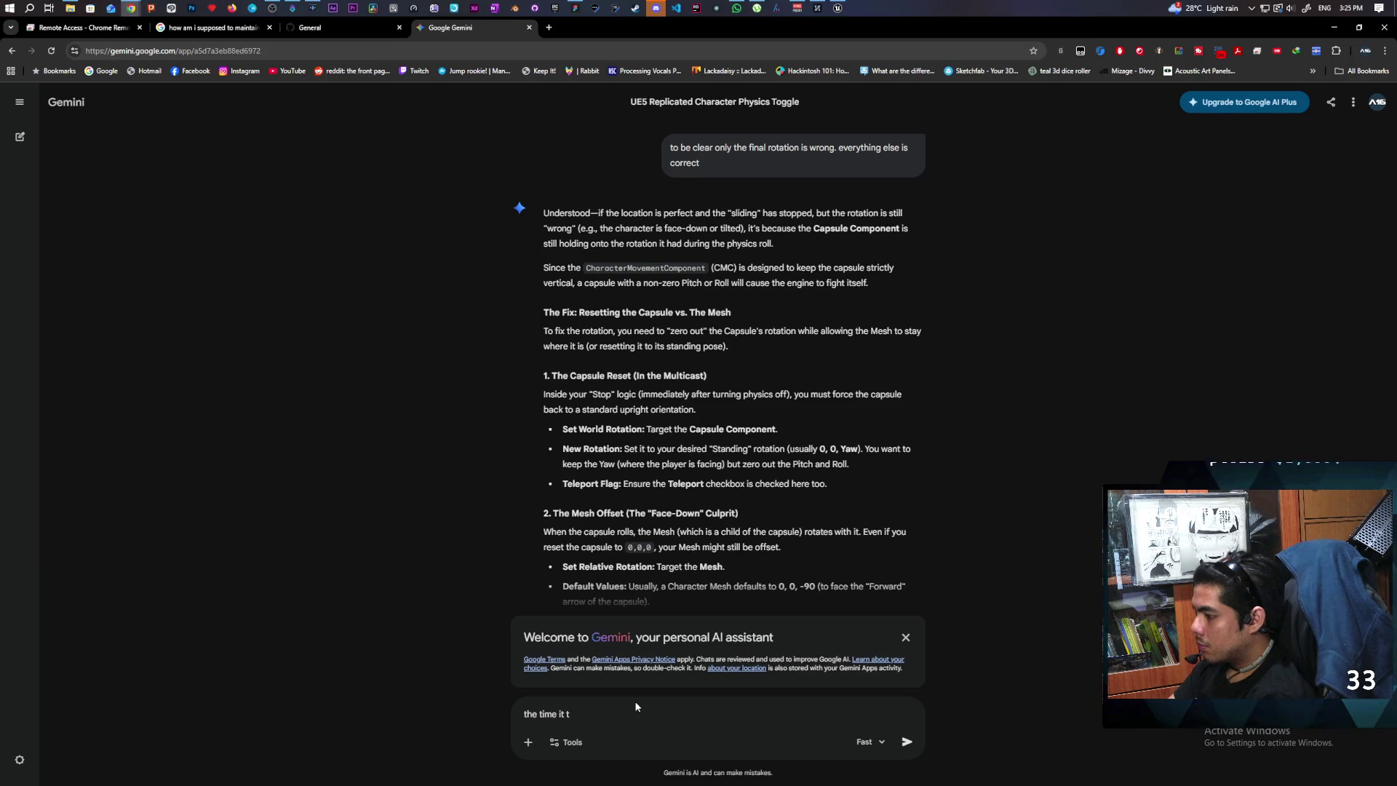
key(BackSpace)
key(BackSpace)
key(BackSpace)
key(BackSpace)
text(the on)
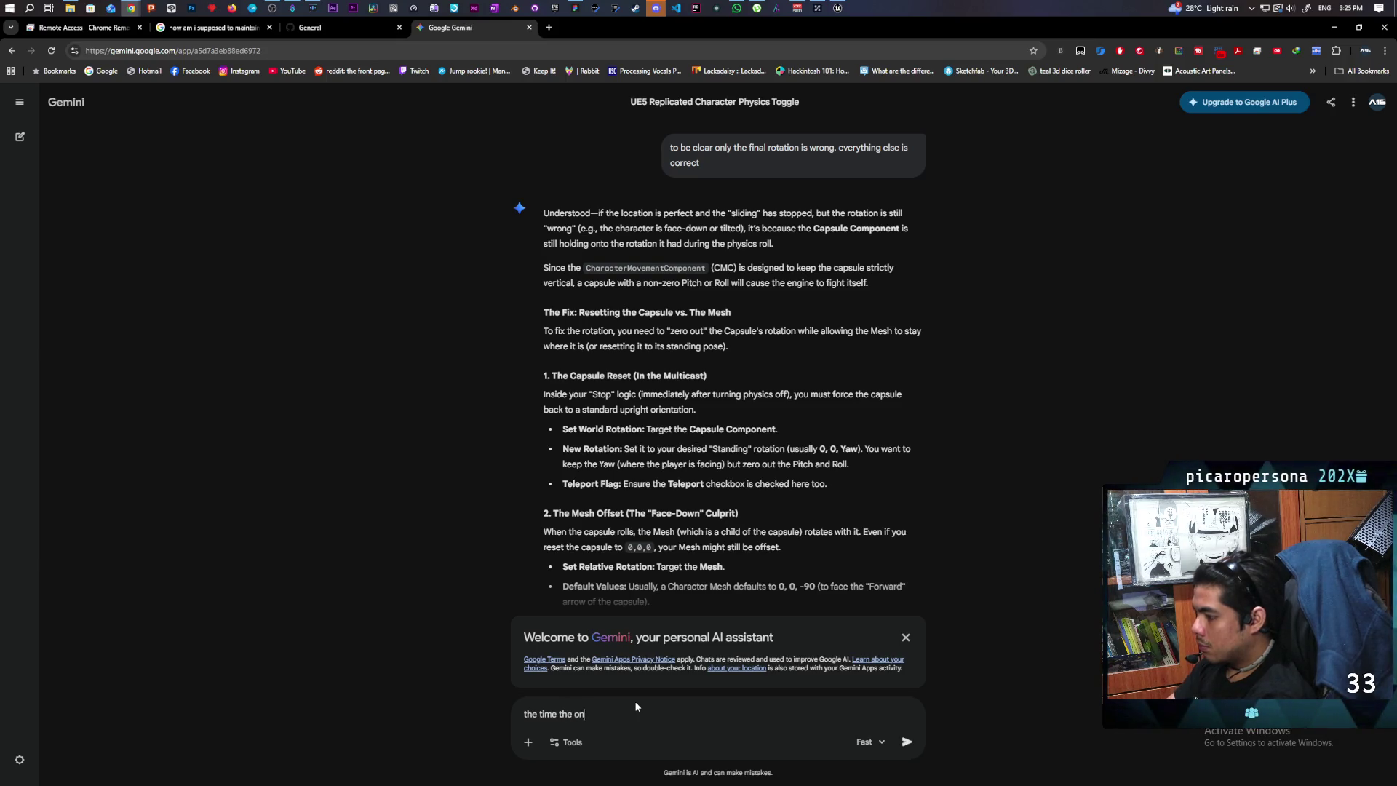
key(BackSpace)
text(wning server)
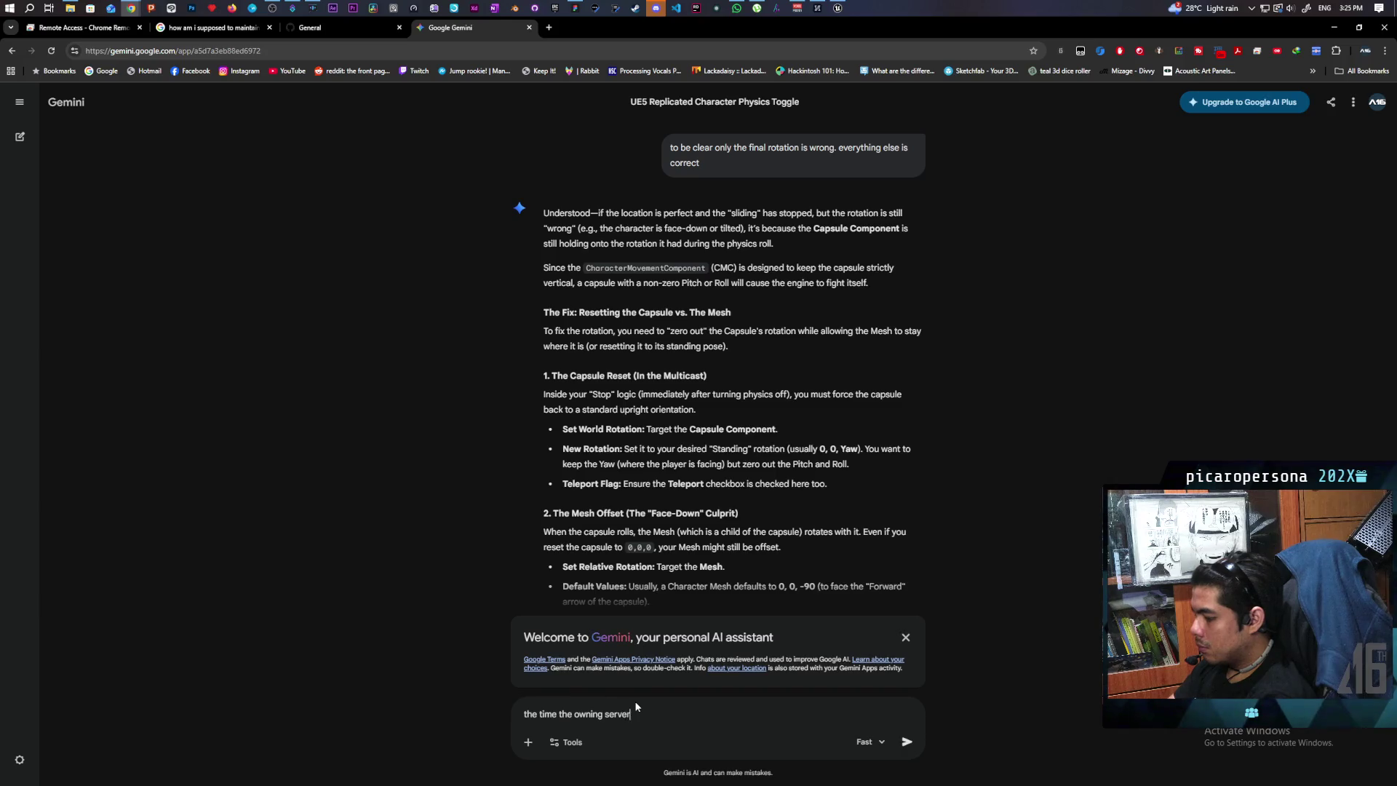
text( e t)
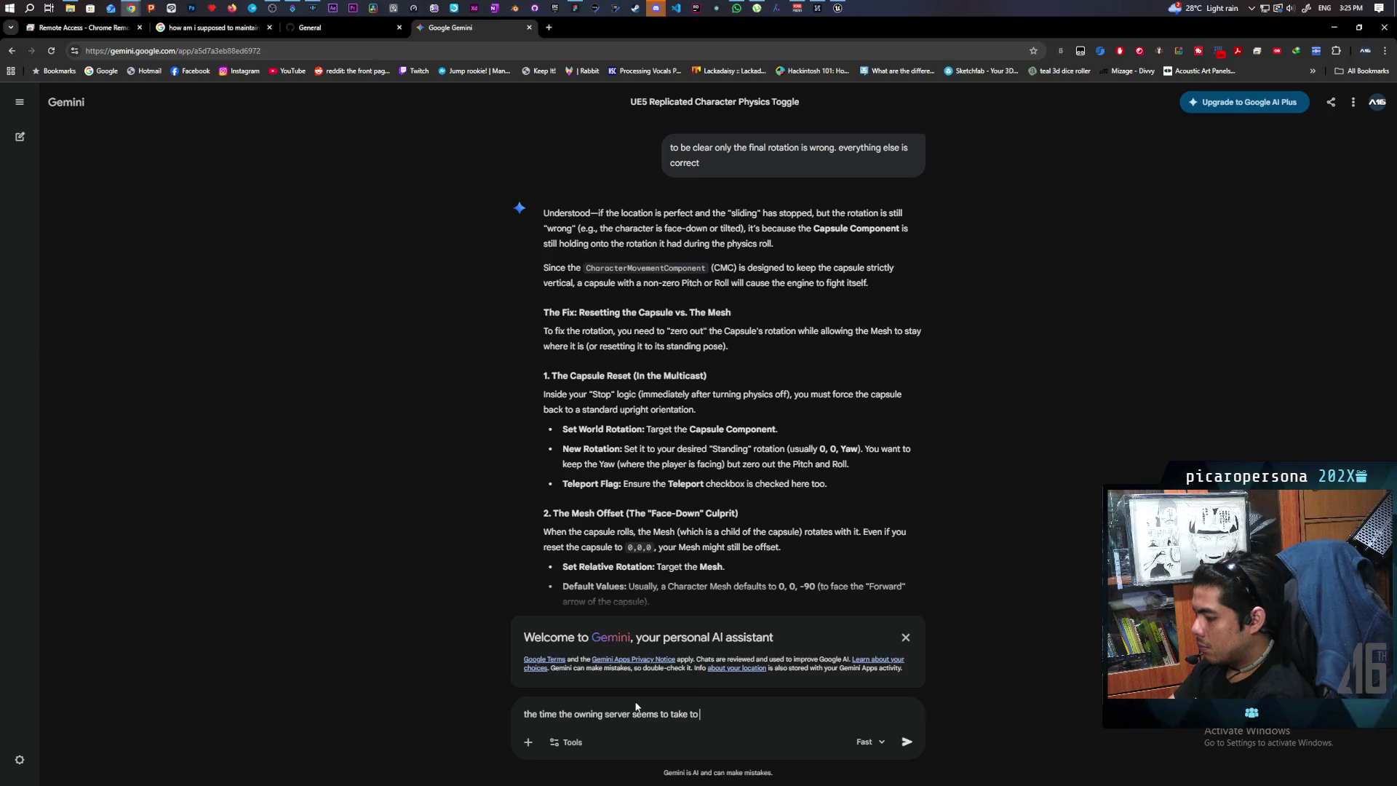
key(BackSpace)
key(BackSpace)
key(BackSpace)
text(wait bef)
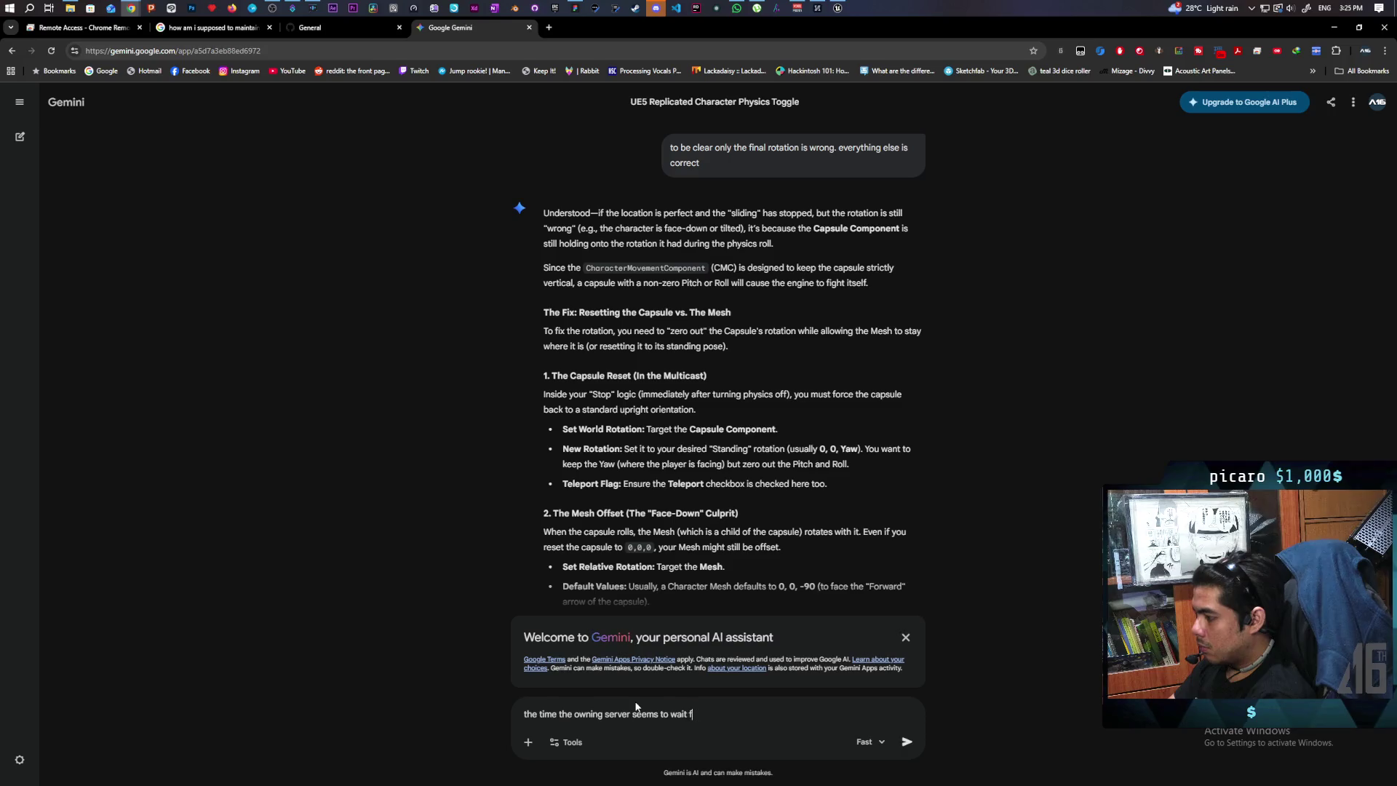
text(ore)
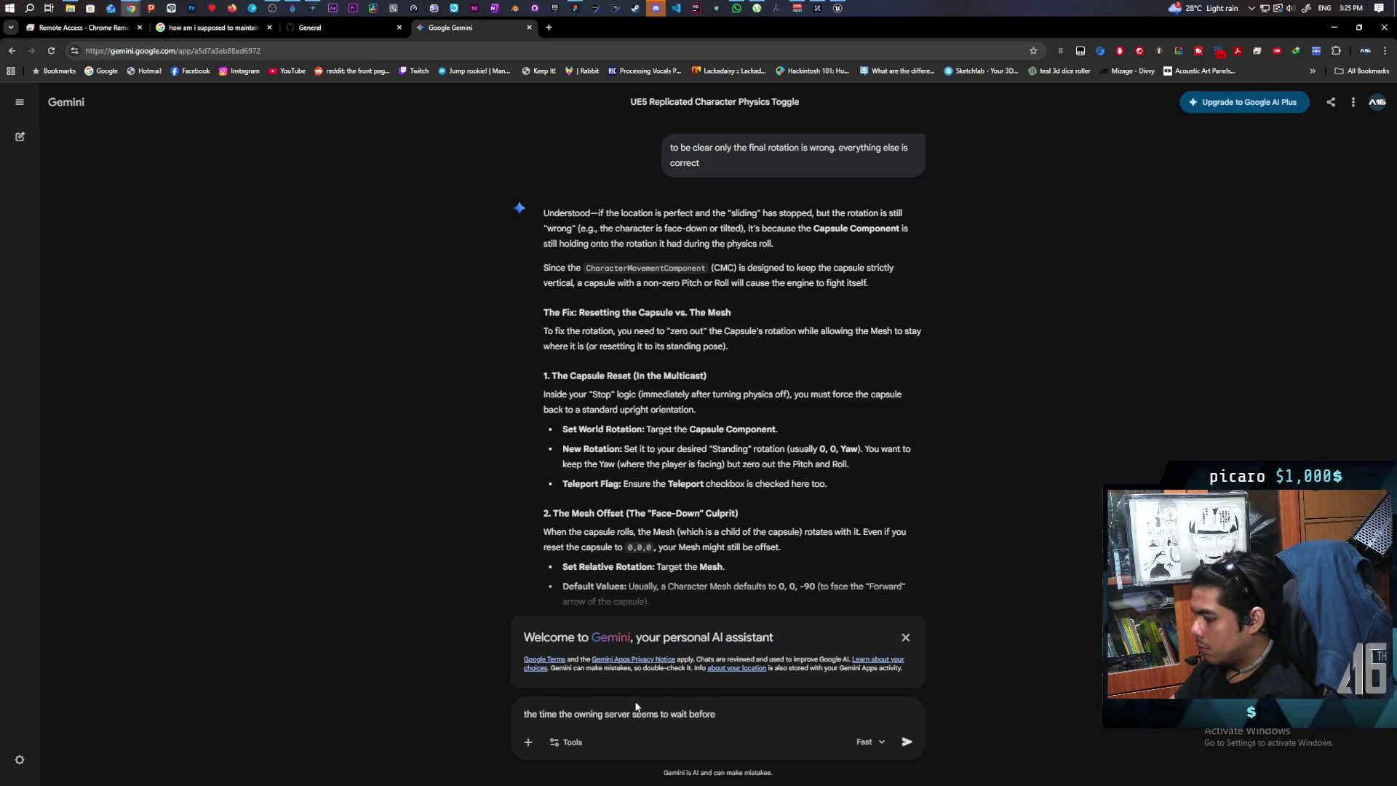
text( updating to the correct )
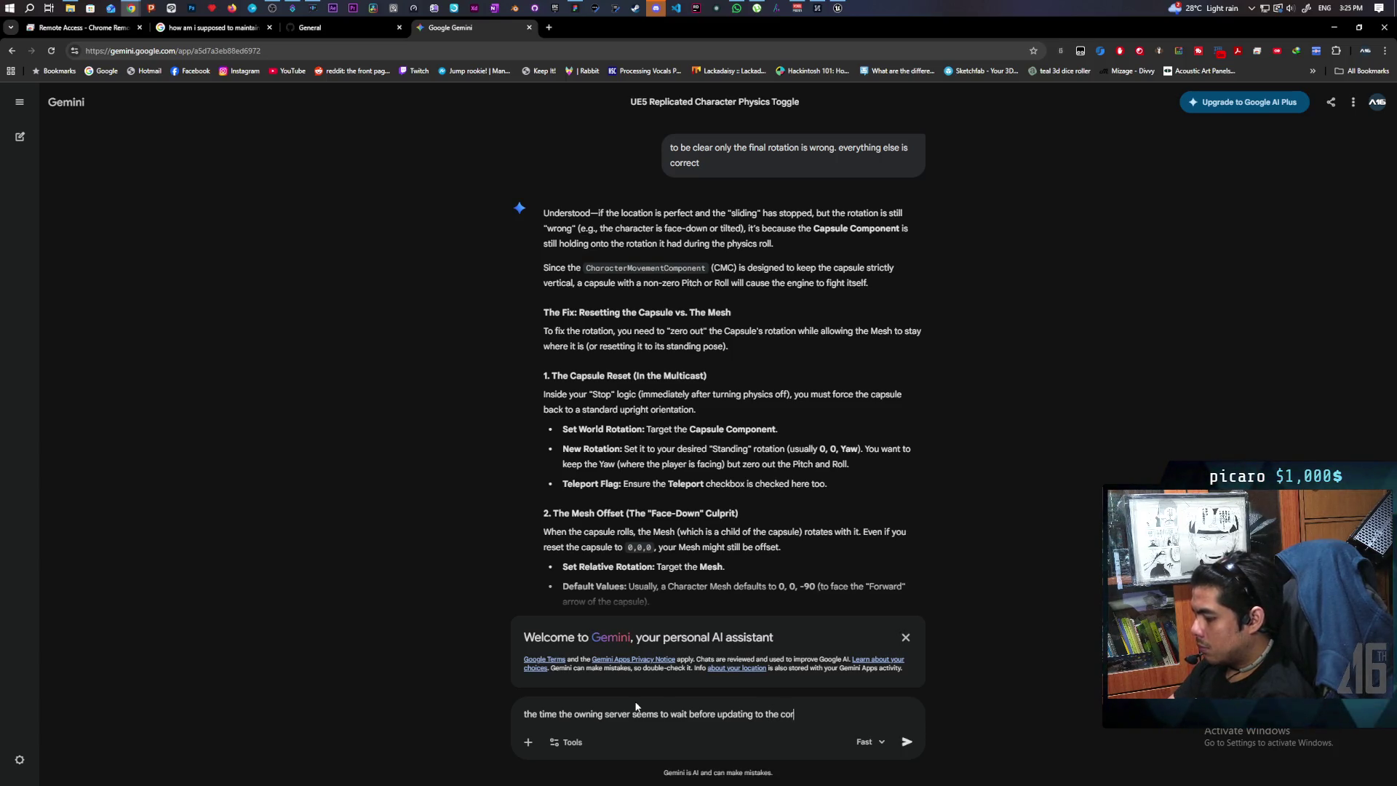
text(server transform se)
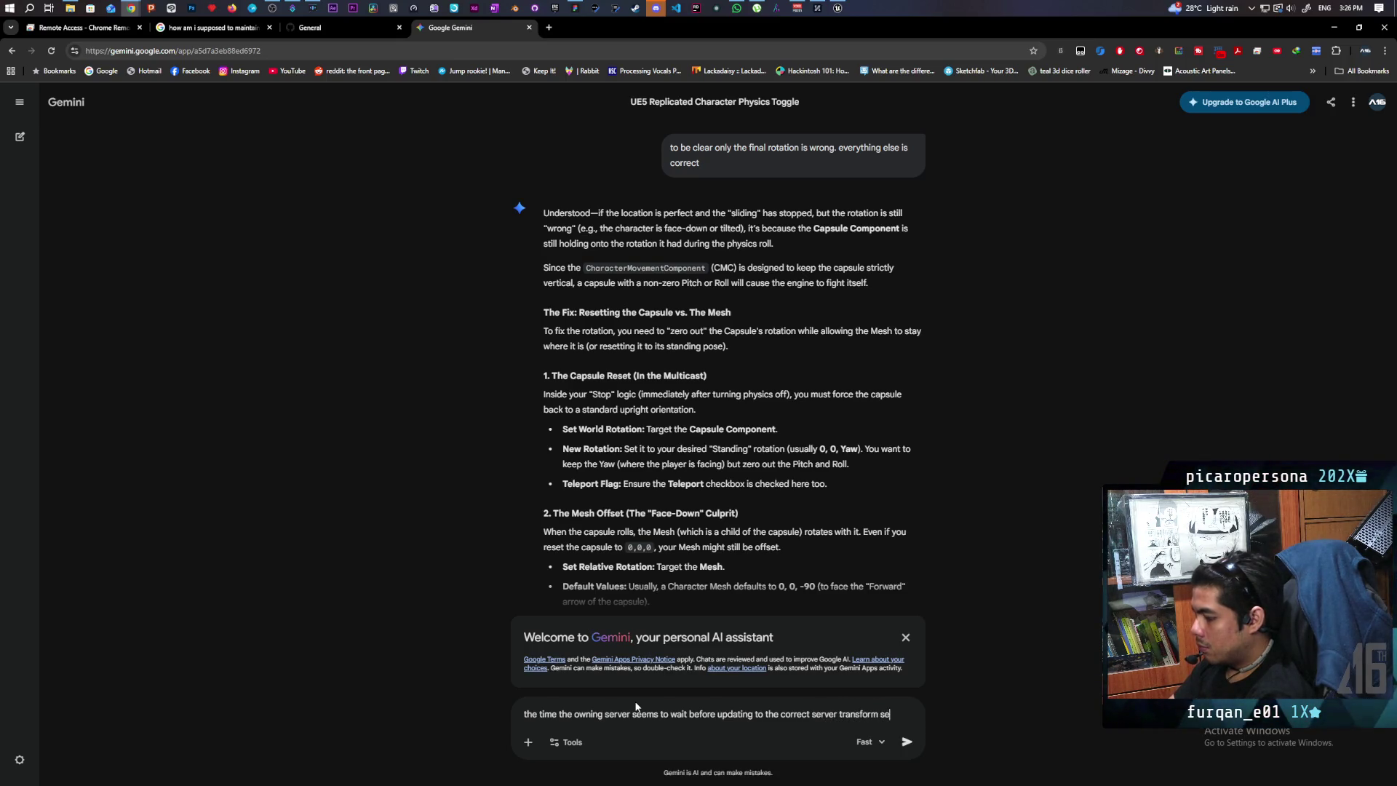
text(ems to be a )
text(few se)
text(conds)
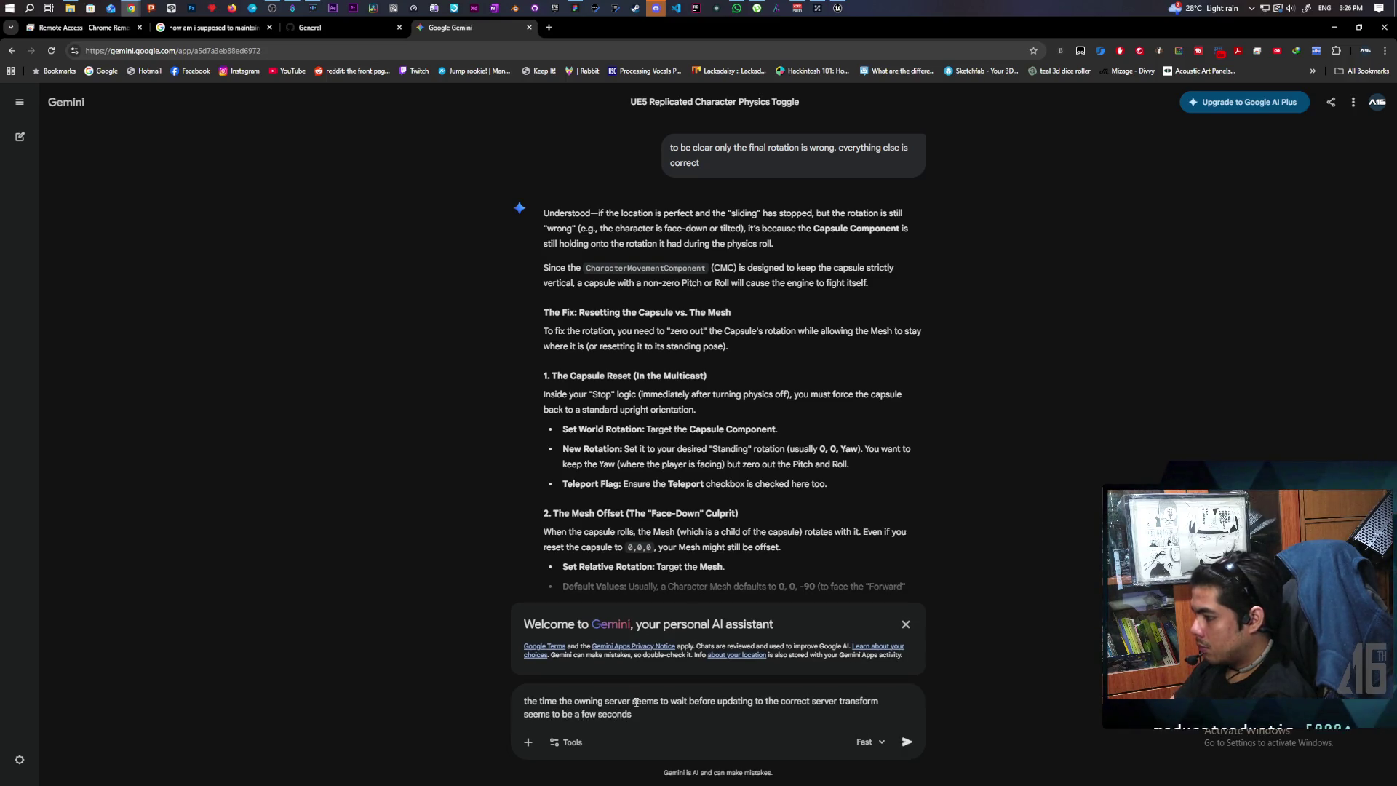
text(. what)
key(BackSpace)
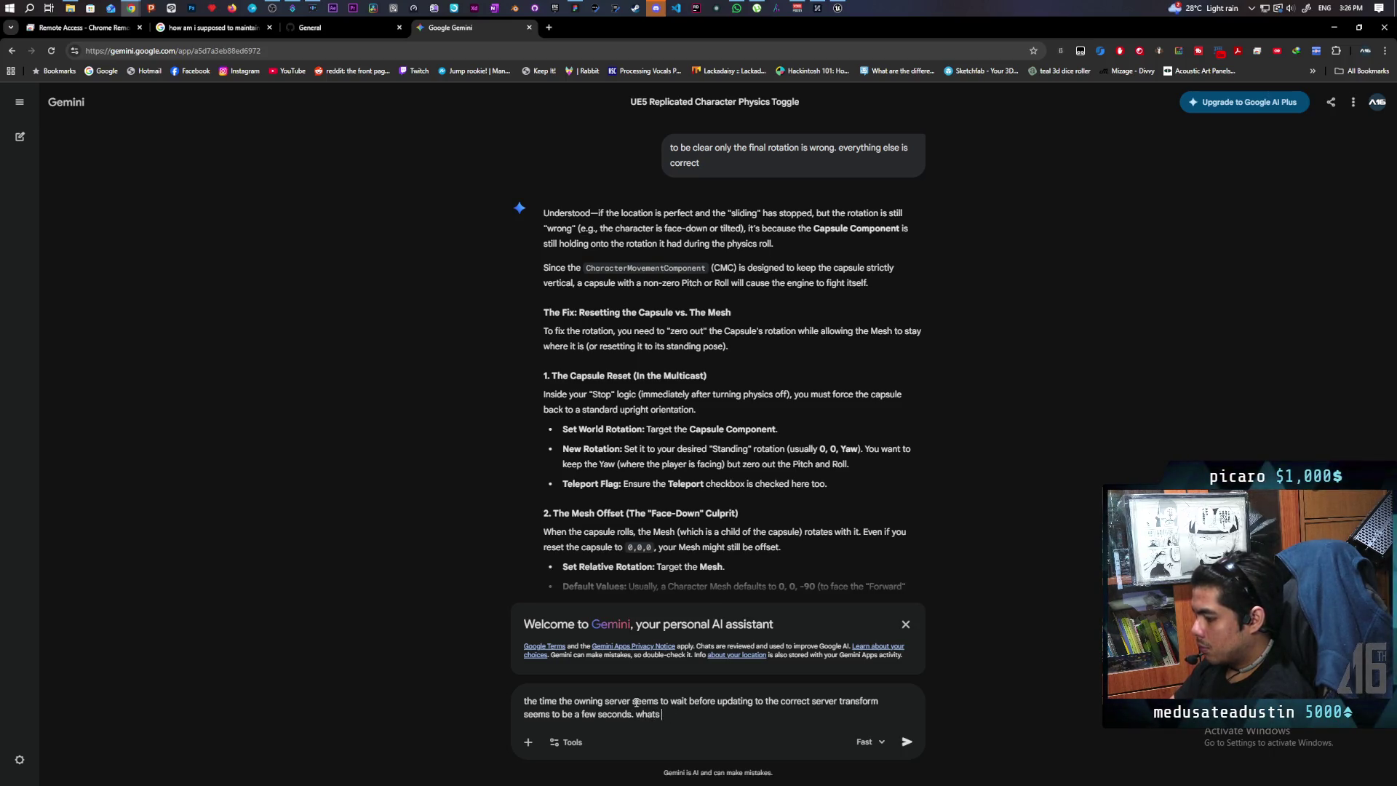
text(going on)
key(Return)
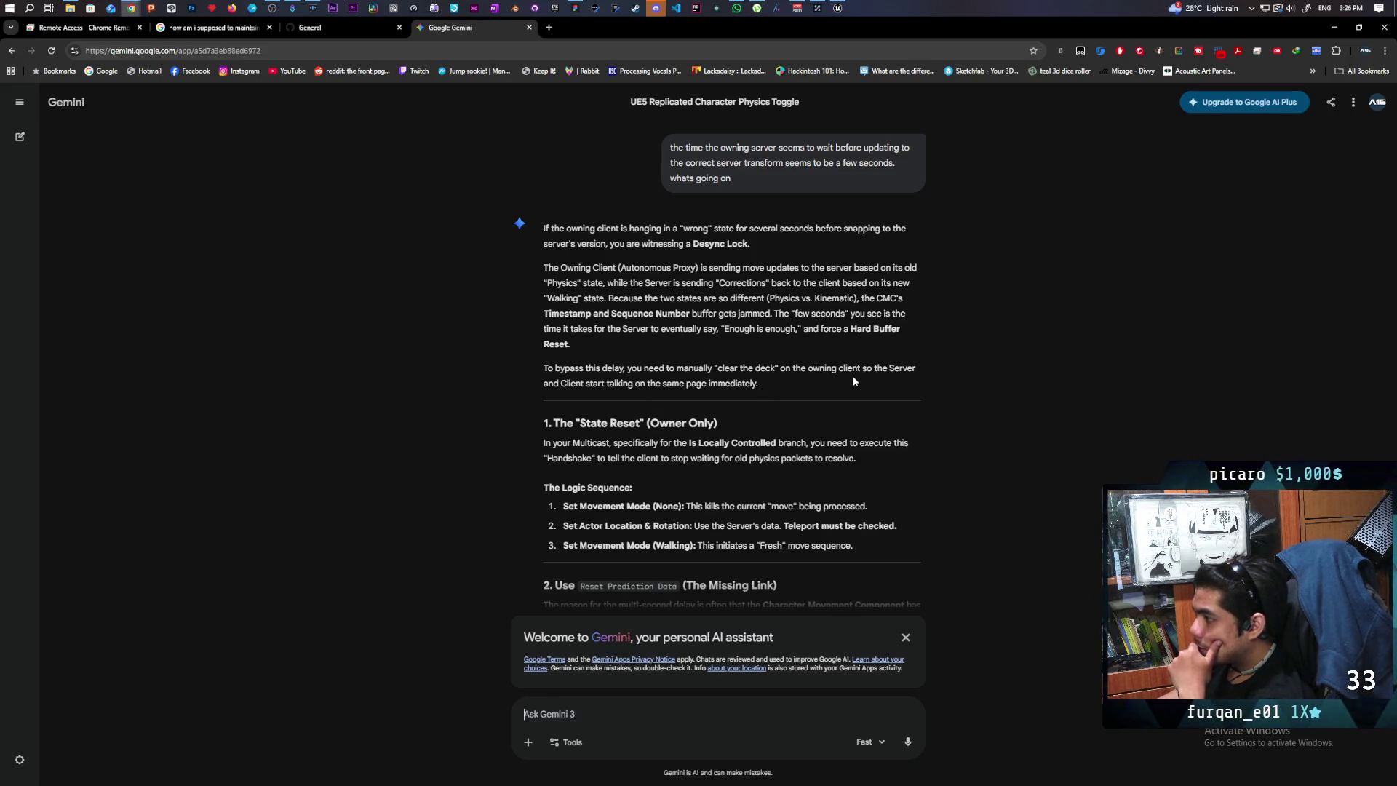
Read Gemini's Desync Lock and Reset Prediction Data explanation, then return to the Unreal editor.
scroll(736, 388, down, 1)
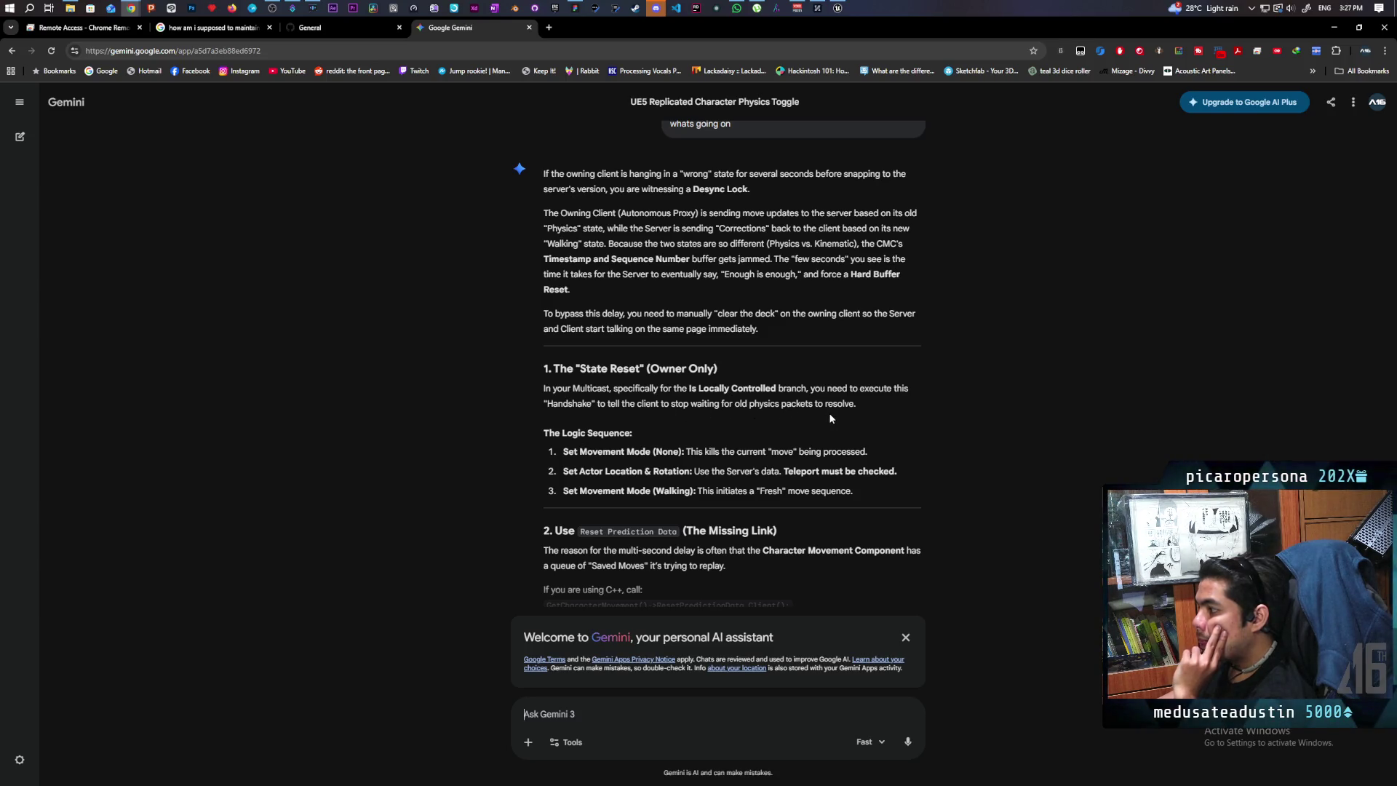
scroll(705, 393, down, 2)
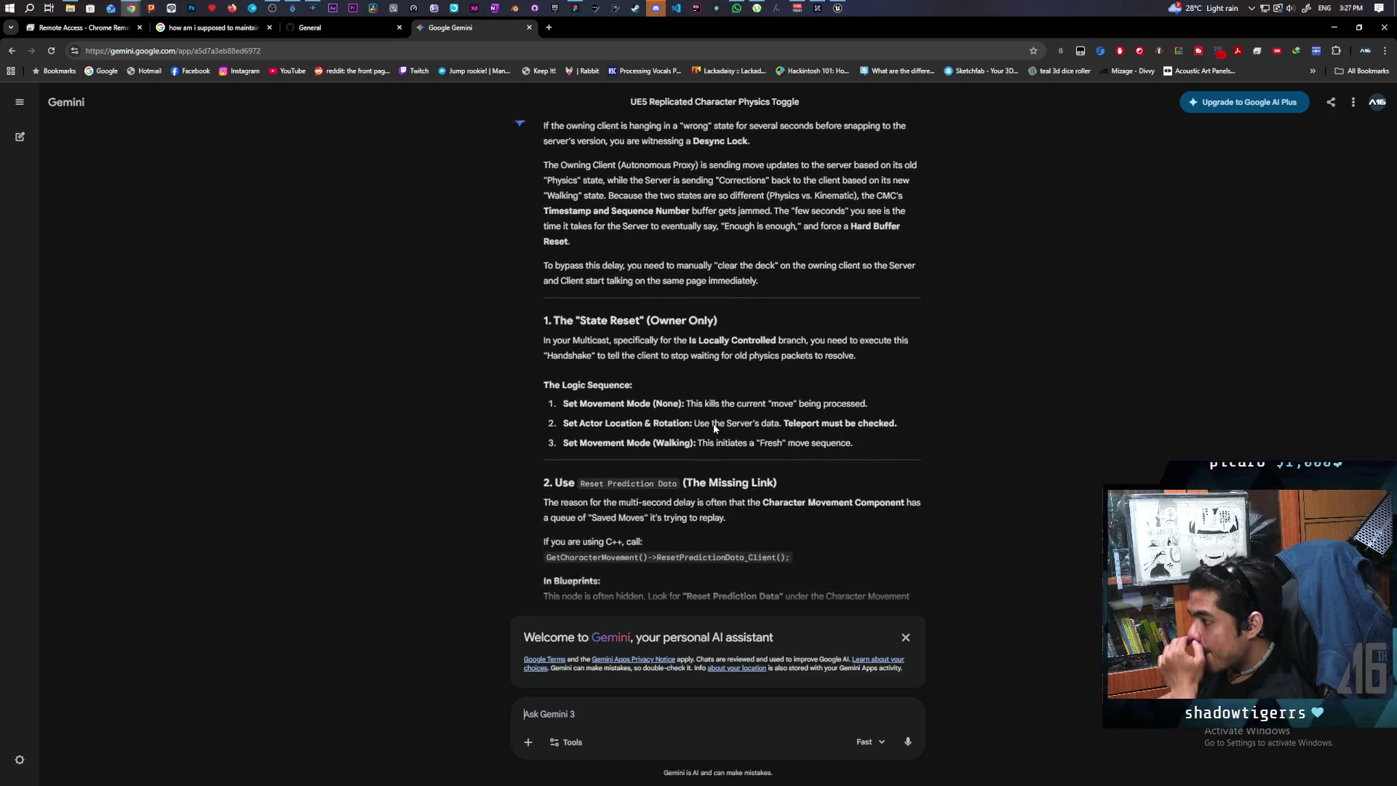
scroll(706, 385, up, 1)
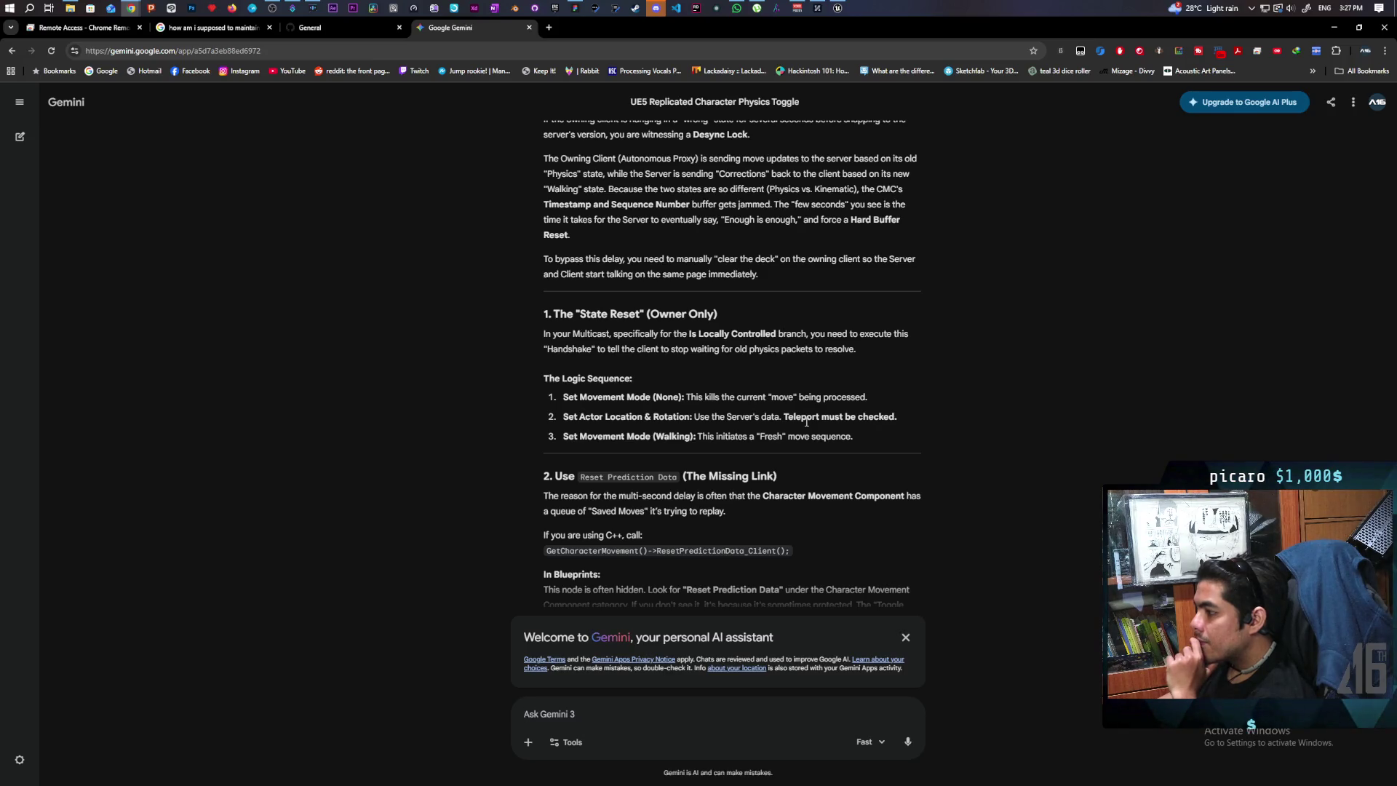
scroll(806, 422, down, 2)
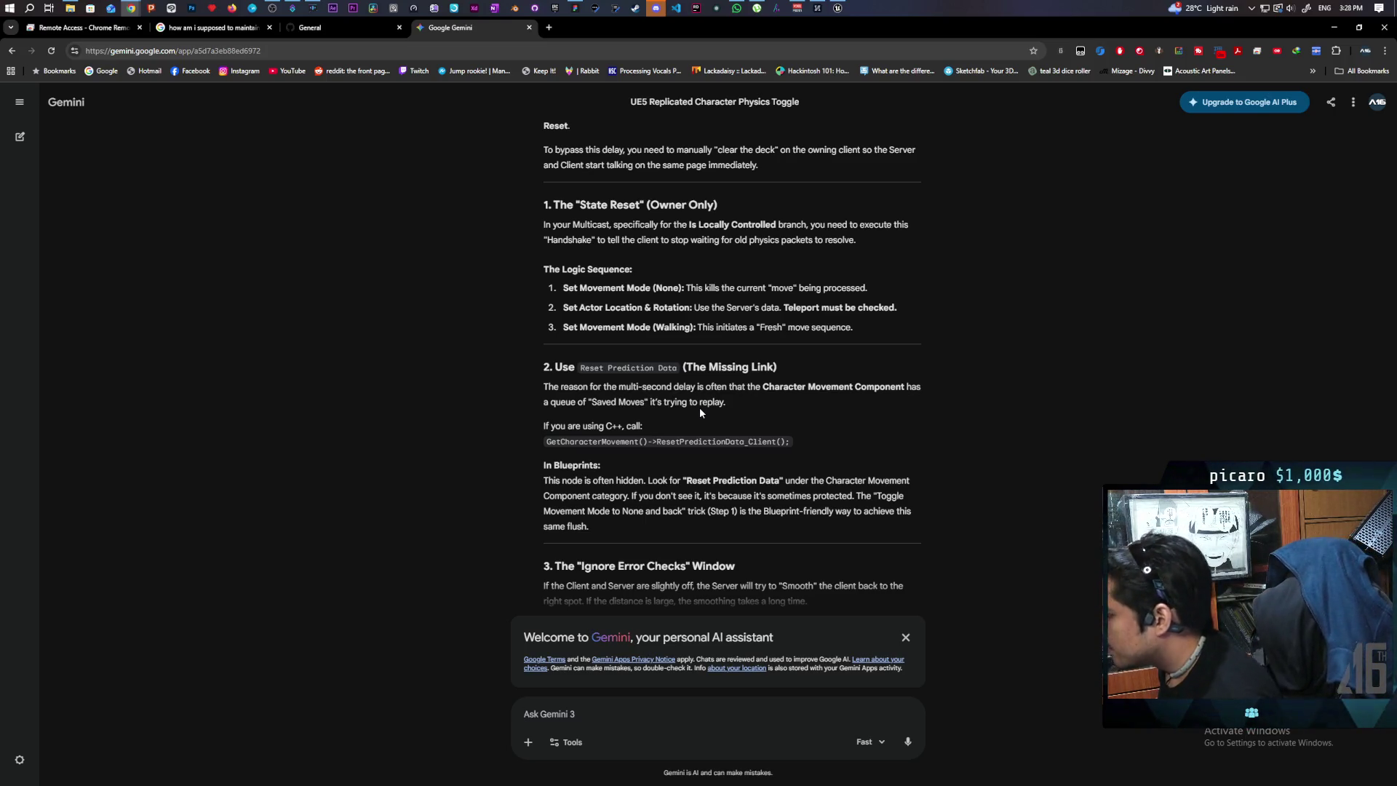
click(838, 8)
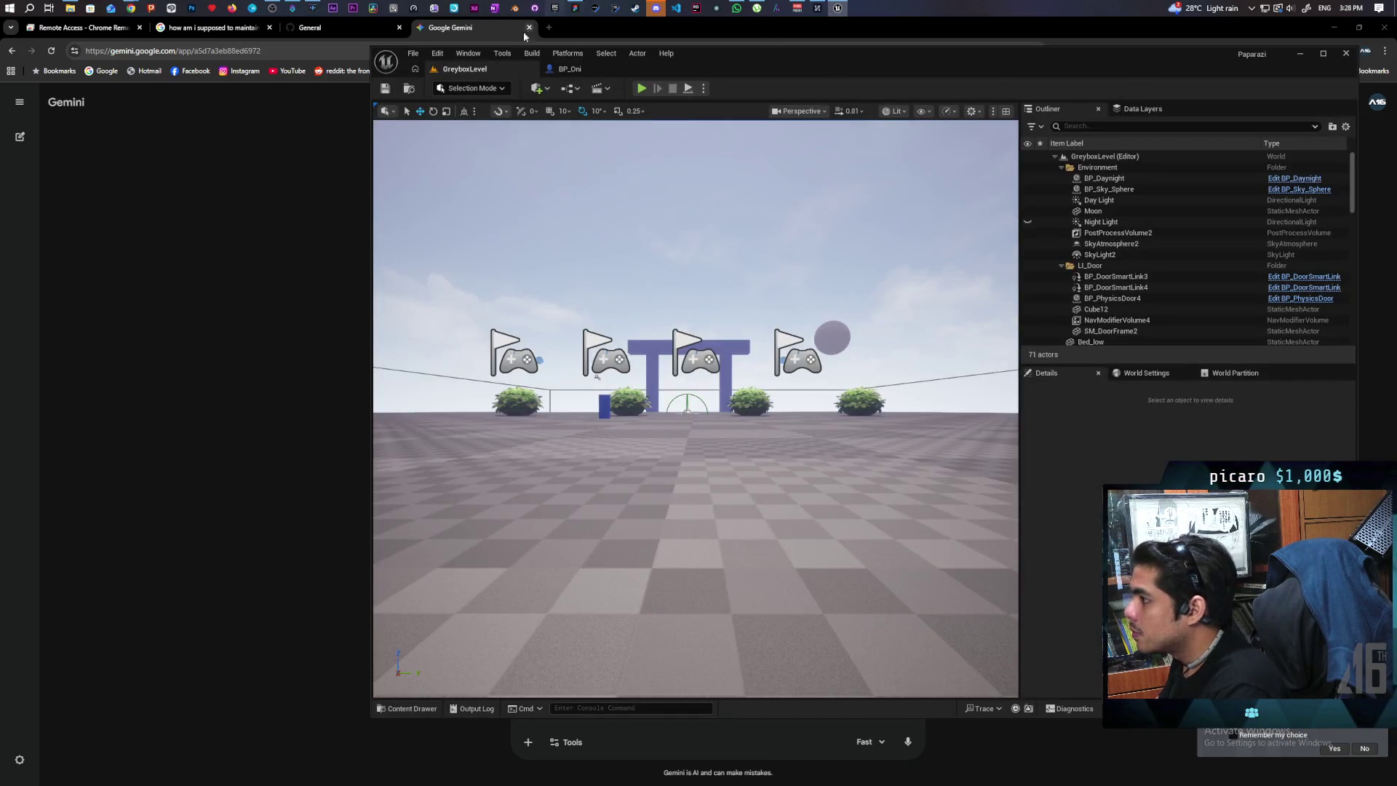
Search BP_Oni's graph actions for 'reset prediction' and 'reset data' with Context Sensitive off, adding no node.
click(569, 68)
mouse_move(779, 360)
mouse_down()
mouse_move(867, 268)
mouse_move(816, 325)
mouse_up()
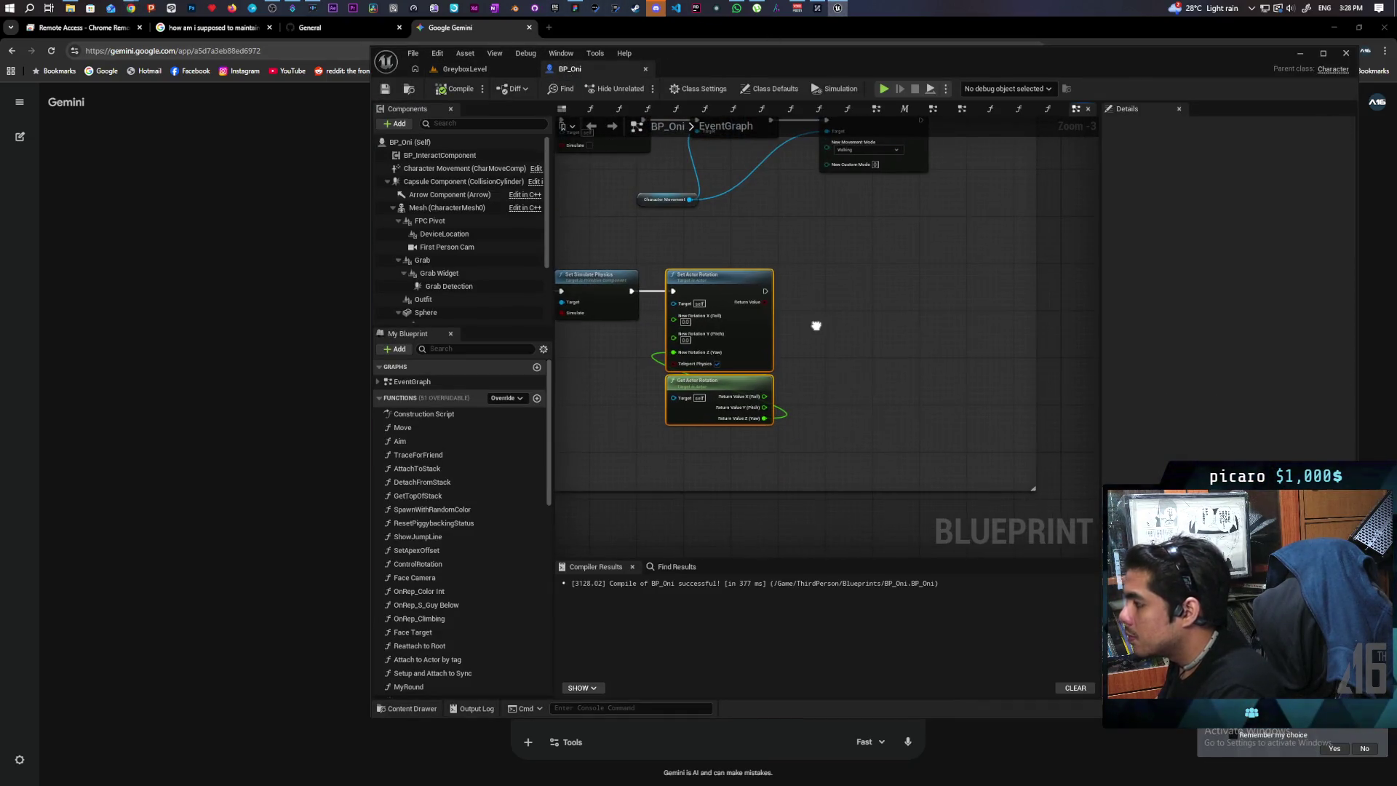
right_click(814, 326)
text(reset pre)
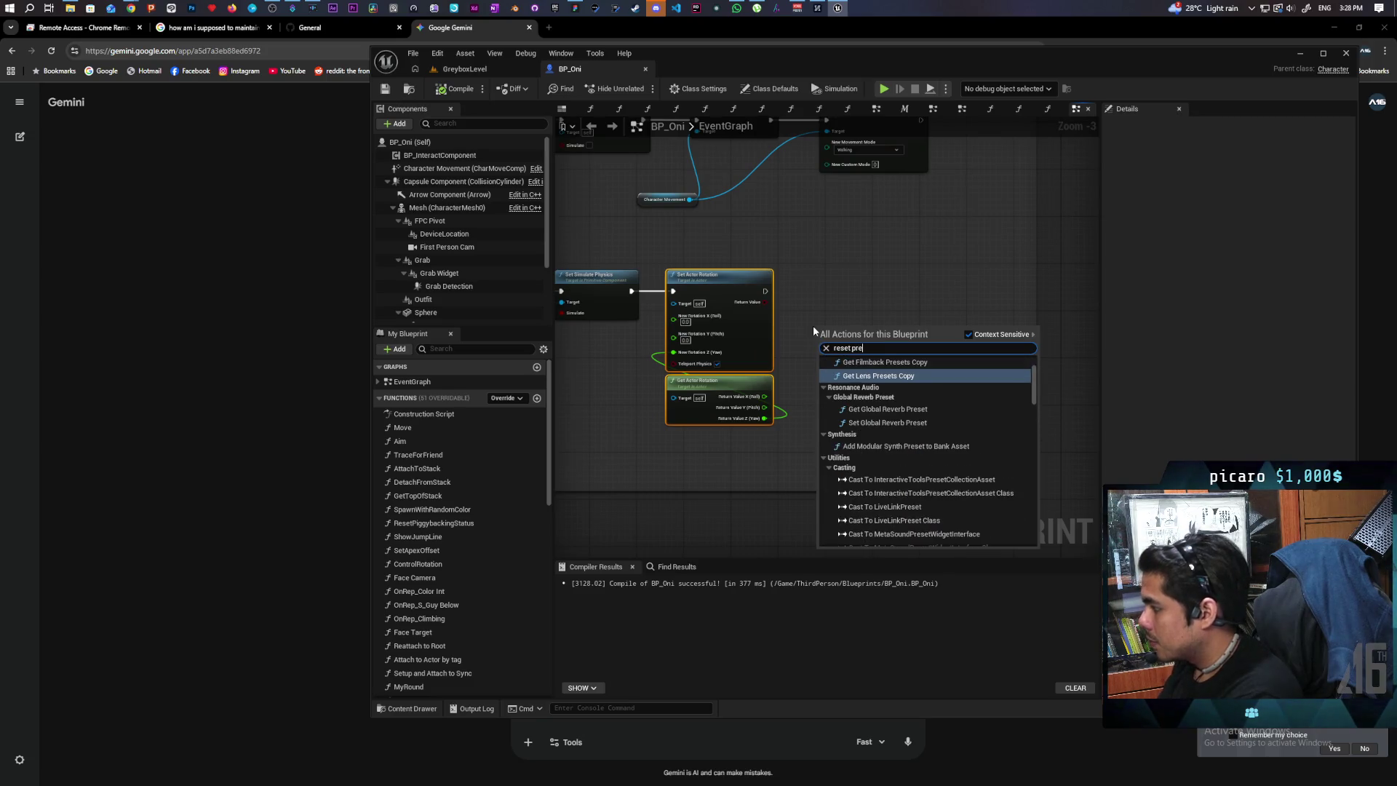
text(dic)
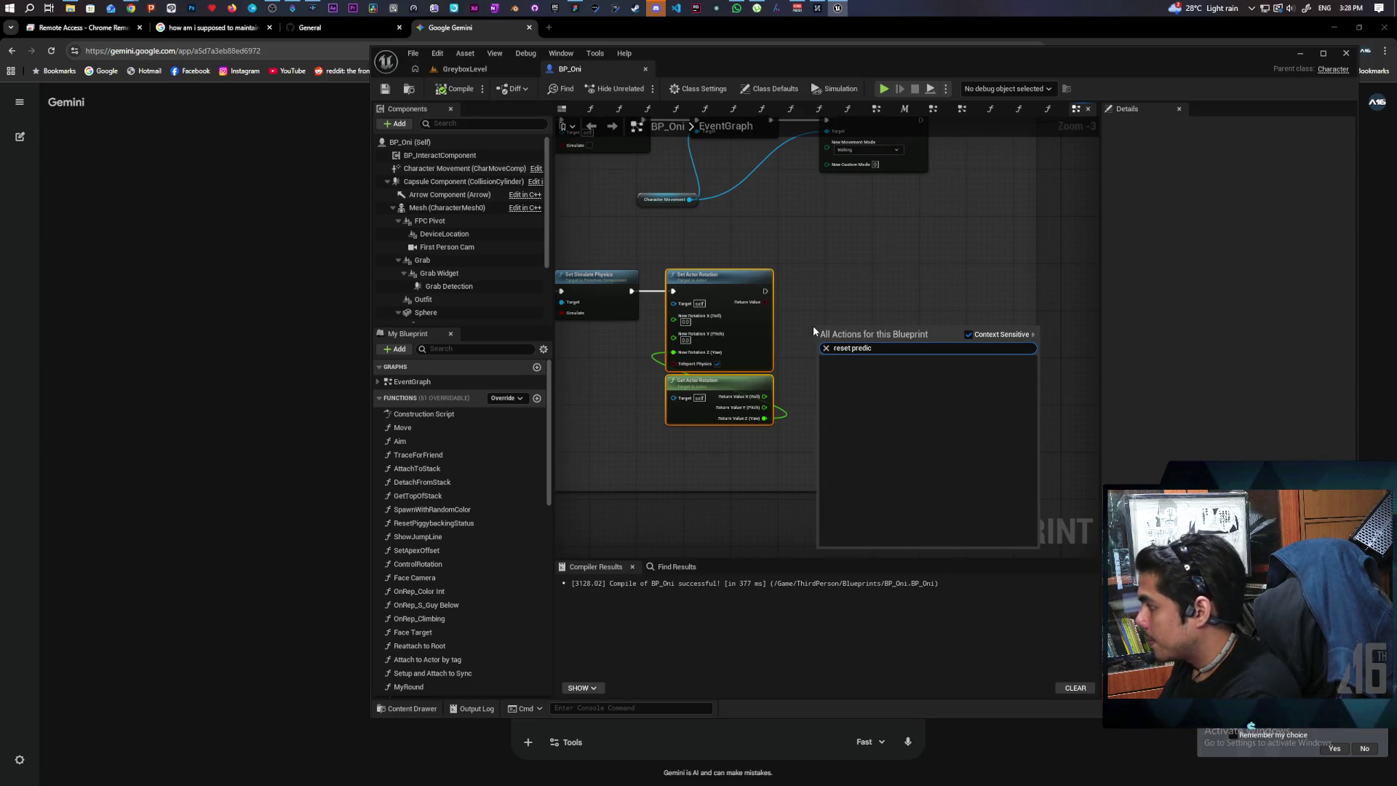
text(tion)
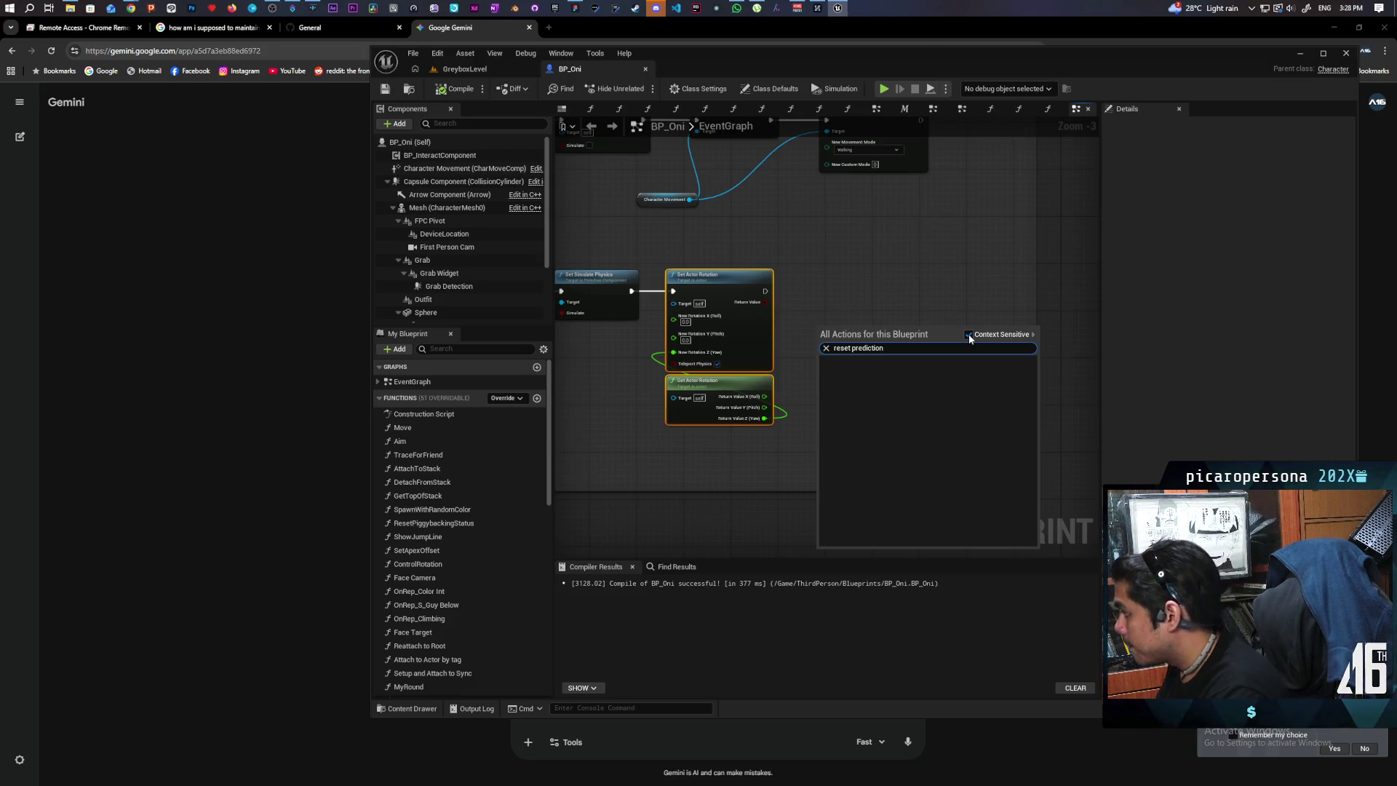
click(968, 335)
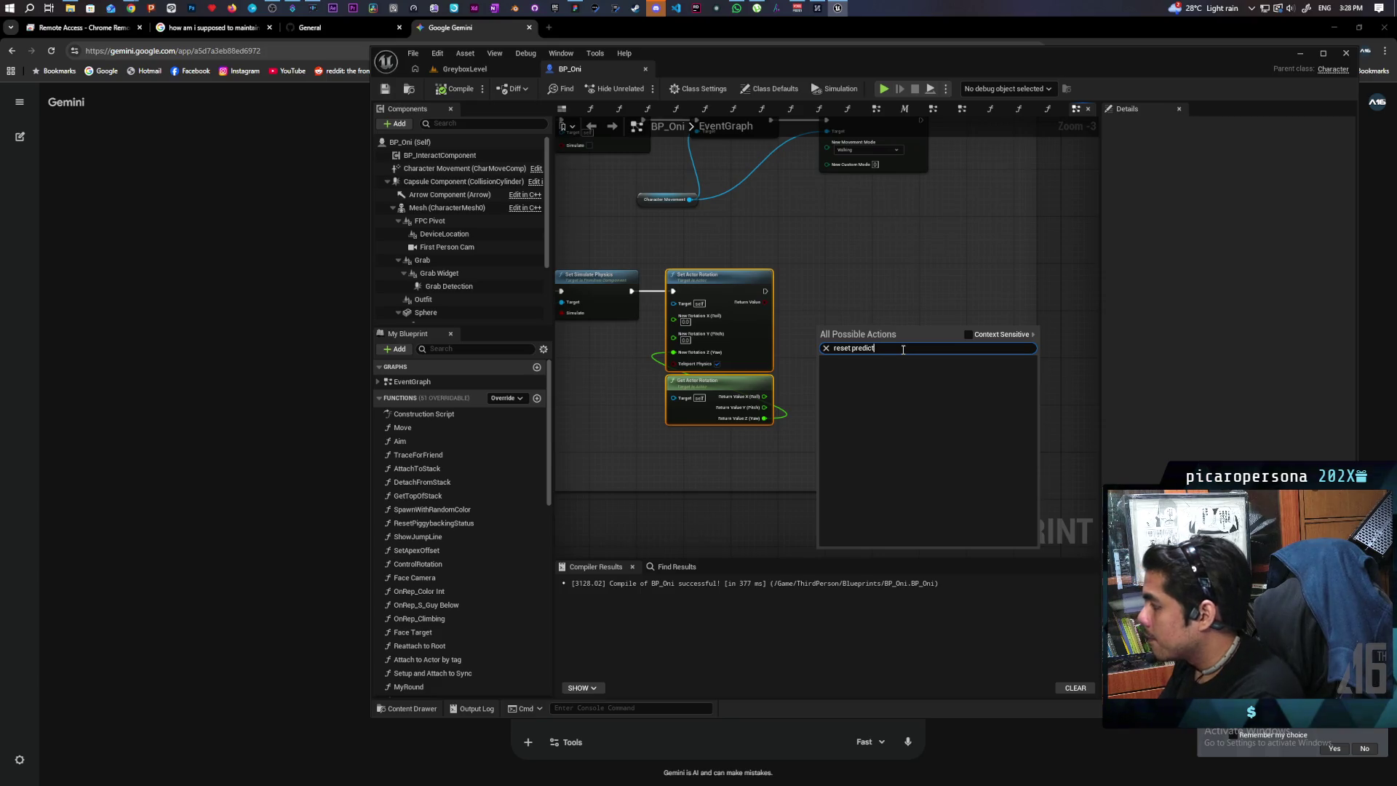
key(BackSpace)
key(BackSpace)
key(BackSpace)
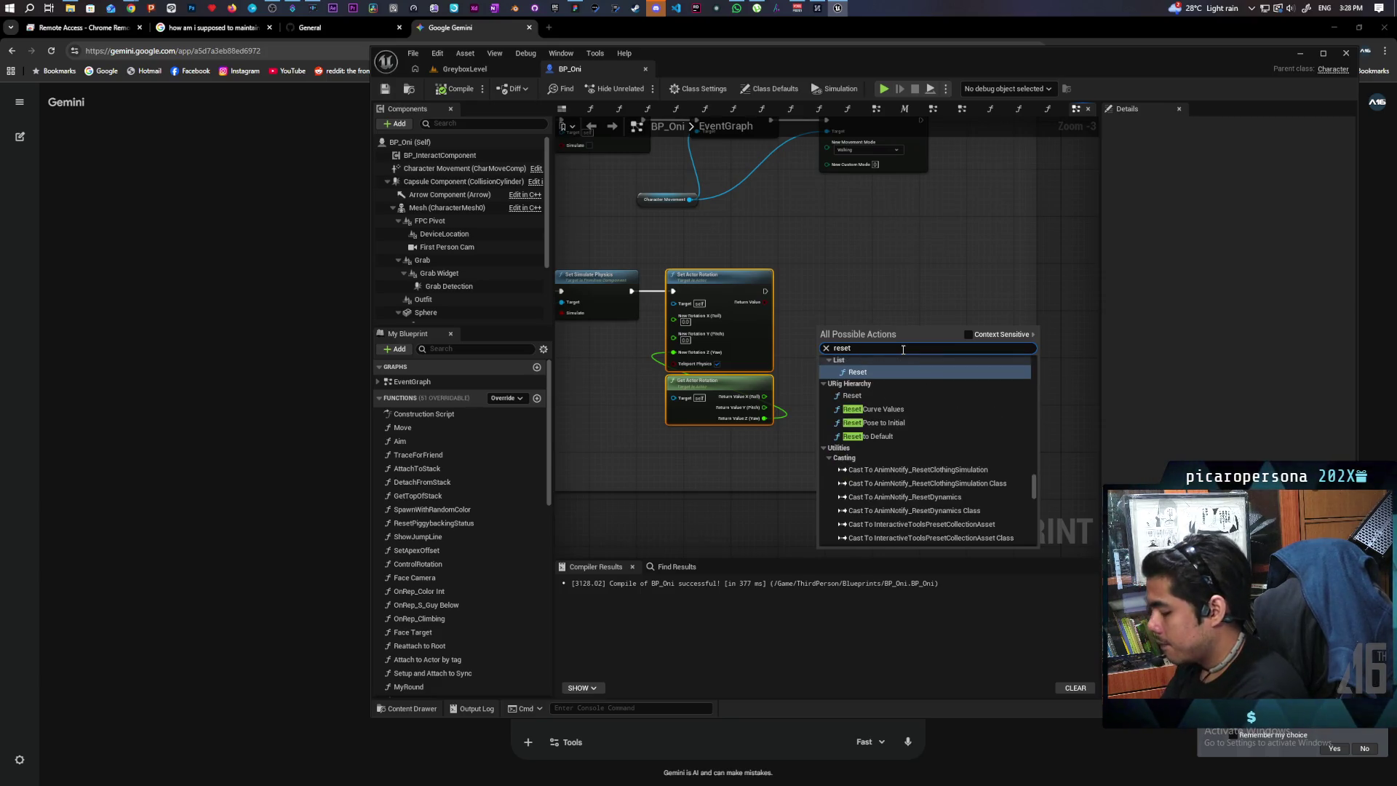
text( data)
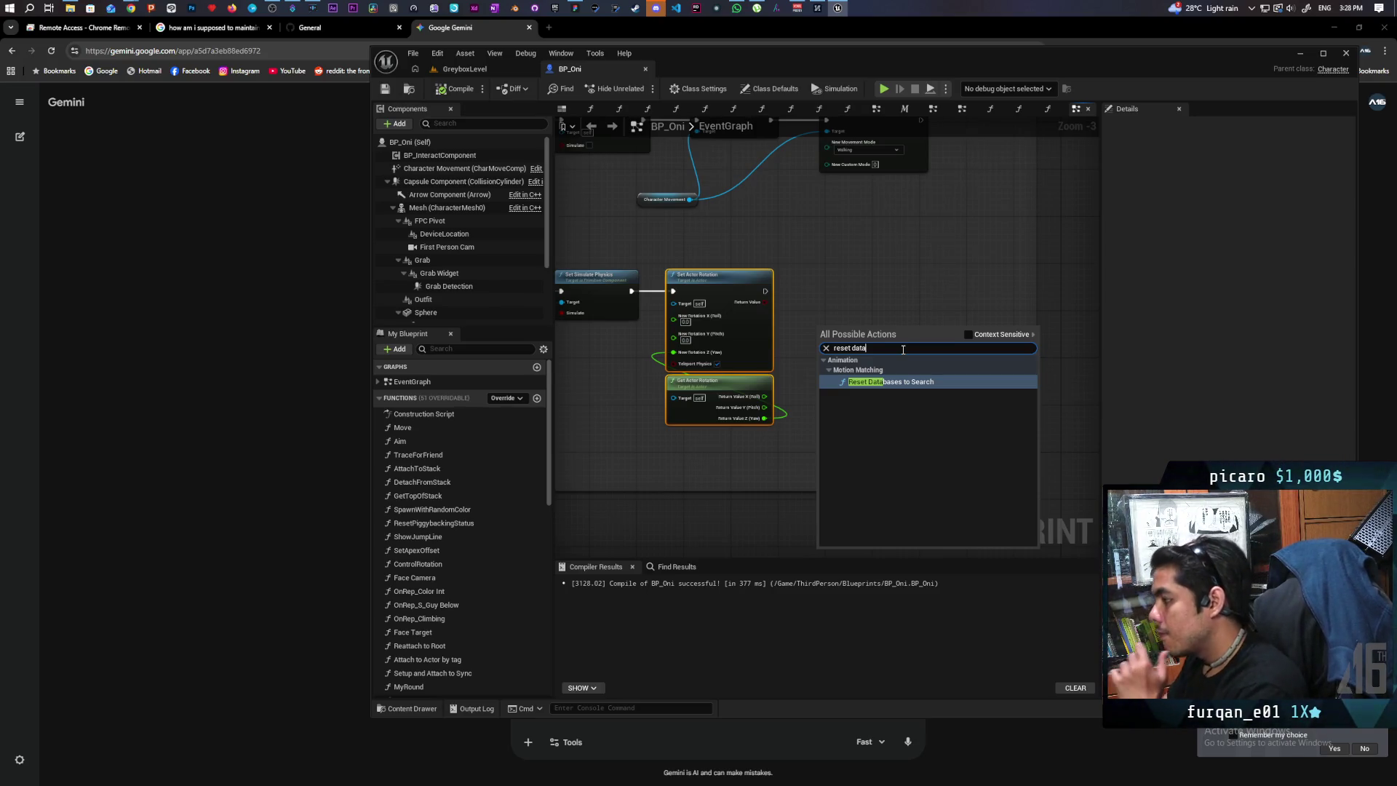
click(967, 334)
click(826, 348)
key(Escape)
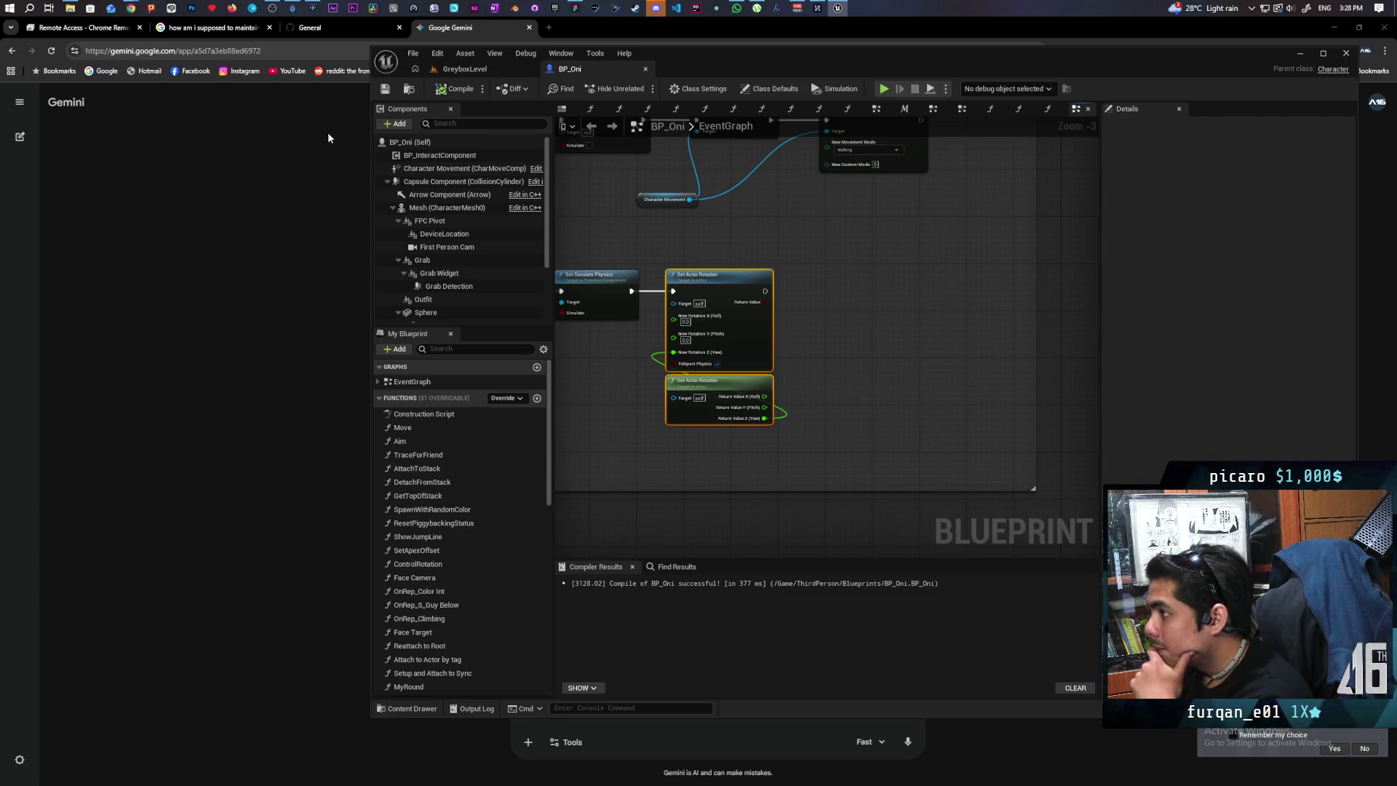
click(327, 137)
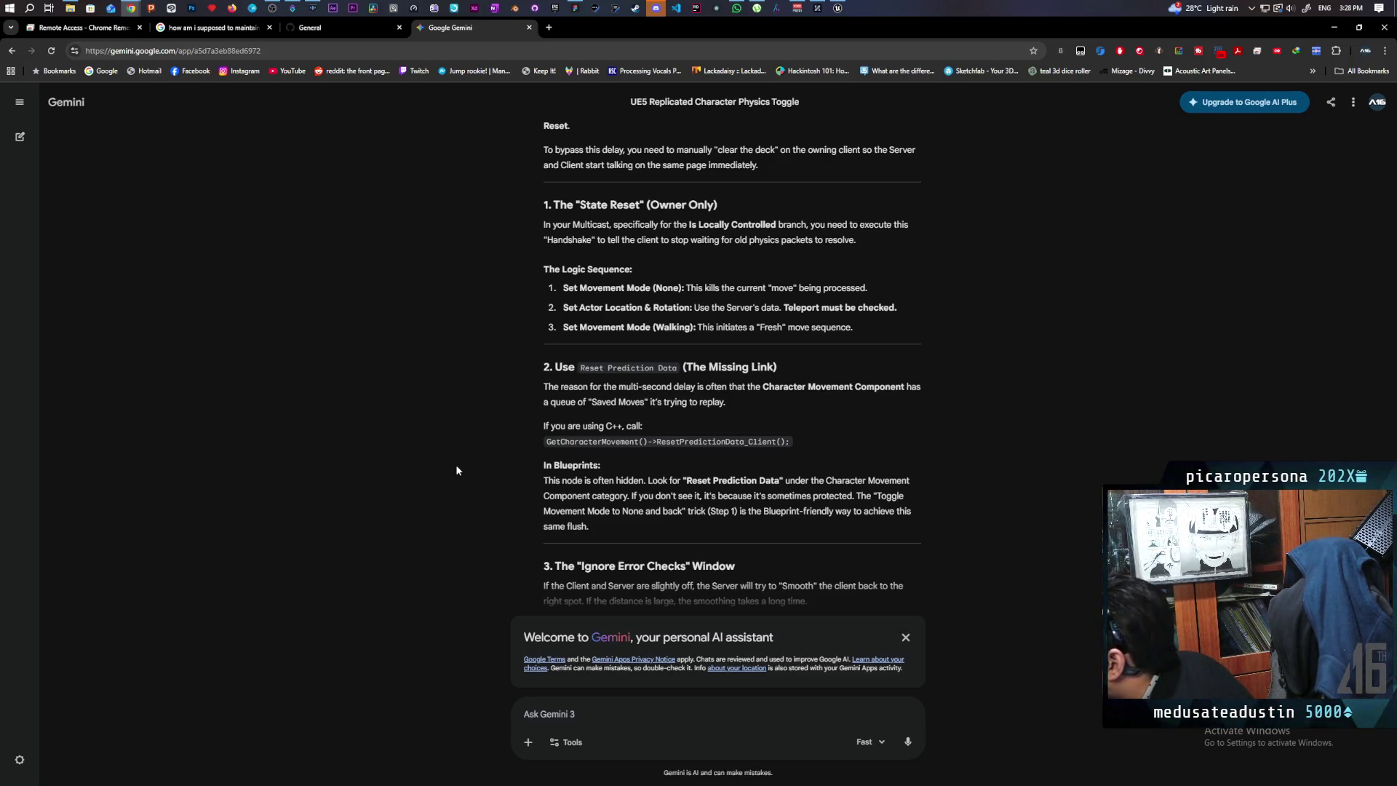
Scroll through Gemini's six-step No-Delay Stop checklist.
scroll(456, 466, down, 3)
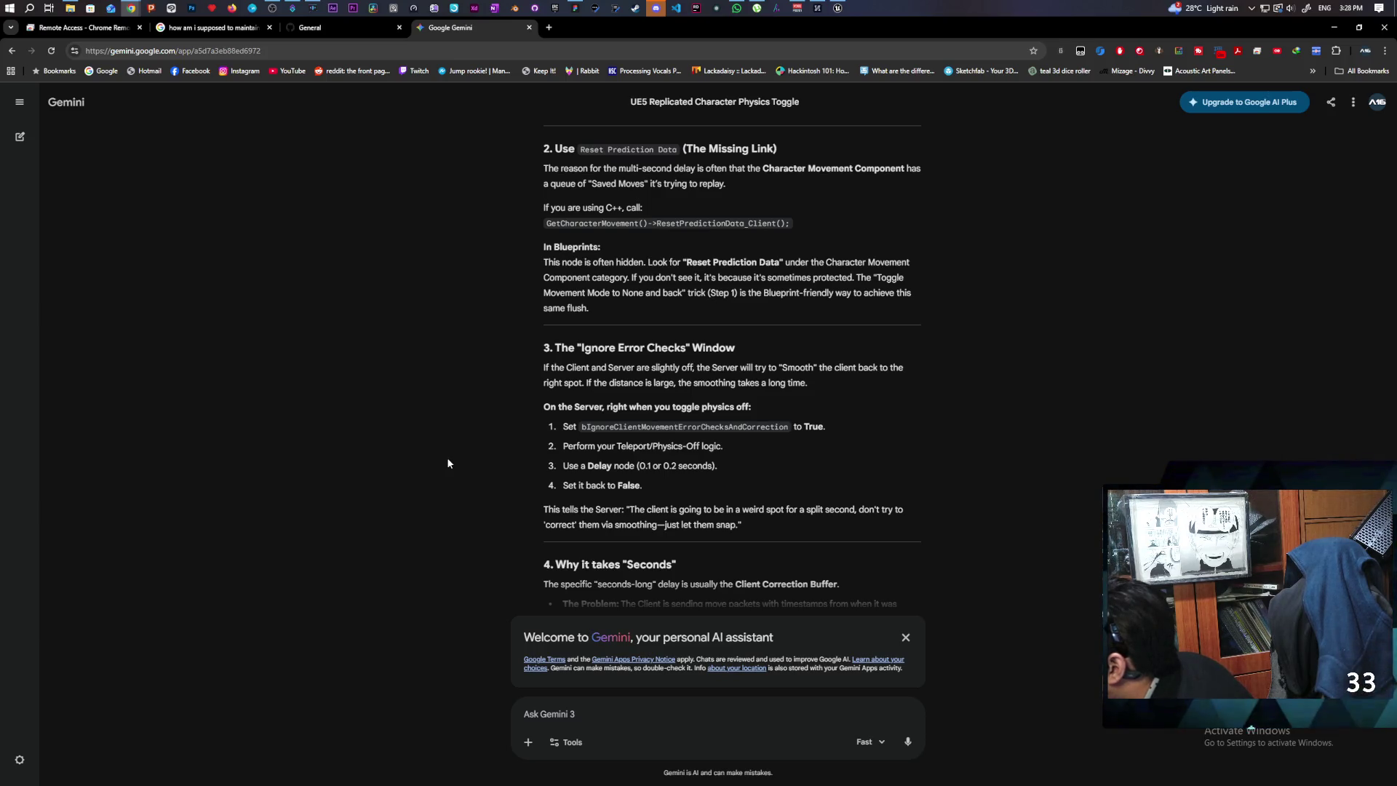
scroll(448, 464, down, 1)
scroll(447, 464, down, 2)
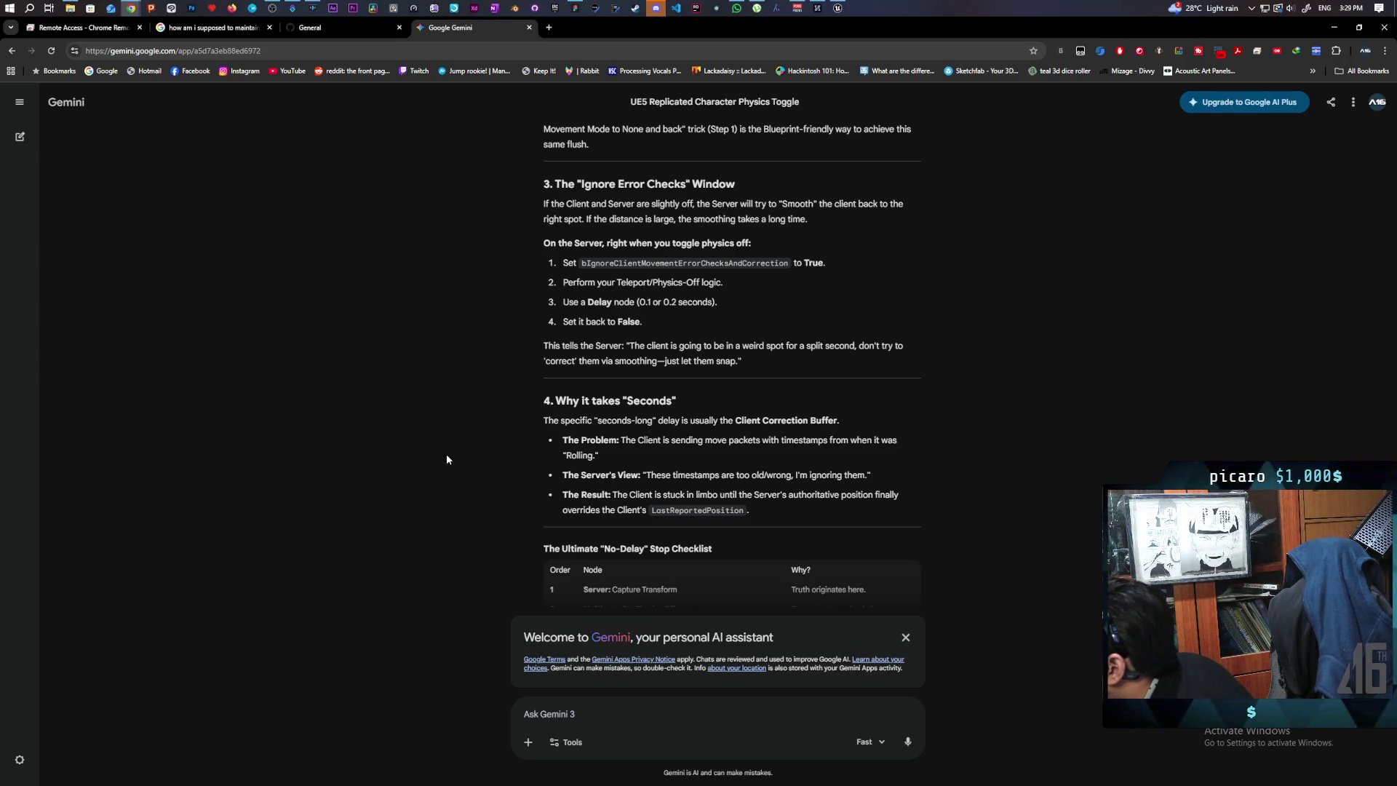
scroll(446, 455, down, 2)
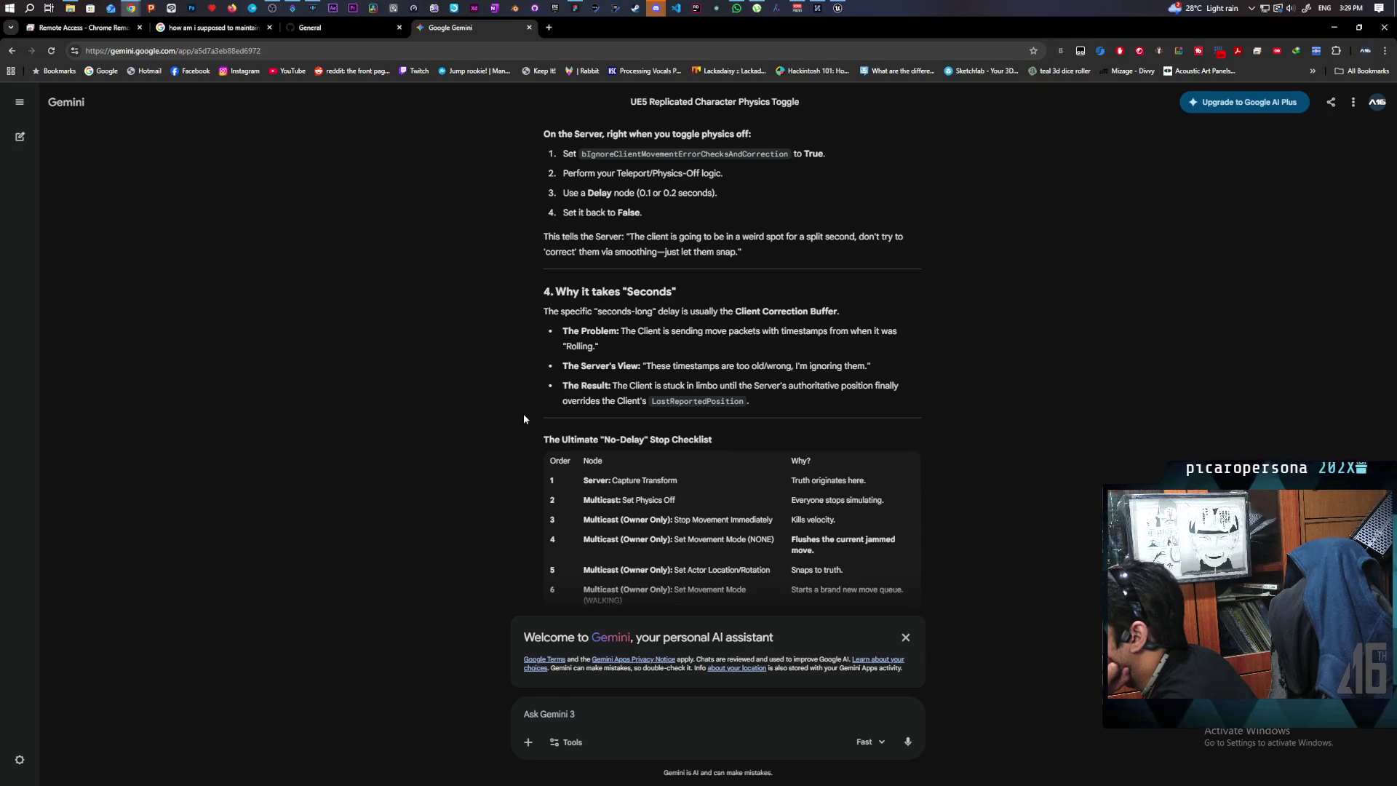
scroll(523, 419, down, 2)
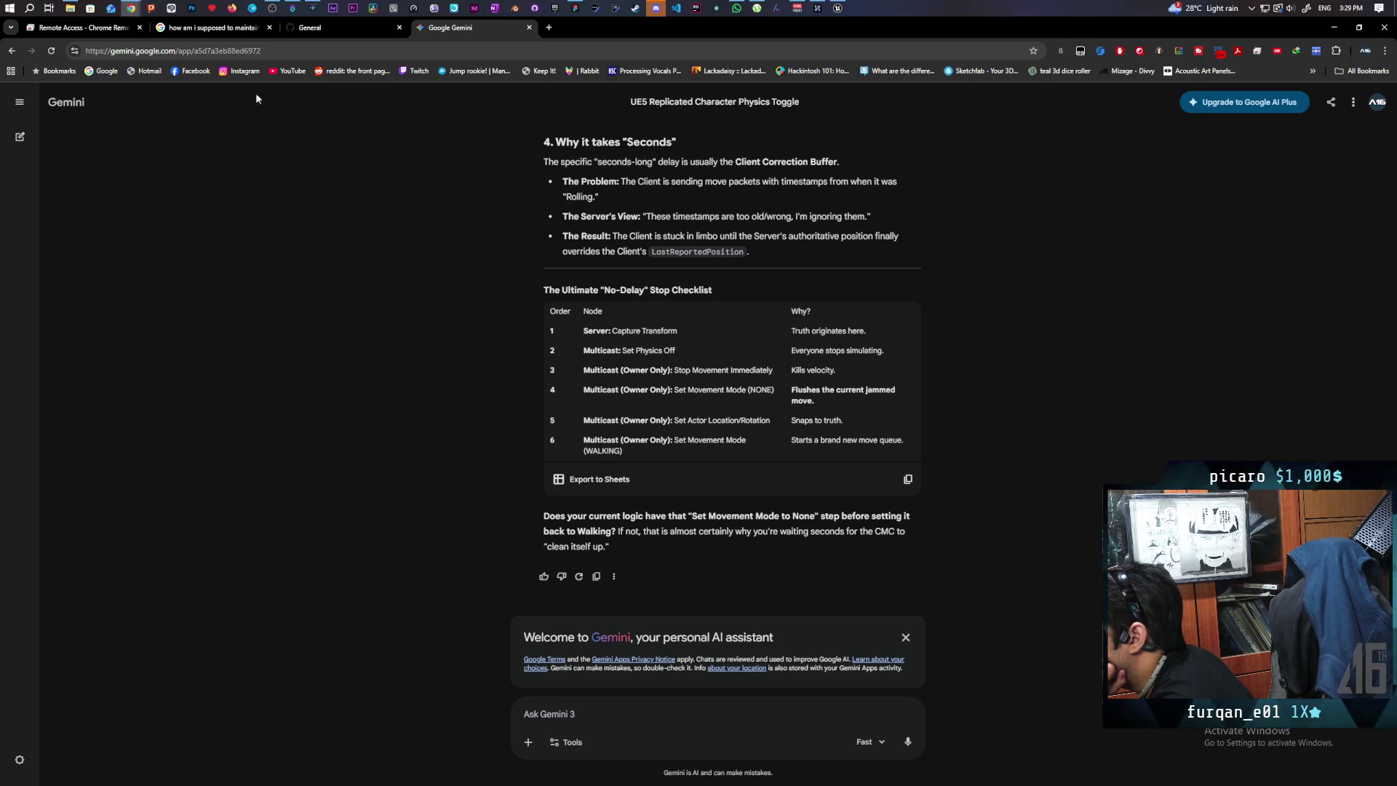
In BP_Oni's graph, shift the Set and Get Actor Rotation nodes right to make room.
click(837, 8)
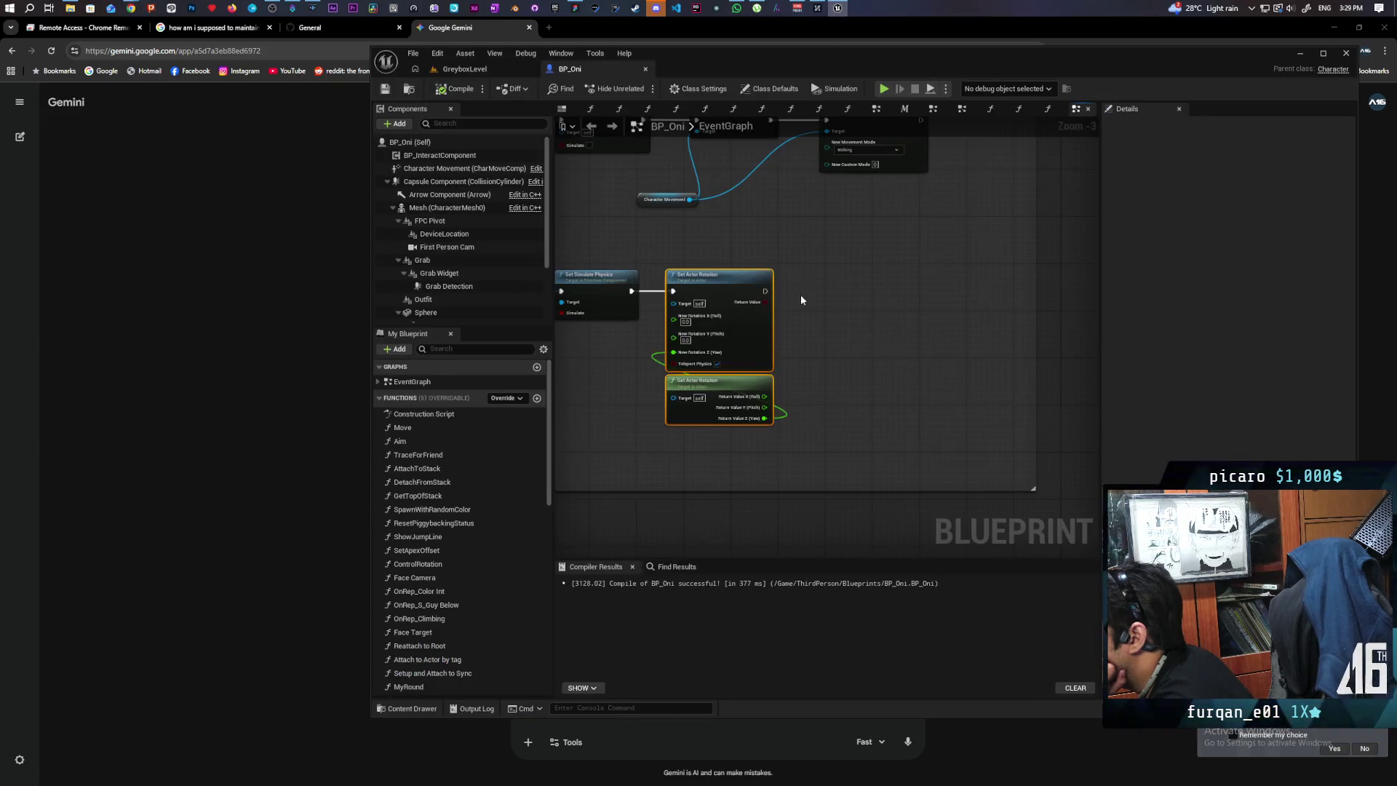
scroll(807, 283, down, 5)
scroll(829, 303, up, 5)
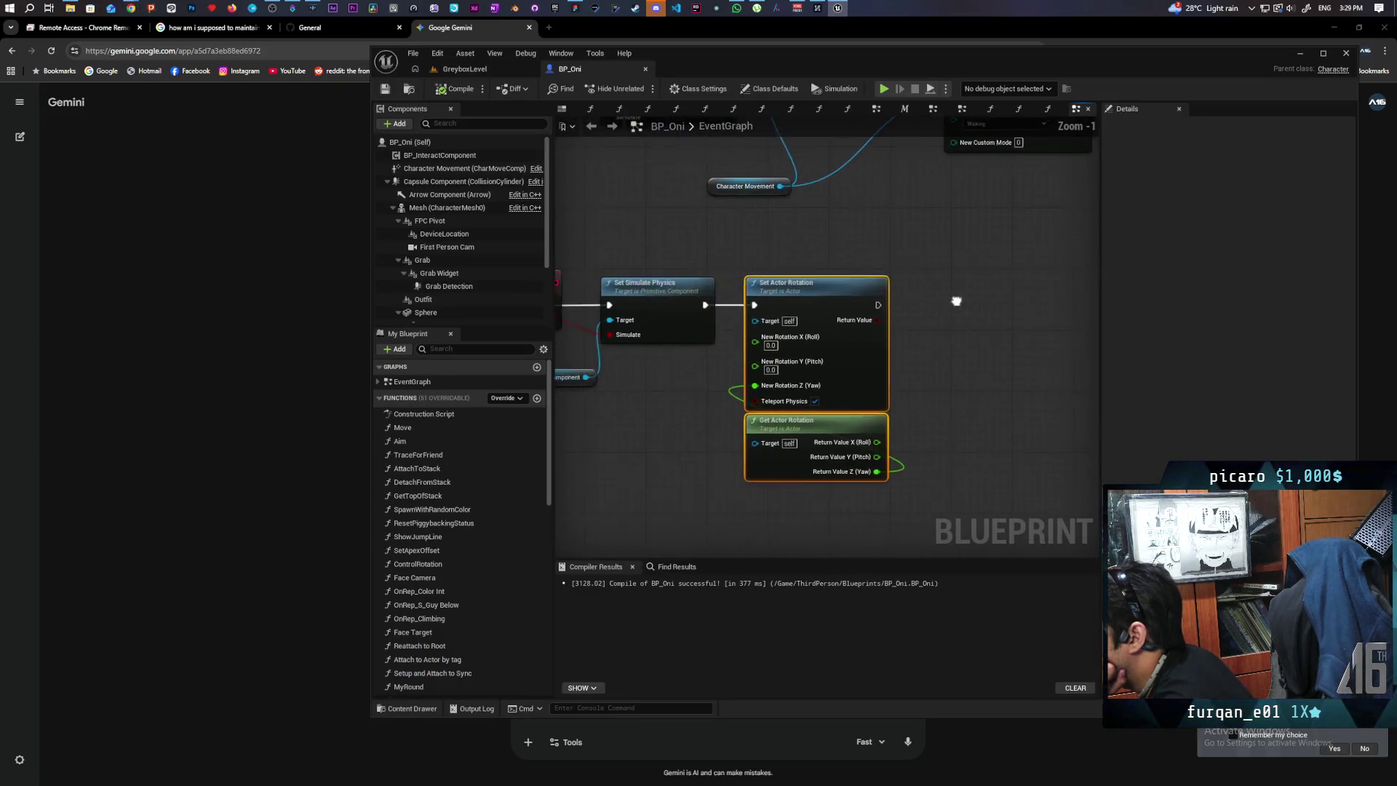
drag(862, 398, 993, 398)
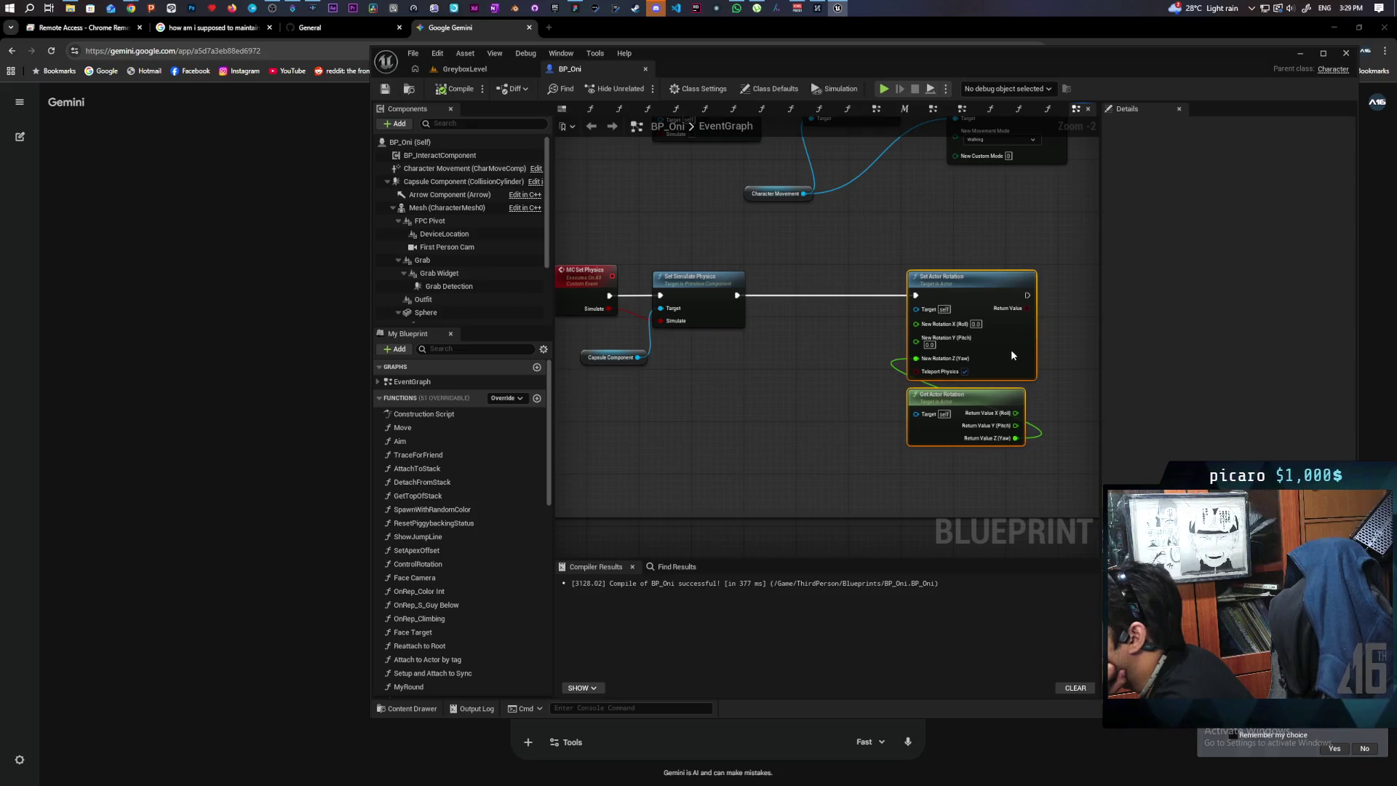
click(698, 382)
right_click(707, 381)
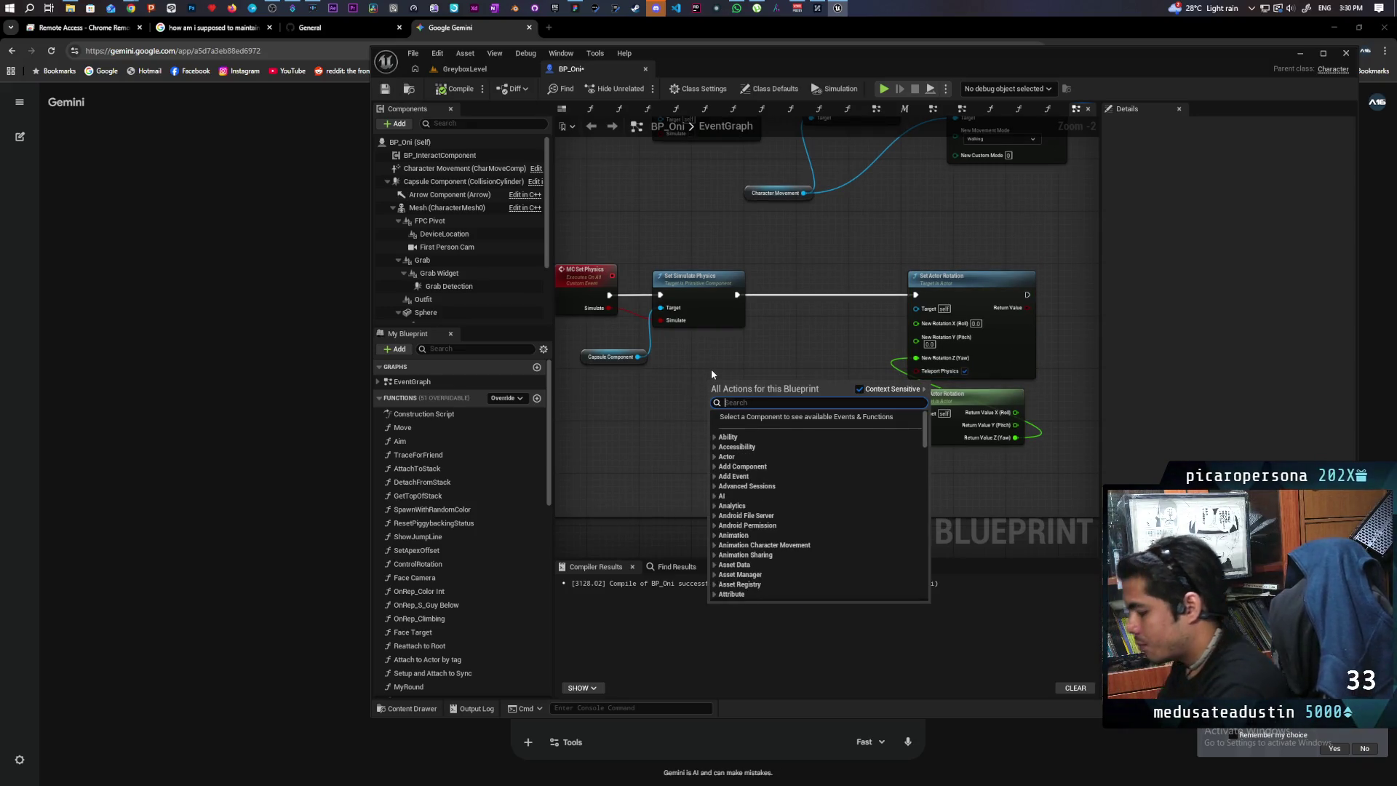
Insert a Branch driven by Is Locally Controlled into the exec chain after Set Simulate Physics.
text(owning clien)
key(BackSpace)
key(BackSpace)
key(BackSpace)
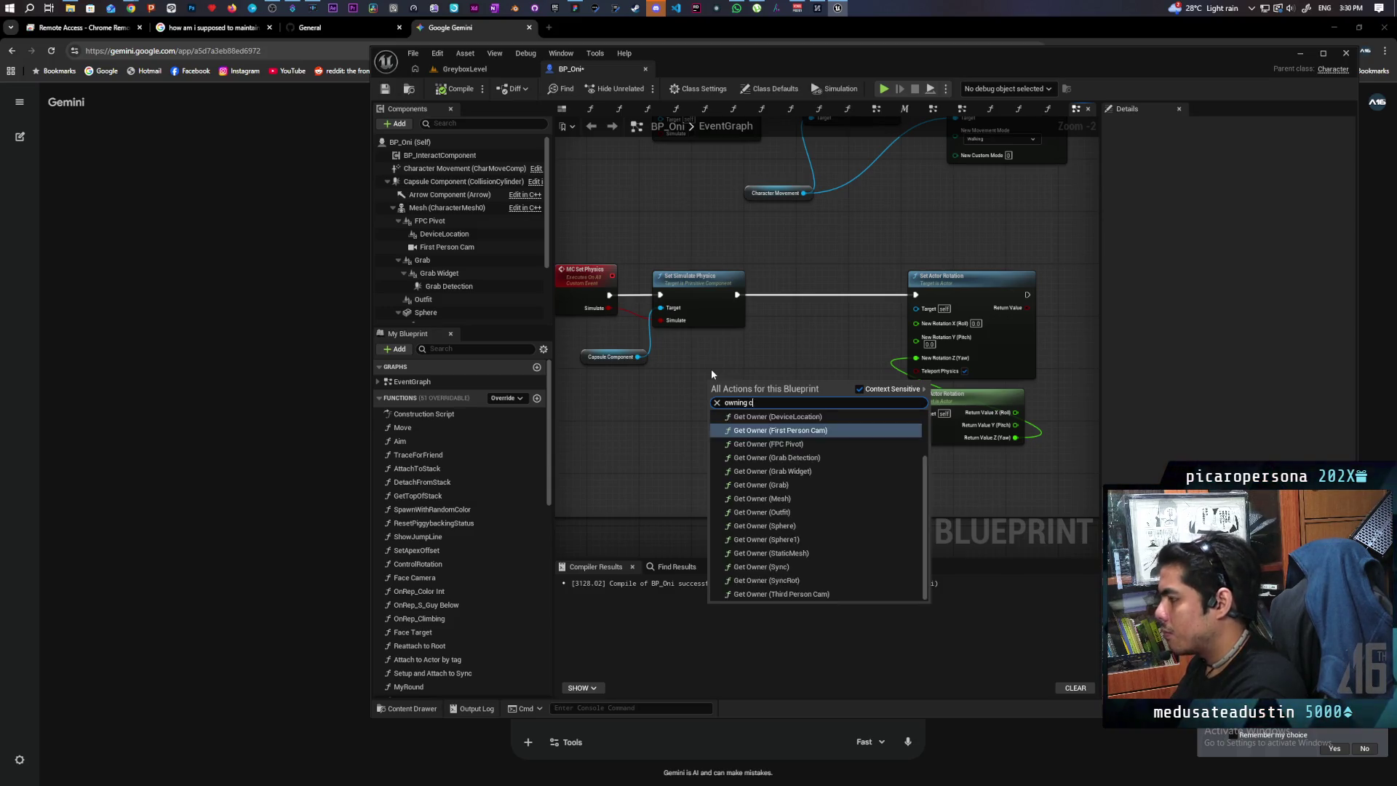
key(BackSpace)
key(BackSpace)
key(BackSpace)
text(locall)
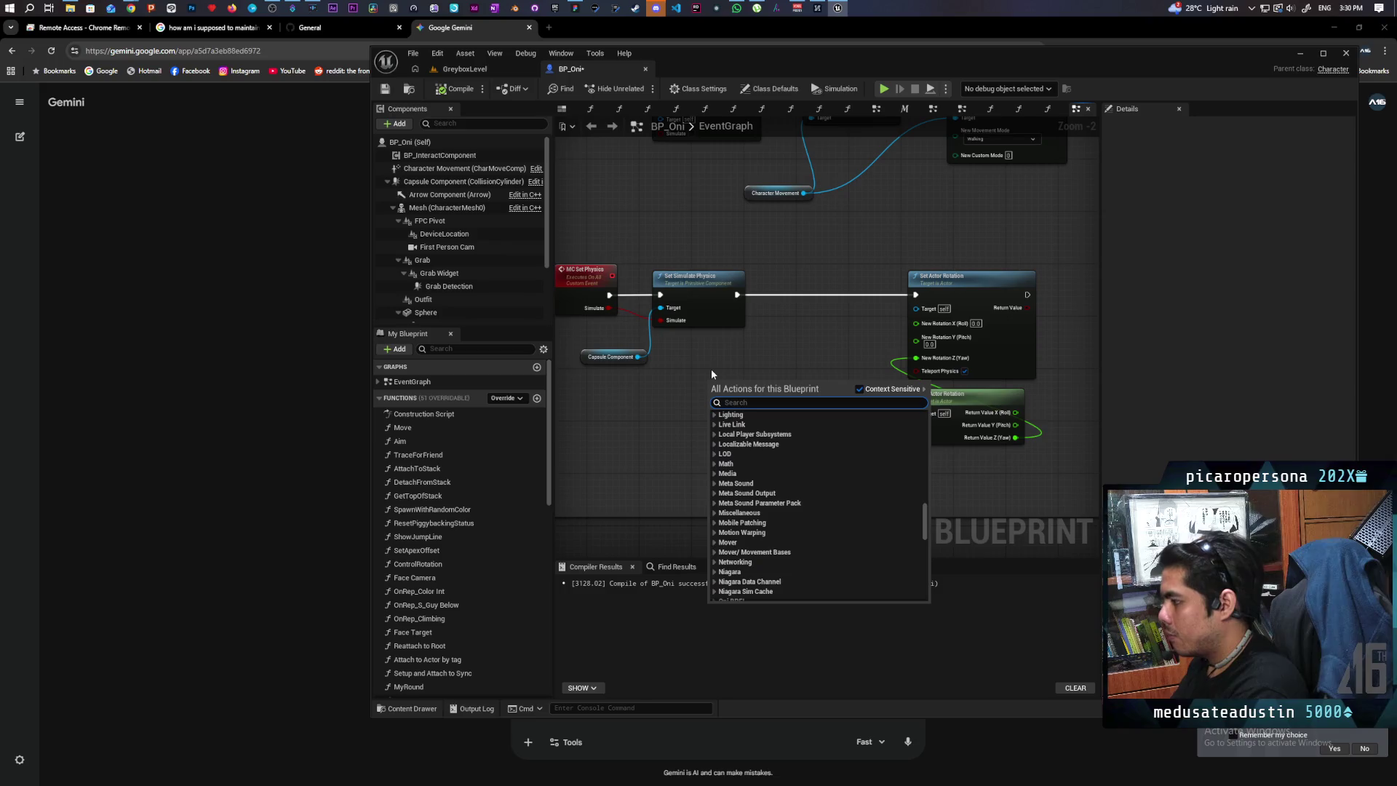
text(y con)
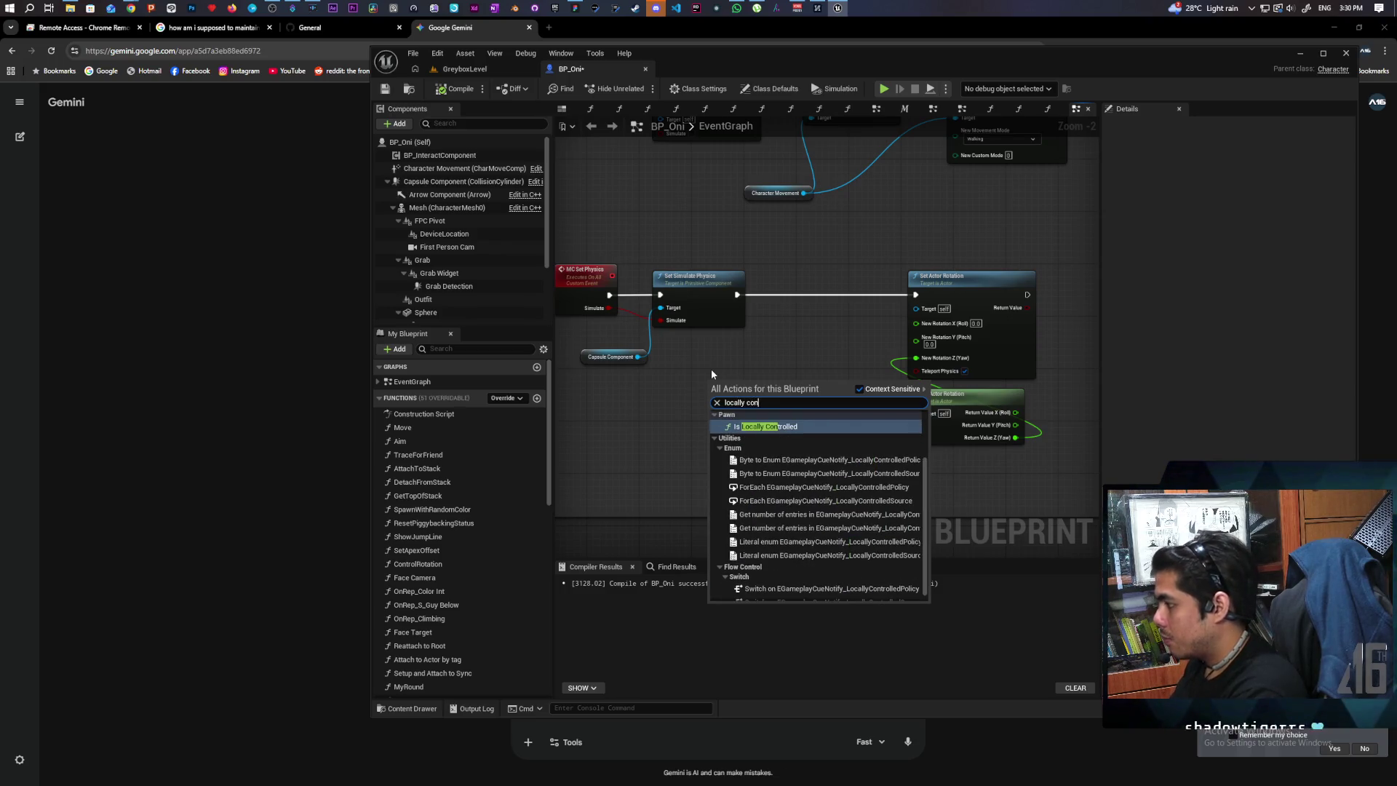
key(Return)
scroll(731, 447, up, 2)
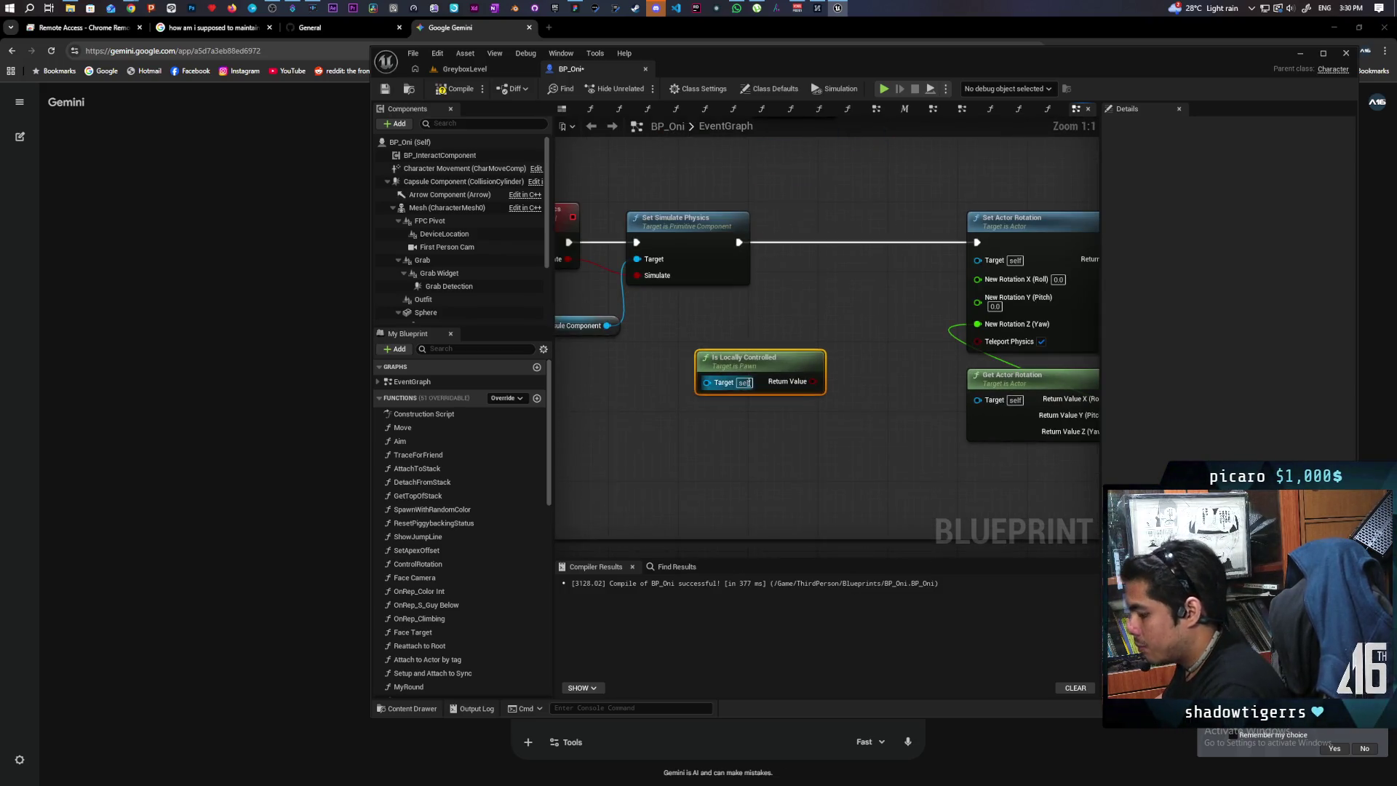
click(811, 311)
mouse_move(812, 381)
mouse_down()
mouse_move(830, 361)
mouse_move(754, 384)
mouse_up()
drag(844, 319, 835, 234)
Duplicate Set Movement Mode targeting Character Movement, set it to None, and run the Branch True path into it.
mouse_move(851, 324)
mouse_down()
mouse_move(1091, 341)
mouse_move(845, 348)
mouse_move(1055, 366)
mouse_up()
scroll(945, 436, down, 2)
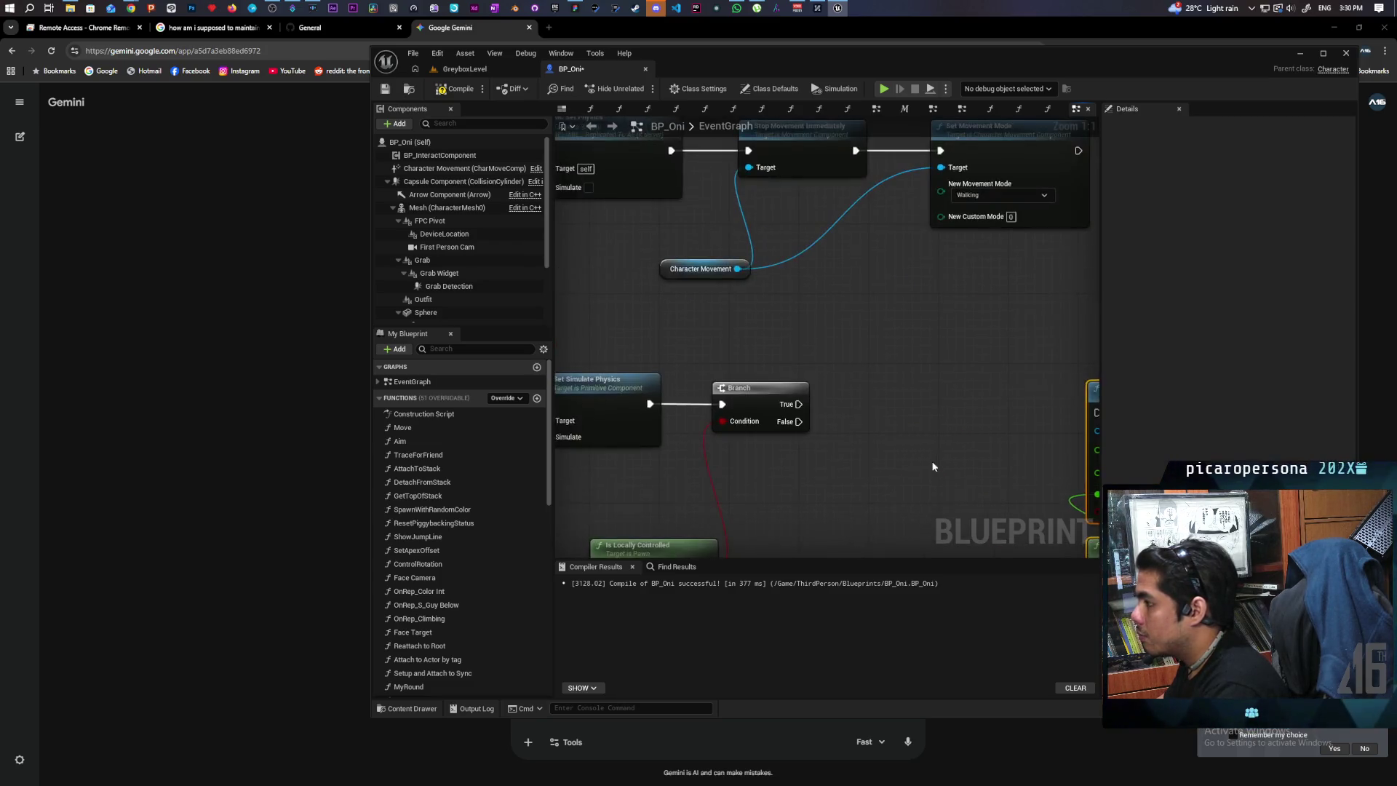
scroll(835, 350, down, 1)
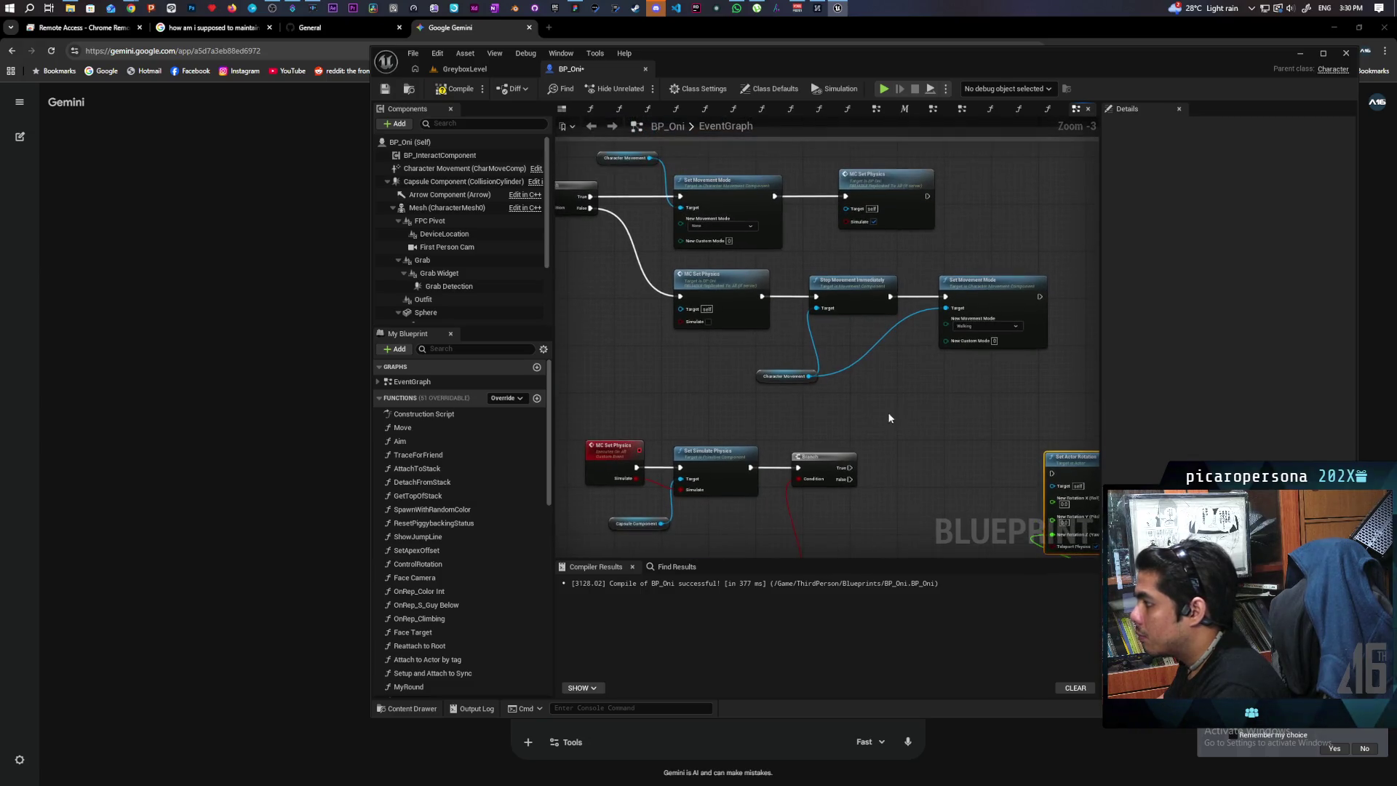
drag(775, 392, 1010, 342)
click(991, 331)
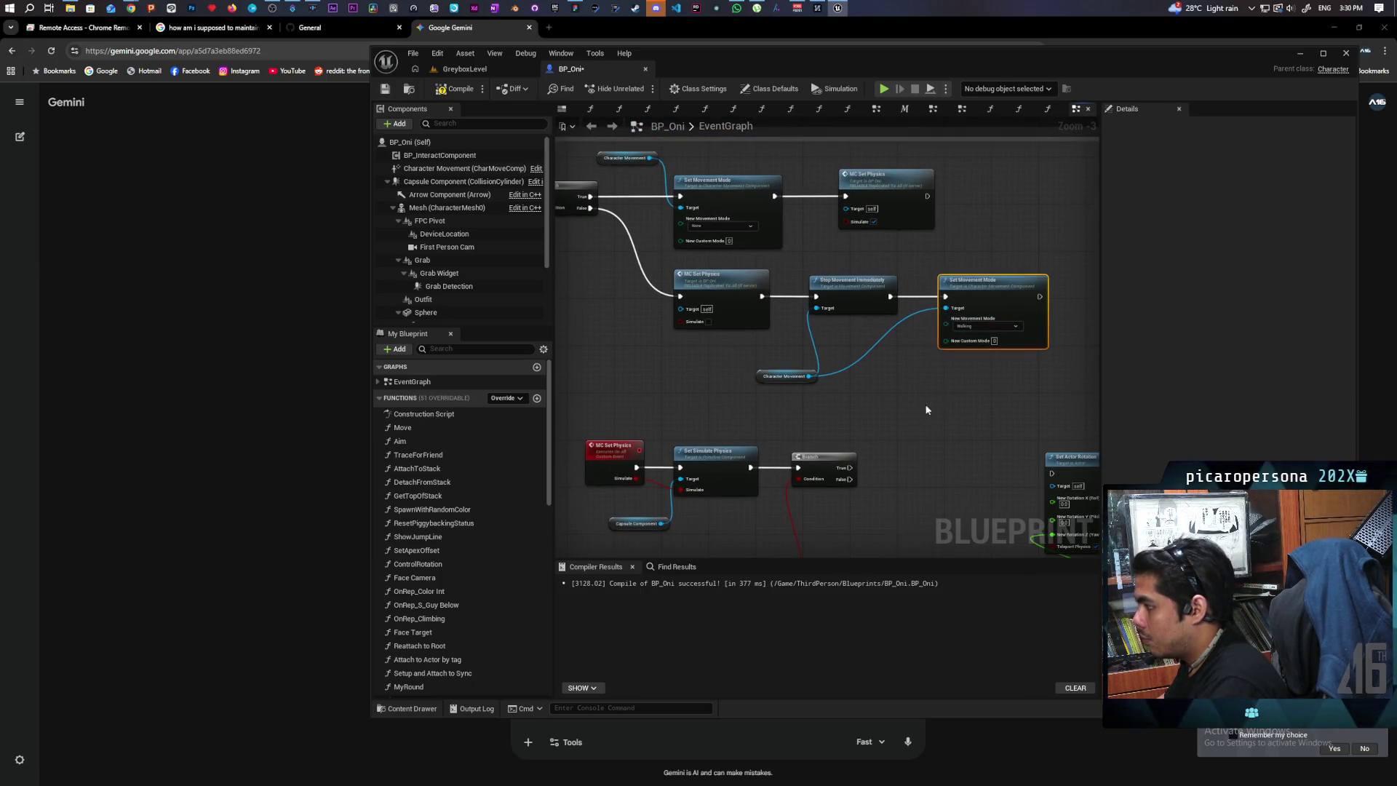
key(ctrl+c)
key(ctrl+v)
drag(809, 376, 904, 469)
key(Escape)
drag(809, 376, 904, 474)
click(943, 505)
click(945, 518)
mouse_move(979, 441)
mouse_down()
mouse_move(829, 382)
mouse_move(801, 408)
mouse_move(929, 406)
mouse_up()
Move Get Actor Rotation below Set Actor Rotation and frame the Branch and movement nodes.
scroll(801, 436, down, 5)
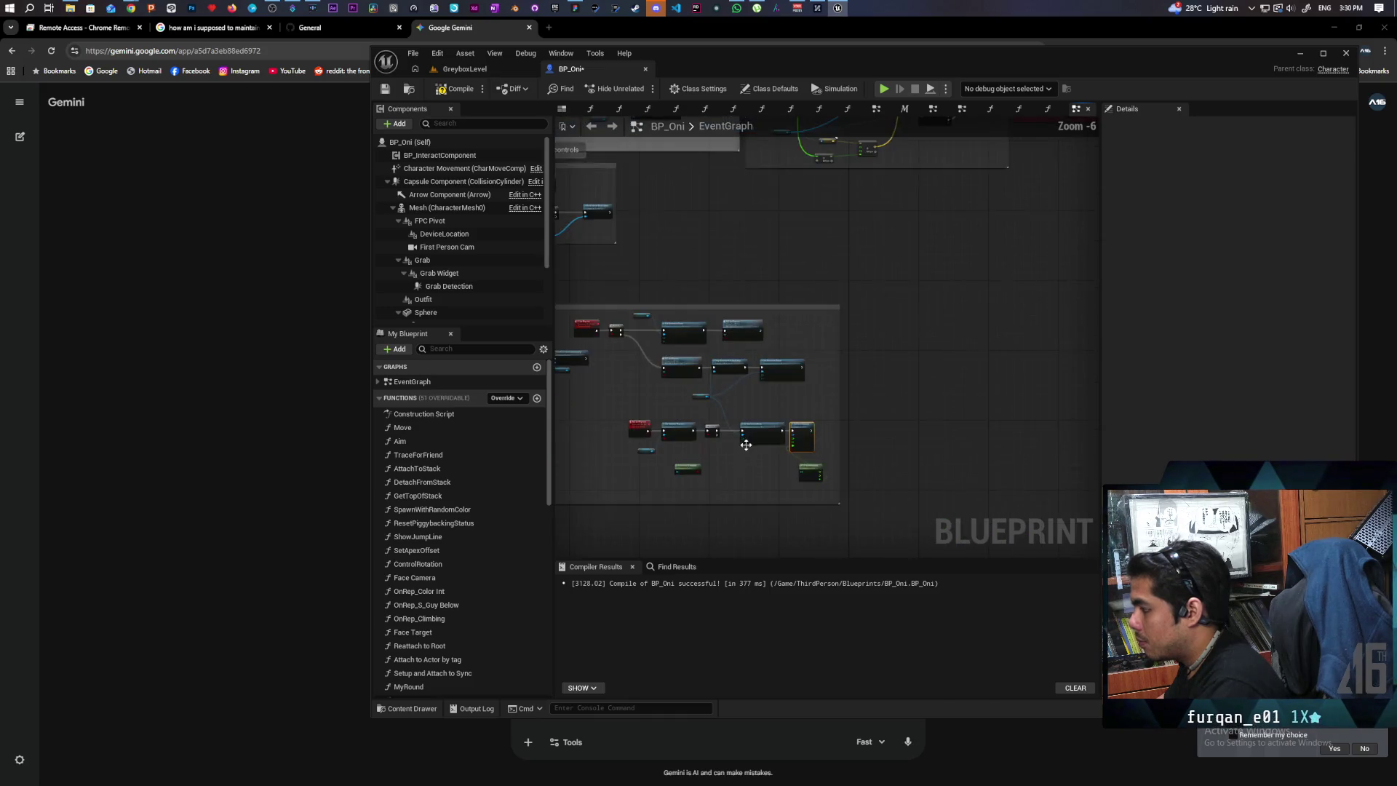
scroll(703, 453, up, 5)
drag(815, 483, 709, 489)
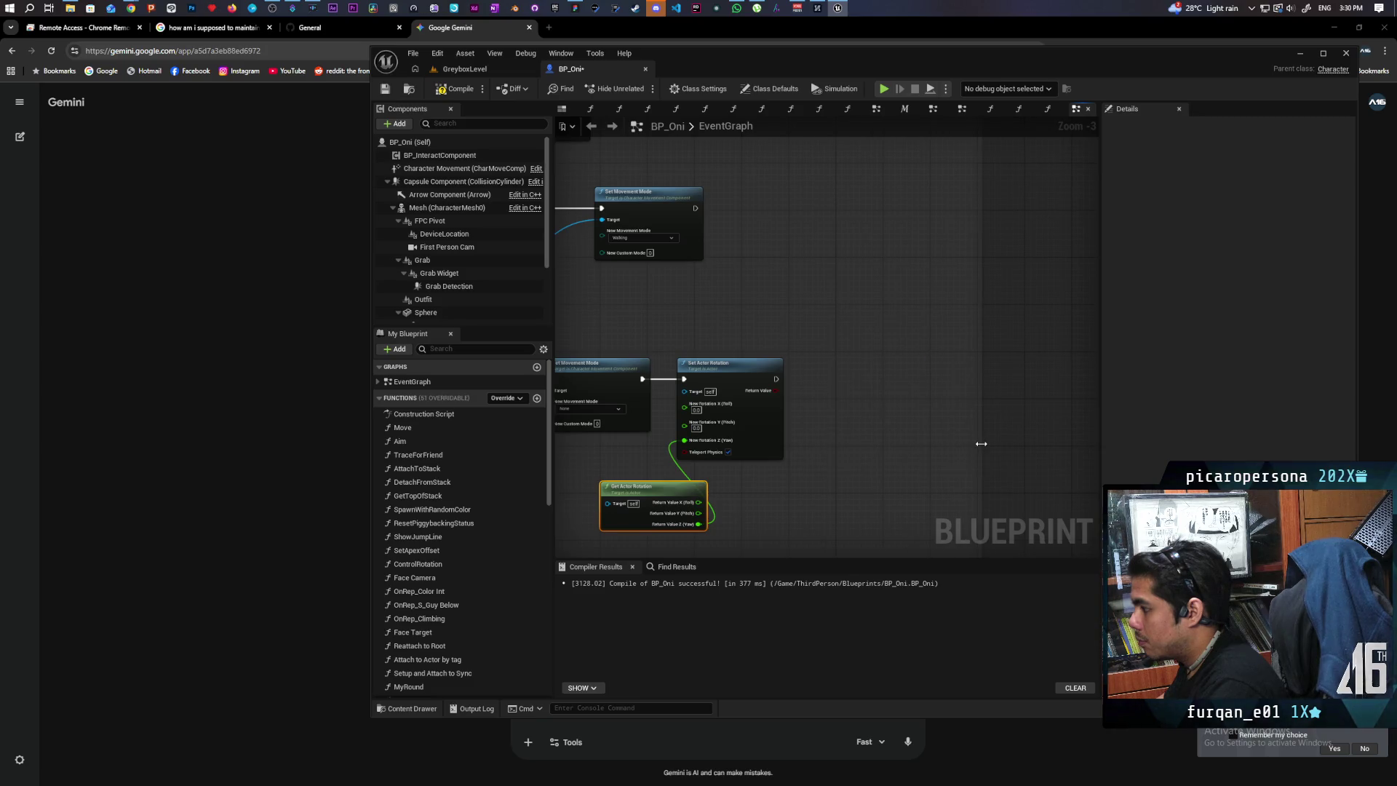
drag(886, 433, 1028, 408)
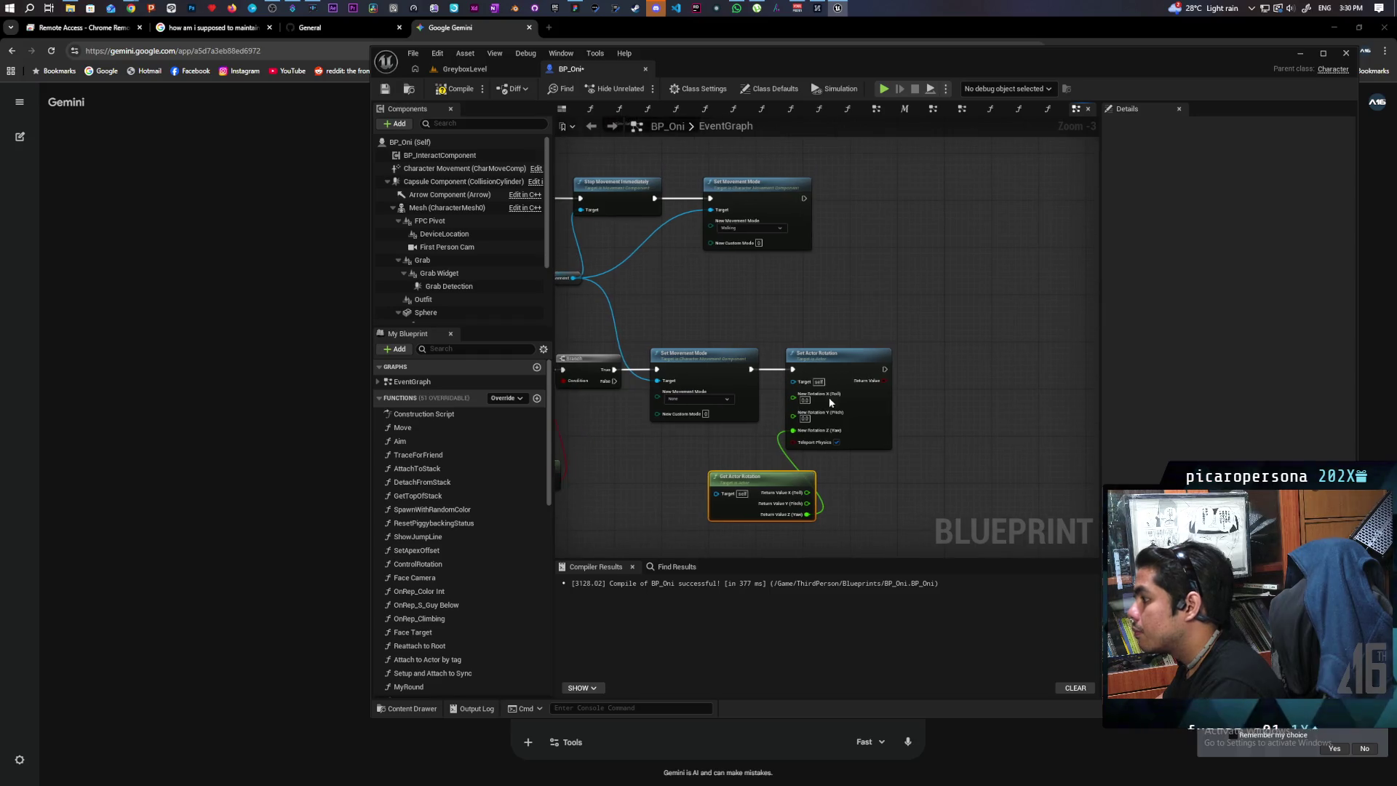
drag(970, 404, 938, 417)
Add a Walking Set Movement Mode after Set Actor Rotation, then launch a two-client play test.
click(673, 371)
key(ctrl+c)
key(ctrl+v)
drag(884, 369, 975, 372)
drag(574, 278, 945, 380)
click(1001, 400)
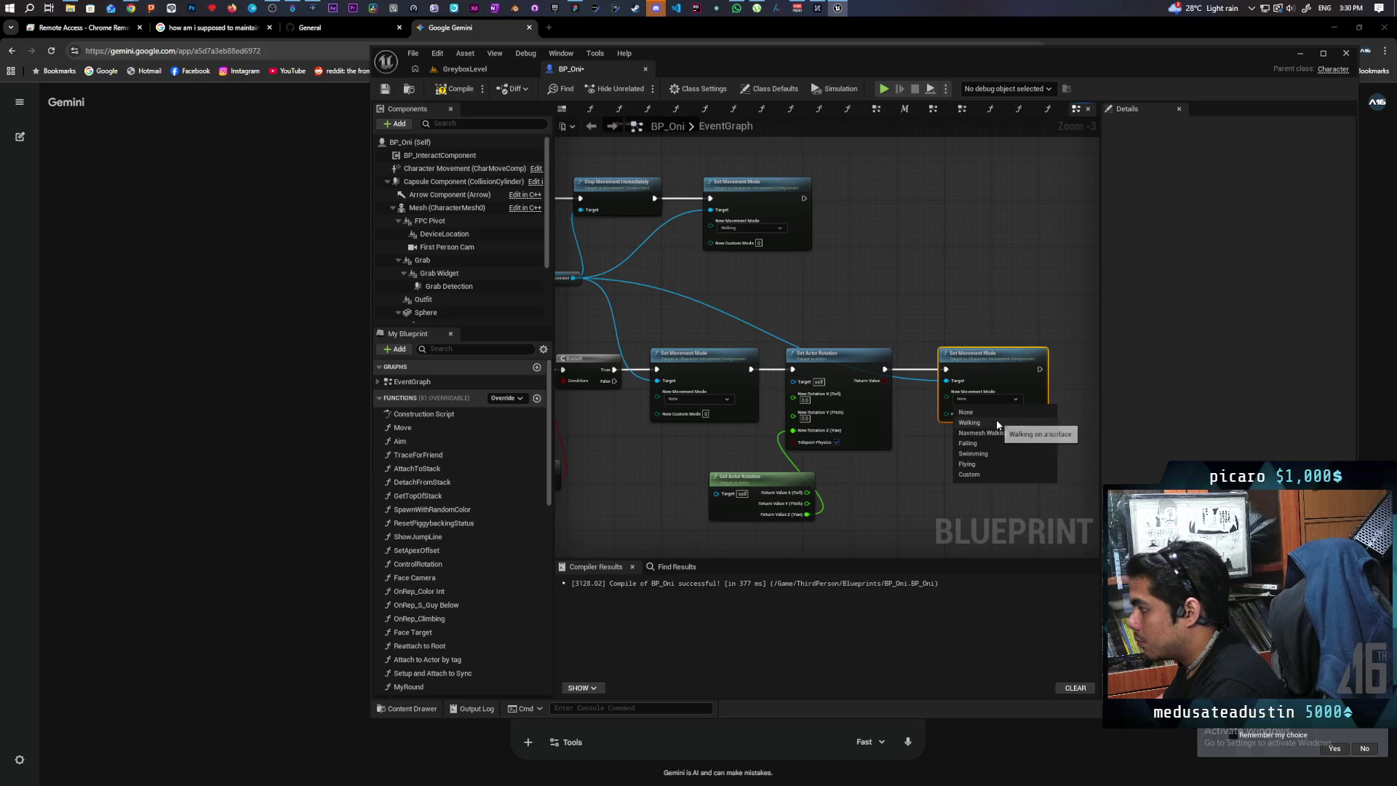
click(997, 421)
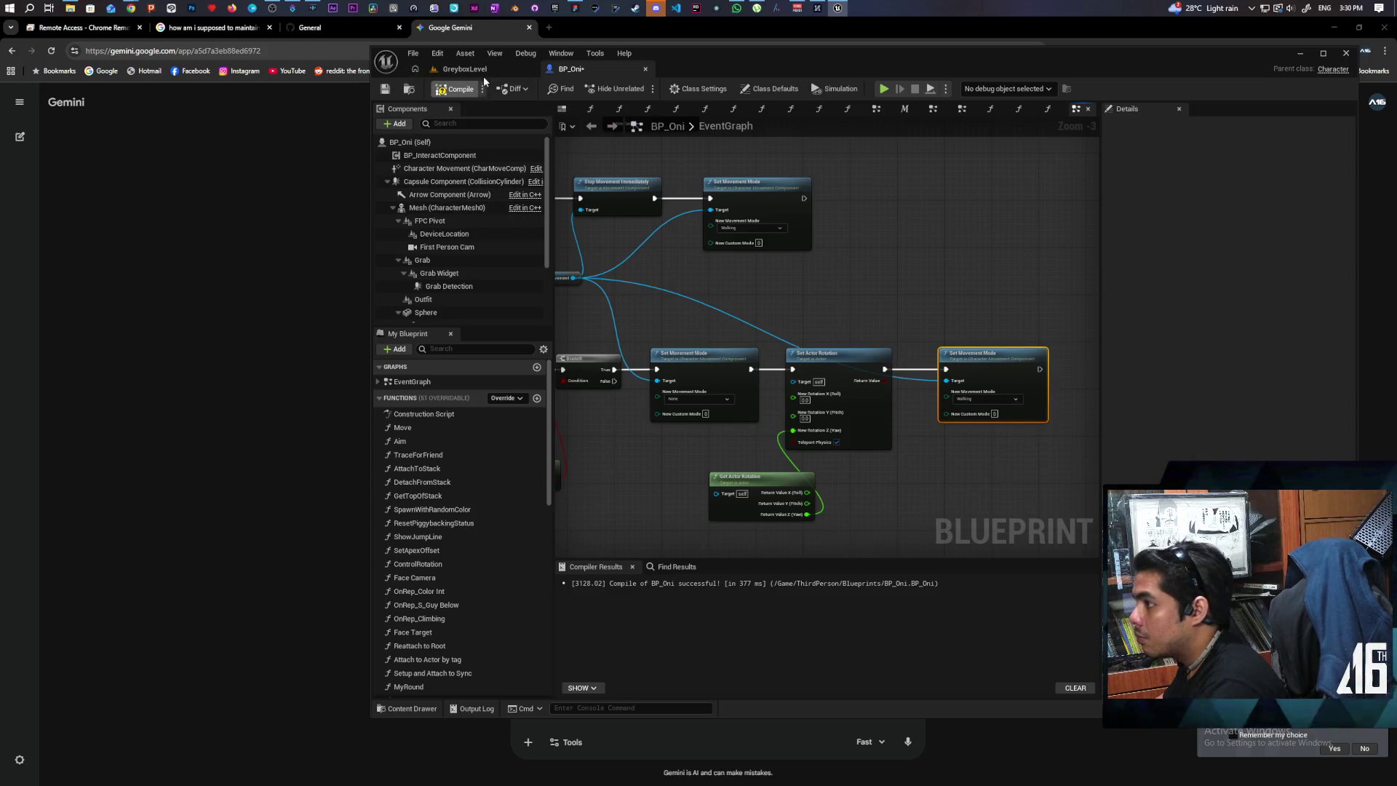
click(465, 69)
click(640, 89)
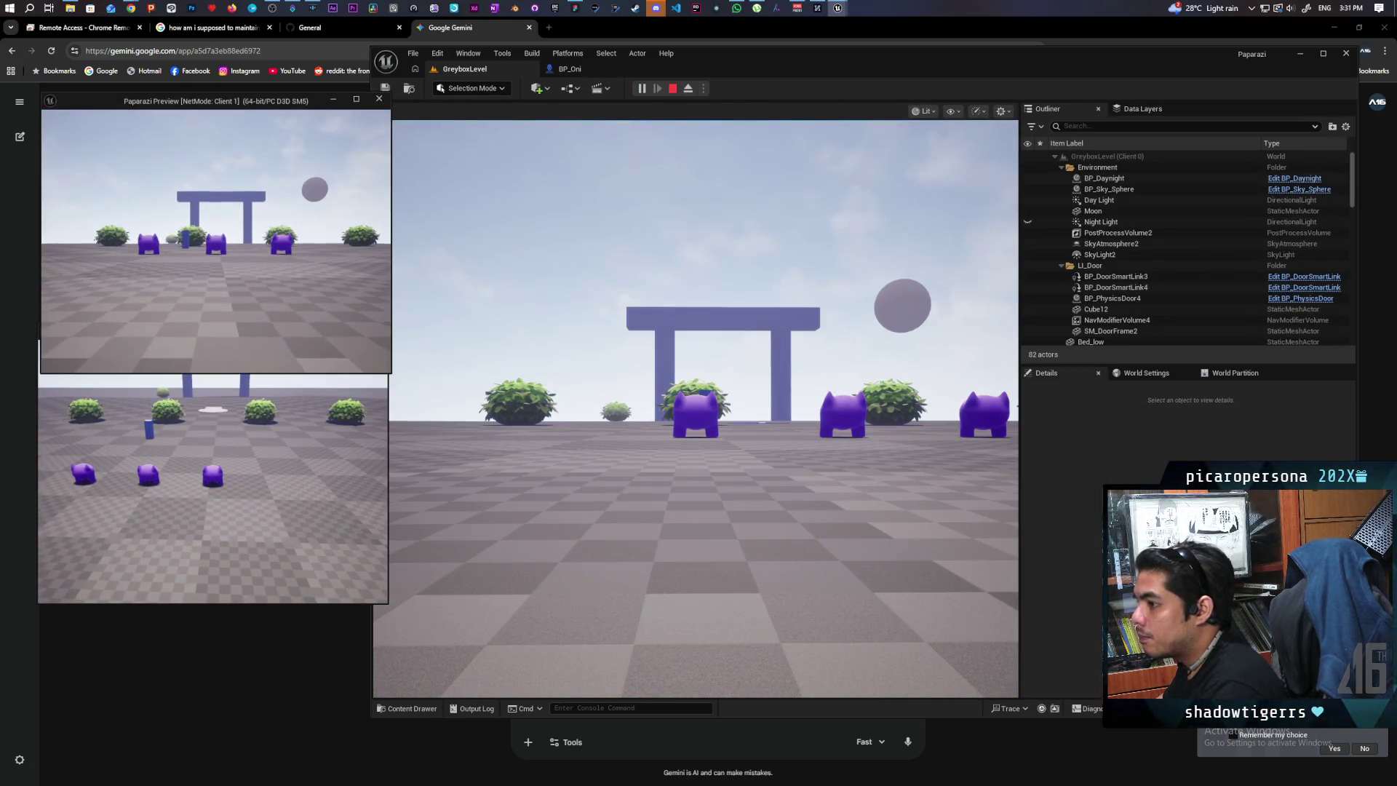
Drive client 1's character forward with W across the level, then stop the session.
key(w)
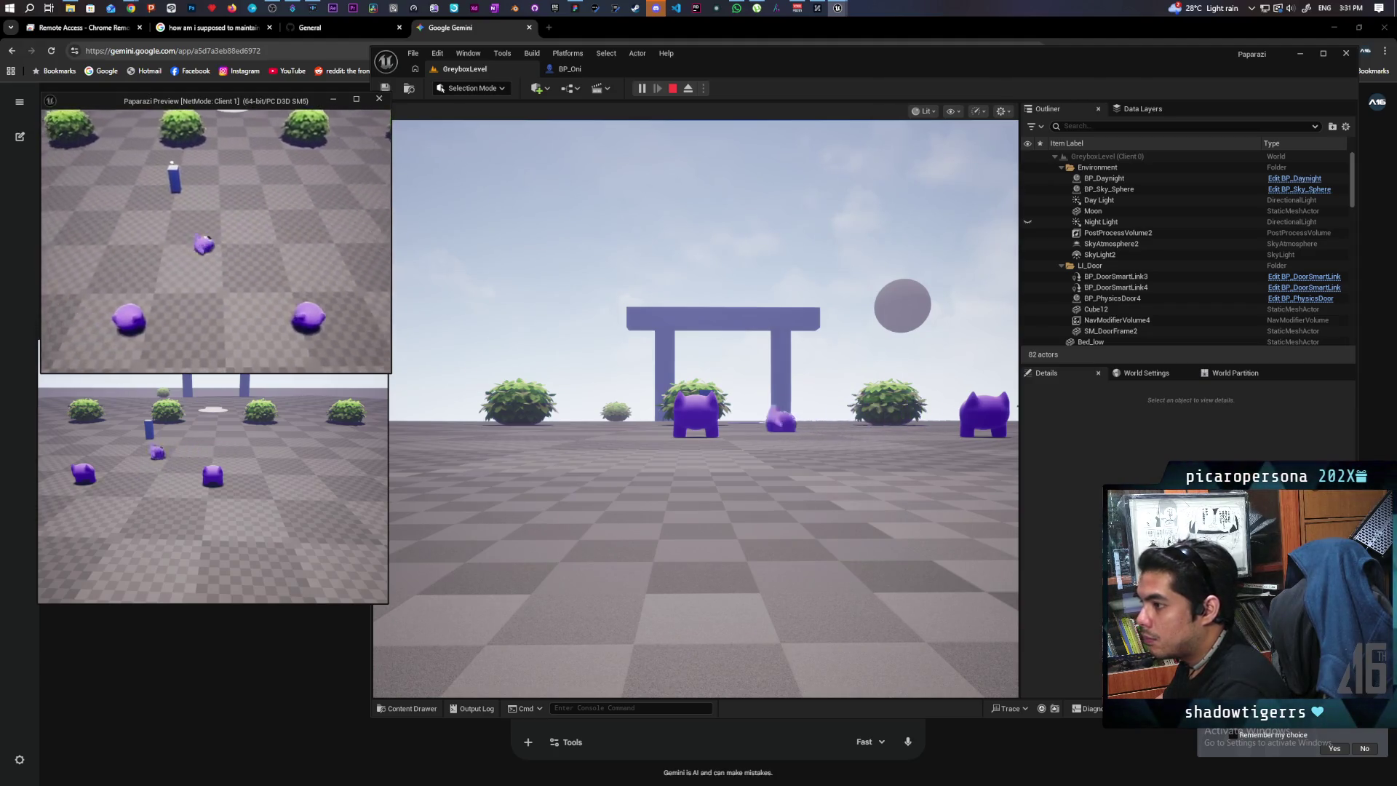
key(w)
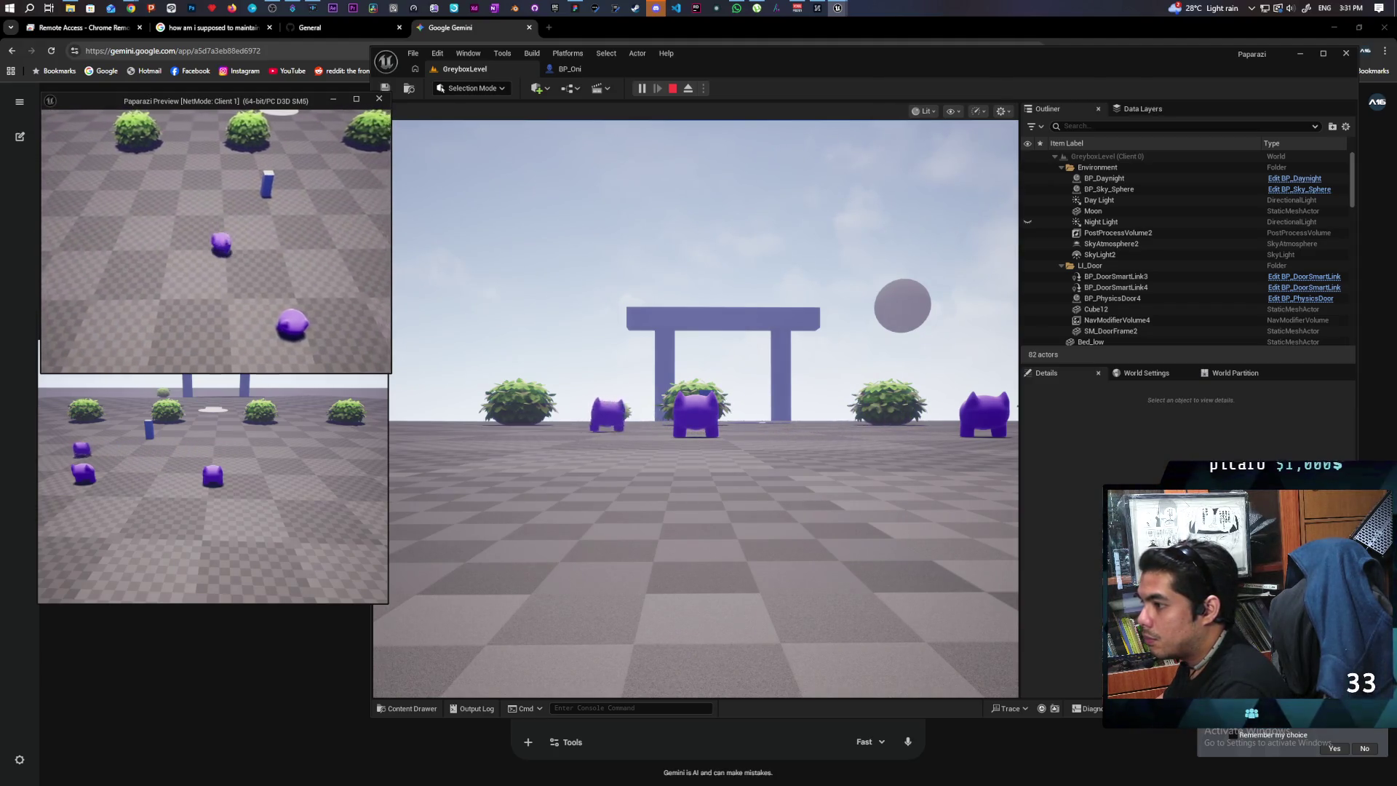
key(w)
key(w)
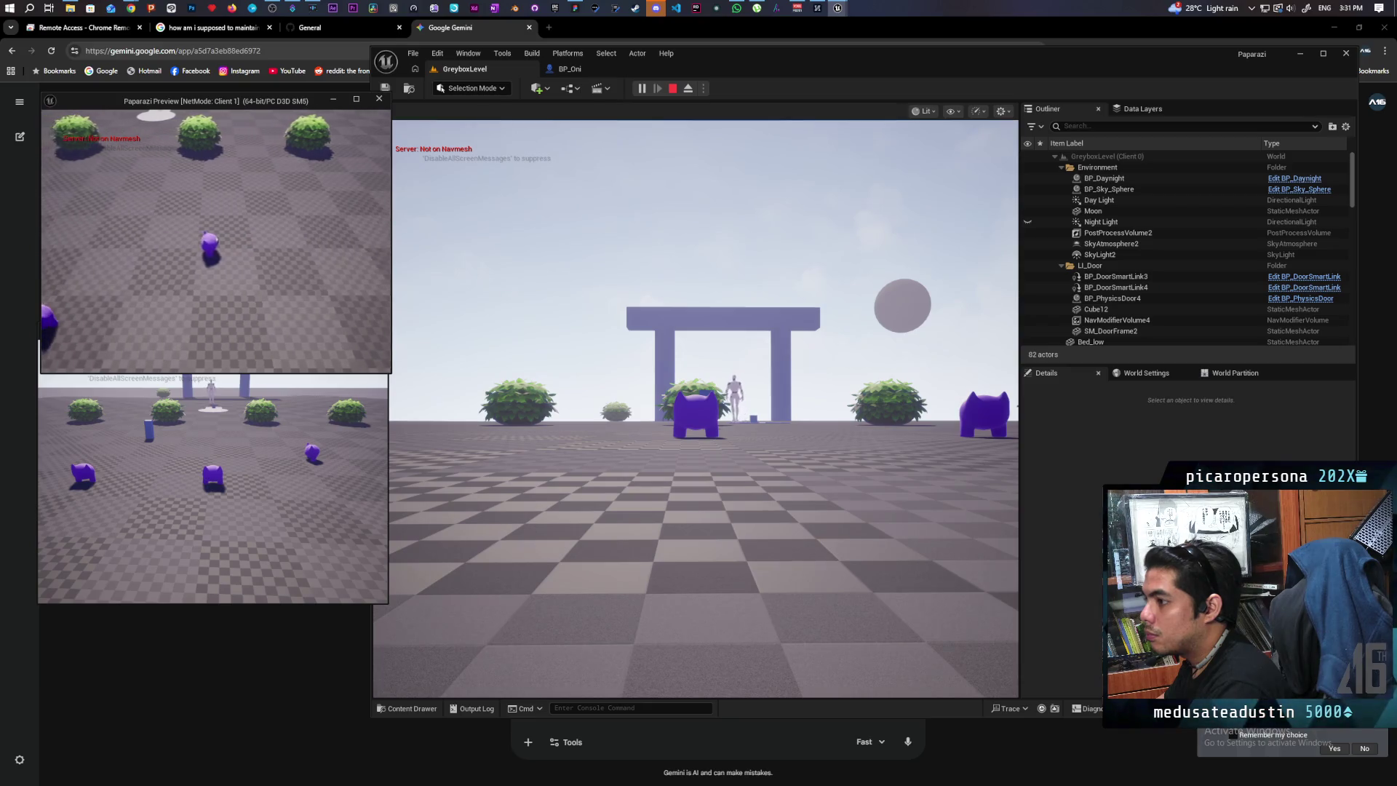
key(Escape)
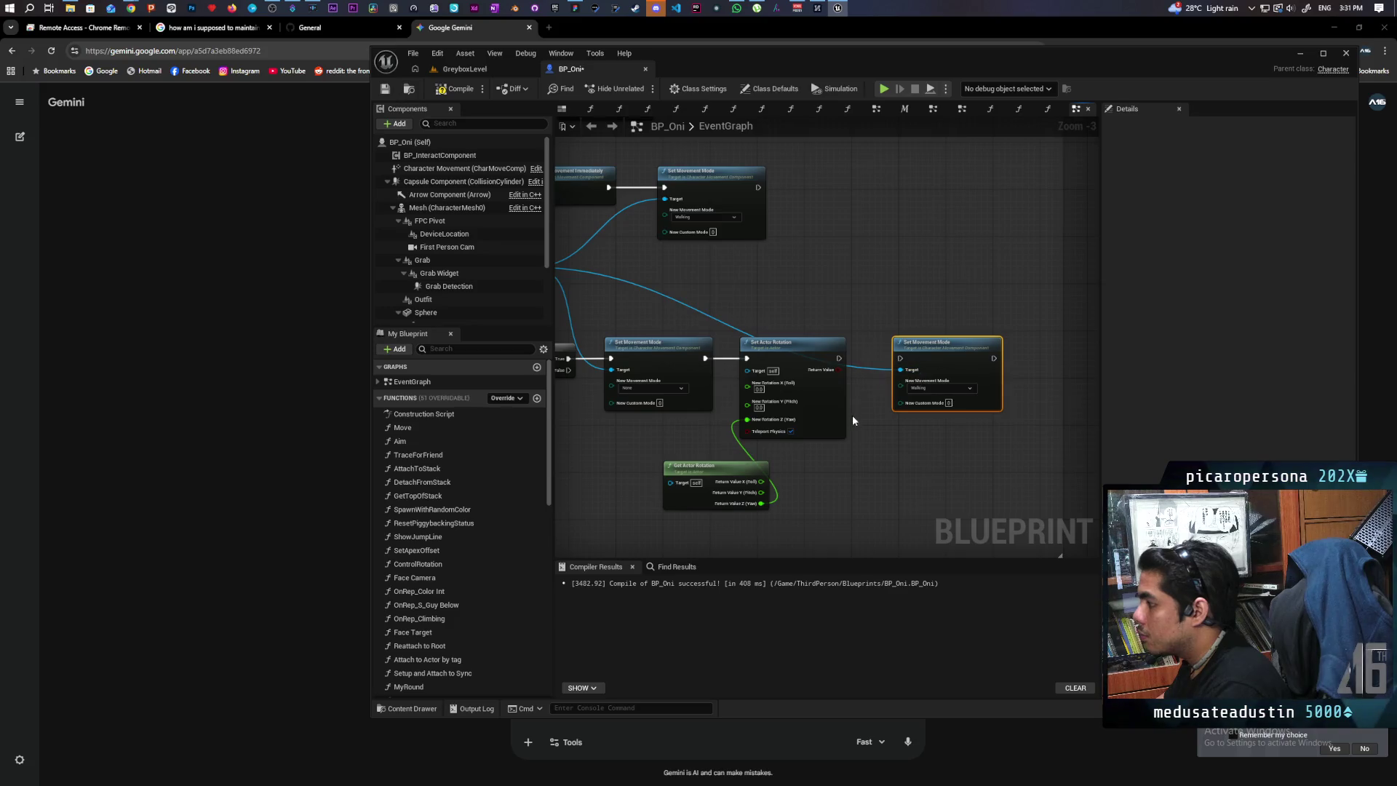
Compile BP_Oni and run a brief two-client play test.
drag(852, 415, 893, 431)
click(456, 88)
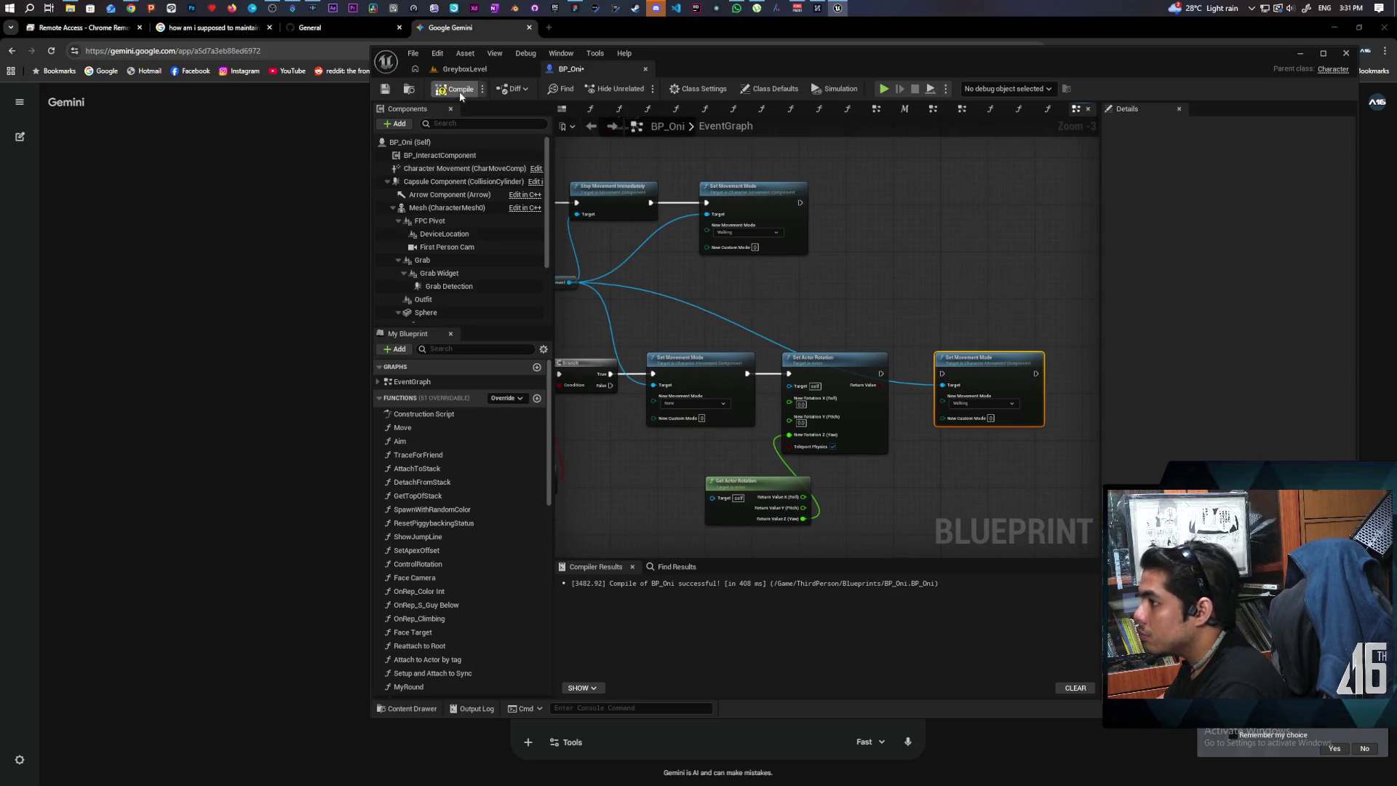
click(480, 72)
click(641, 88)
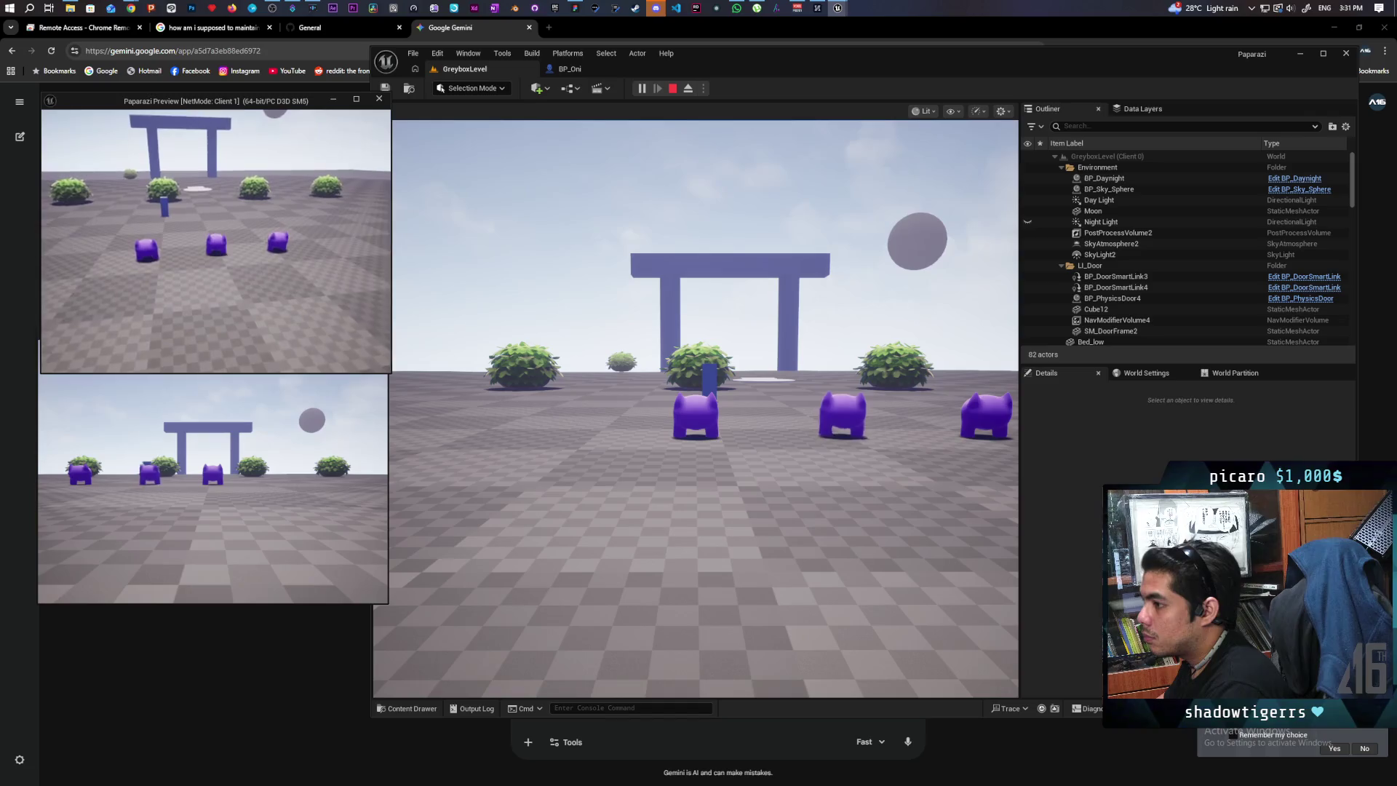
key(Escape)
Inspect the Left Shift physics nodes in BP_Oni, then relaunch the two-client play test.
click(570, 68)
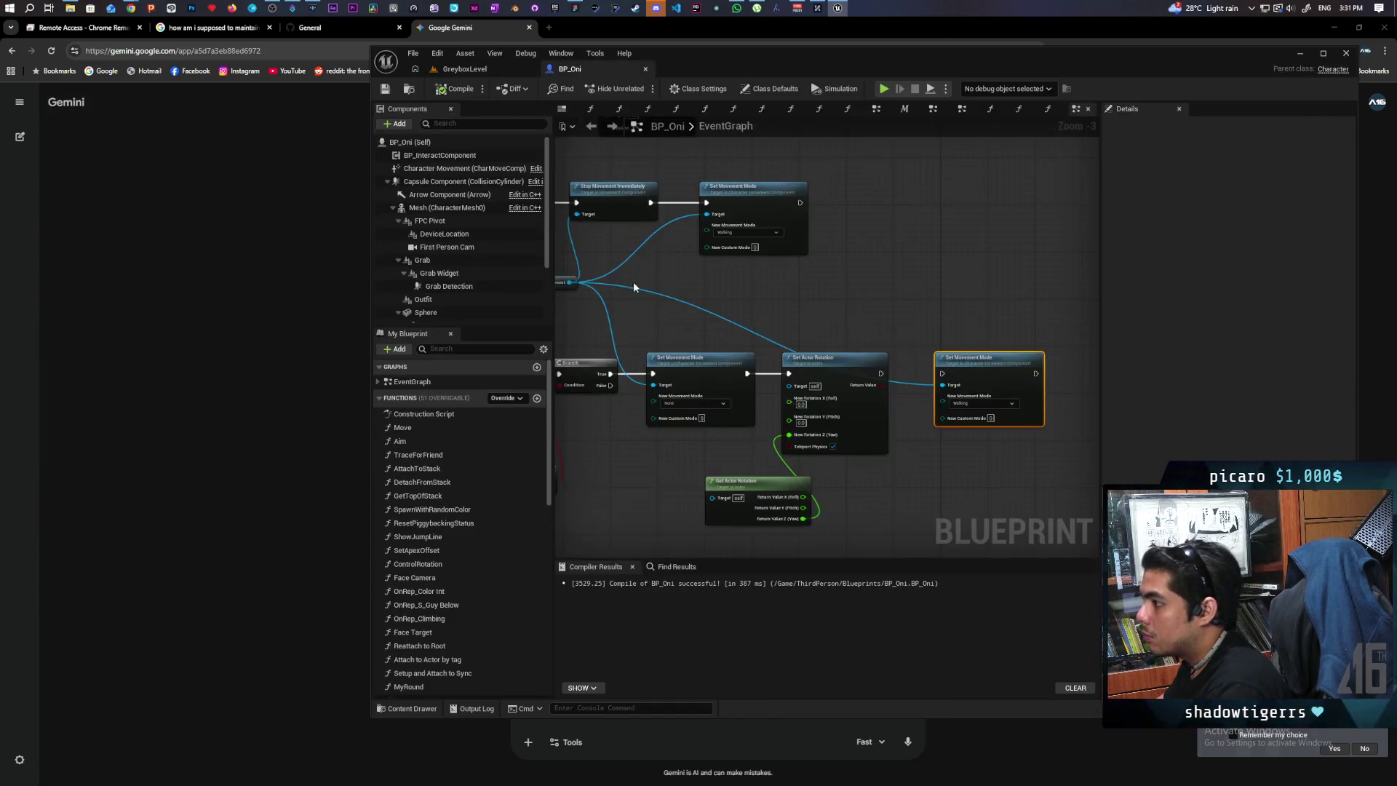
scroll(800, 296, down, 3)
scroll(799, 296, up, 3)
scroll(736, 383, up, 2)
mouse_move(736, 383)
mouse_down()
mouse_move(749, 424)
mouse_move(836, 433)
mouse_up()
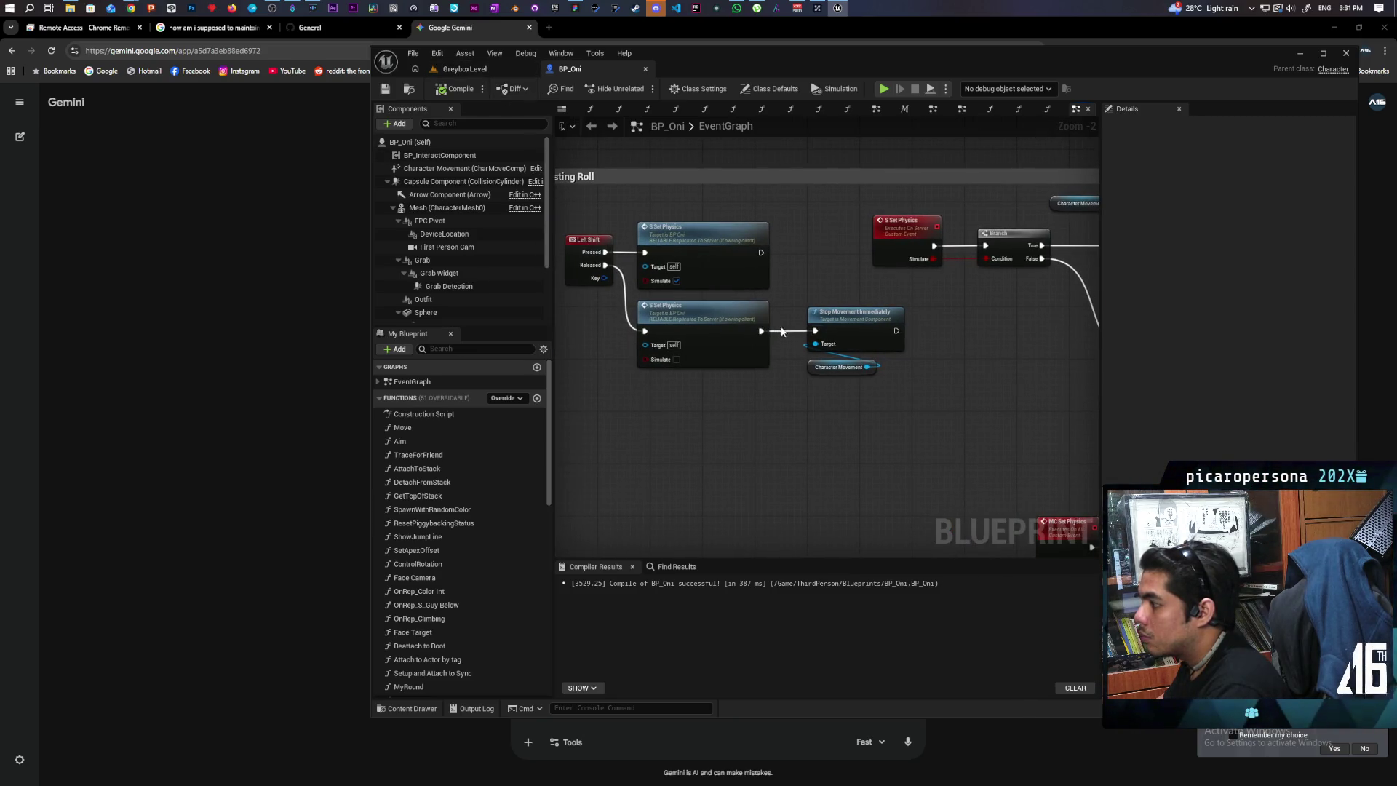
click(476, 68)
click(641, 88)
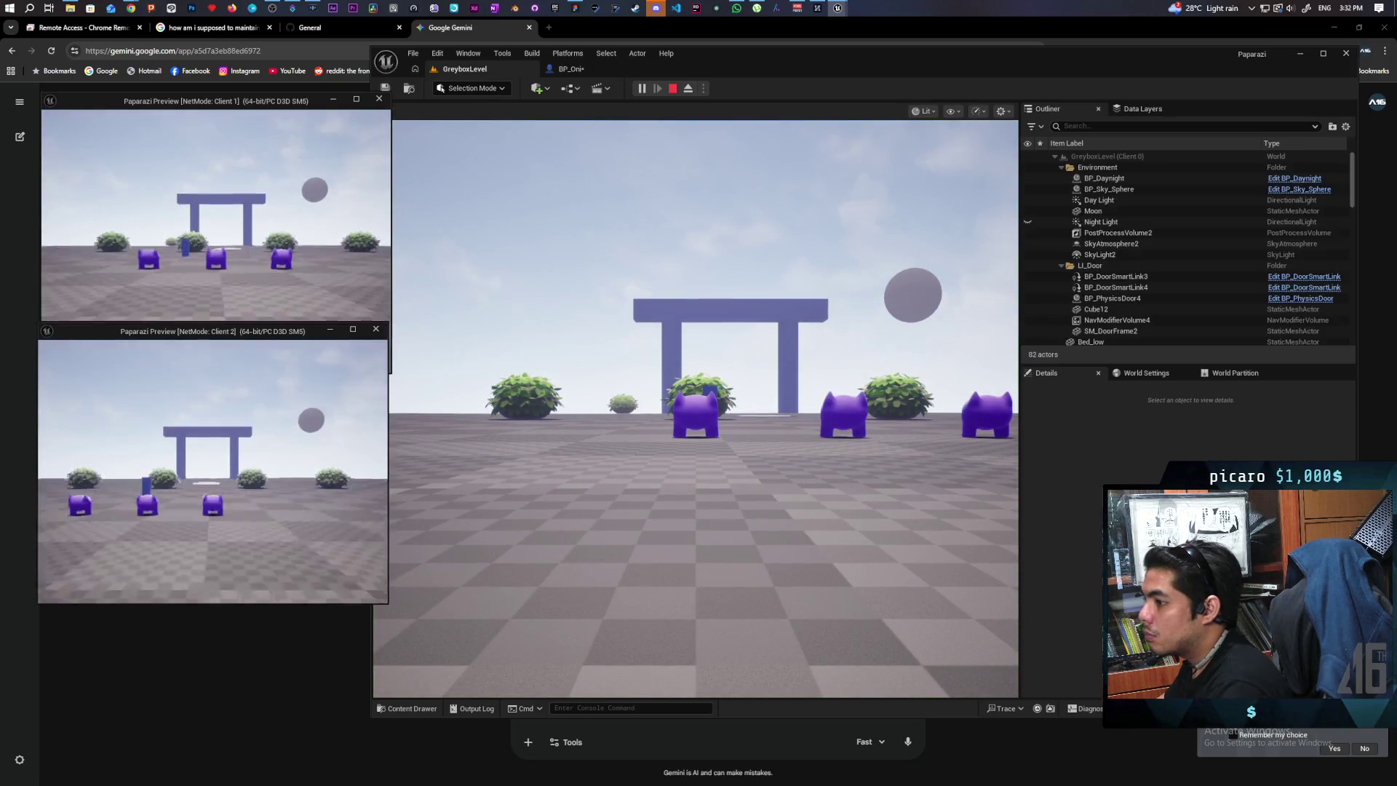
In the top client window, strafe the player character left and right with A/D, plus a step forward.
click(273, 364)
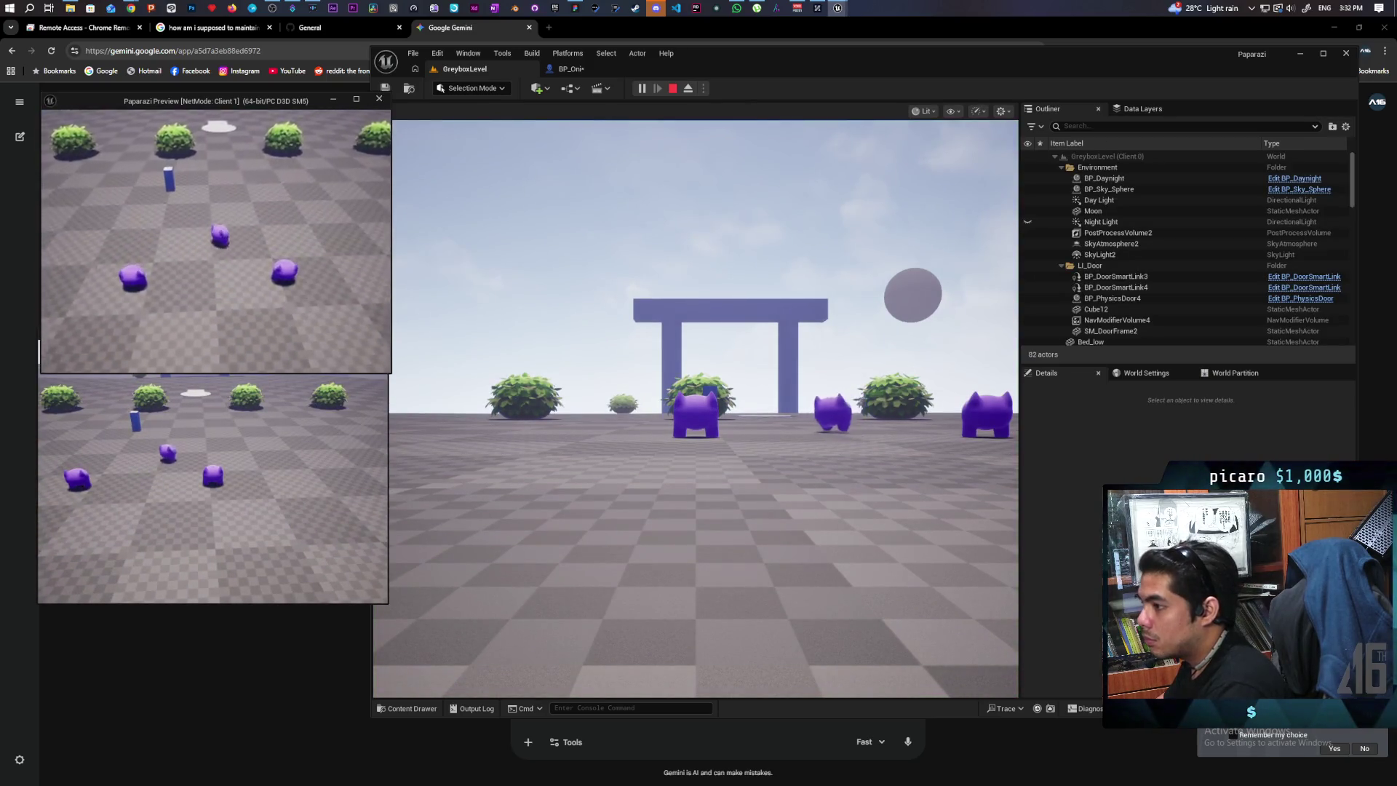
key(a)
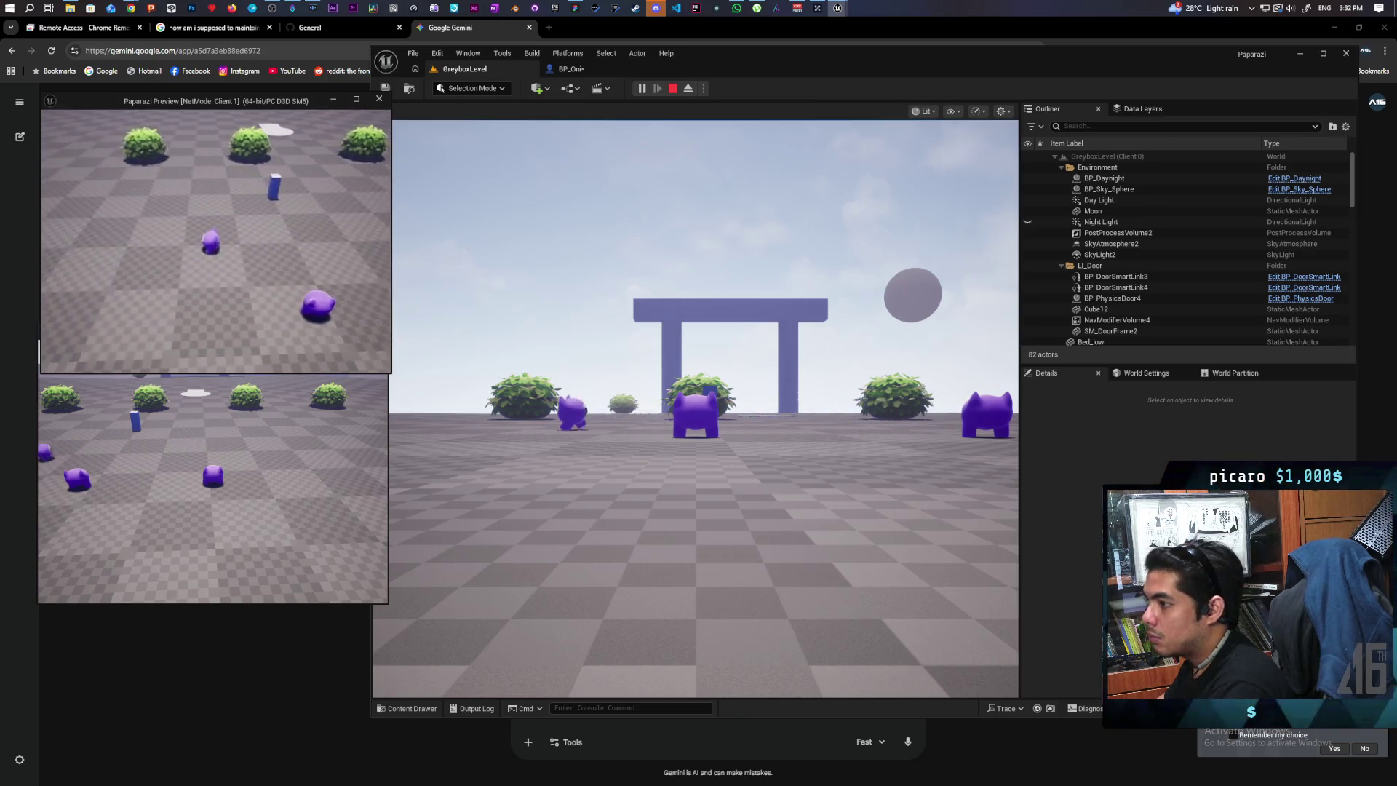
key(d)
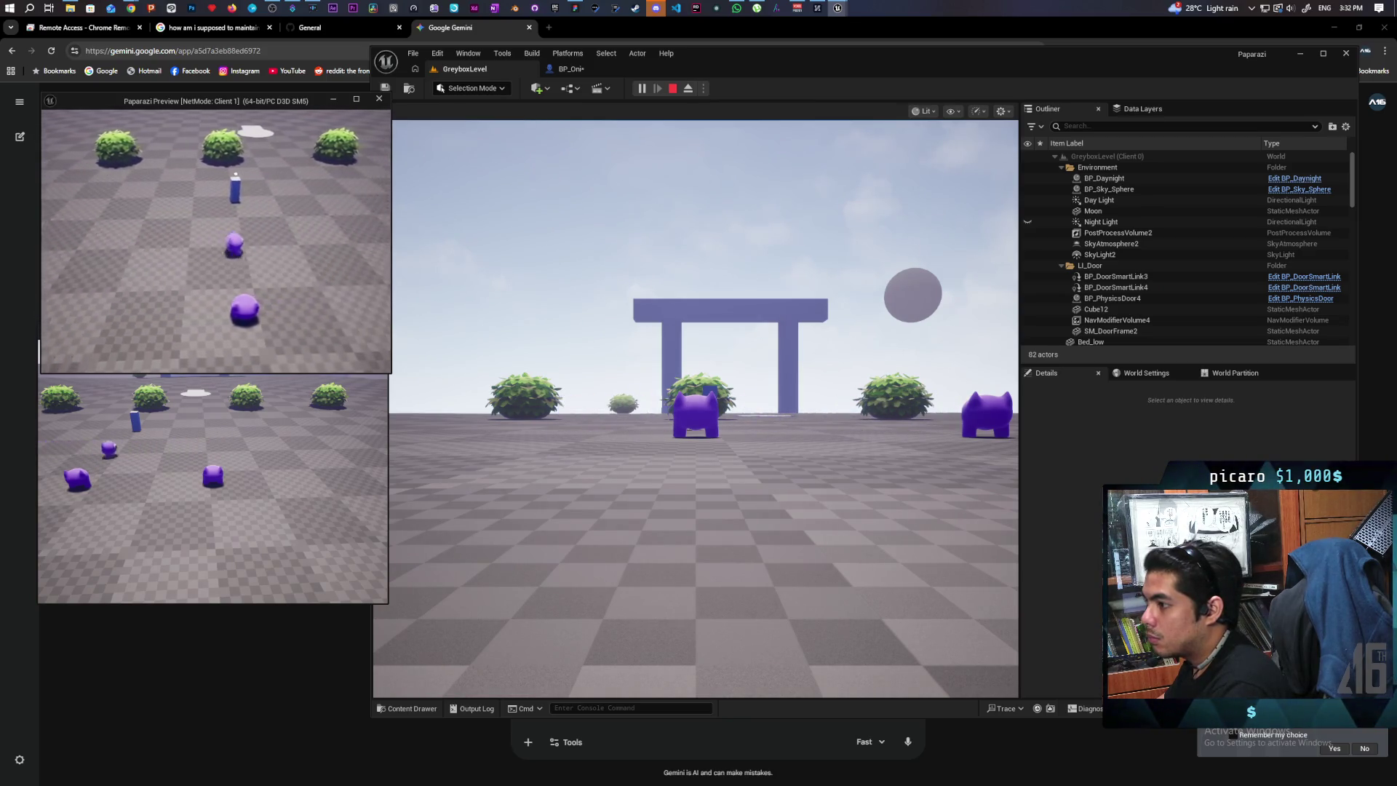
key(a)
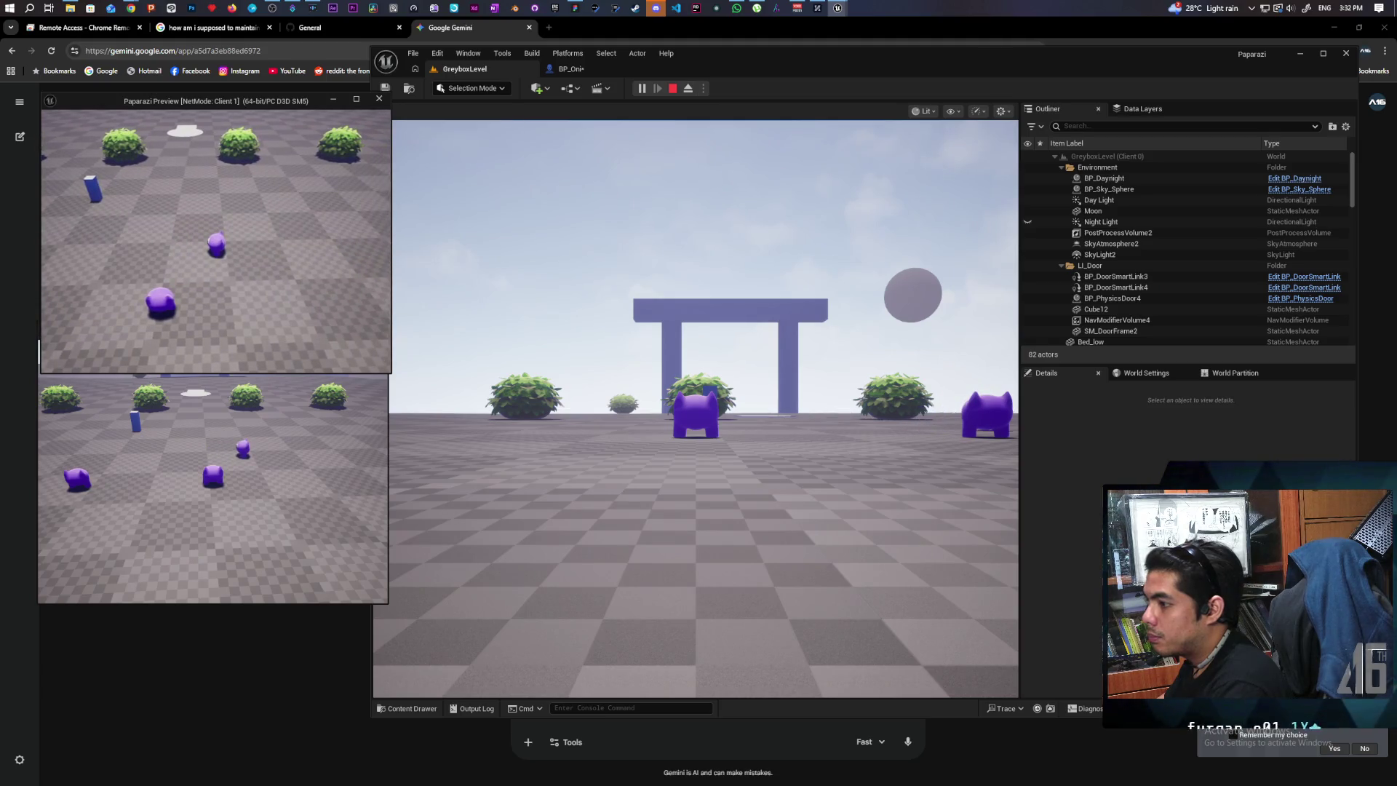
key(a)
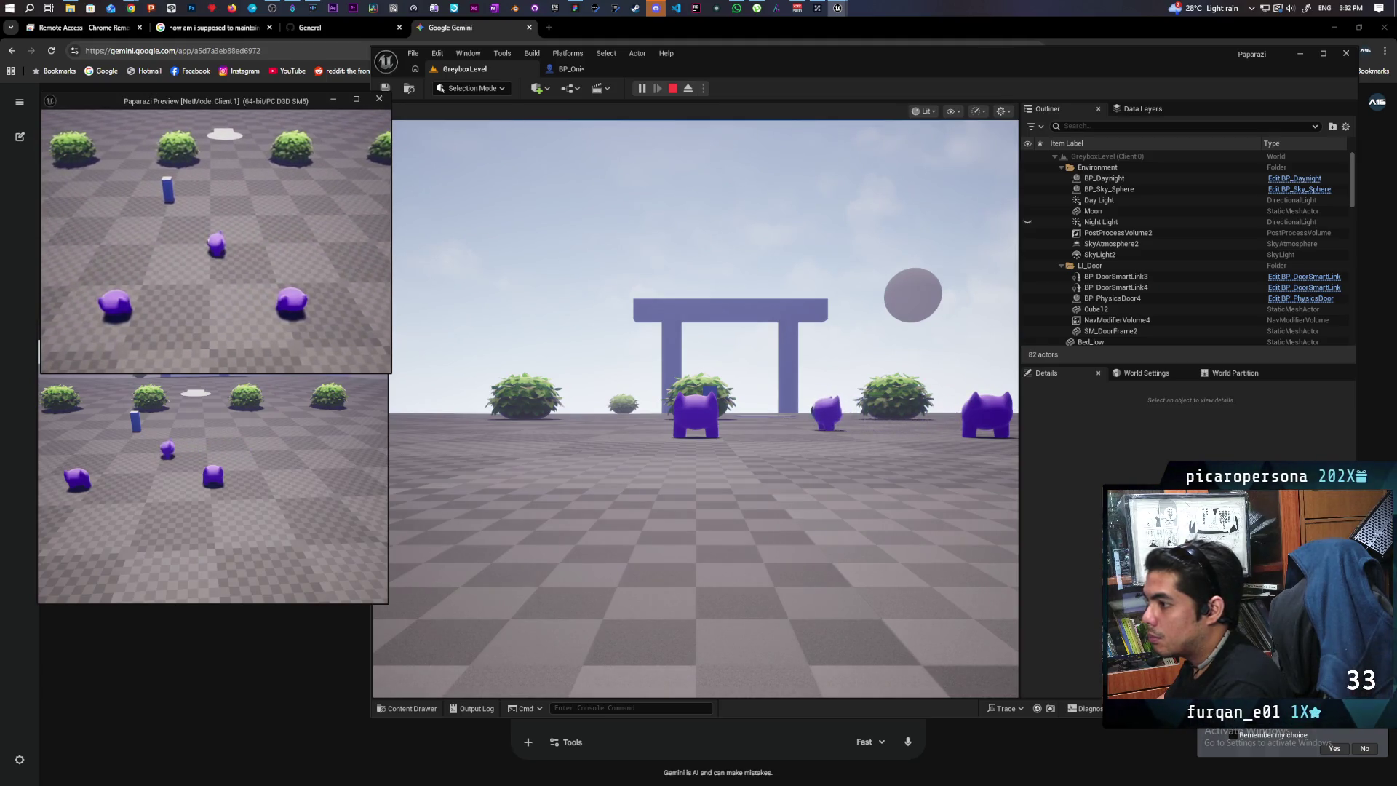
key(d)
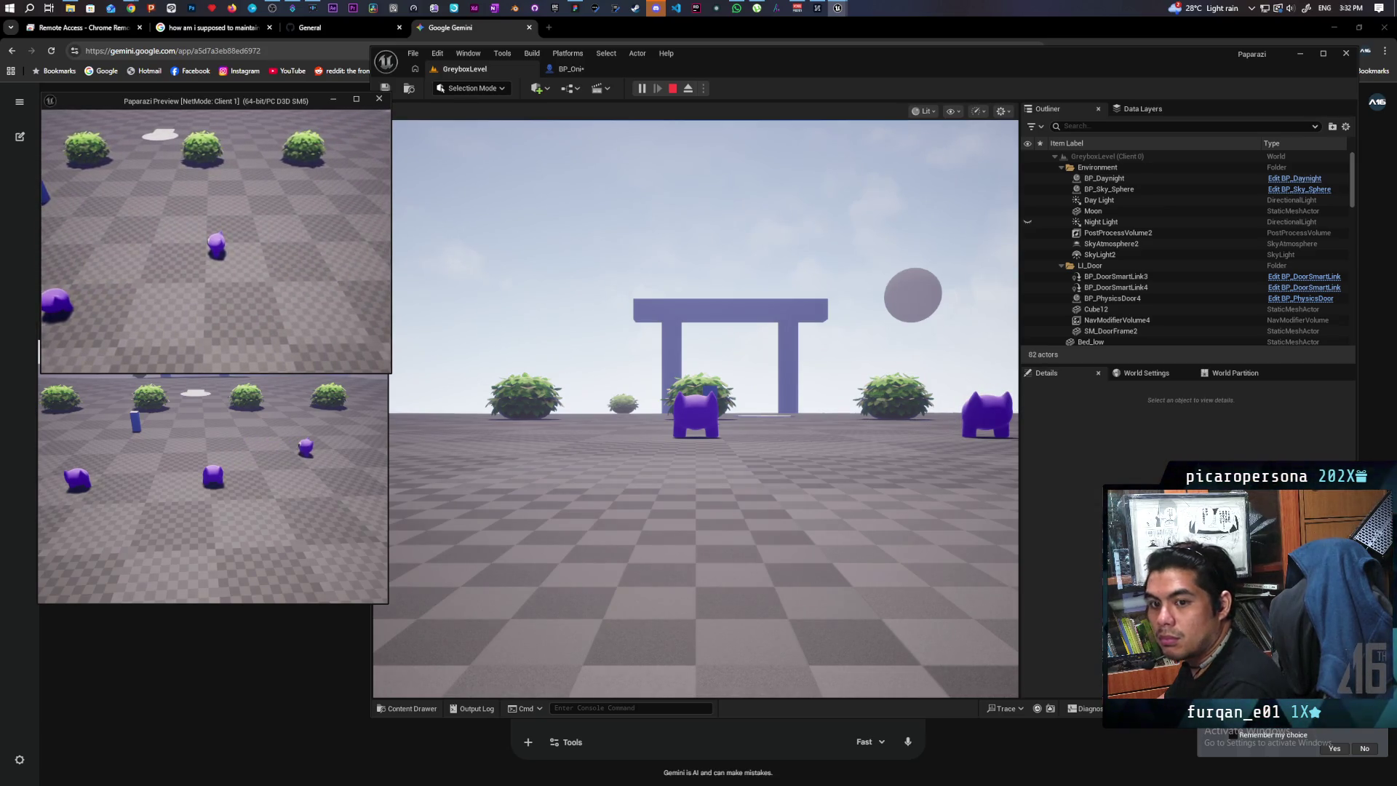
key(a)
key(a)
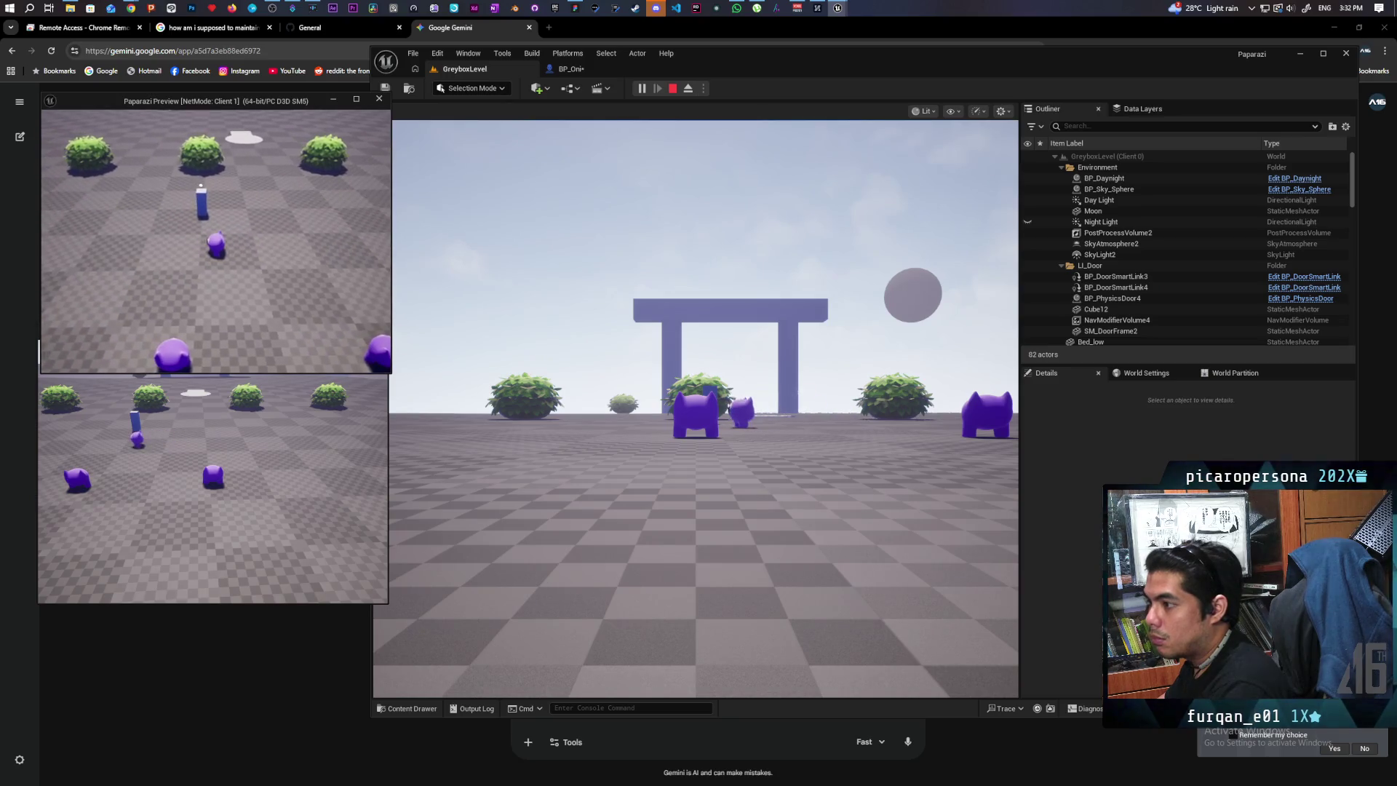
key(d)
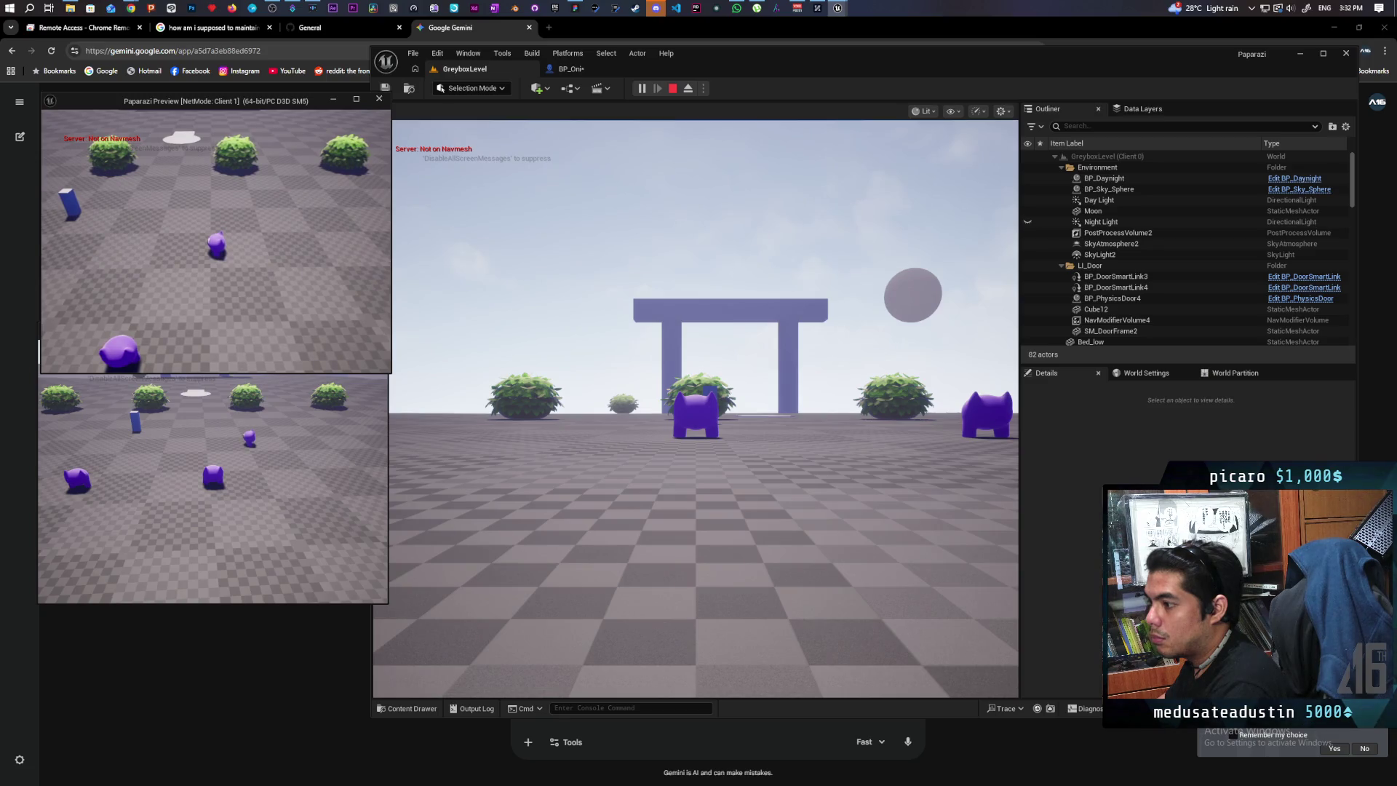
key(d)
key(a)
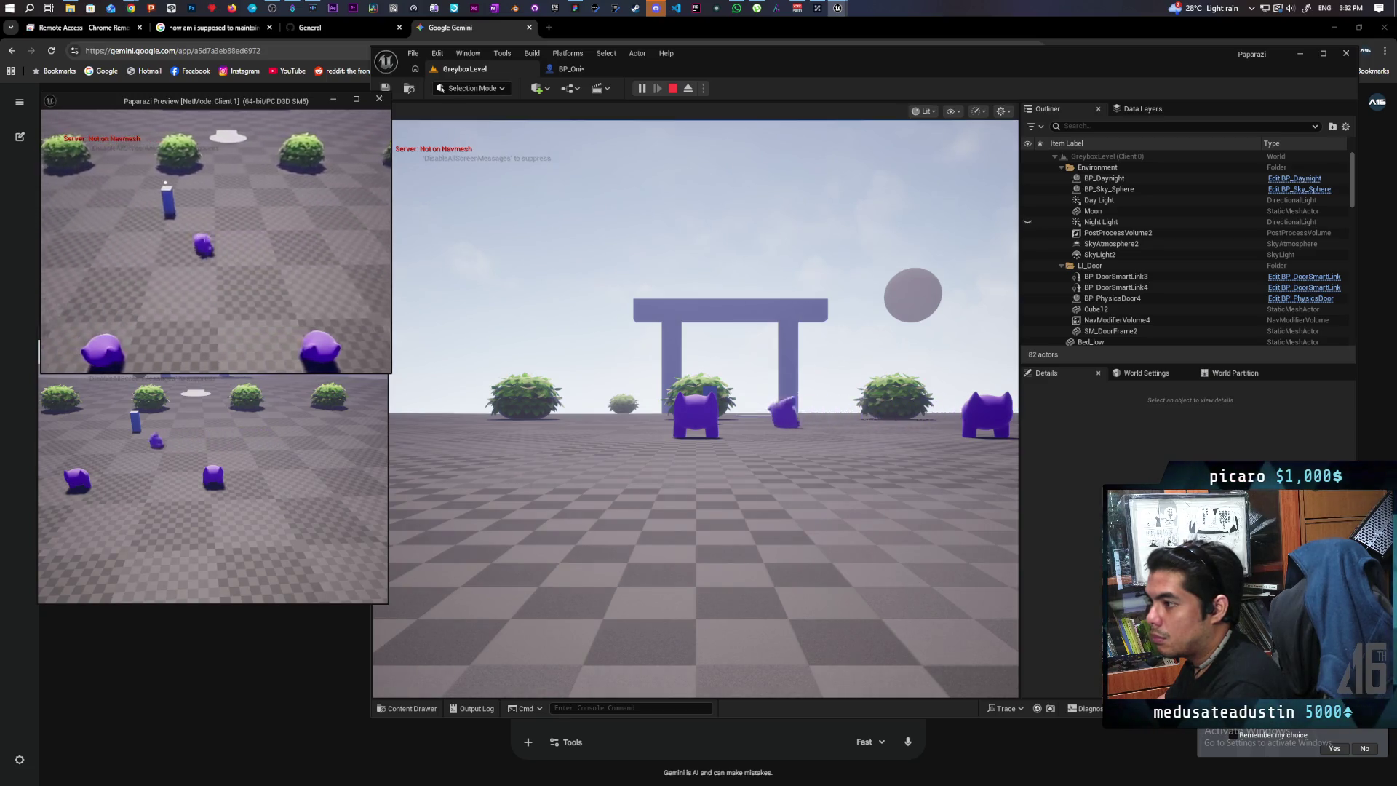
key(d)
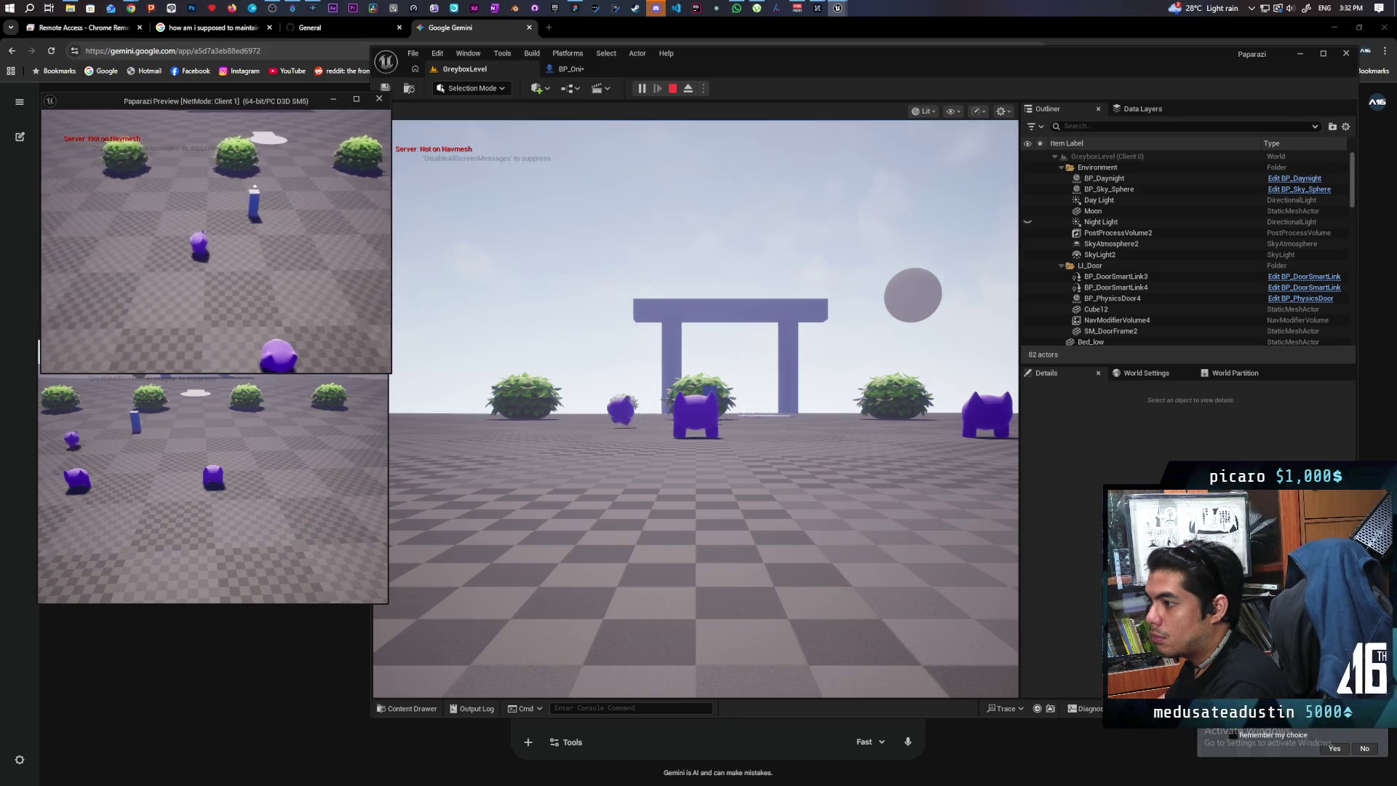
key(d)
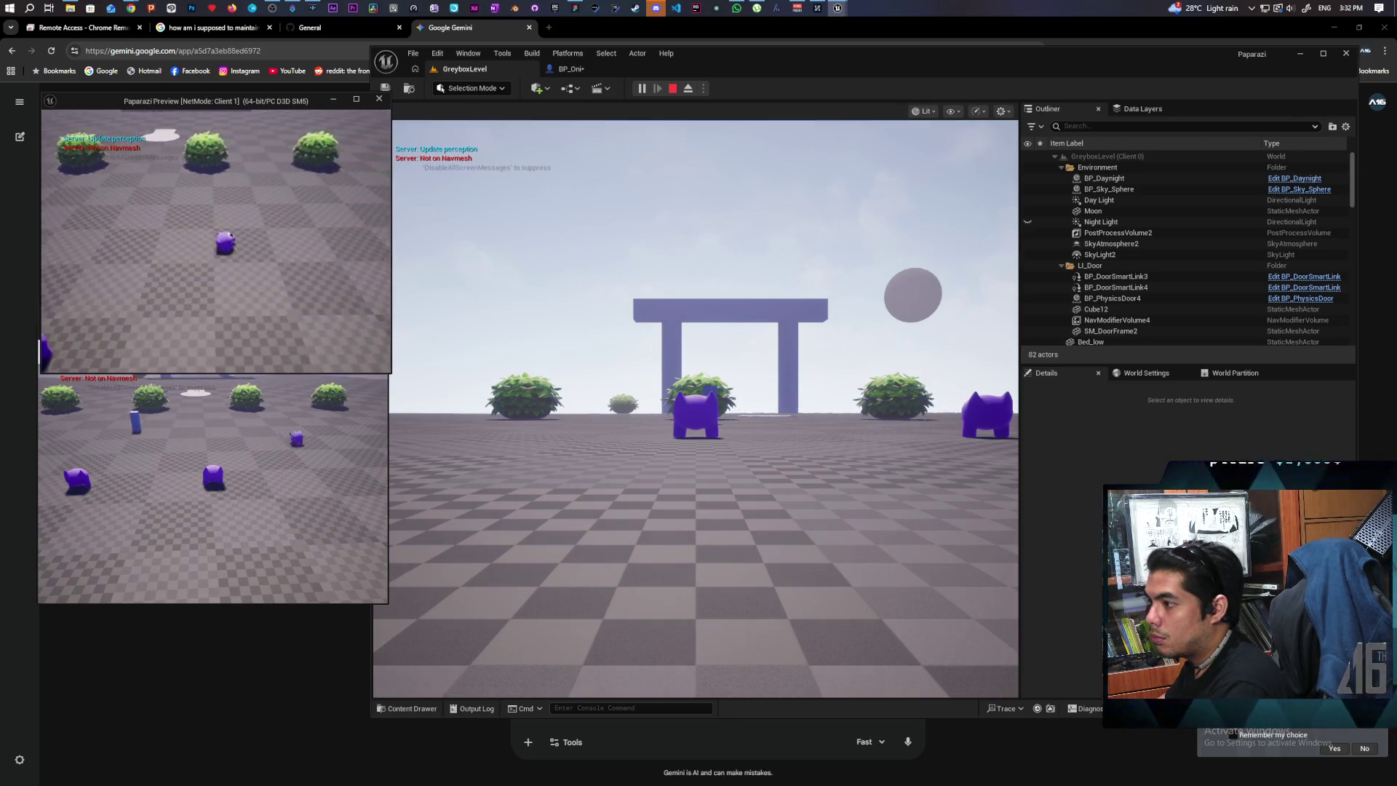
key(d)
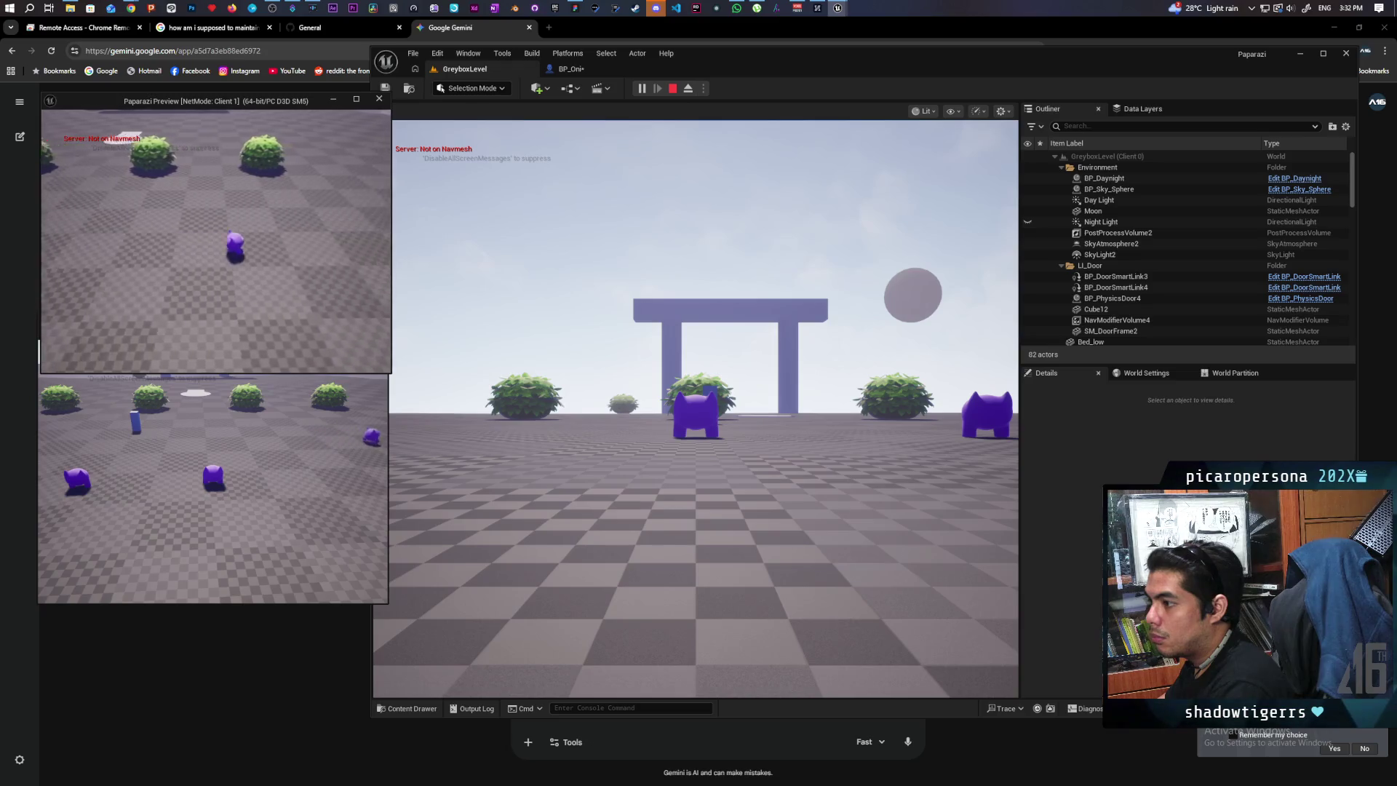
key(a)
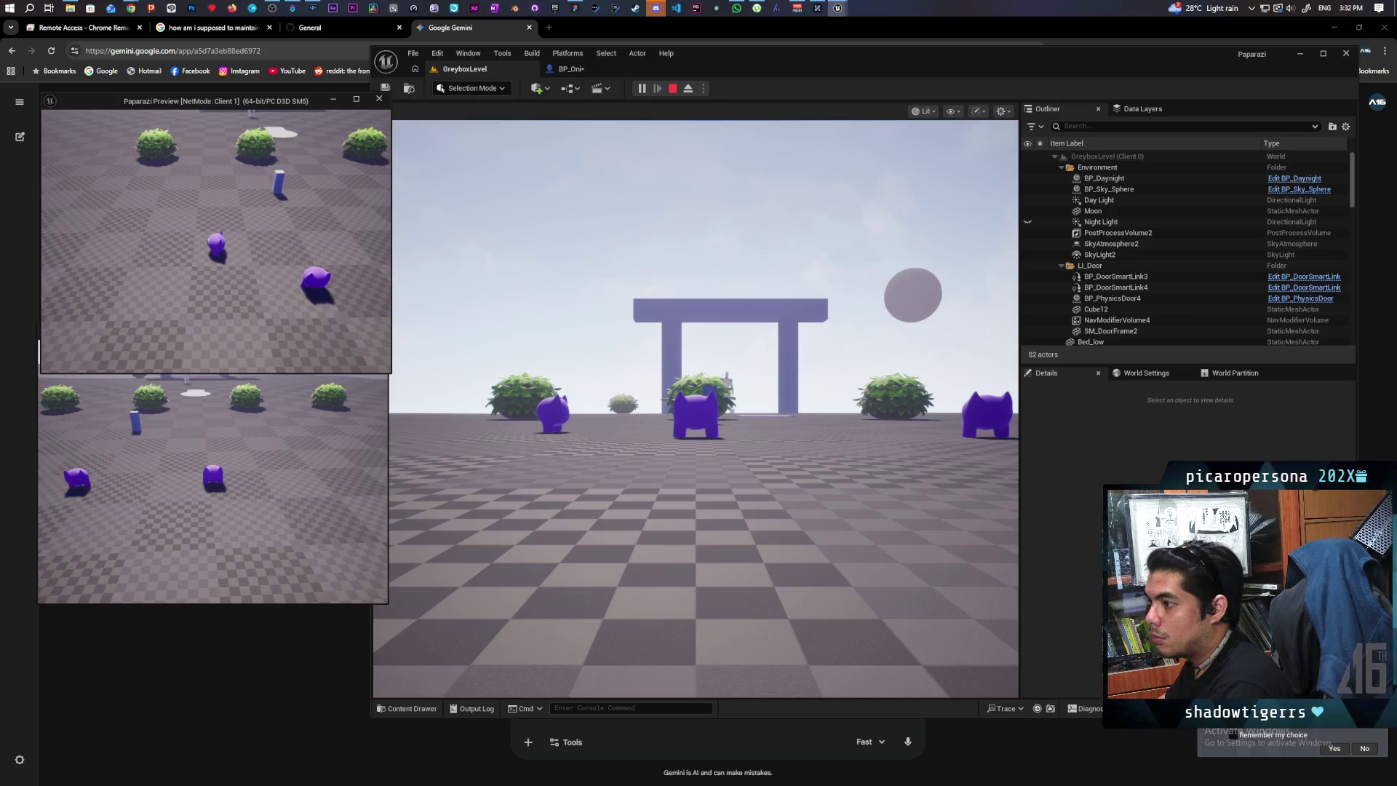
key(d)
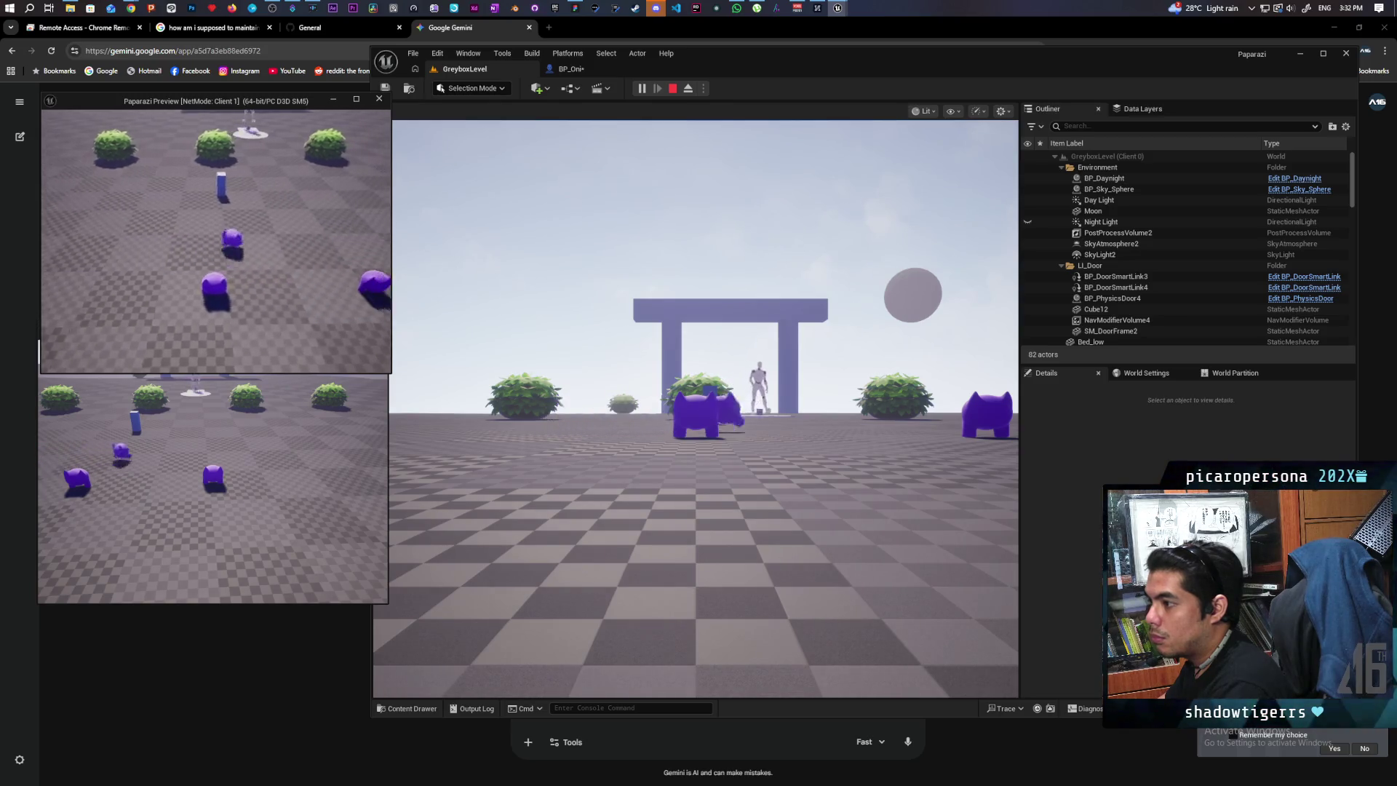
key(a)
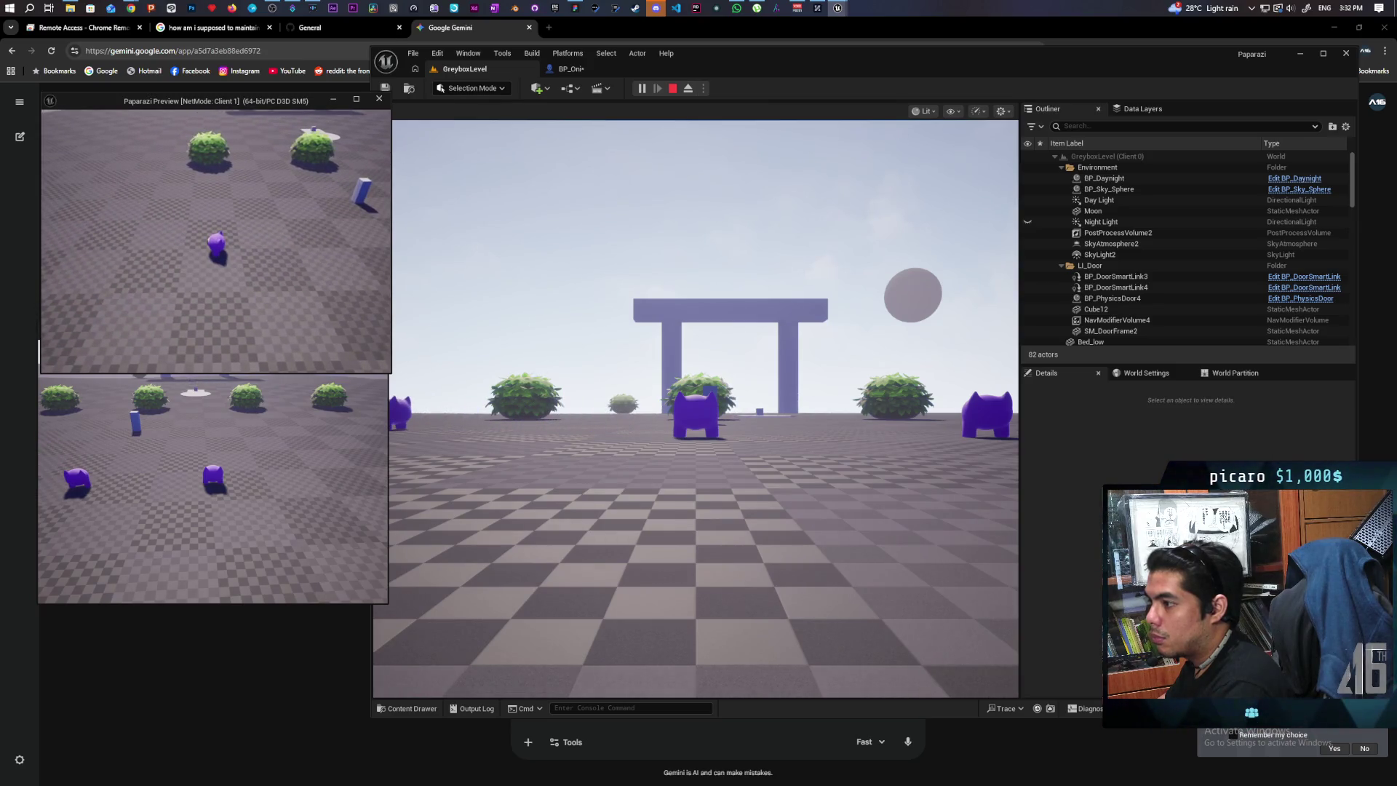
key(d)
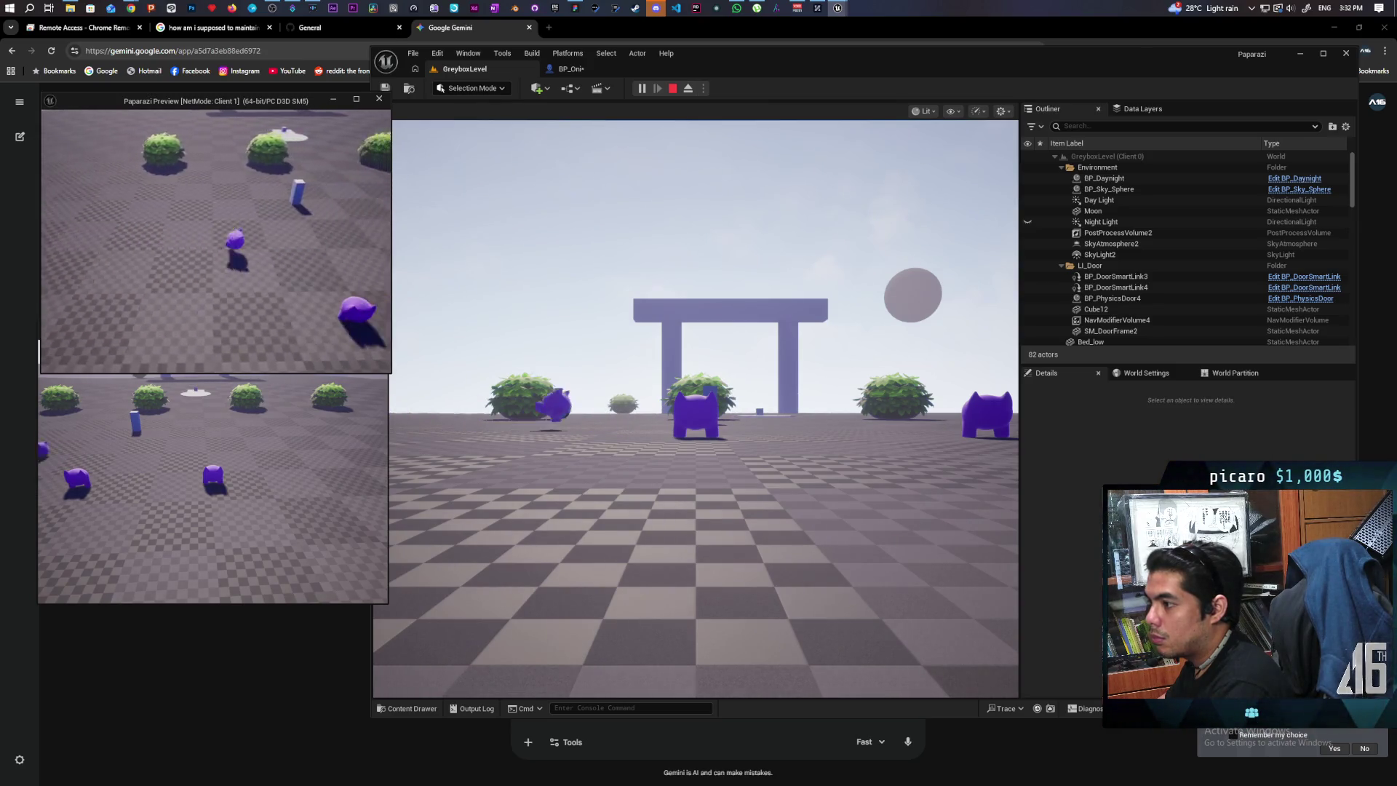
key(d)
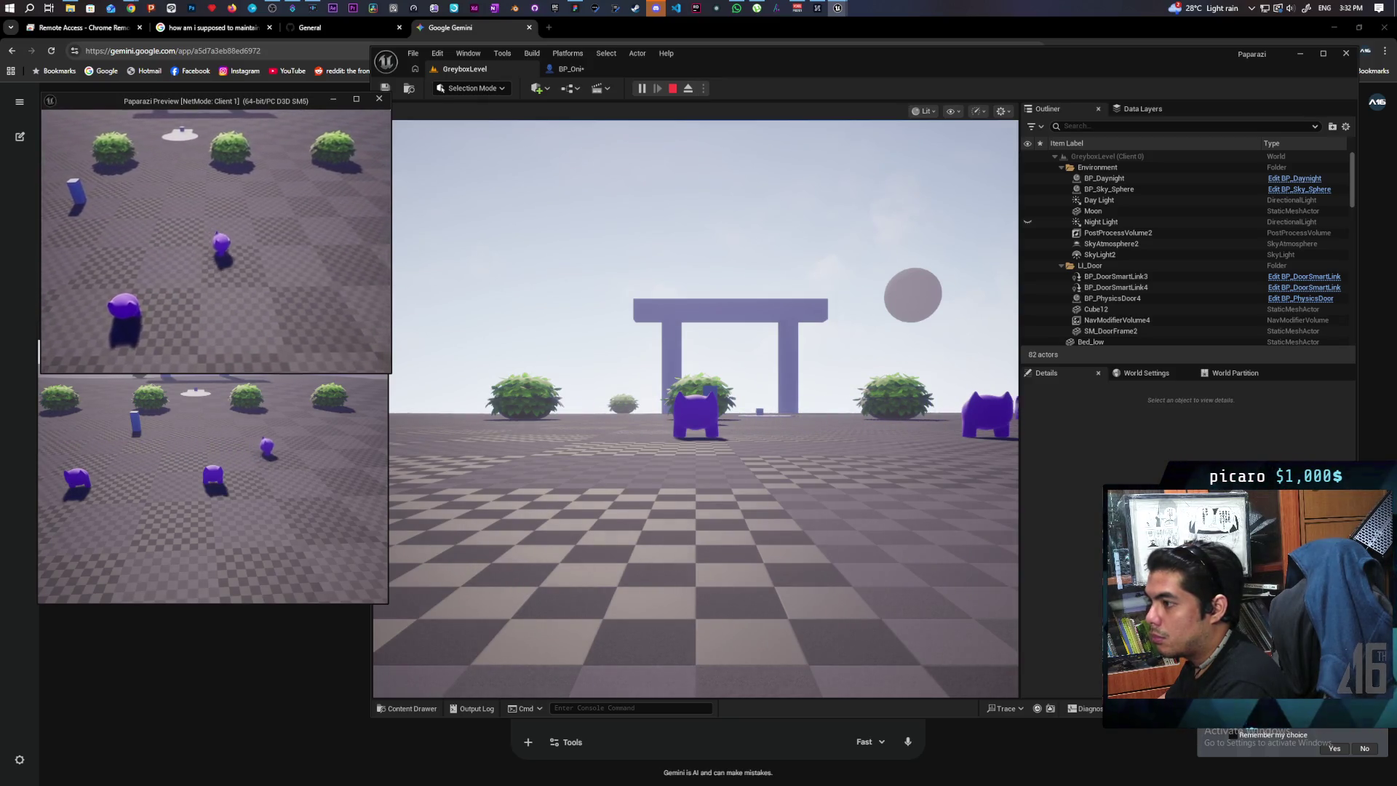
key(w)
key(a)
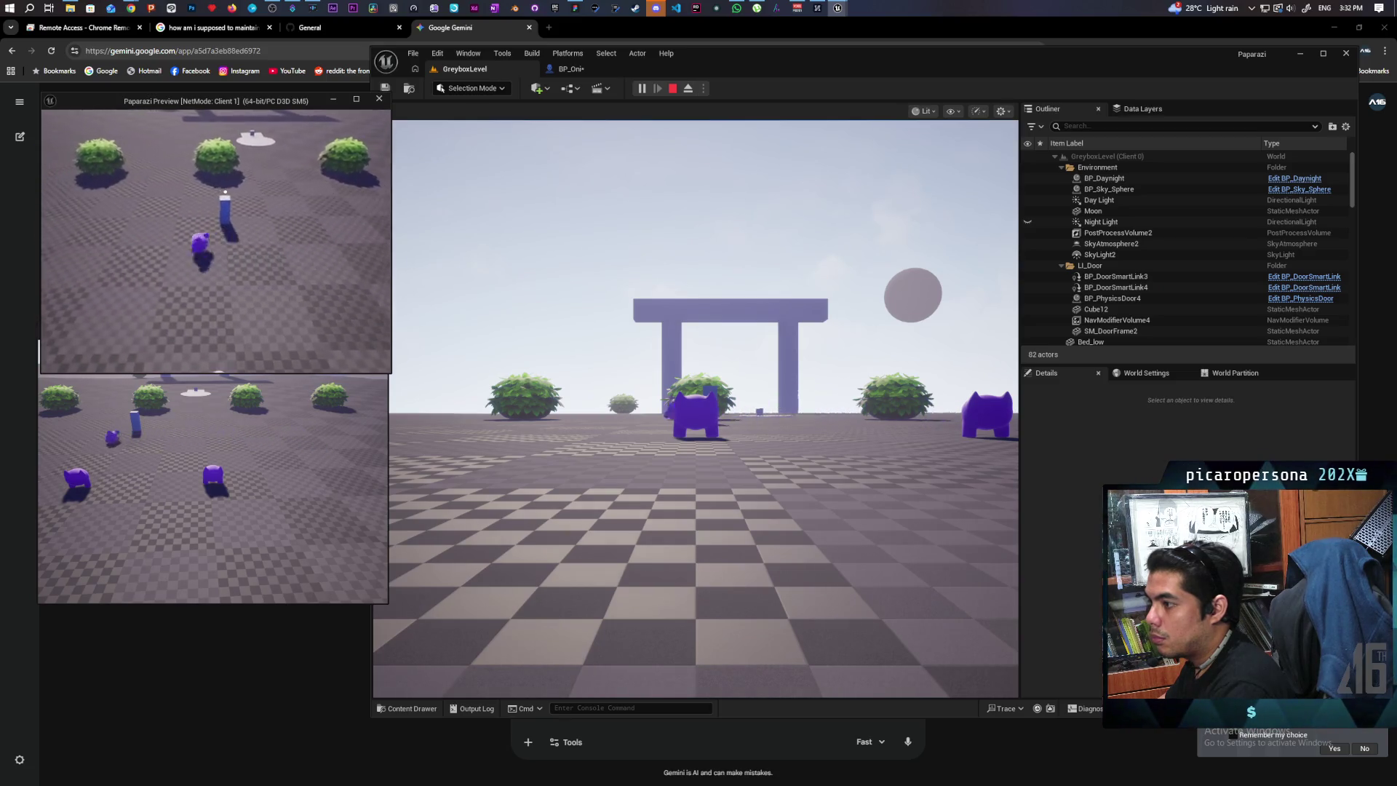
key(a)
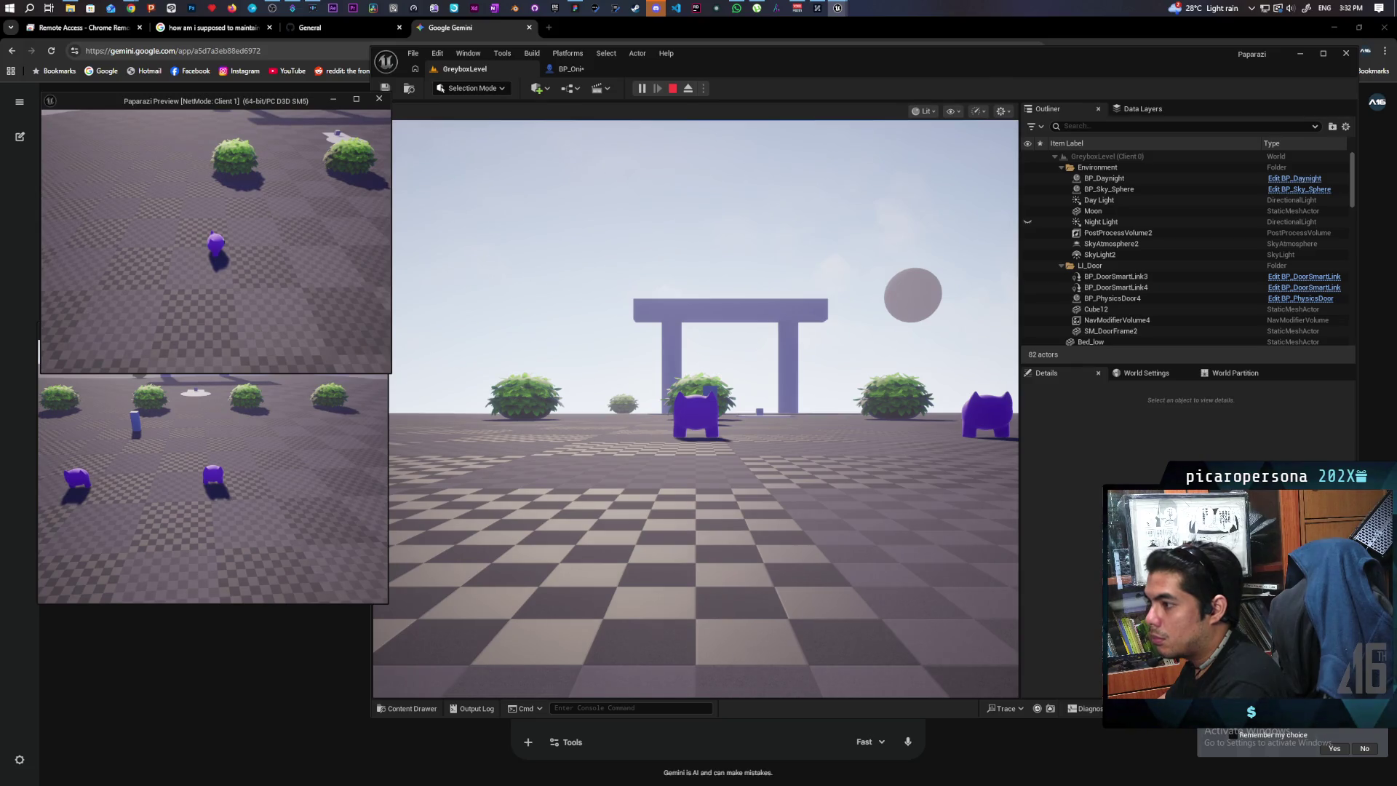
key(d)
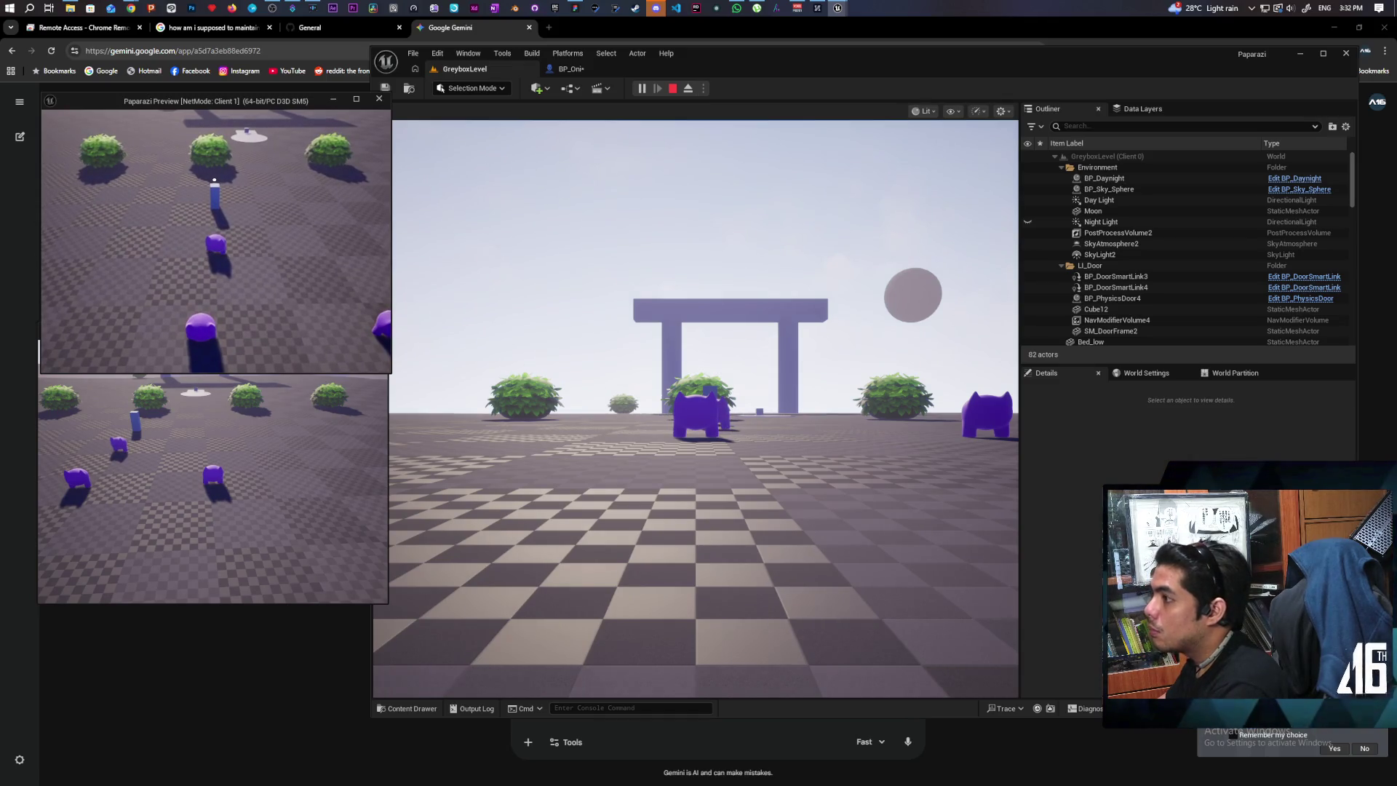
Stop the play session and bring the Gemini chat forward, ready for a new question.
key(Escape)
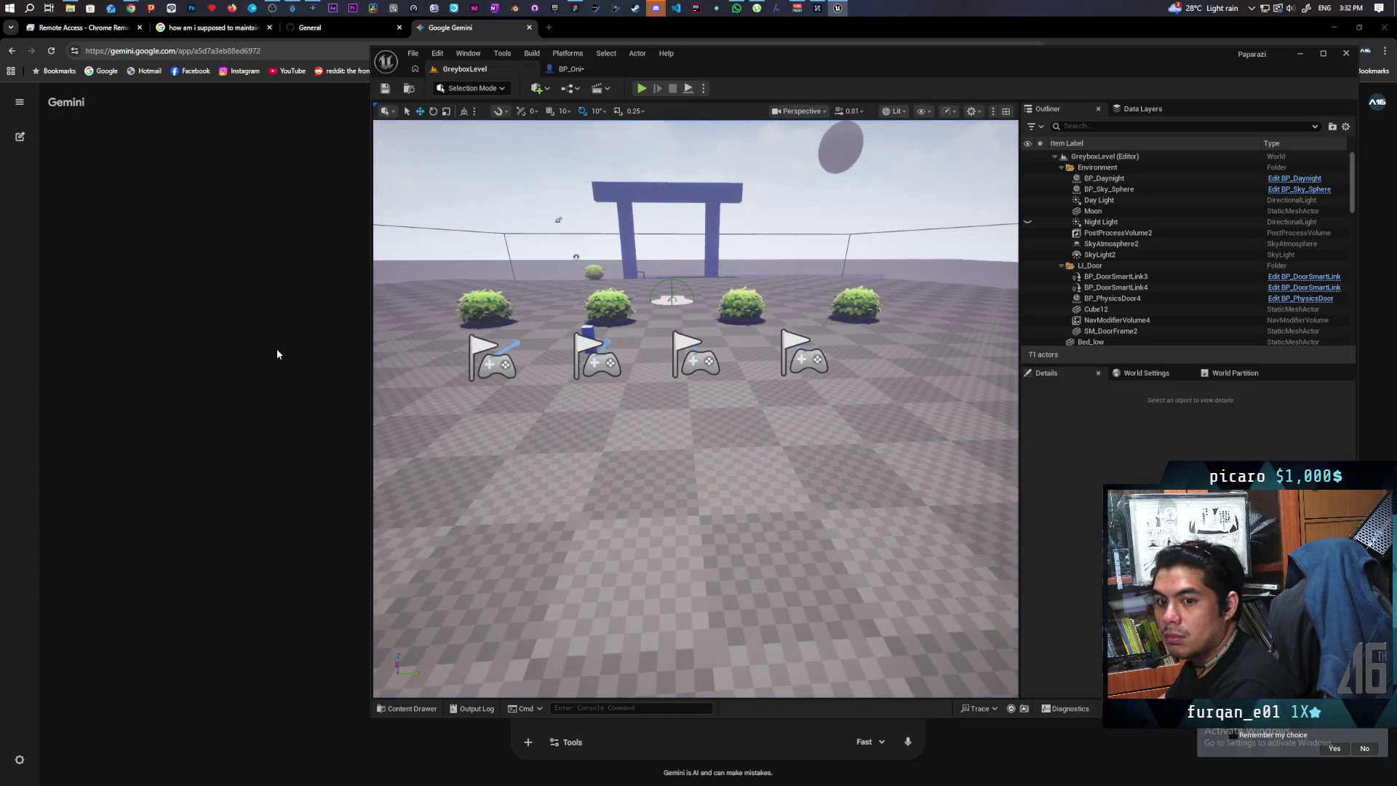
click(319, 467)
click(603, 710)
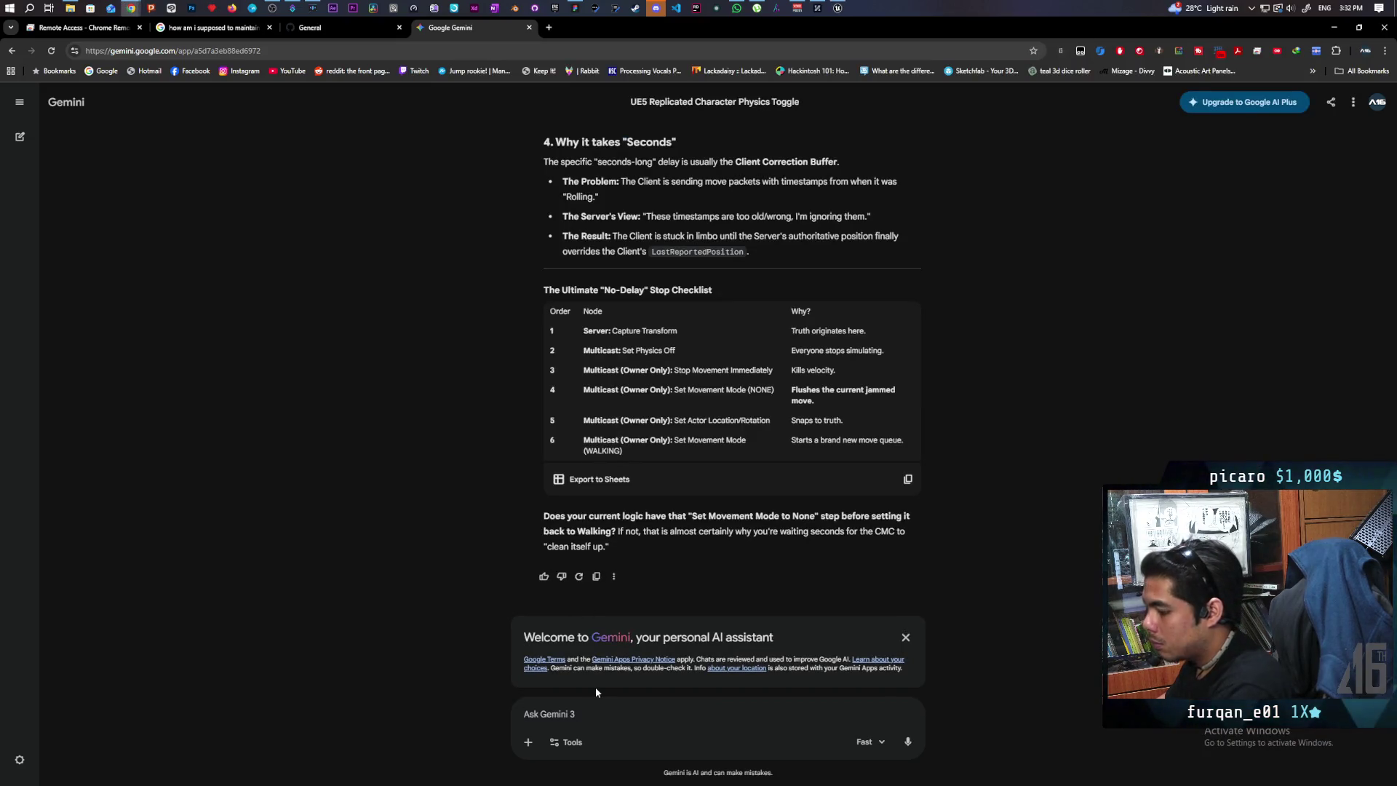
Ask Gemini: 'why does it take a few seconds for movement inputs to work after reenabling?'.
text(why does it )
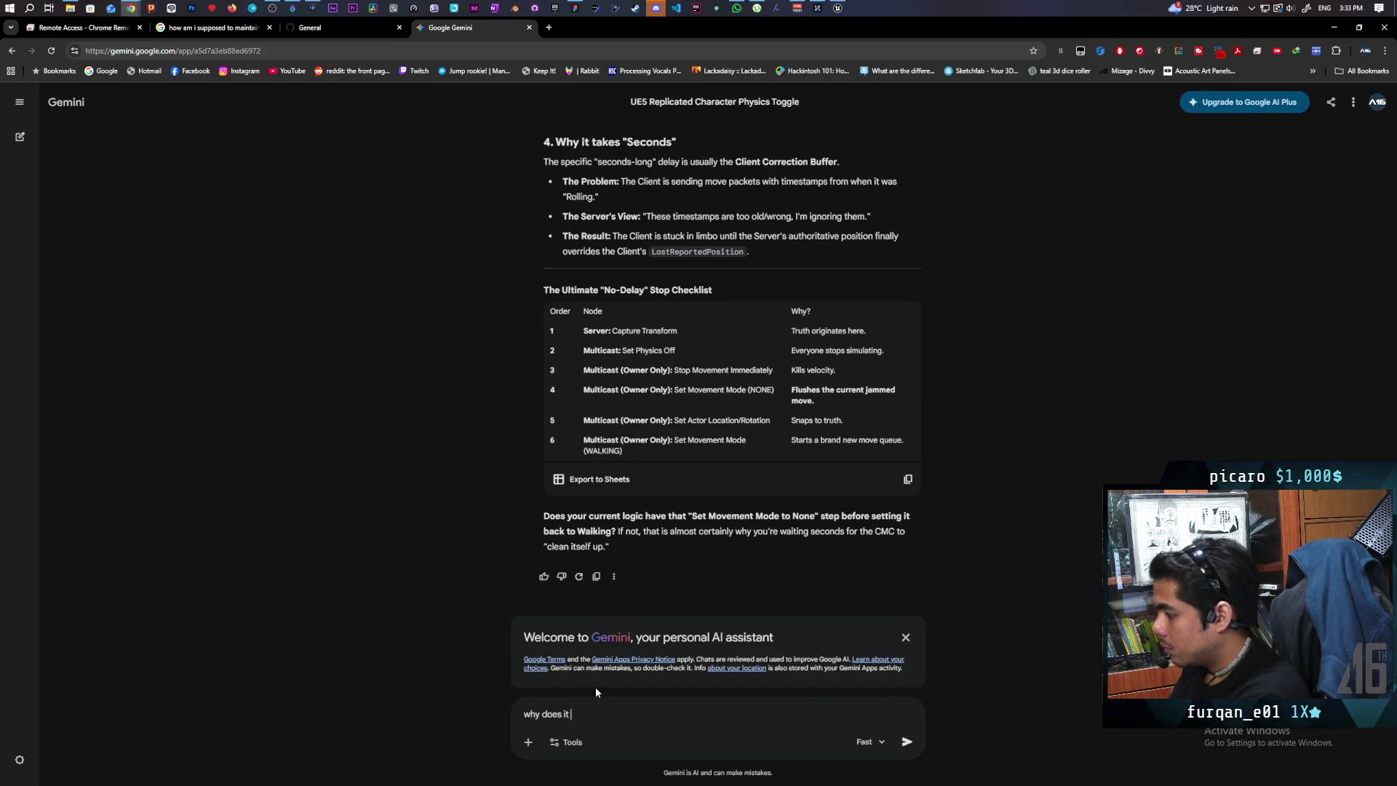
text(take a few )
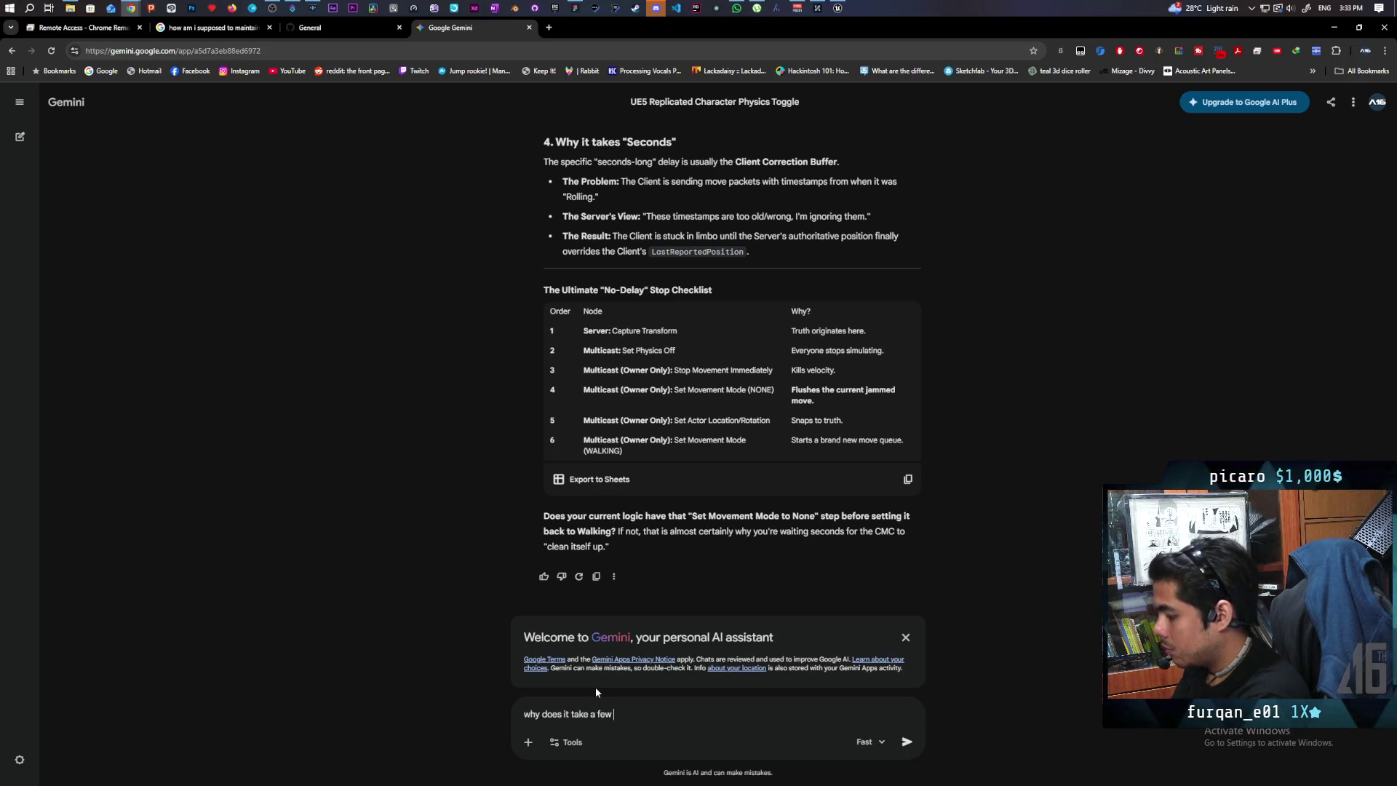
text(seconds for movement inputs)
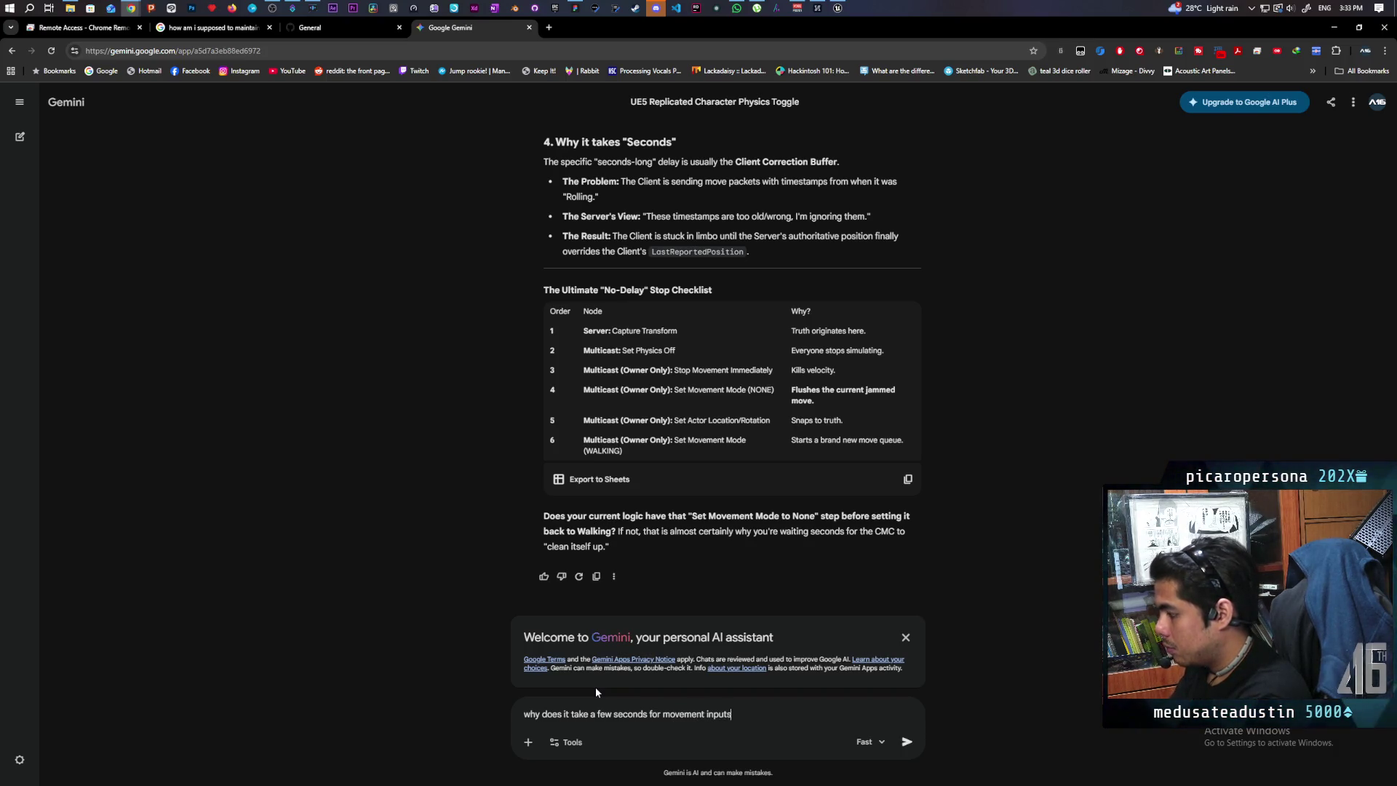
text( to work after reenabling?)
key(Return)
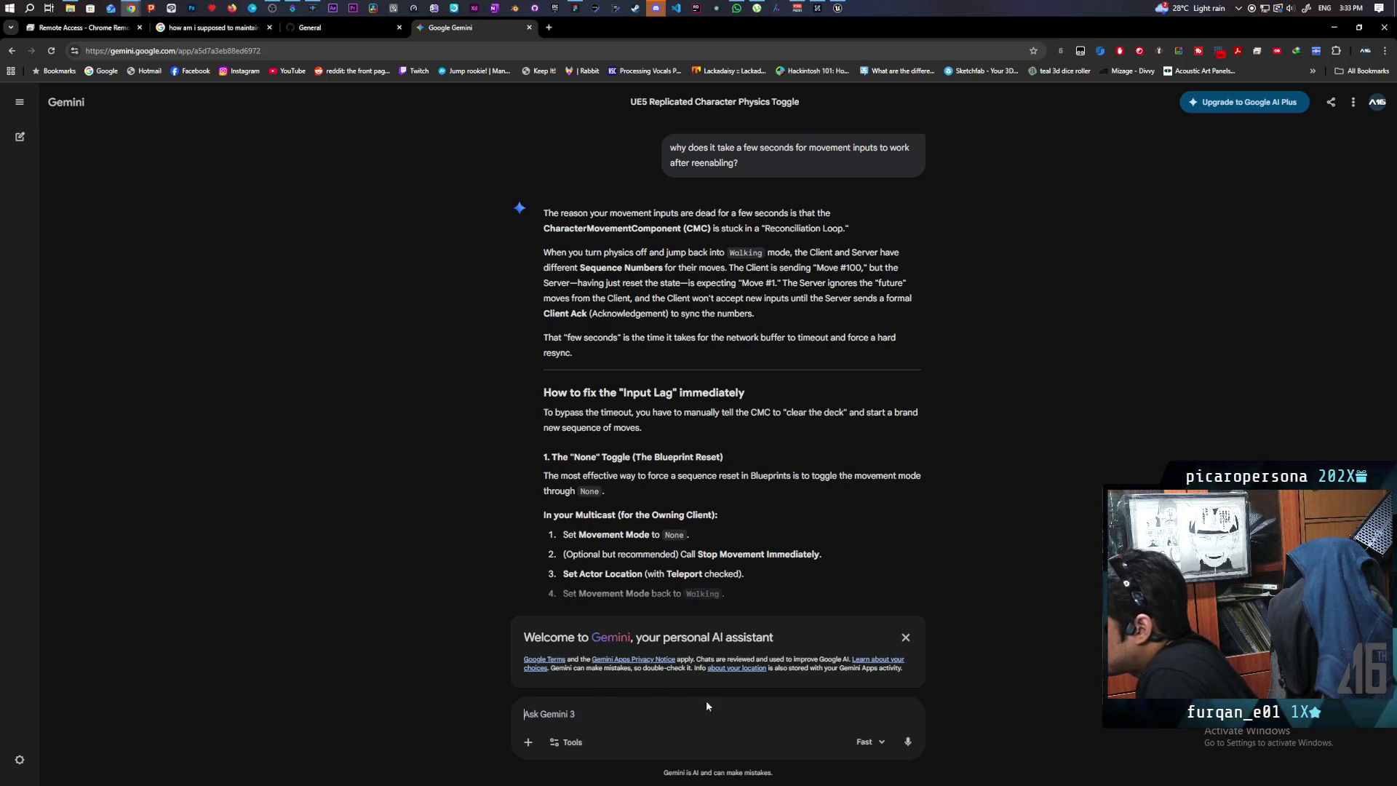
scroll(848, 499, down, 3)
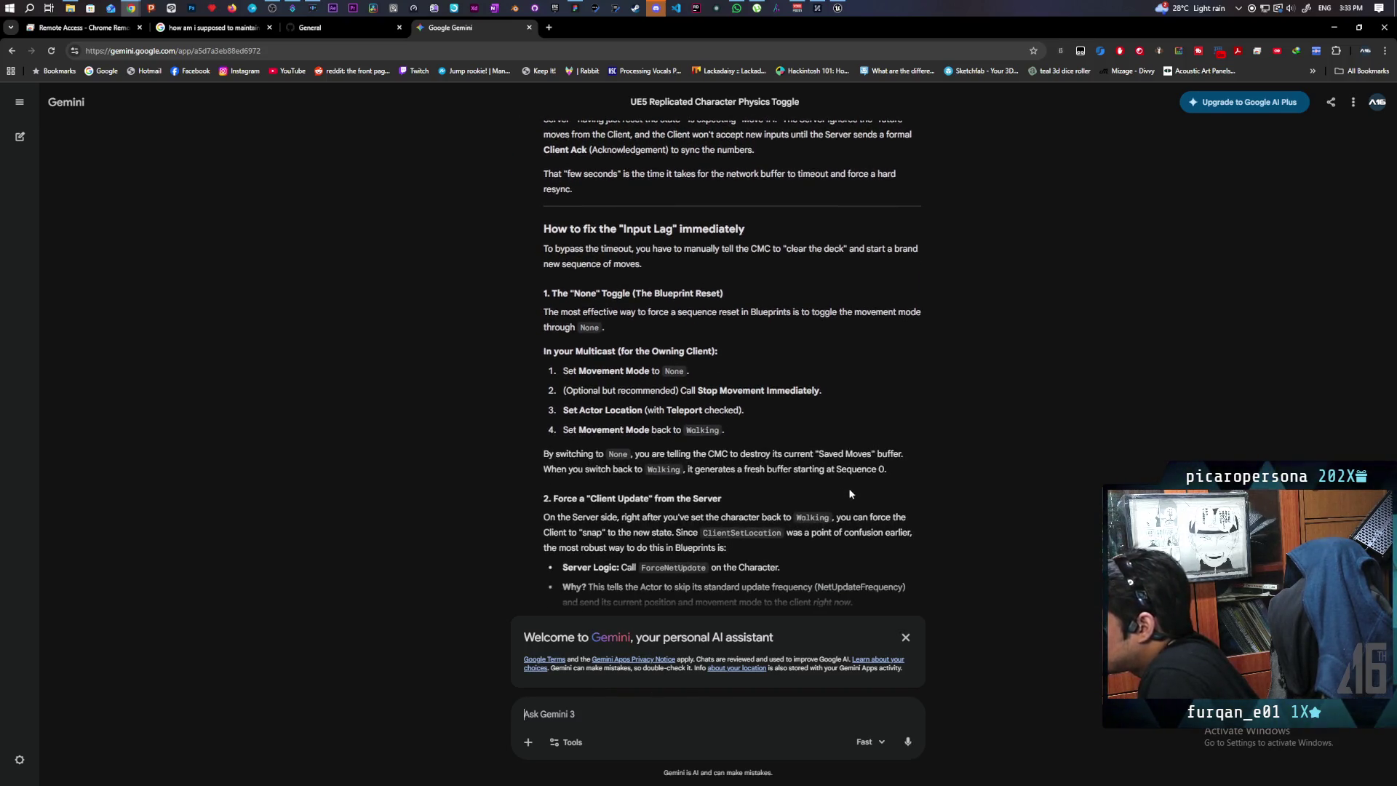
scroll(944, 378, down, 1)
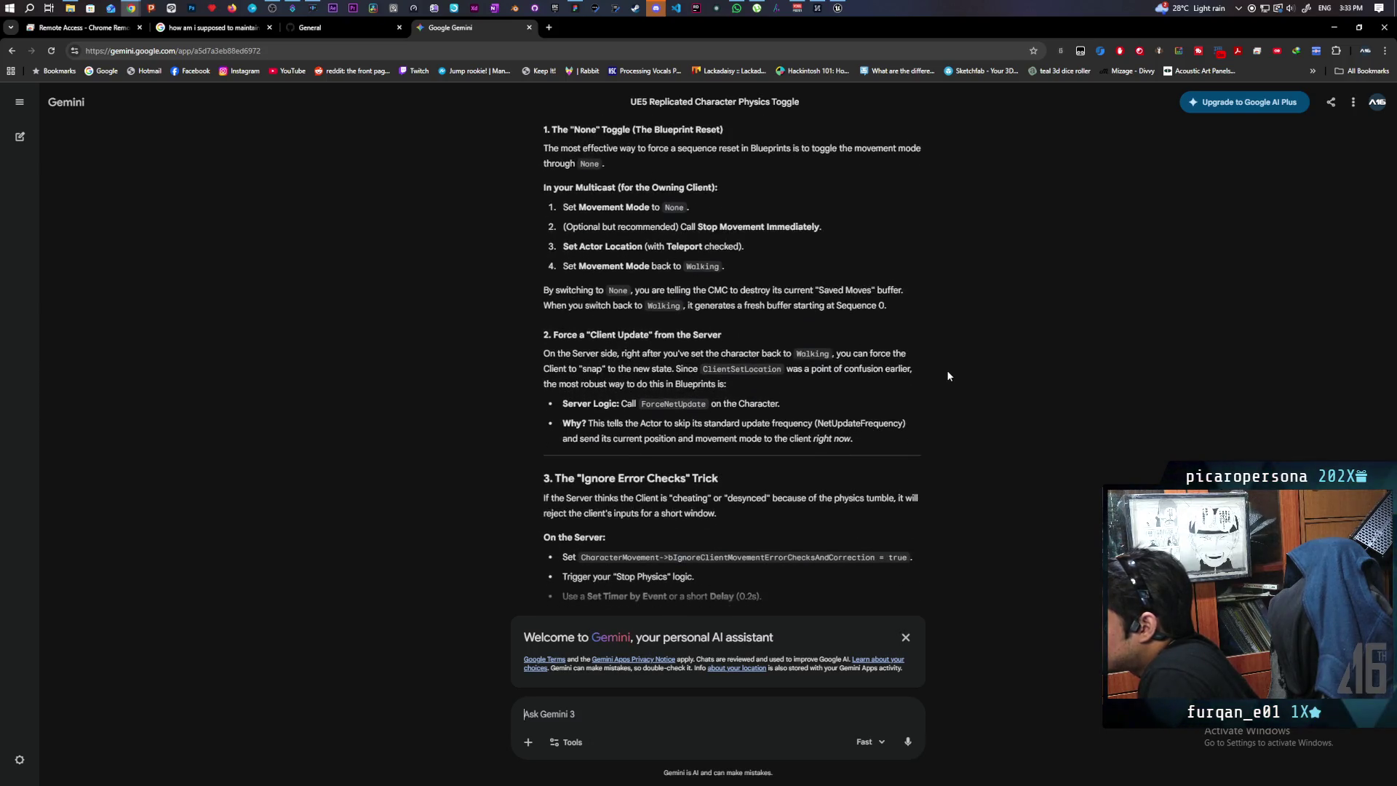
scroll(946, 377, up, 1)
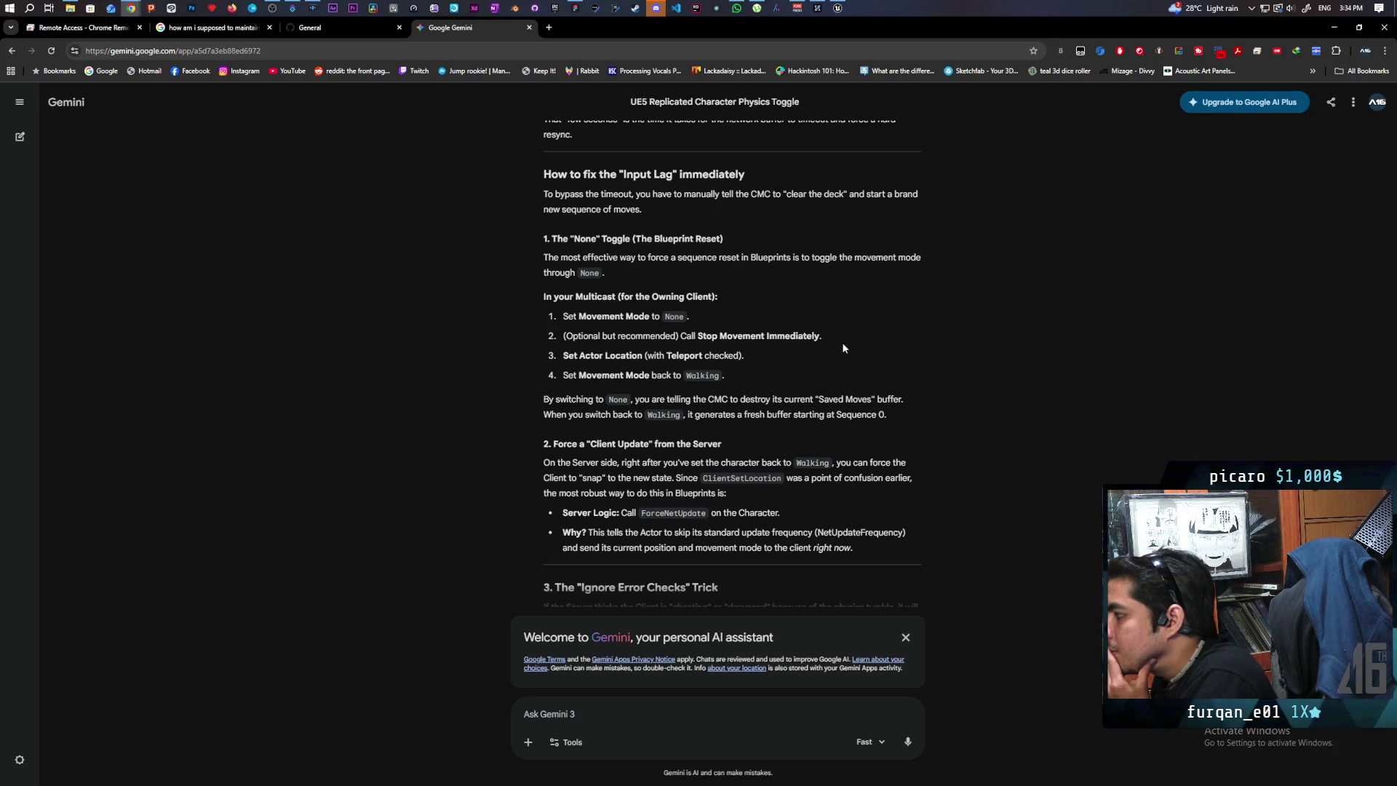
scroll(843, 348, down, 2)
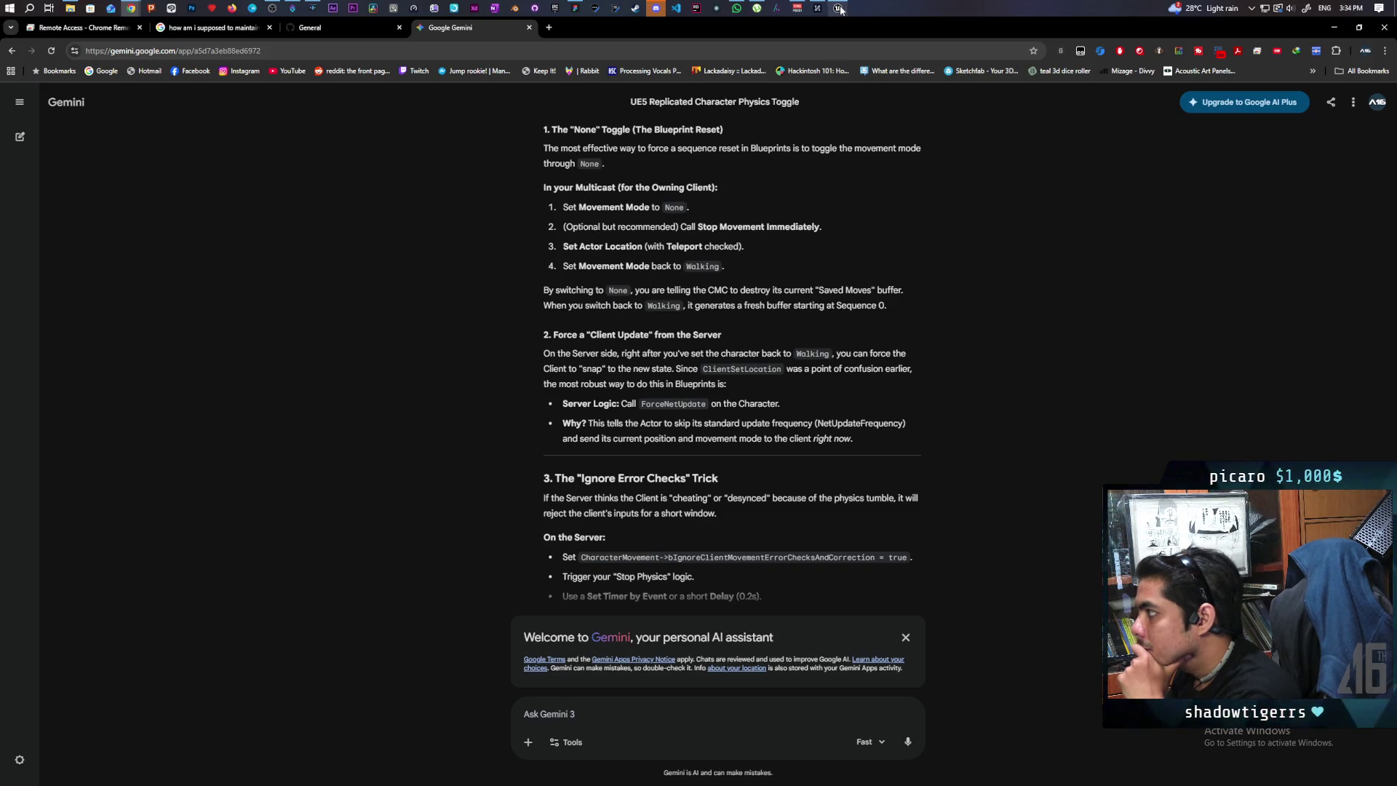
In BP_Oni's event graph, wire the Branch True output directly into MC Set Physics.
mouse_move(840, 9)
click(794, 55)
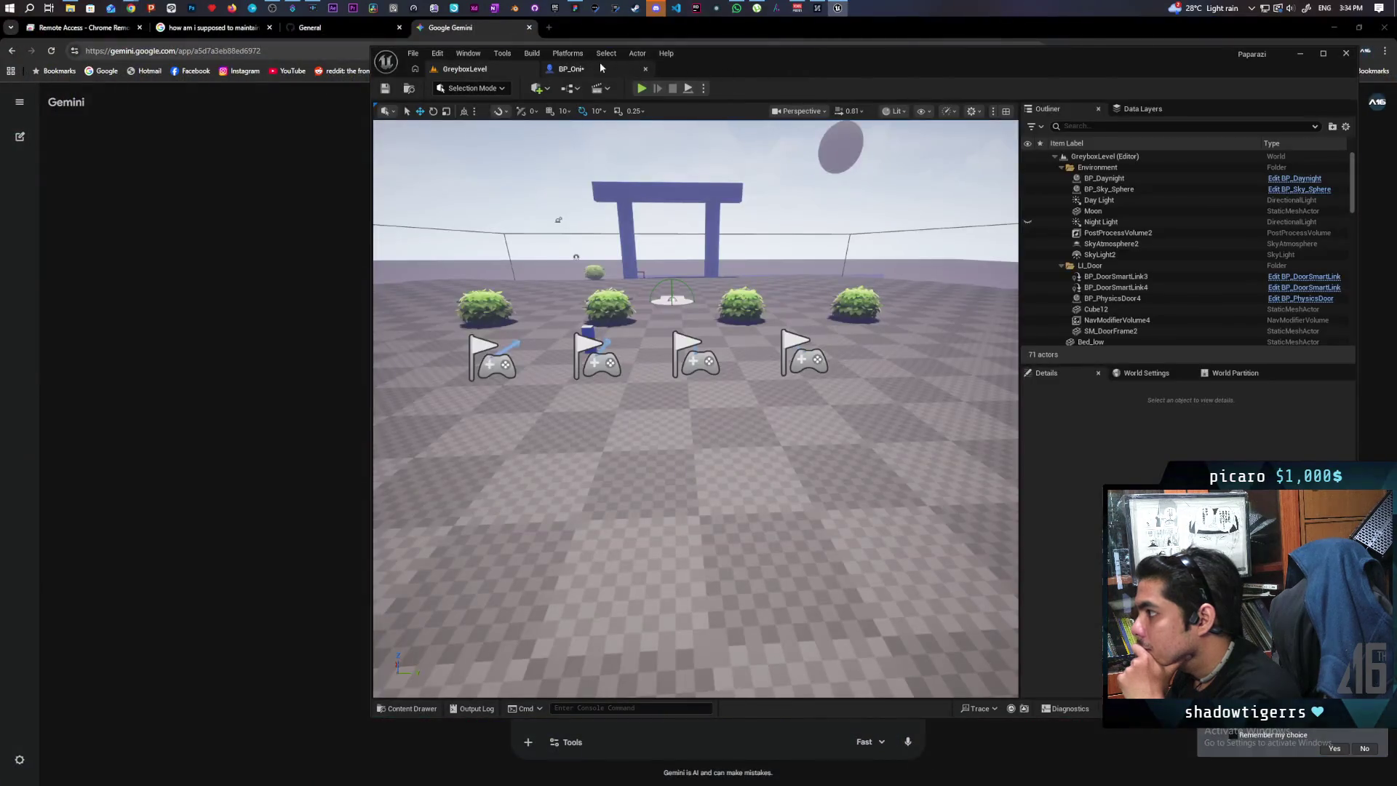
click(600, 68)
scroll(920, 391, down, 2)
mouse_move(752, 412)
mouse_down()
mouse_move(646, 405)
mouse_move(526, 325)
mouse_move(582, 320)
mouse_move(574, 342)
mouse_move(690, 343)
mouse_move(655, 364)
mouse_move(663, 414)
mouse_move(770, 427)
mouse_move(804, 415)
mouse_move(752, 428)
mouse_up()
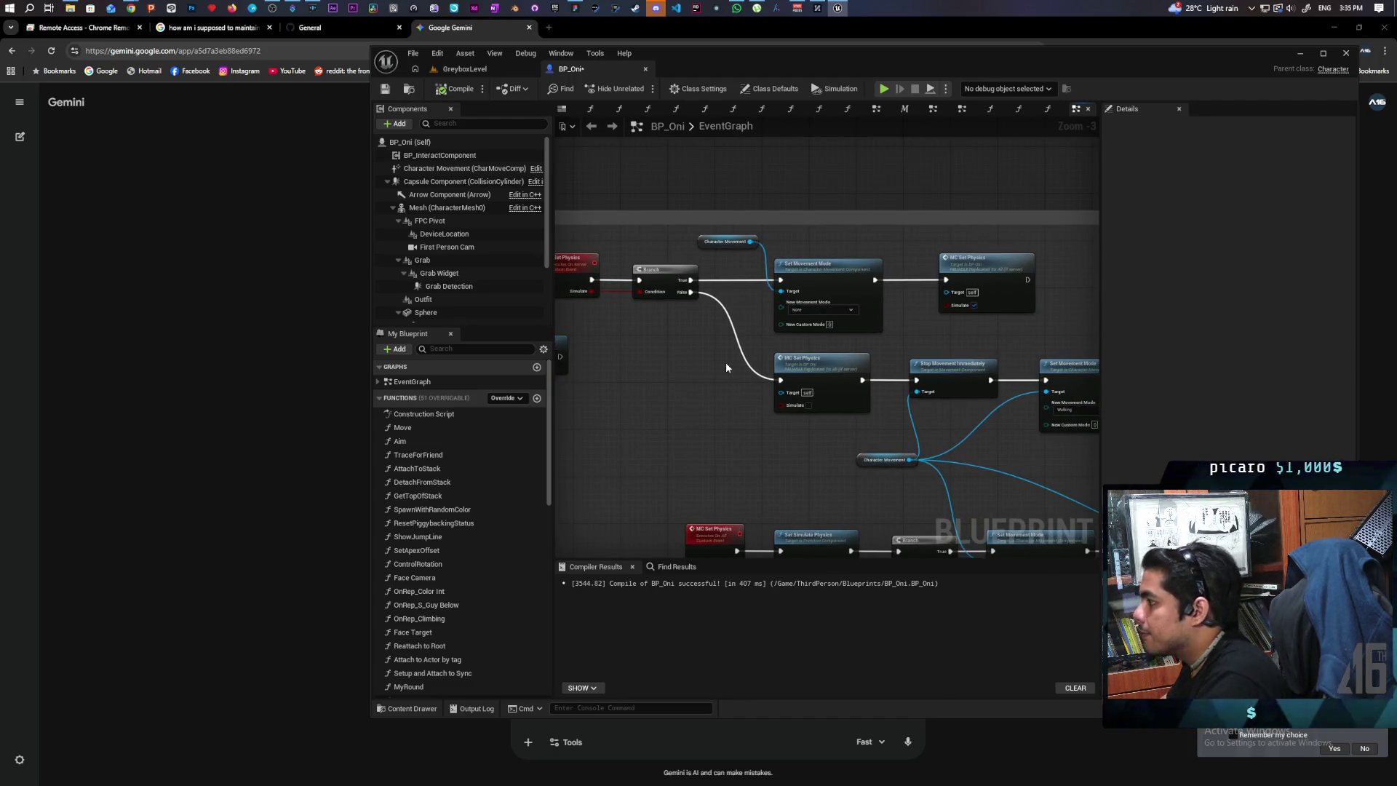
mouse_move(691, 280)
mouse_down()
mouse_move(944, 280)
mouse_move(861, 253)
mouse_up()
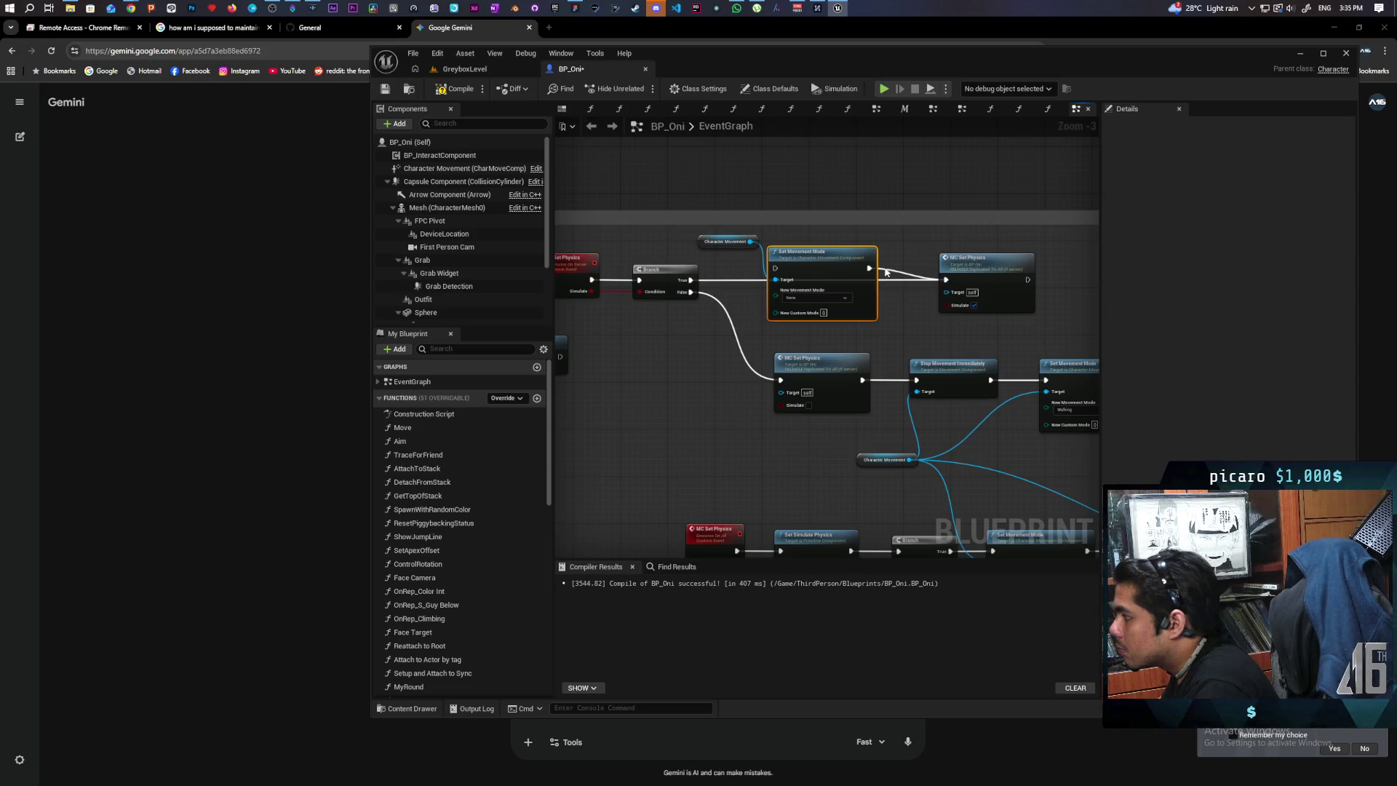
Move the None Set Movement Mode nodes into the lower chain, feeding the Walking Set Movement Mode.
alt+click(869, 268)
ctrl+click(728, 242)
mouse_move(809, 269)
mouse_down()
mouse_move(1089, 279)
mouse_move(803, 284)
mouse_up()
drag(828, 372, 968, 378)
click(858, 360)
mouse_move(794, 284)
mouse_down()
mouse_move(823, 323)
mouse_move(816, 367)
mouse_up()
drag(680, 377, 919, 377)
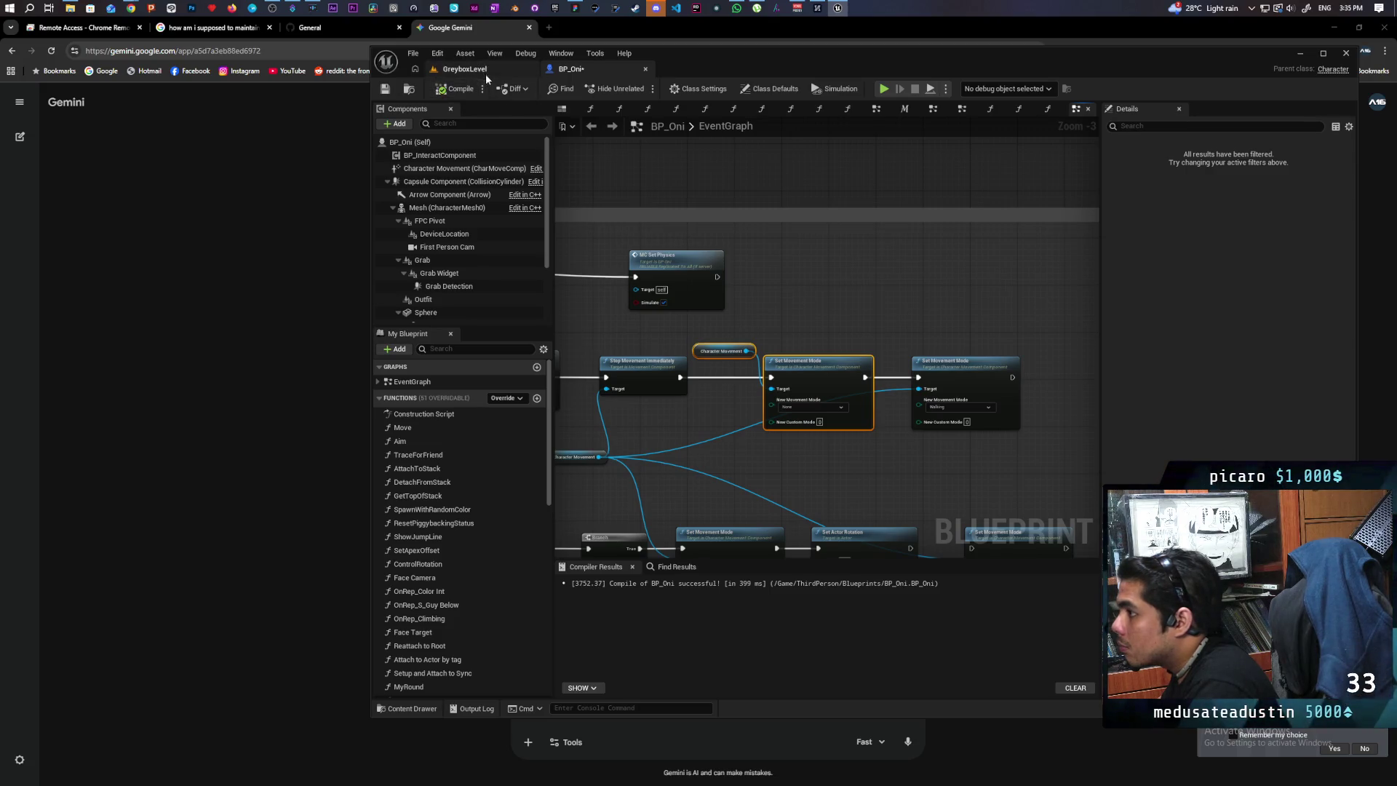
click(465, 68)
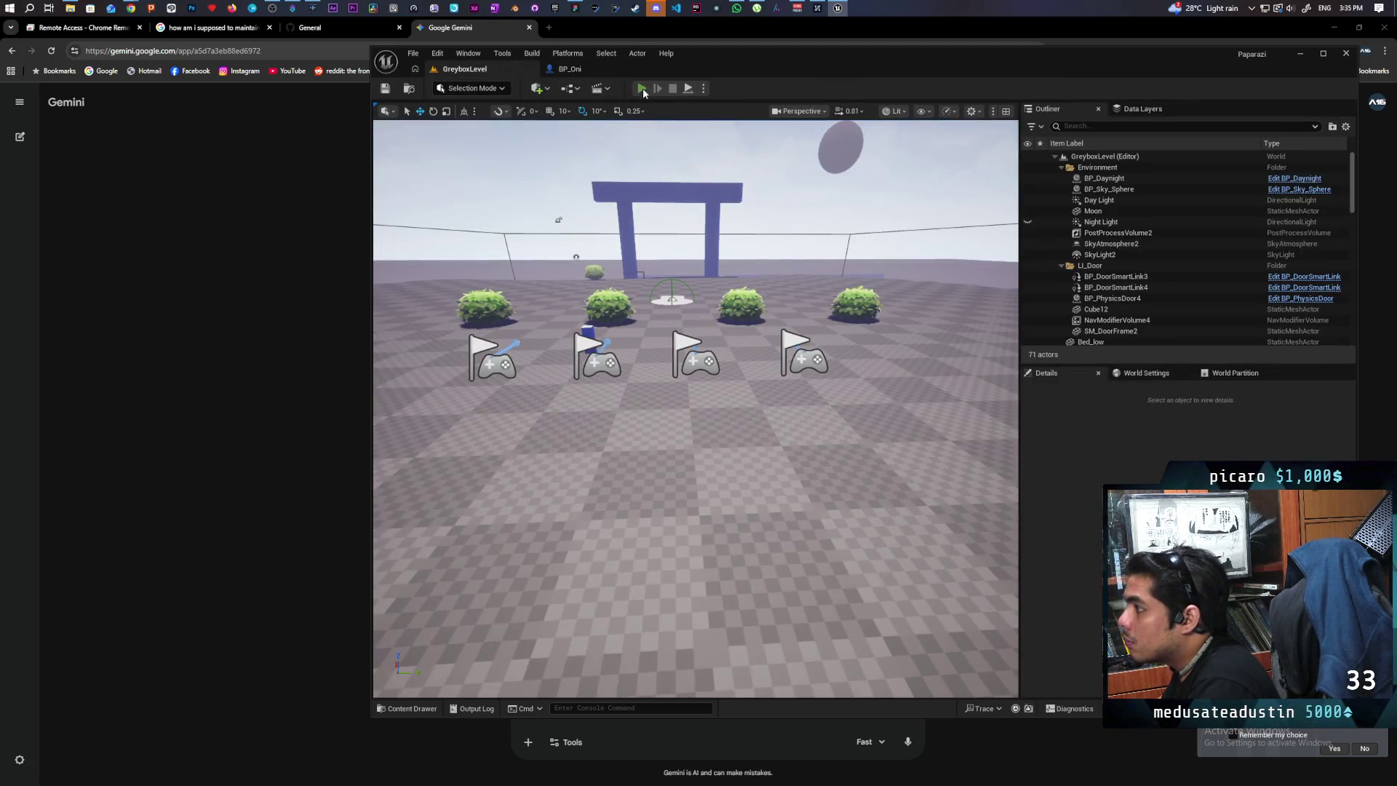
Run a brief multiplayer play-in-editor test, stop it, and go back to BP_Oni's graph.
click(641, 88)
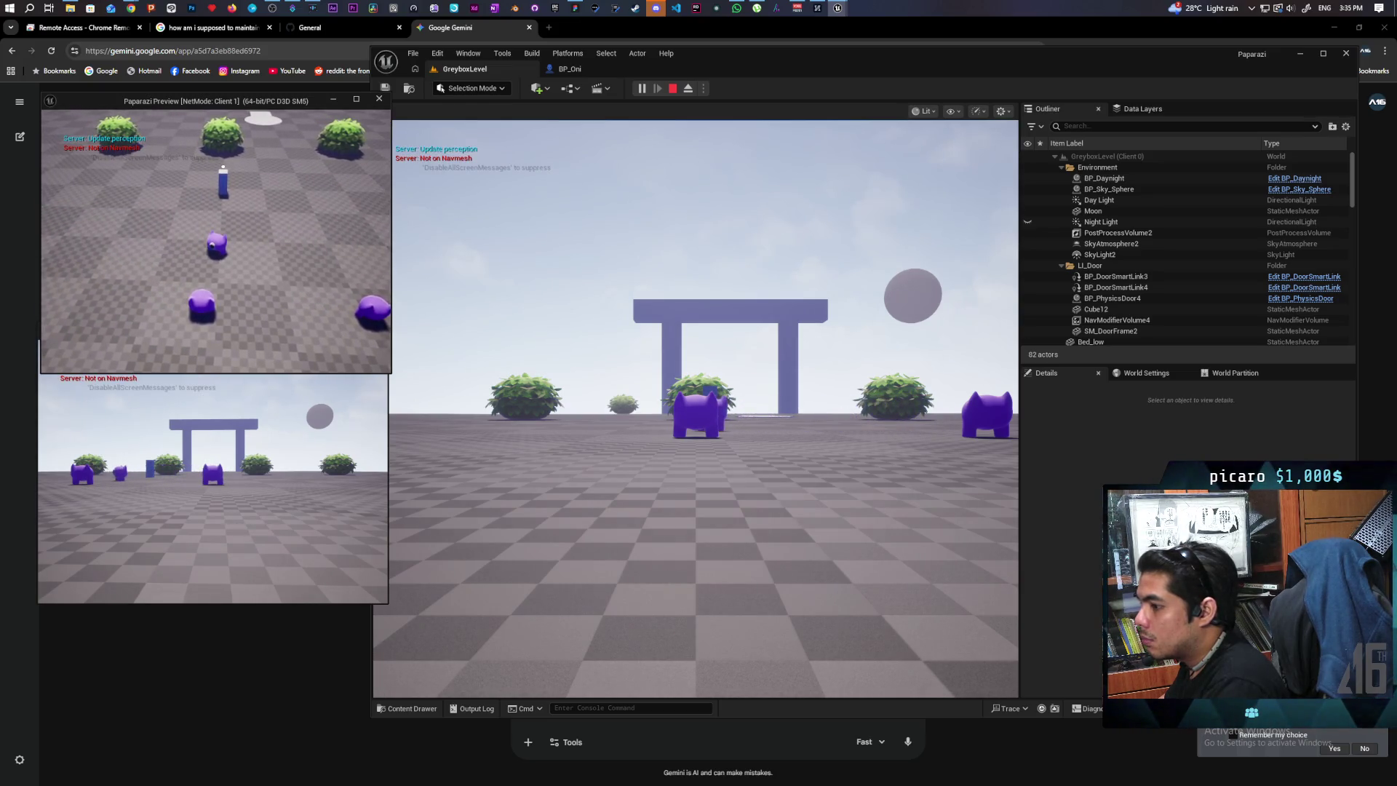
key(Escape)
click(569, 69)
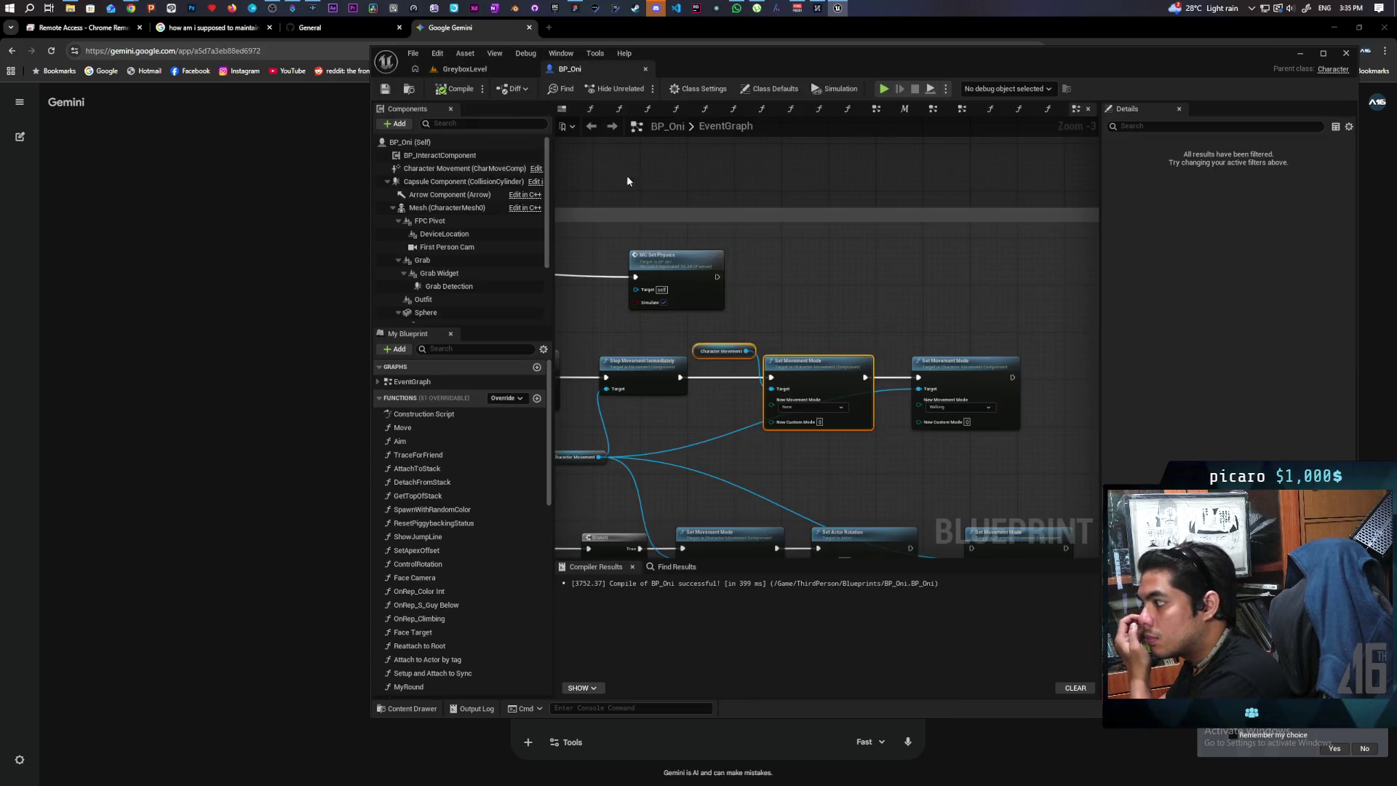
Lift the None movement-mode nodes out and wire Stop Movement Immediately straight to Walking.
mouse_move(820, 252)
mouse_down()
mouse_move(976, 258)
mouse_move(864, 229)
mouse_up()
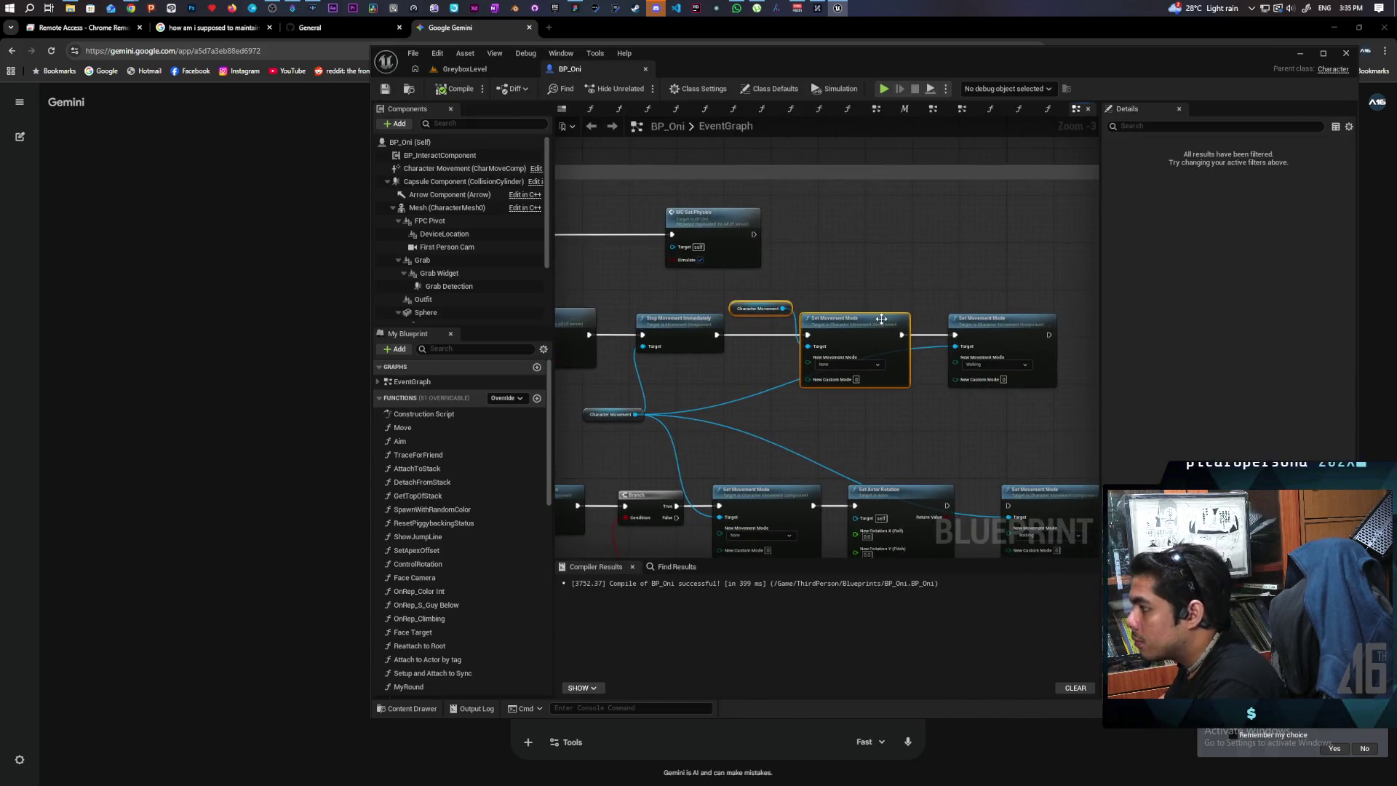
drag(870, 318, 882, 294)
drag(716, 334, 993, 350)
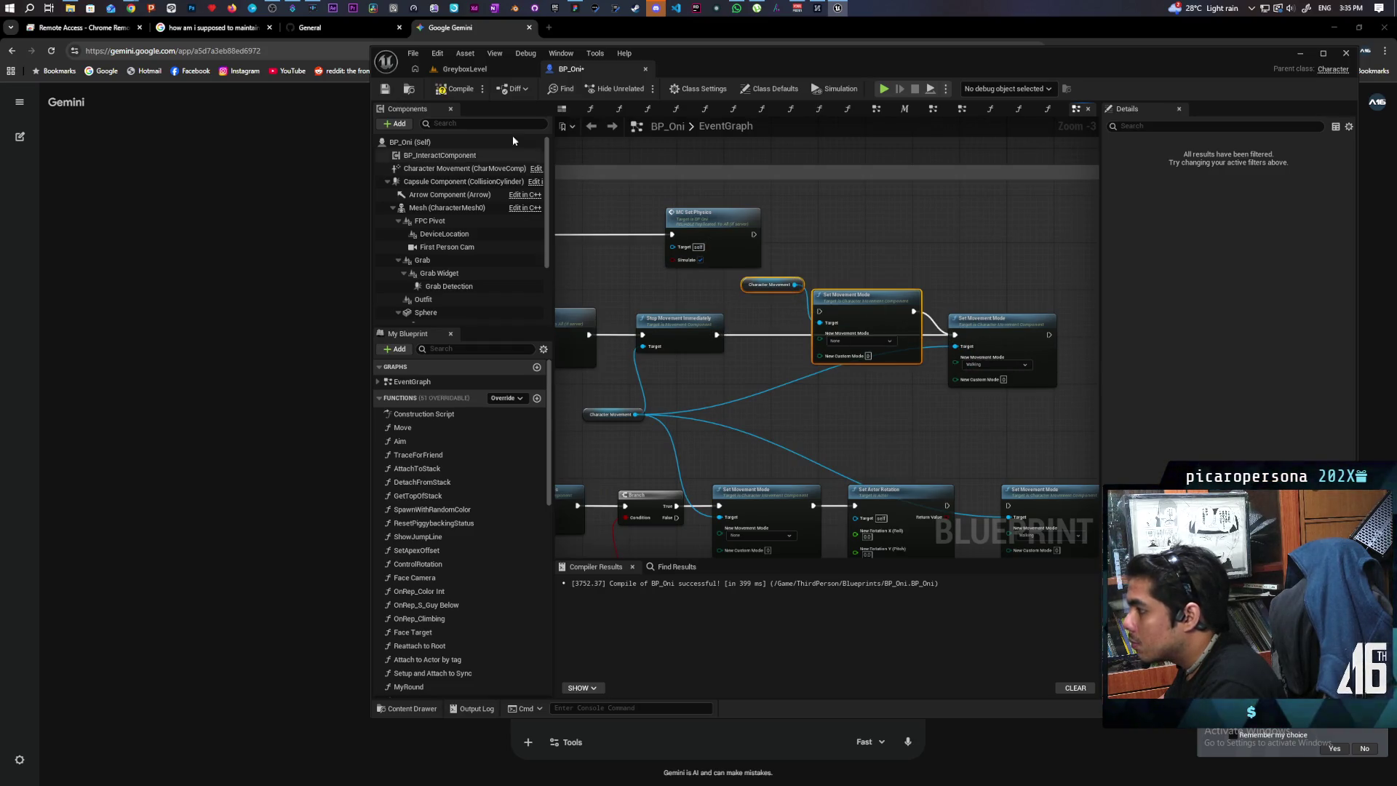
From GreyboxLevel, run the multiplayer play test again and stop it.
click(490, 72)
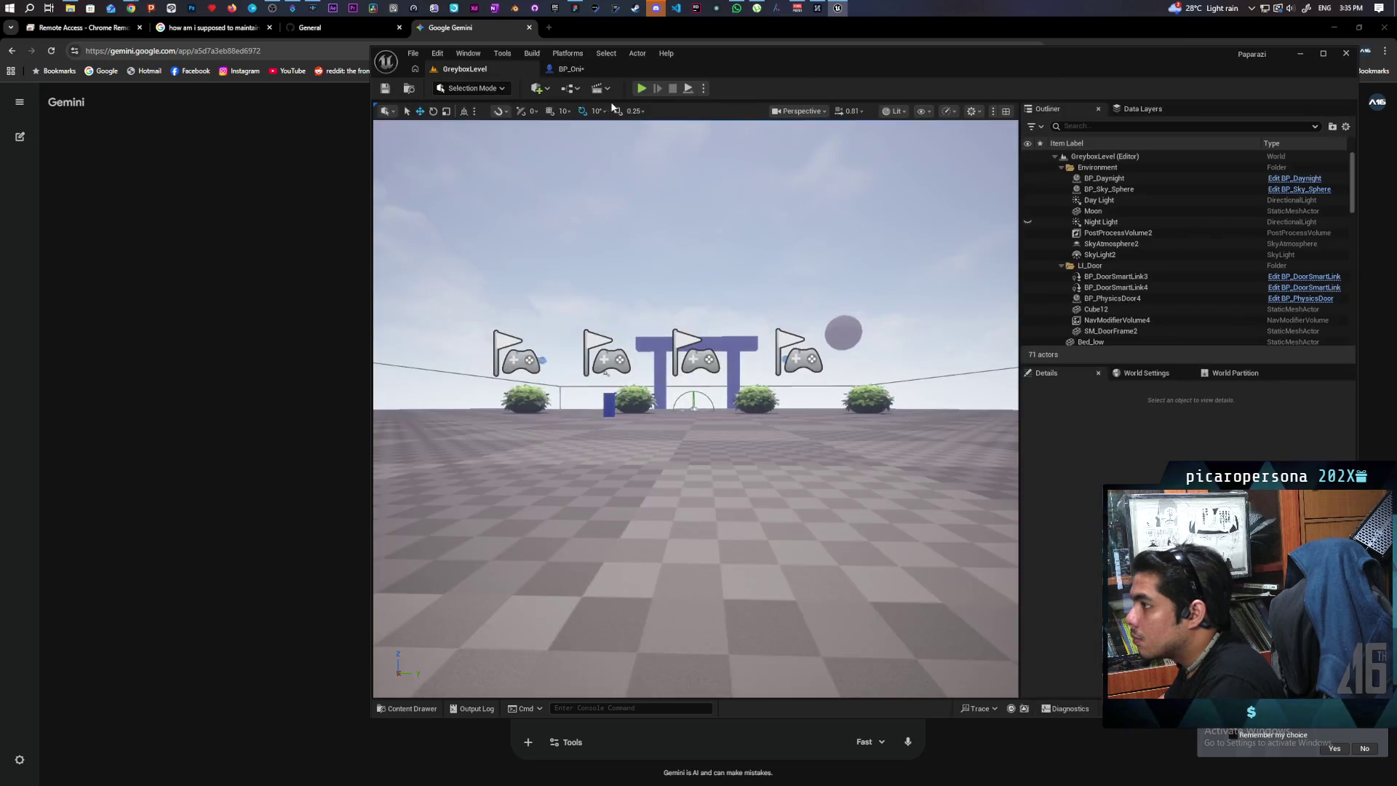
click(640, 89)
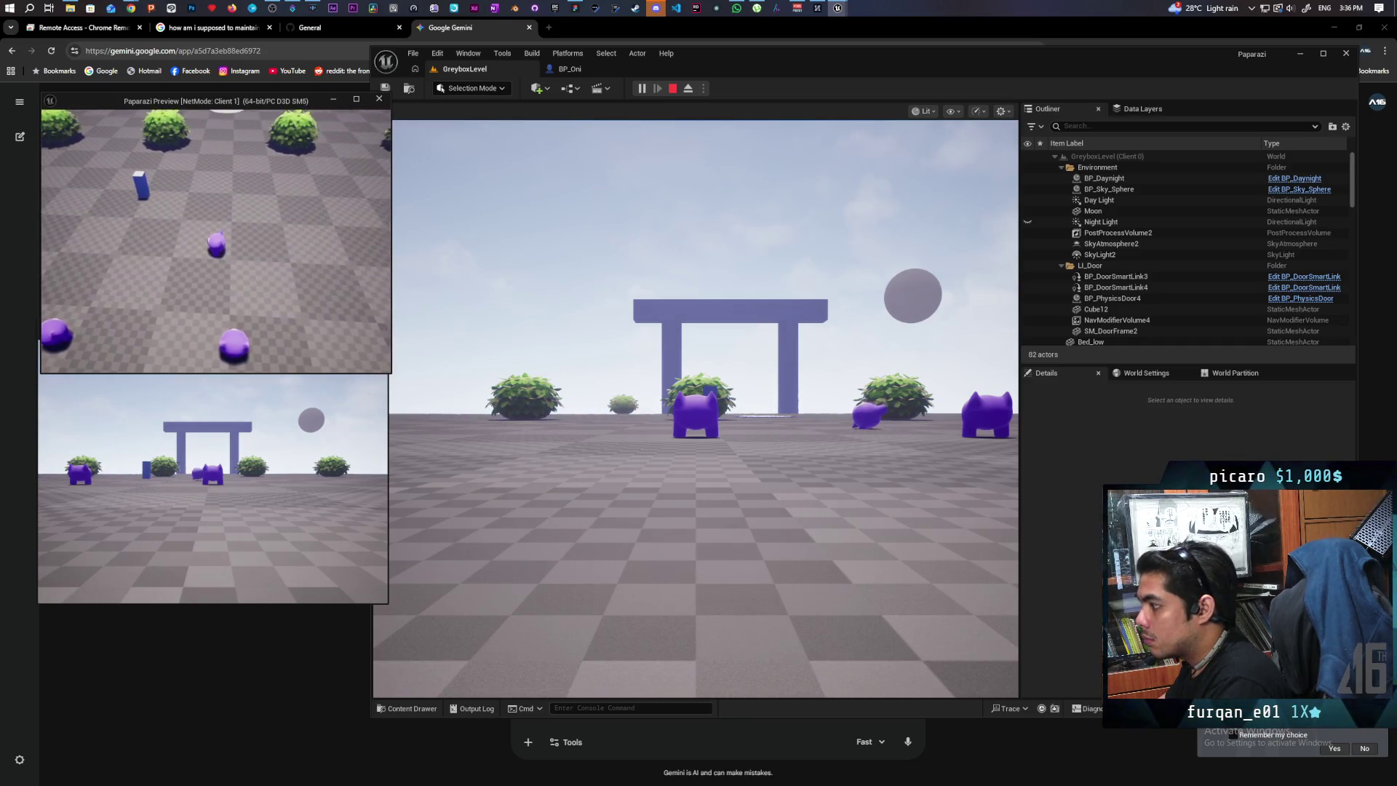
key(Escape)
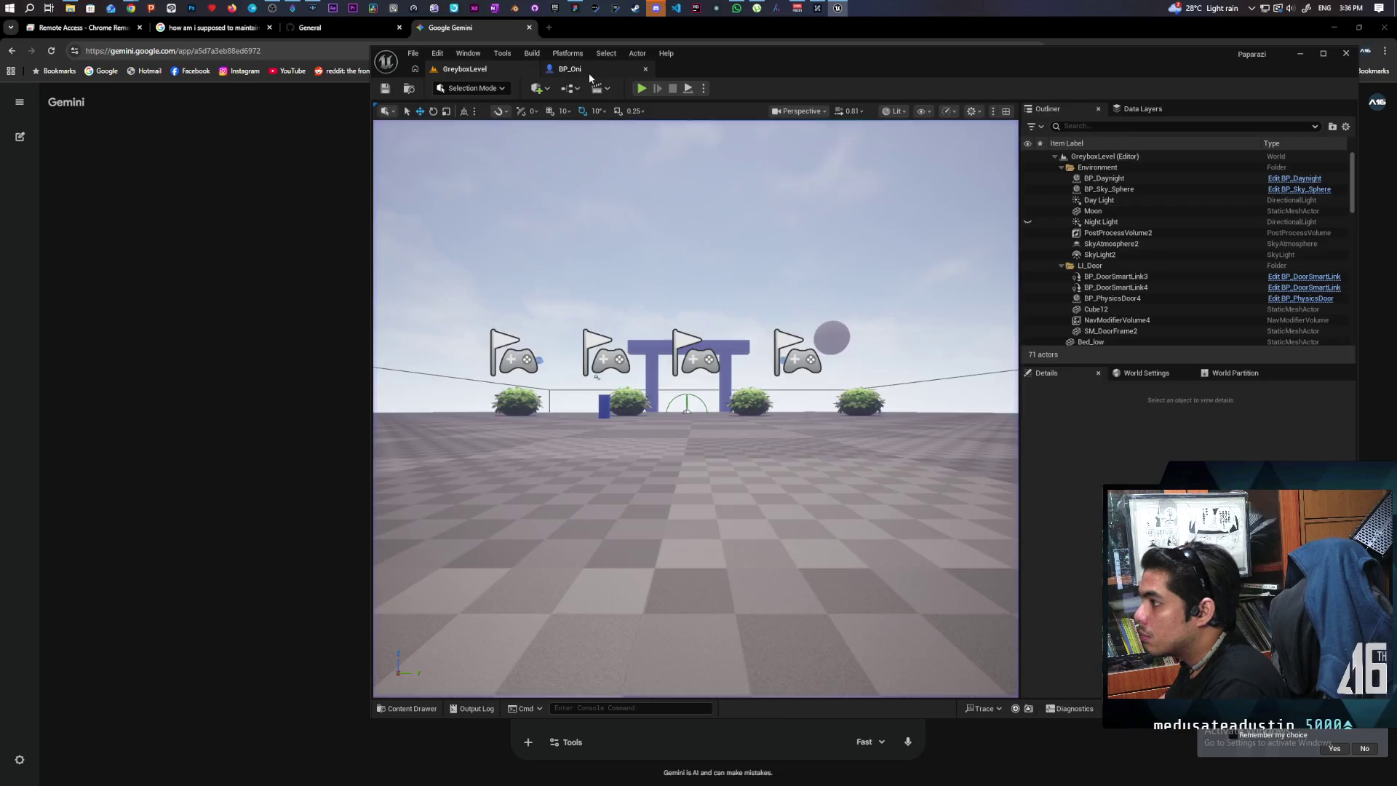
Move the None Set Movement Mode and Character Movement nodes before MC Set Physics and wire them into it.
click(588, 73)
scroll(770, 295, up, 1)
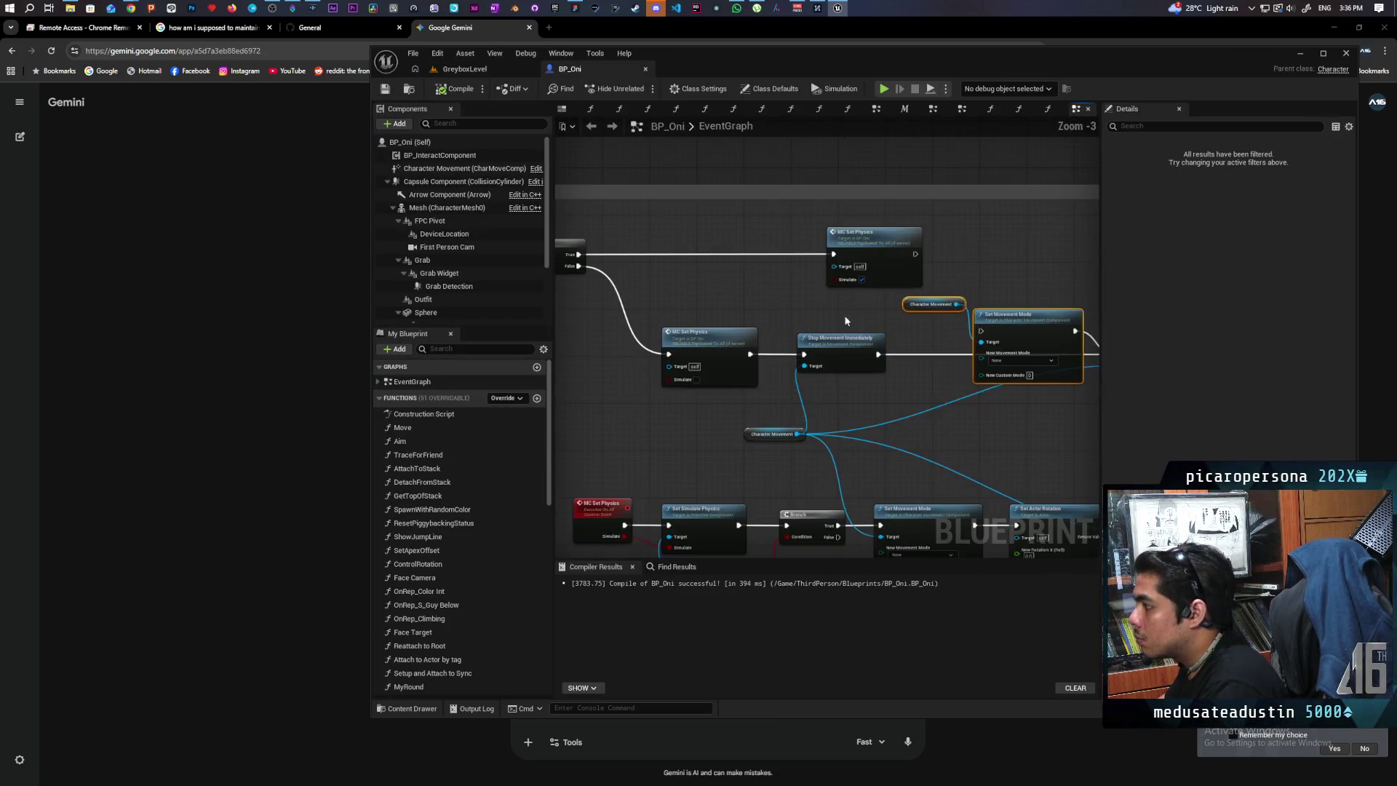
scroll(909, 312, up, 1)
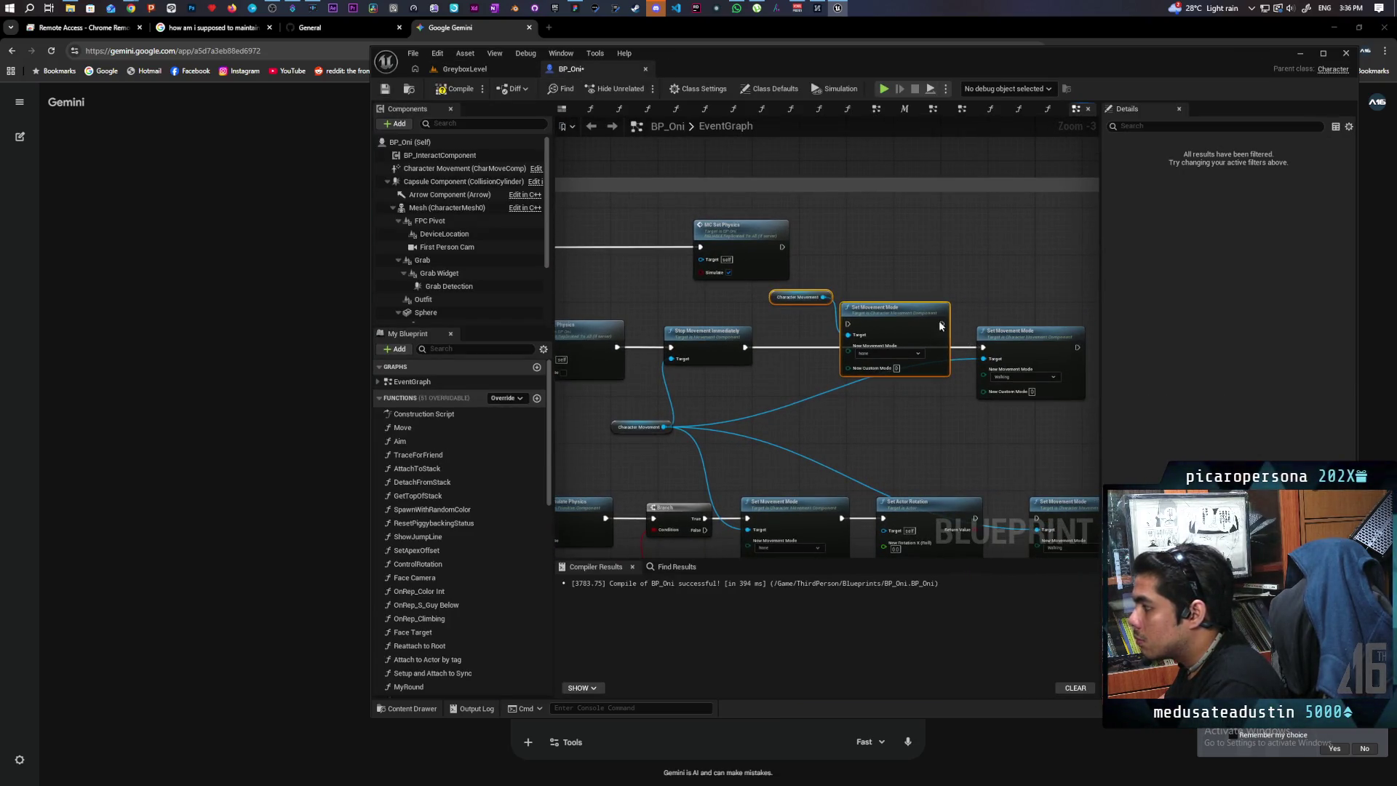
mouse_move(866, 314)
mouse_down()
mouse_move(829, 327)
mouse_move(582, 254)
mouse_move(640, 262)
mouse_move(666, 247)
mouse_up()
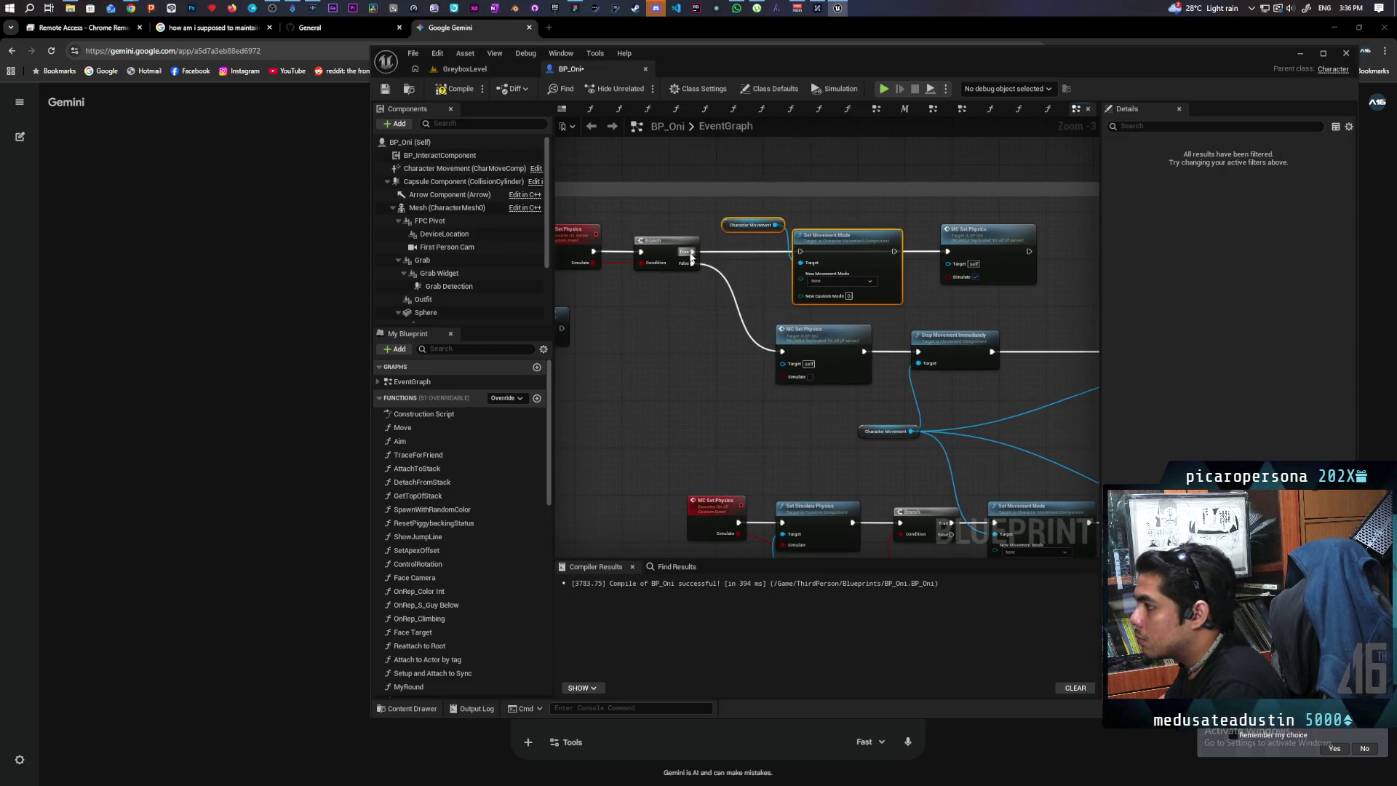
mouse_move(894, 252)
mouse_down()
mouse_move(947, 255)
mouse_move(854, 262)
mouse_move(863, 328)
mouse_move(864, 277)
mouse_move(845, 359)
mouse_move(710, 350)
mouse_move(761, 328)
mouse_move(866, 330)
mouse_move(745, 324)
mouse_move(897, 339)
mouse_move(875, 335)
mouse_up()
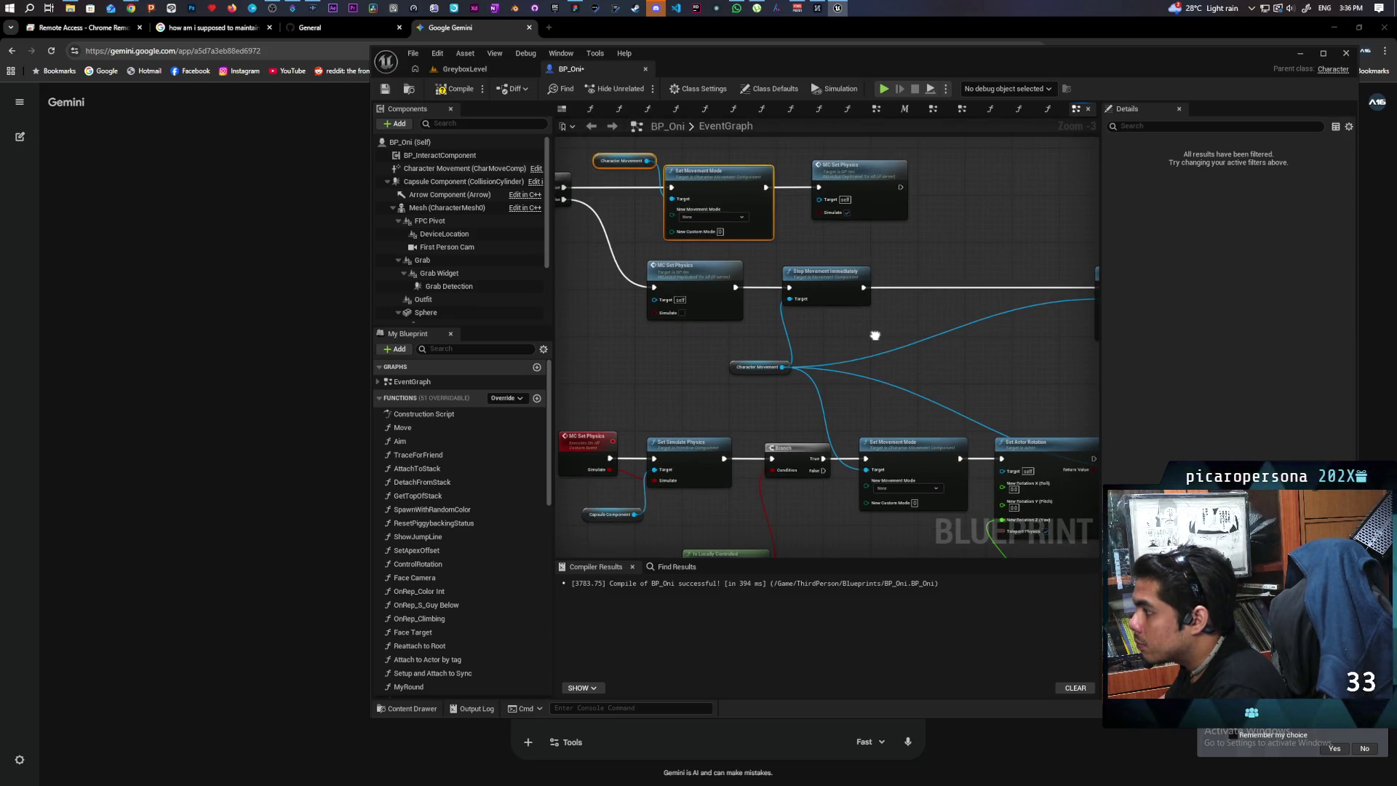
mouse_move(875, 335)
mouse_down()
mouse_move(789, 334)
mouse_move(1001, 321)
mouse_move(775, 328)
mouse_move(728, 404)
mouse_up()
right_click(835, 325)
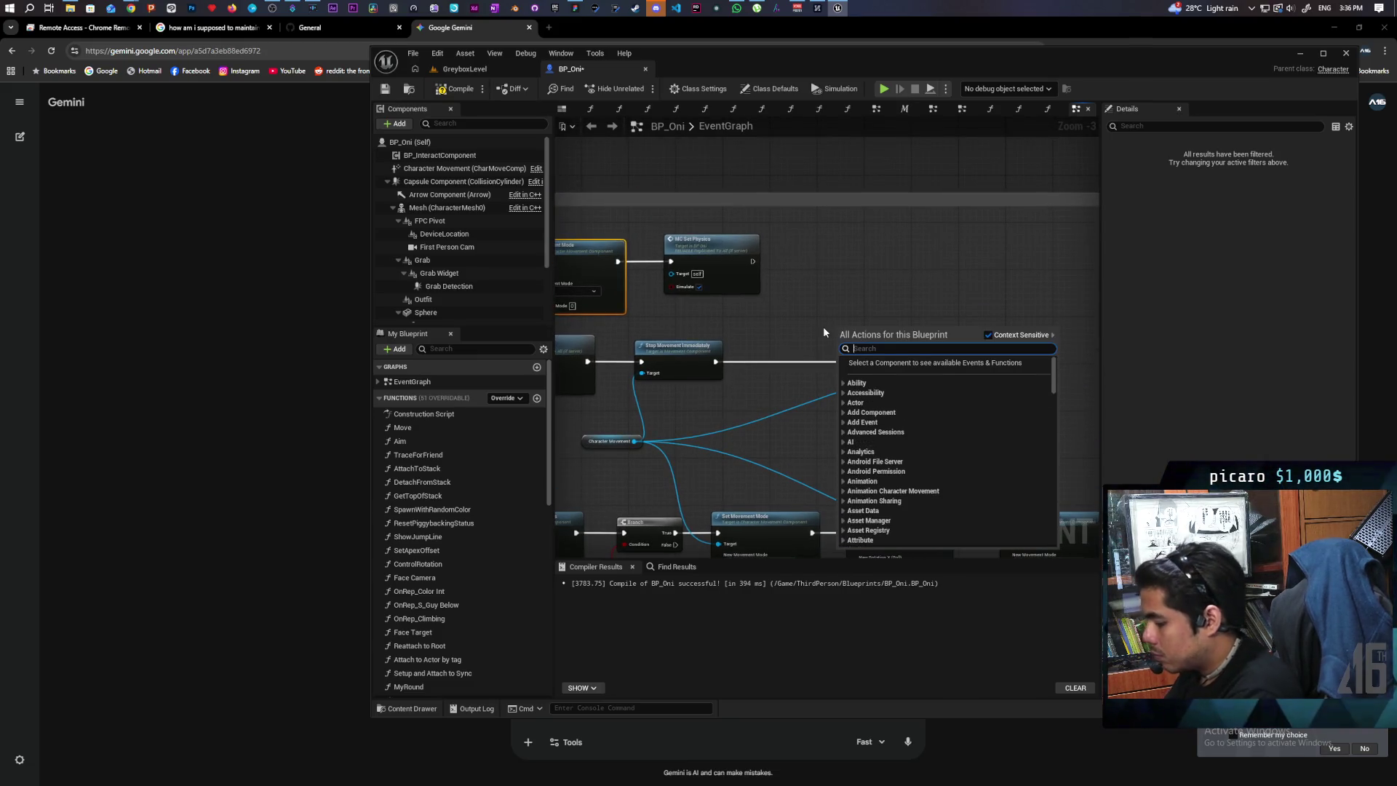
text(mc mo)
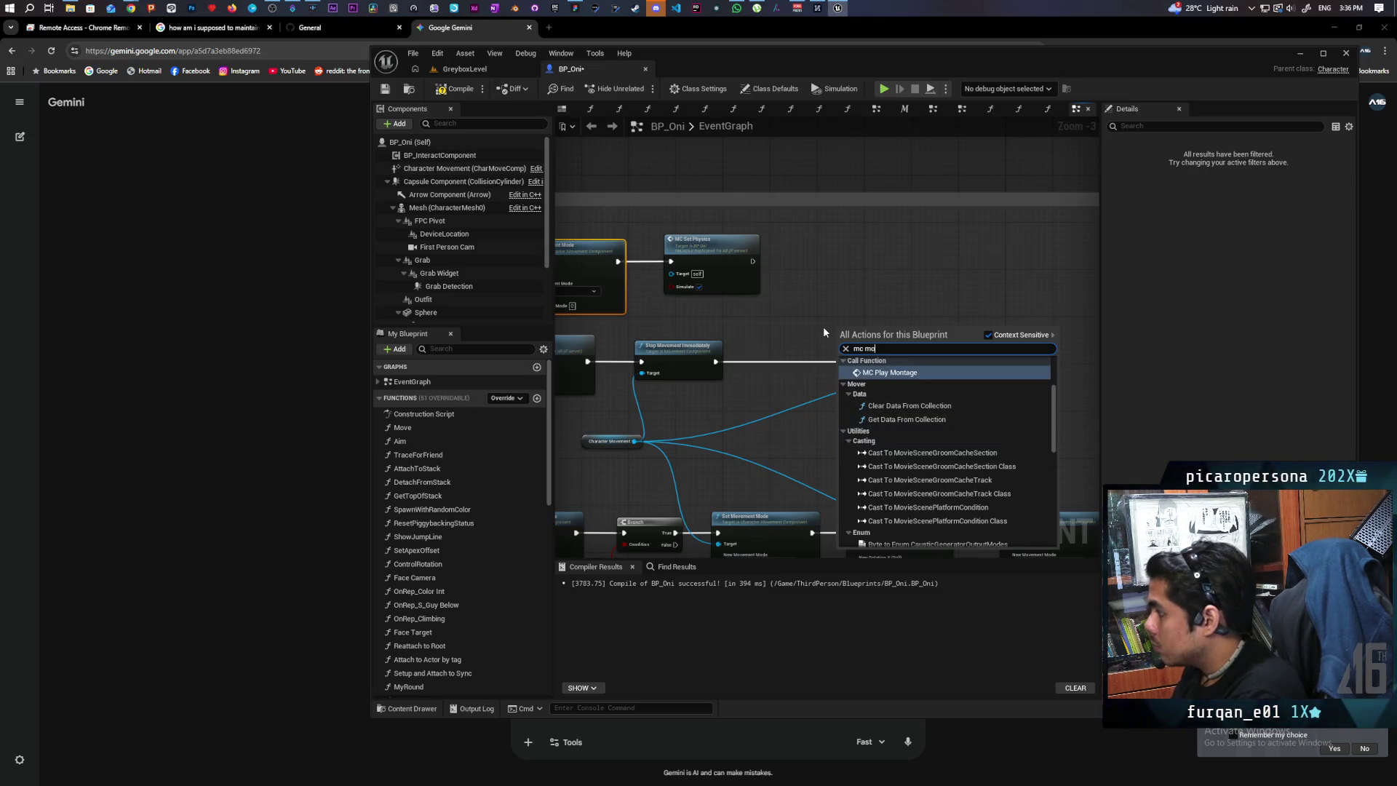
key(Escape)
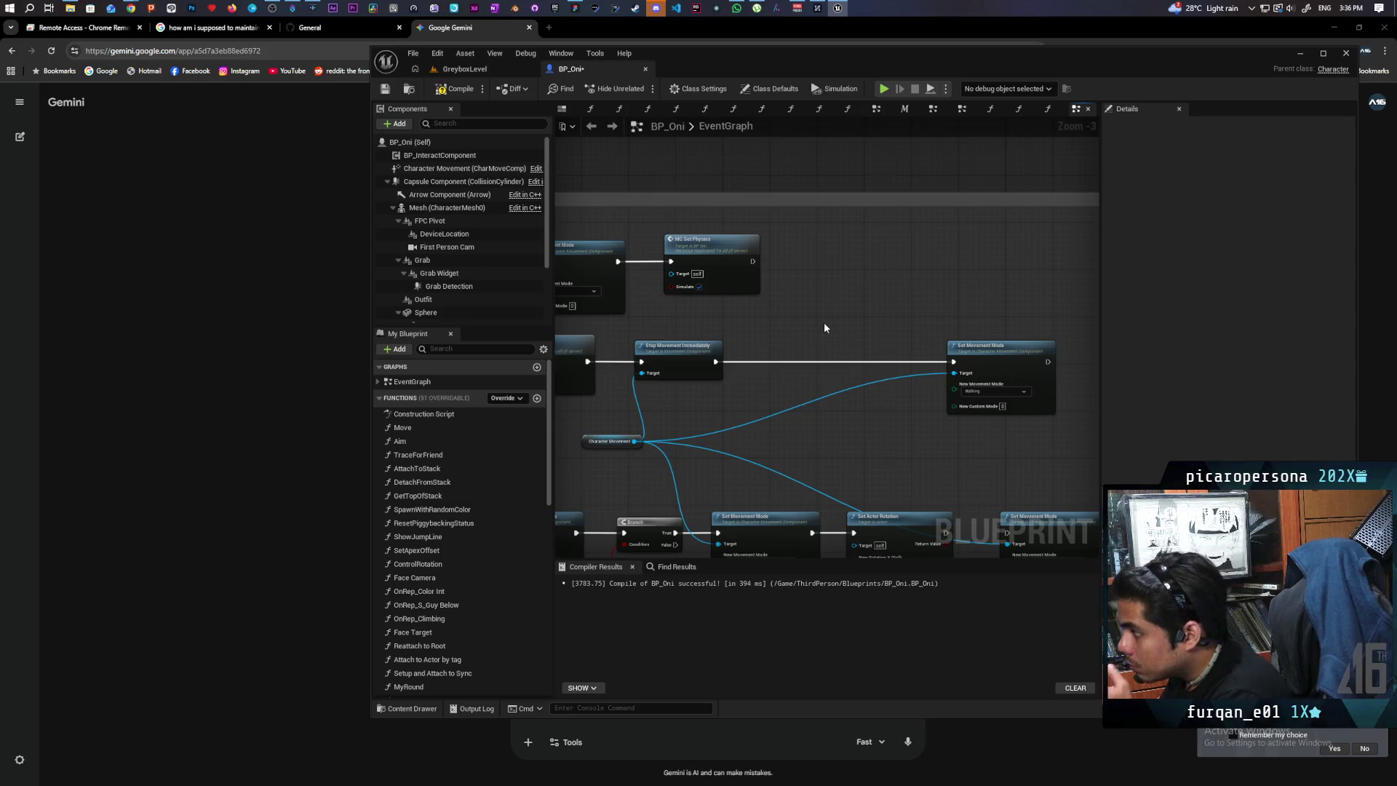
scroll(823, 322, down, 2)
scroll(824, 322, up, 1)
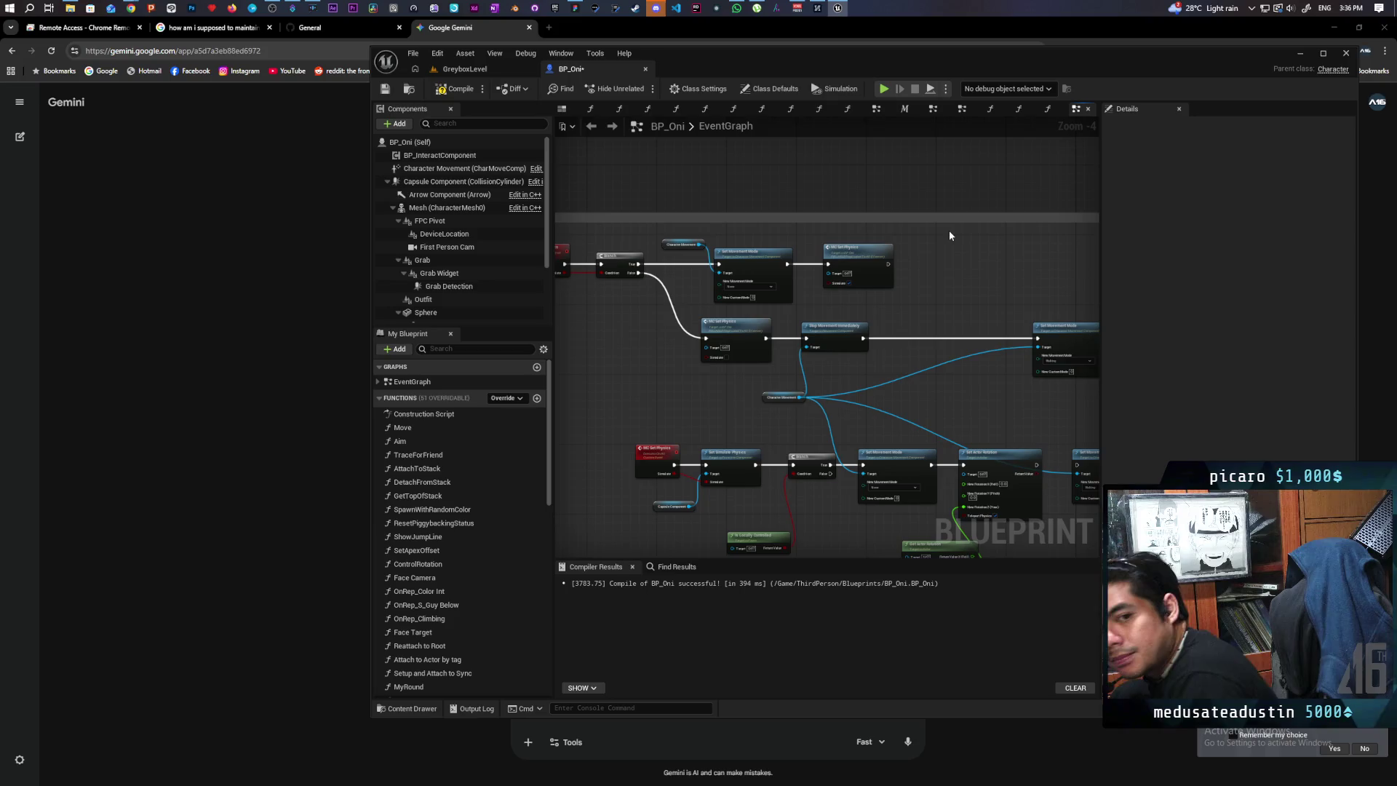
mouse_move(979, 267)
mouse_down()
mouse_move(929, 284)
mouse_move(954, 244)
mouse_up()
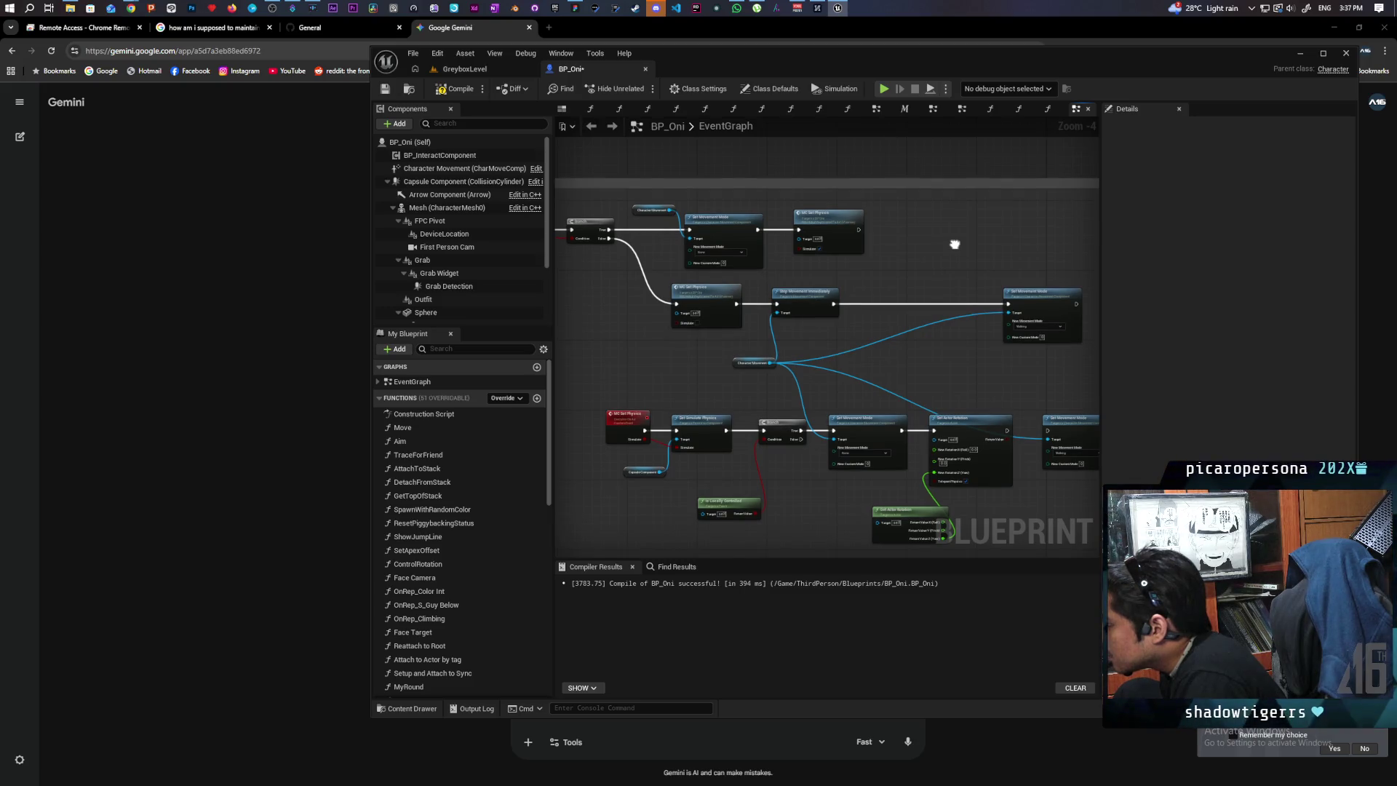
drag(954, 245, 954, 245)
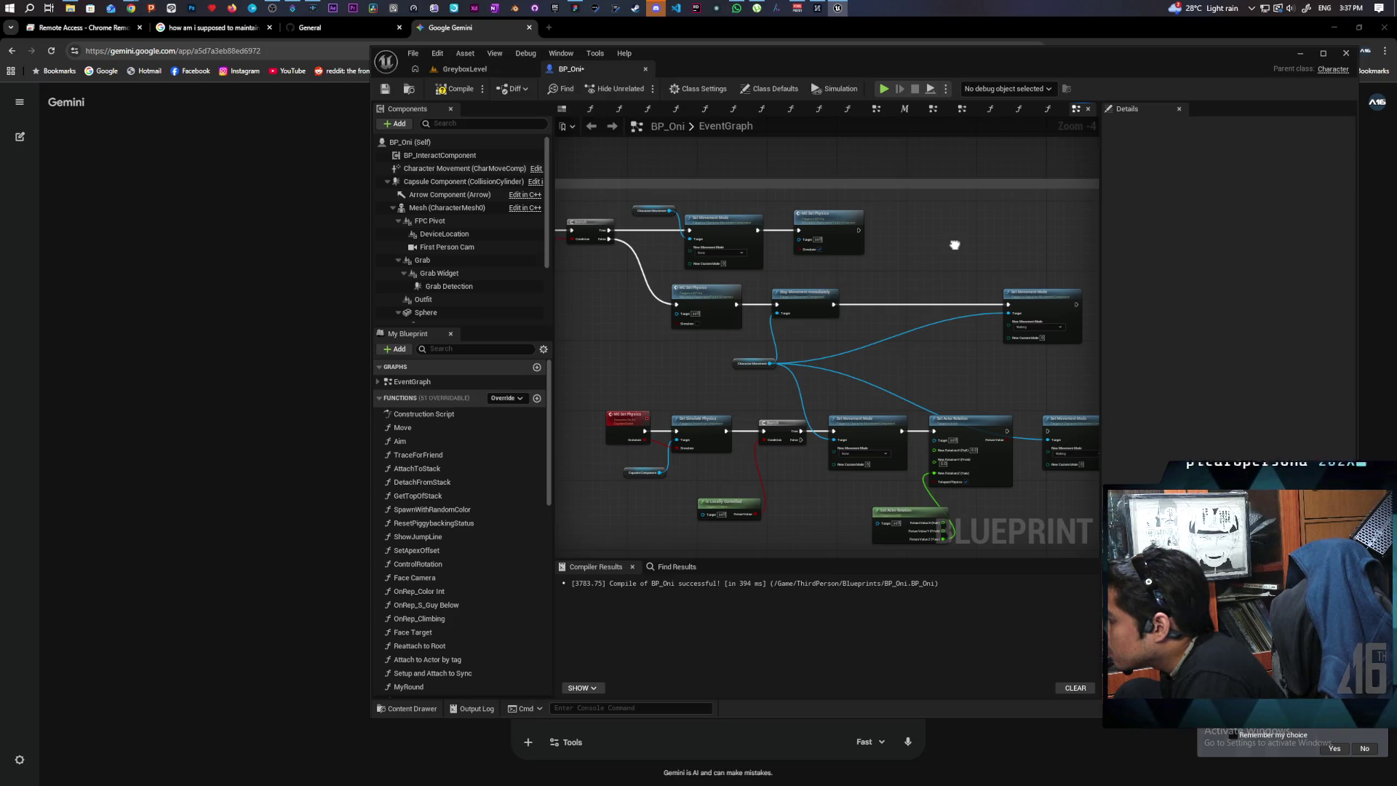
drag(954, 245, 1025, 244)
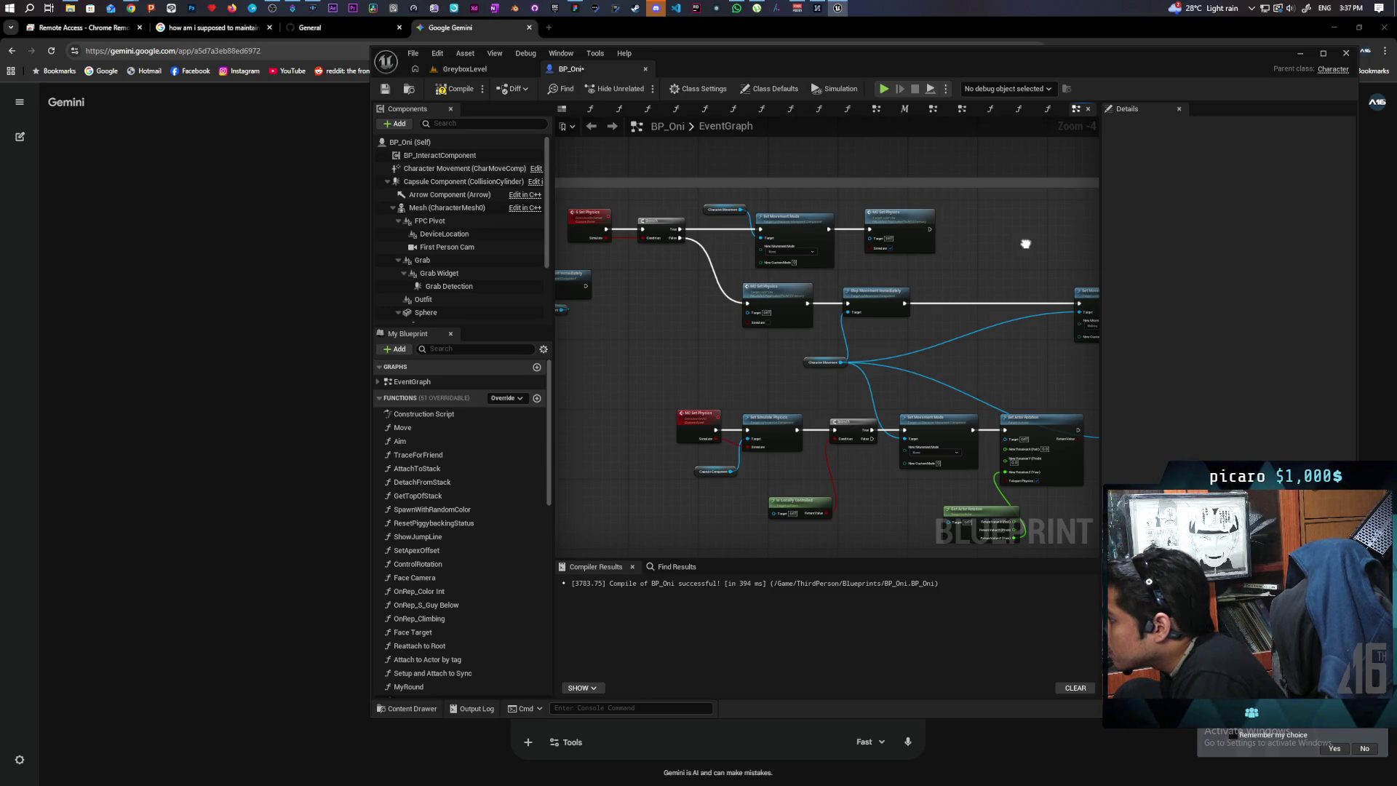
mouse_move(1026, 243)
mouse_down()
mouse_move(1001, 250)
mouse_move(975, 228)
mouse_move(1014, 221)
mouse_up()
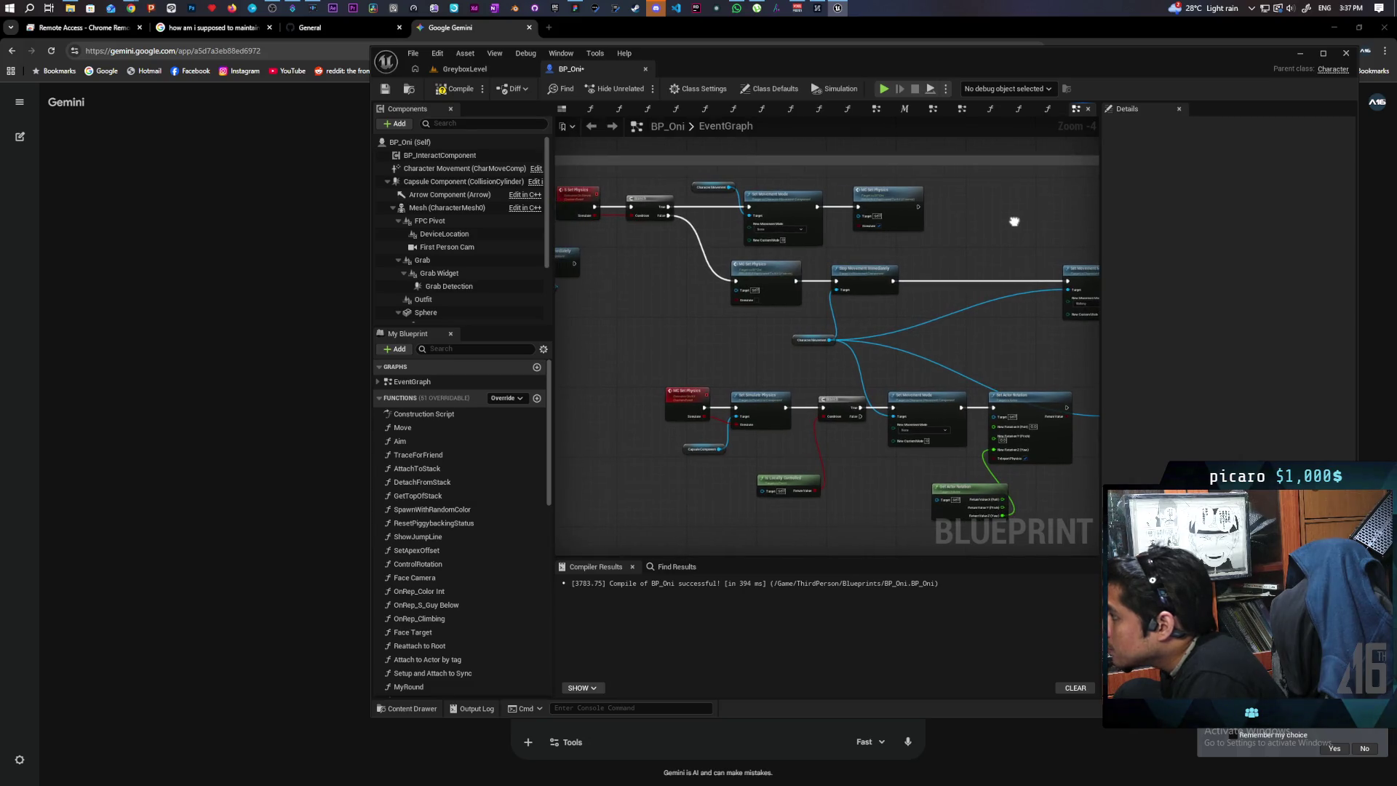
mouse_move(1014, 221)
mouse_down()
mouse_move(861, 225)
mouse_move(914, 203)
mouse_move(986, 245)
mouse_up()
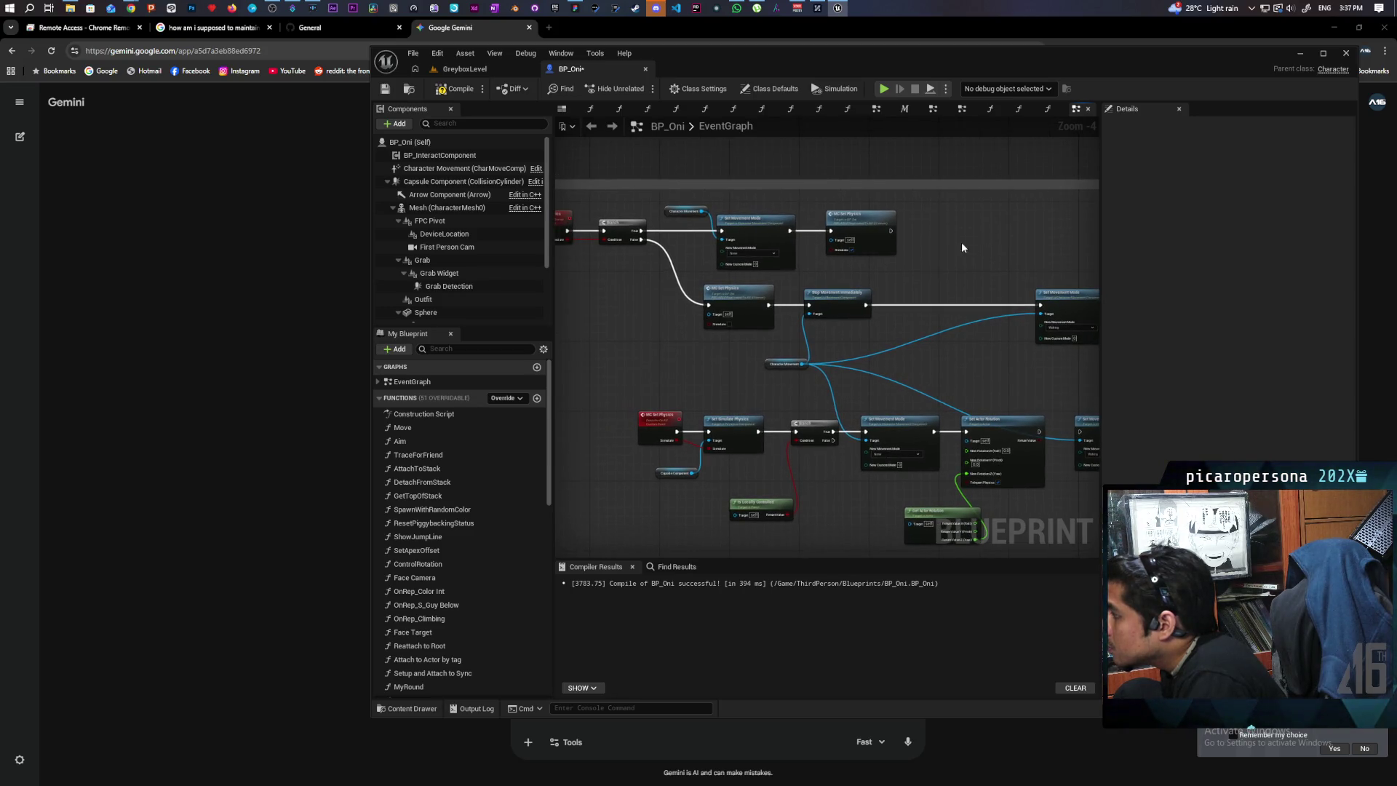
mouse_move(953, 243)
mouse_down()
mouse_move(832, 233)
mouse_move(927, 225)
mouse_move(822, 207)
mouse_up()
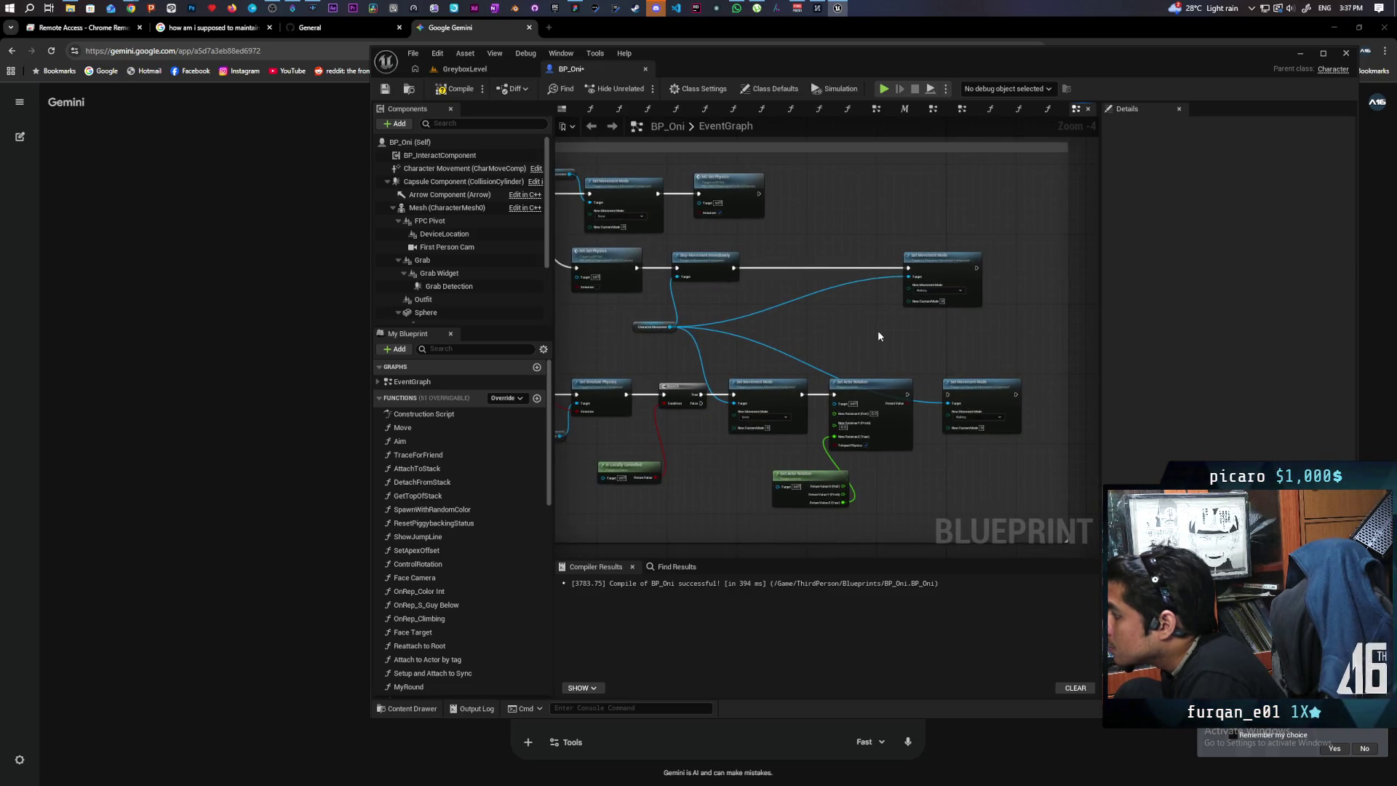
Play GreyboxLevel with 2 clients, move Client 1 forward, then stop and return to BP_Oni.
click(481, 66)
click(641, 88)
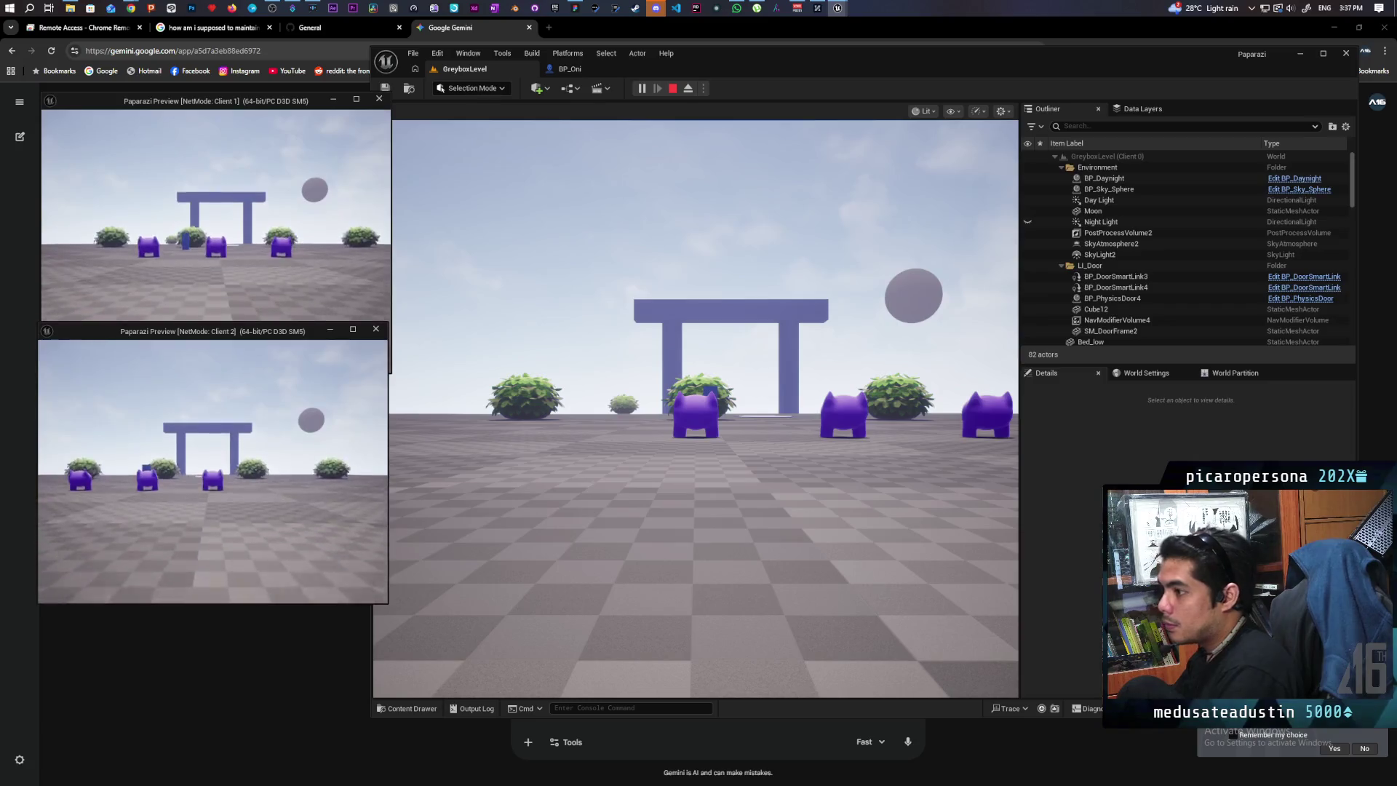
key(w)
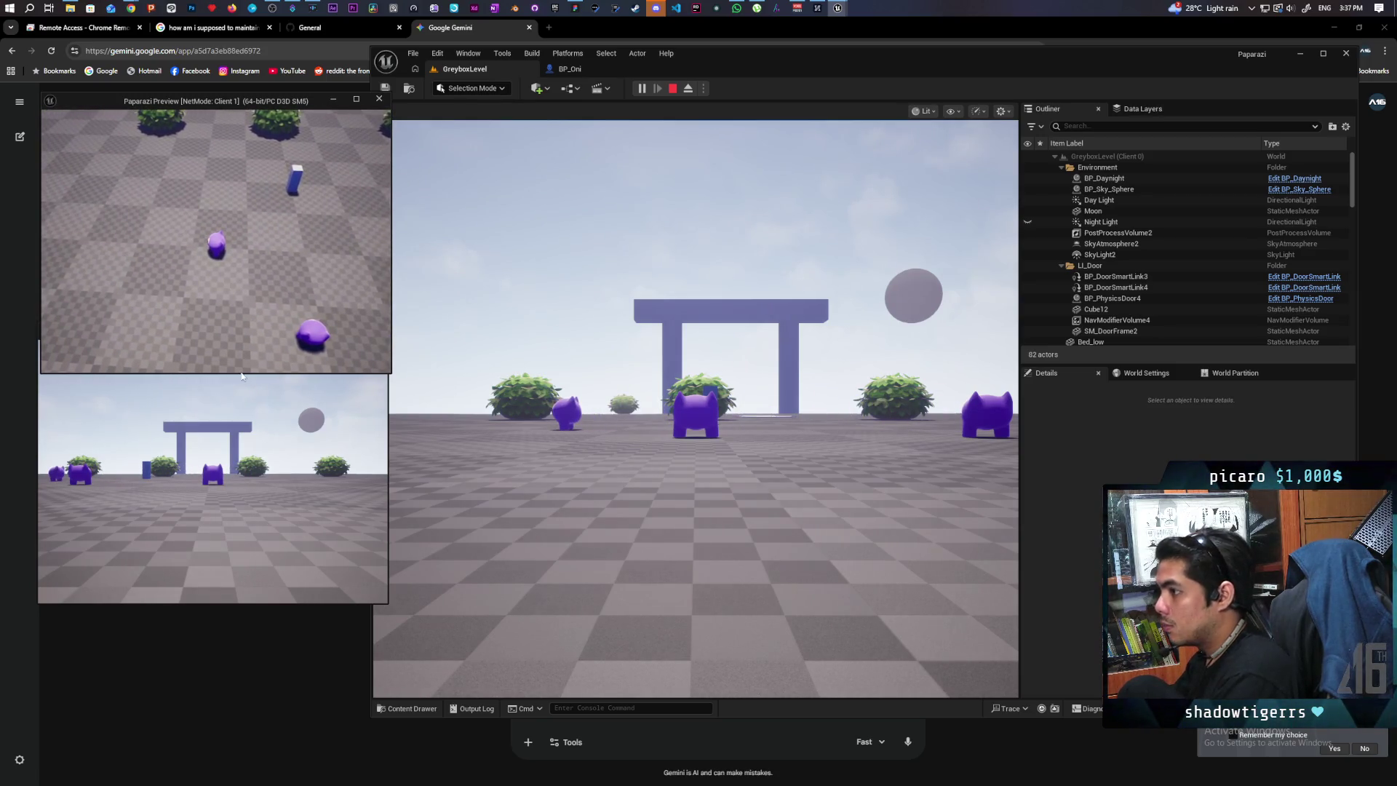
key(Escape)
click(571, 68)
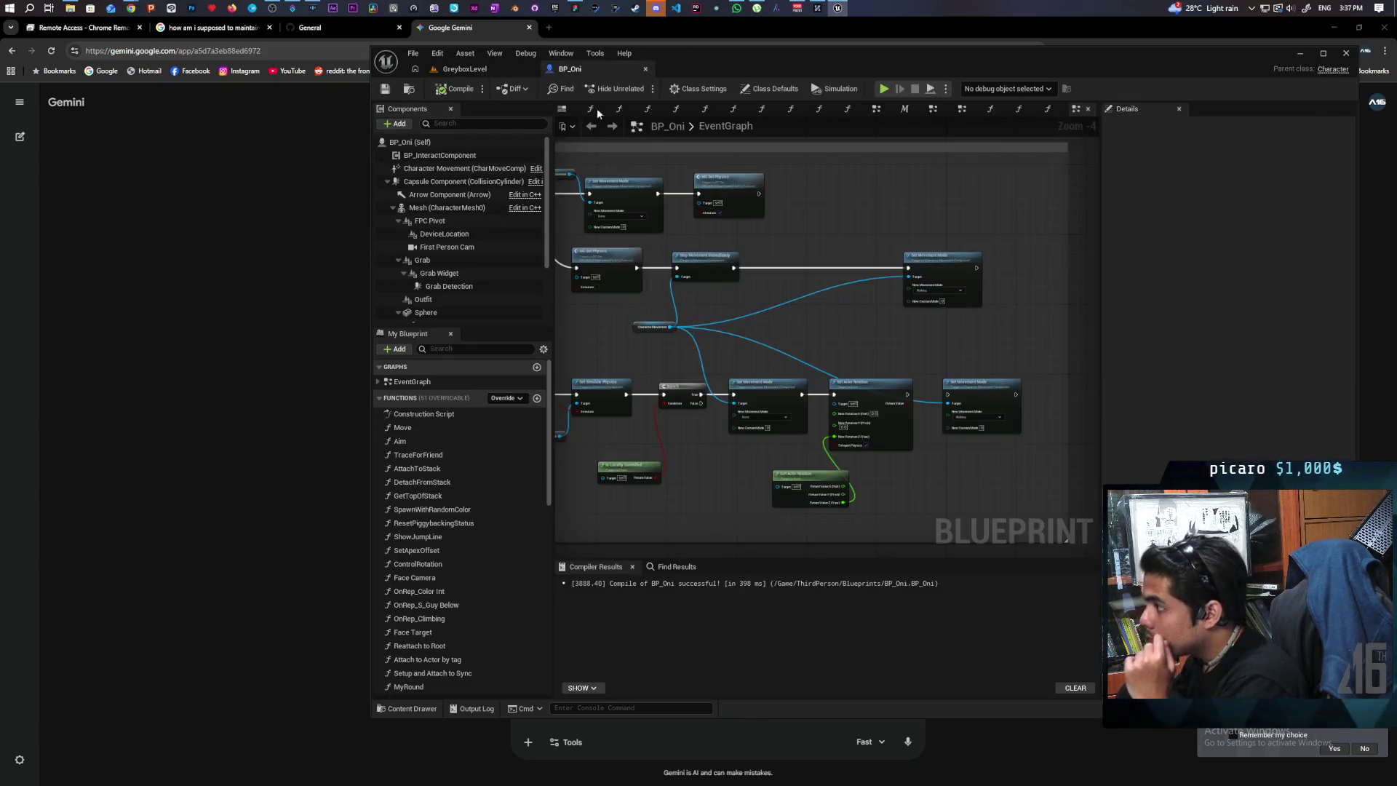
Nudge the right-hand Set Movement Mode node left to tighten the upper chain.
scroll(770, 338, down, 1)
scroll(843, 330, up, 2)
scroll(844, 337, down, 1)
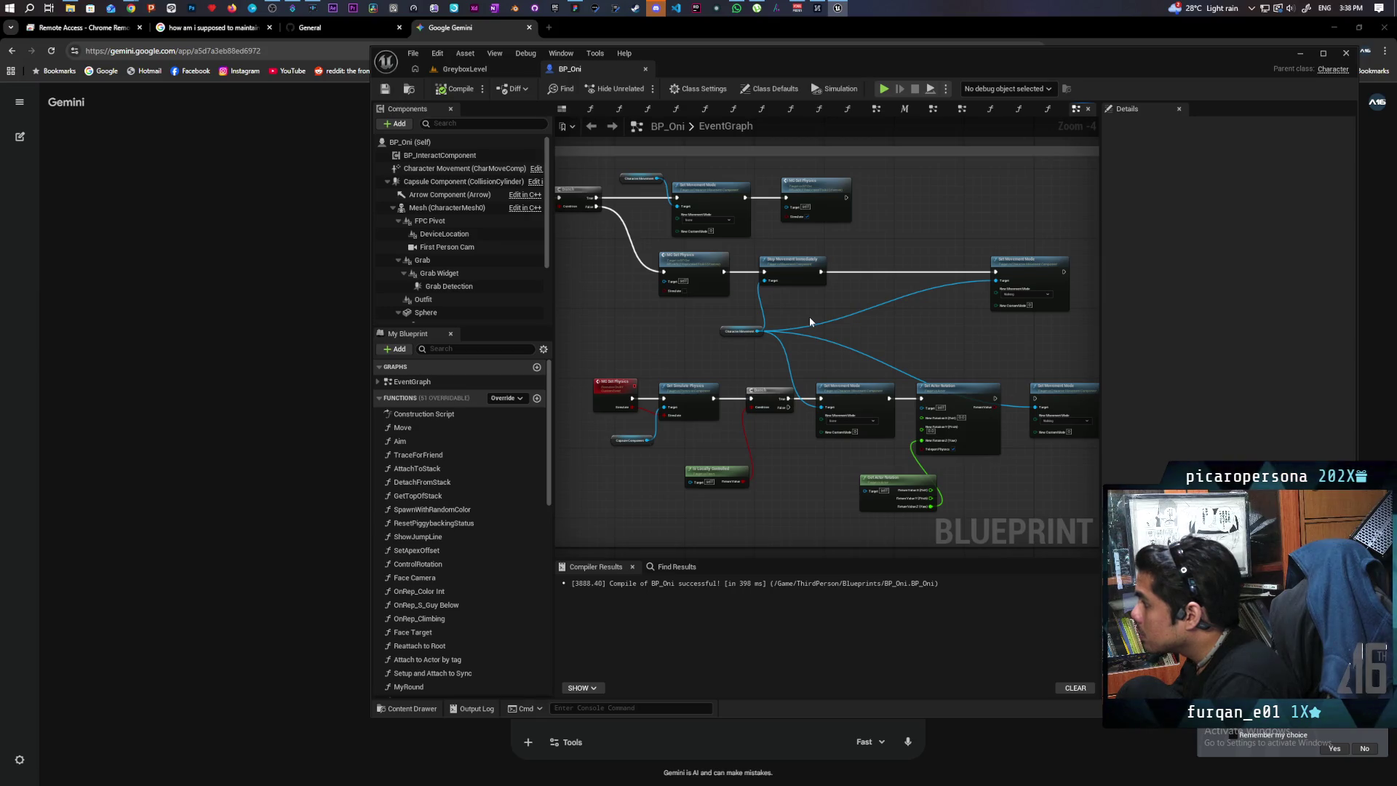
mouse_move(771, 311)
mouse_down()
mouse_move(786, 400)
mouse_move(788, 387)
mouse_up()
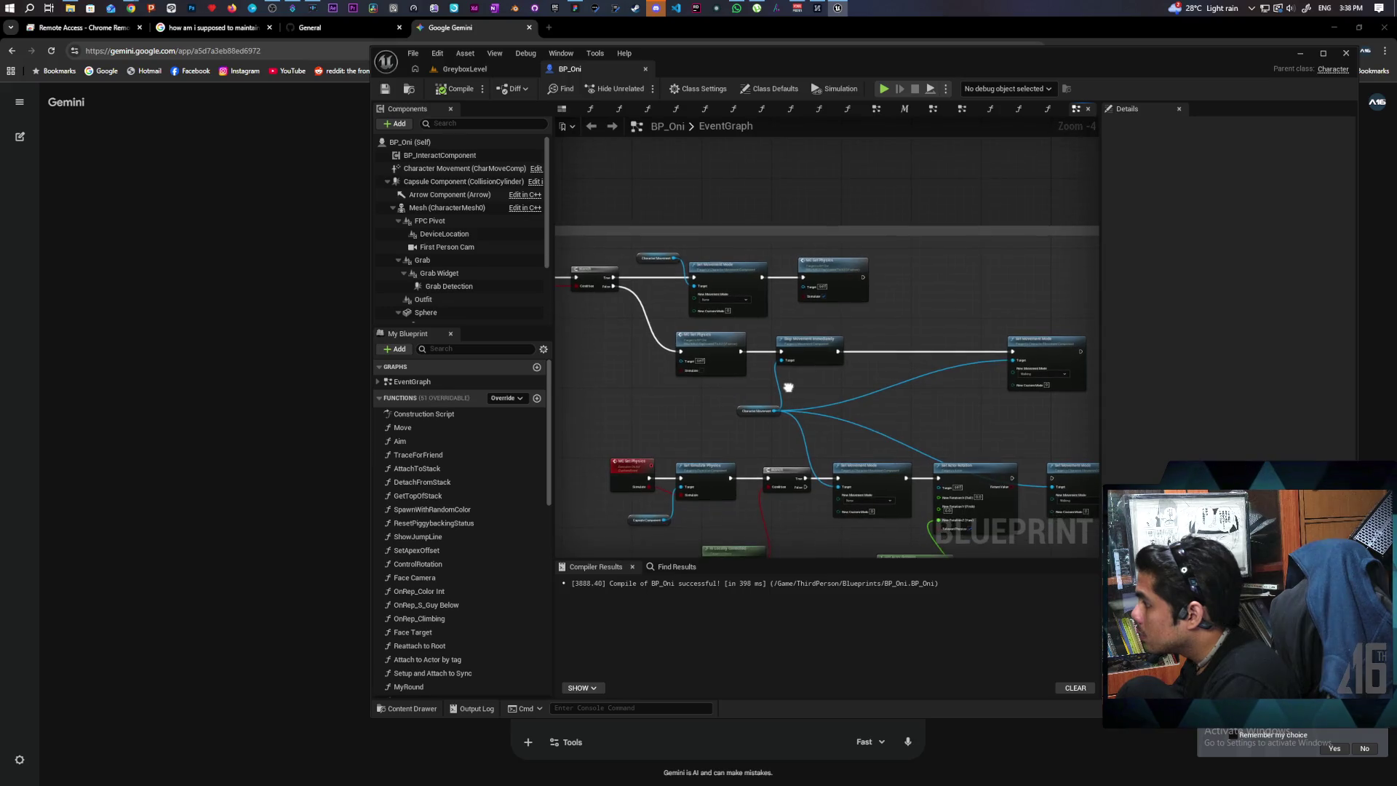
mouse_move(1015, 342)
mouse_down()
mouse_move(888, 349)
mouse_move(899, 345)
mouse_up()
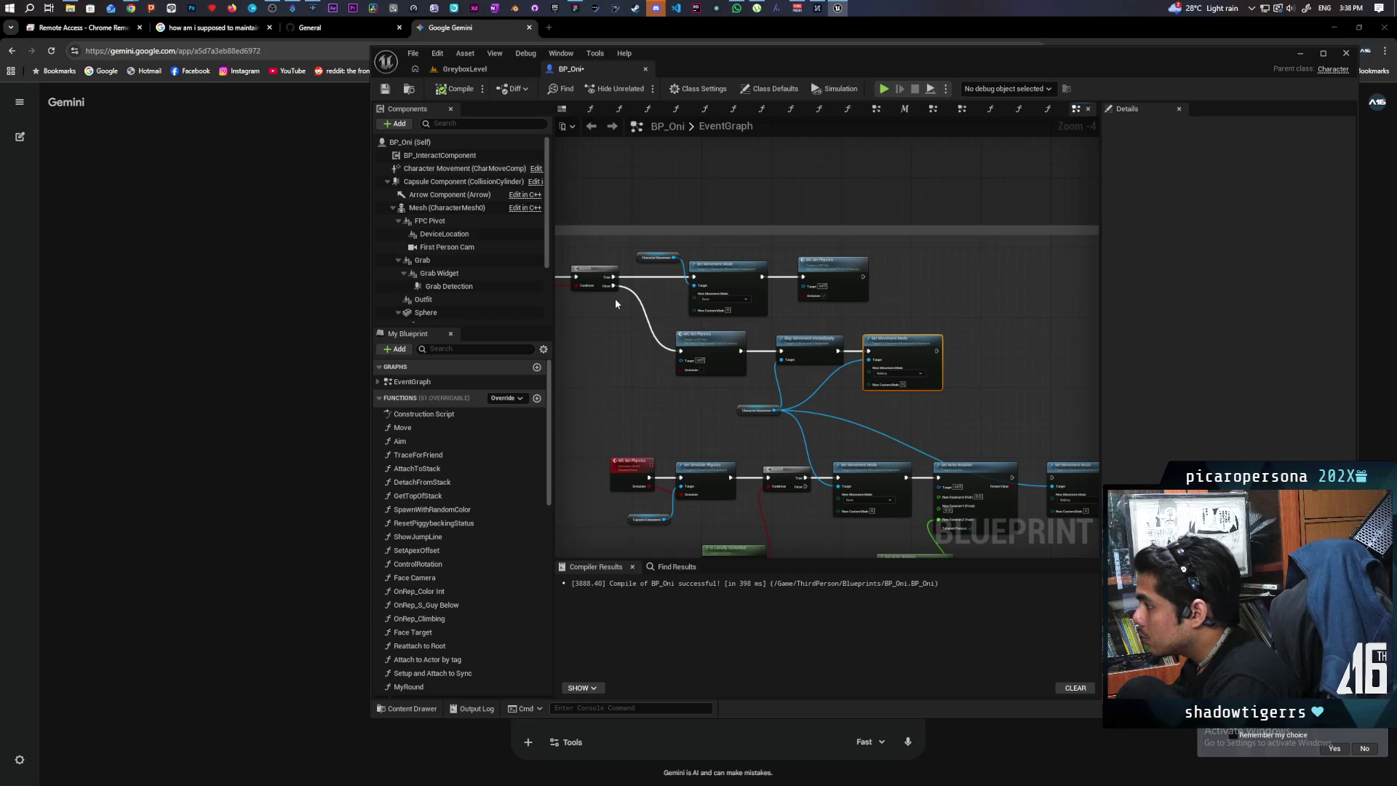
scroll(662, 378, up, 1)
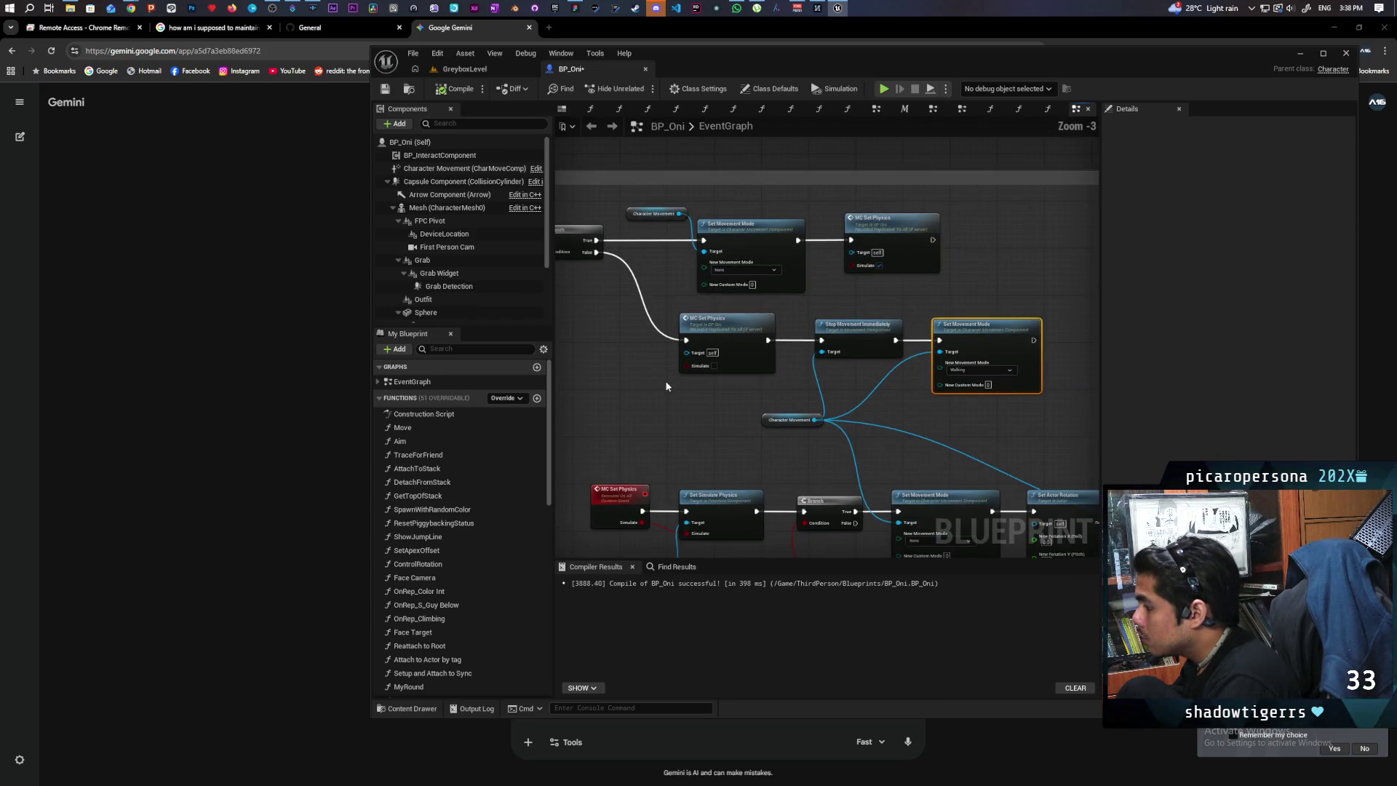
scroll(665, 386, down, 1)
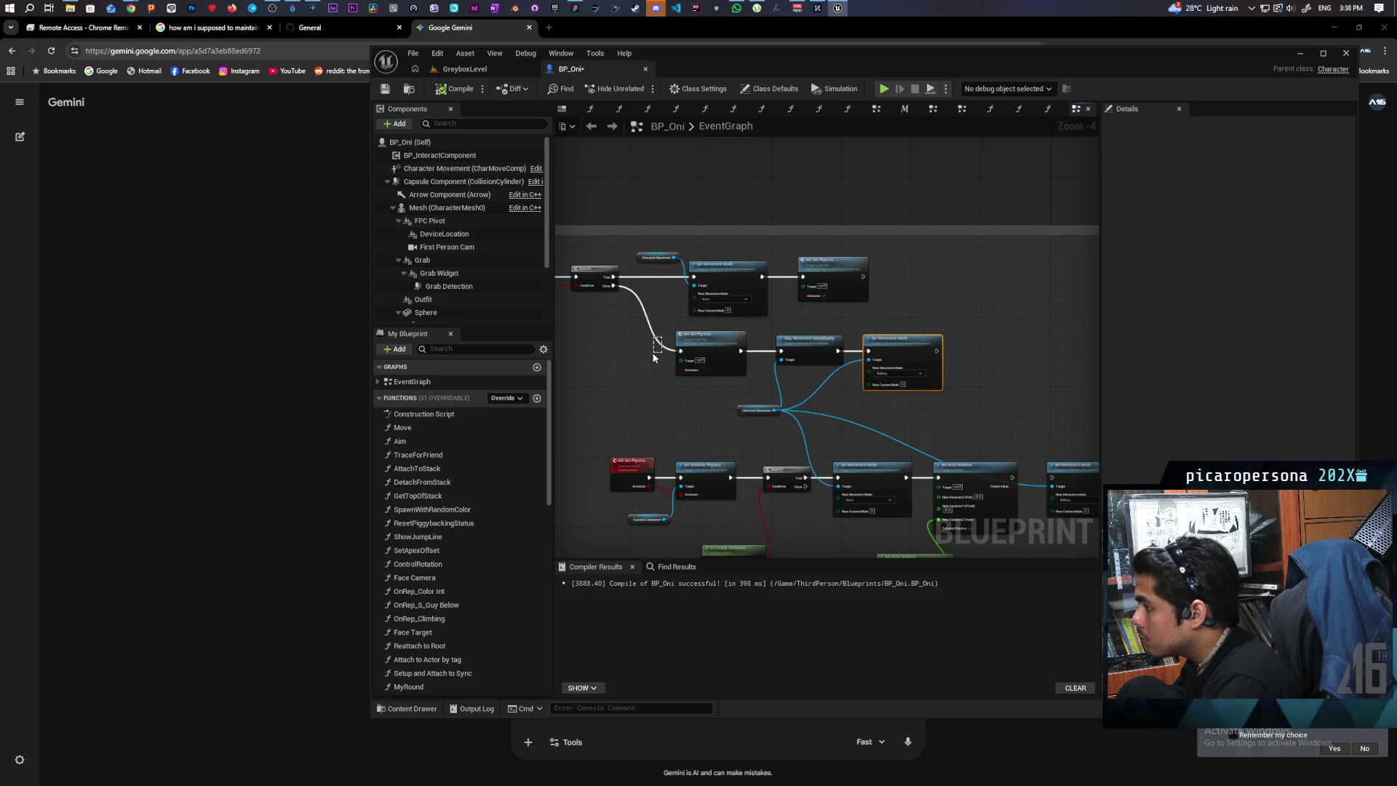
scroll(667, 378, up, 1)
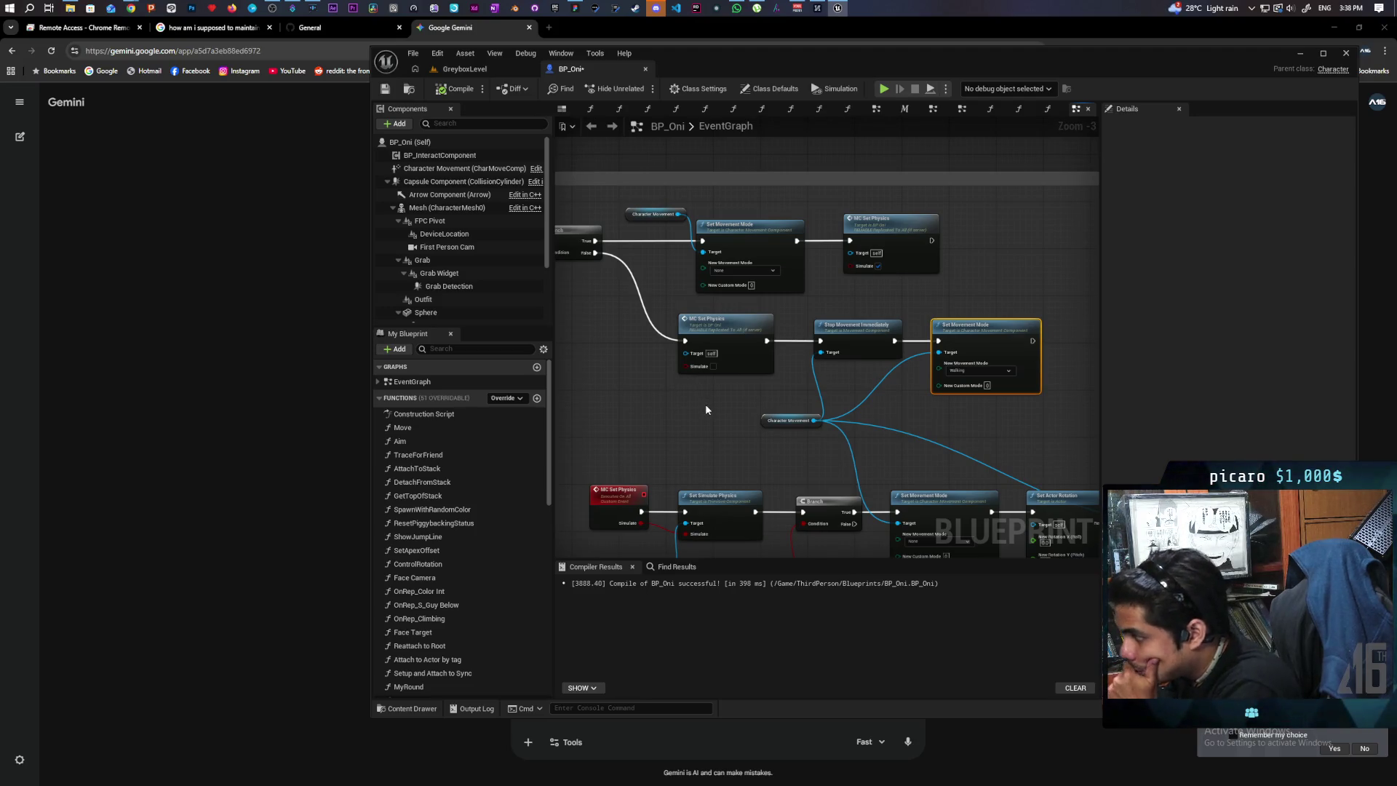
scroll(705, 406, down, 1)
mouse_move(736, 417)
mouse_down()
mouse_move(671, 327)
mouse_move(711, 315)
mouse_move(707, 367)
mouse_move(705, 345)
mouse_up()
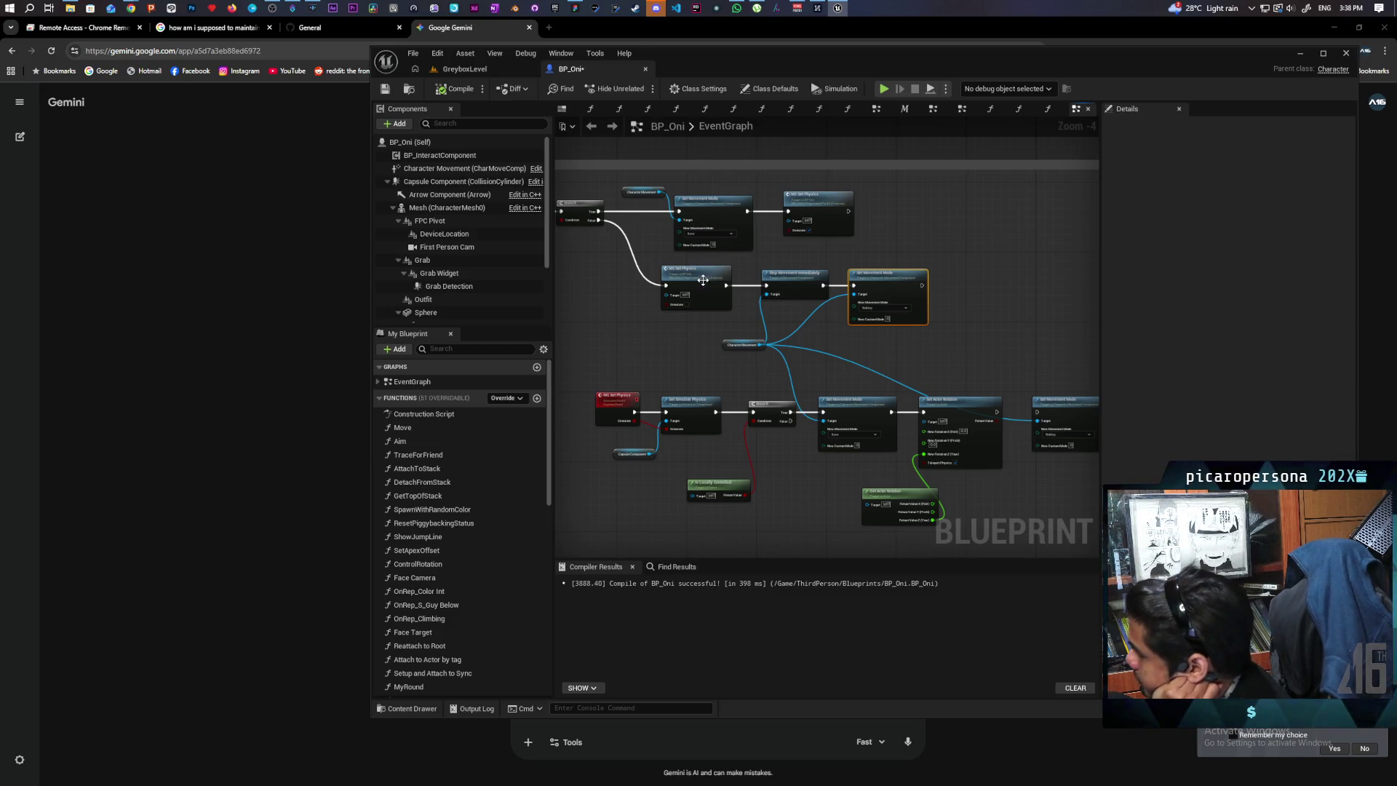
mouse_move(679, 334)
mouse_down()
mouse_move(714, 355)
mouse_move(740, 343)
mouse_move(711, 255)
mouse_move(697, 292)
mouse_up()
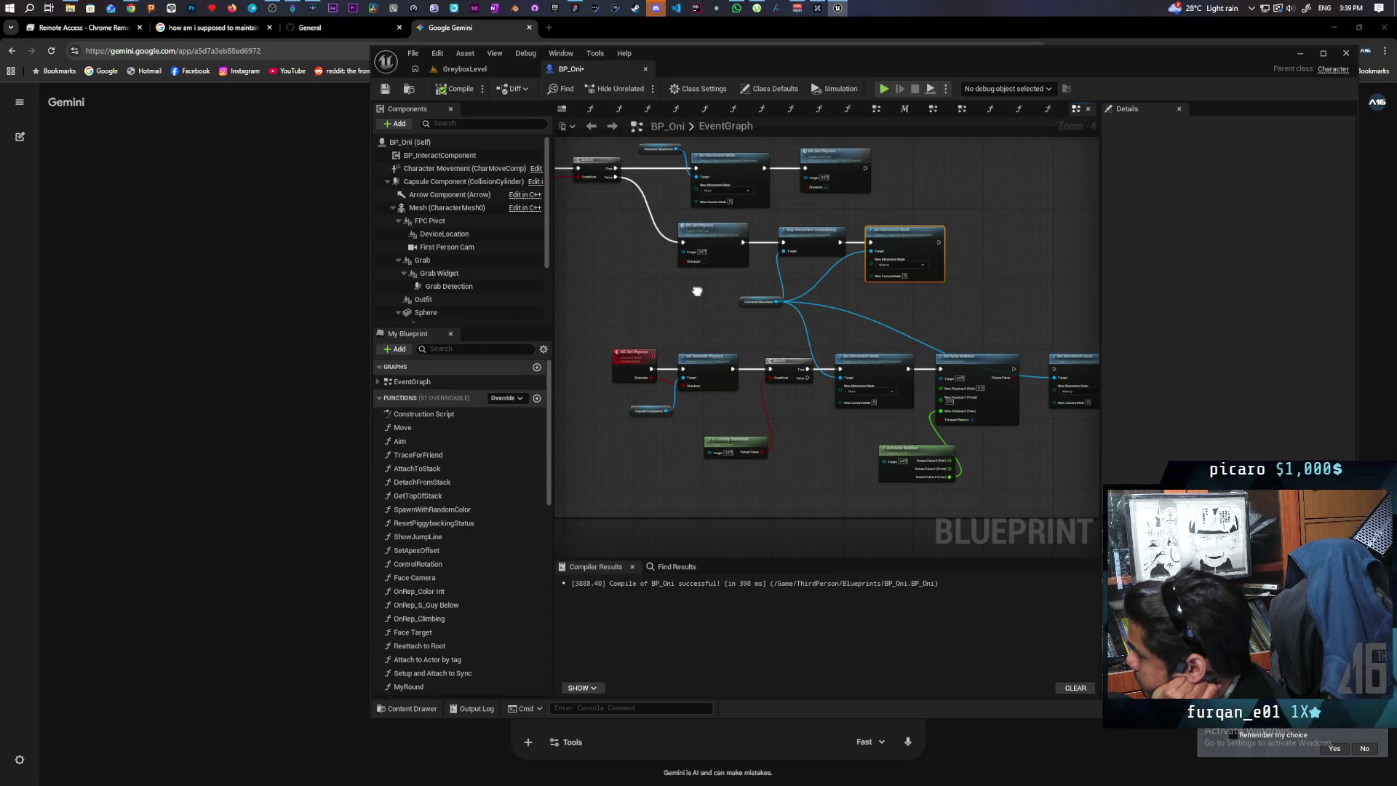
drag(697, 292, 653, 264)
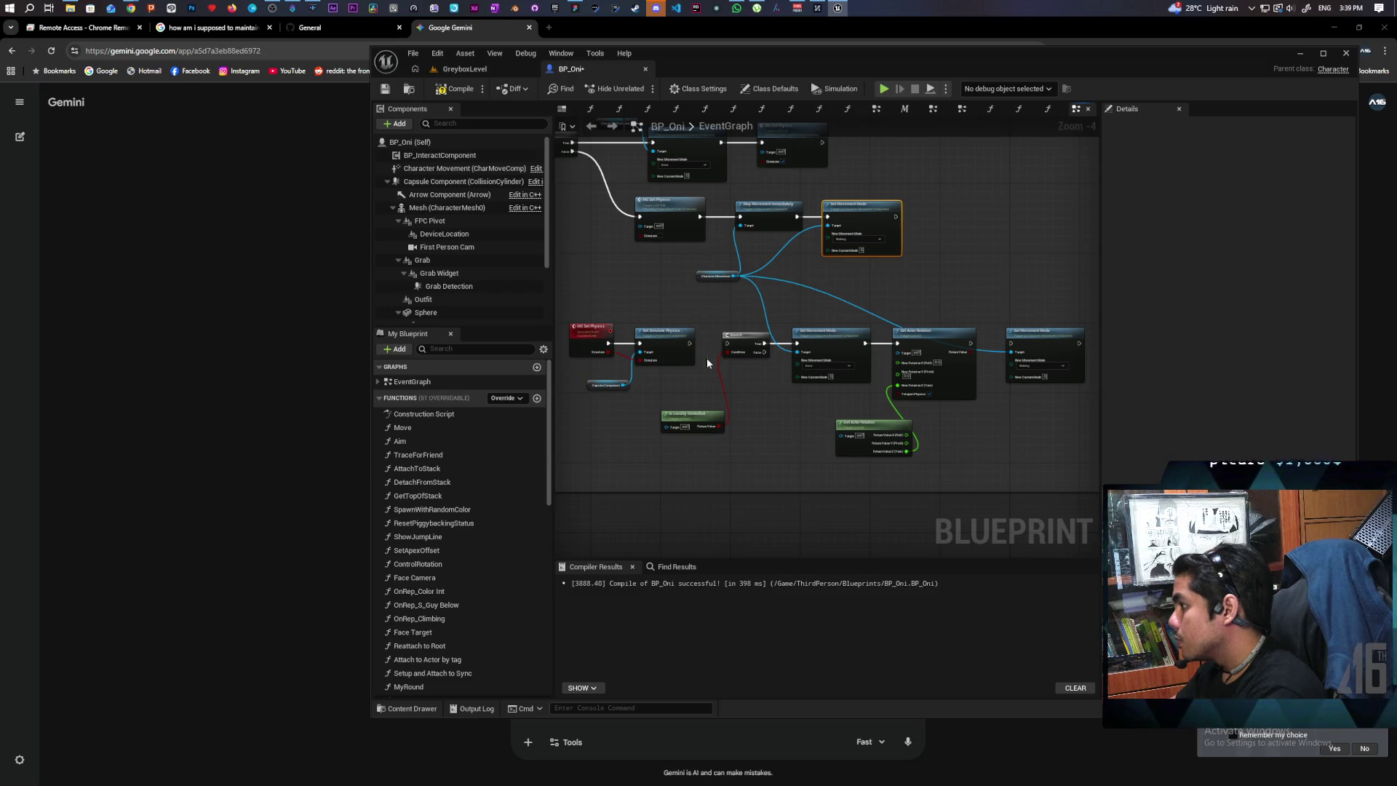
Marquee-select the lower Branch and Set Actor Rotation nodes and drag them down-right.
mouse_move(712, 346)
mouse_down()
mouse_move(977, 451)
mouse_move(1035, 457)
mouse_up()
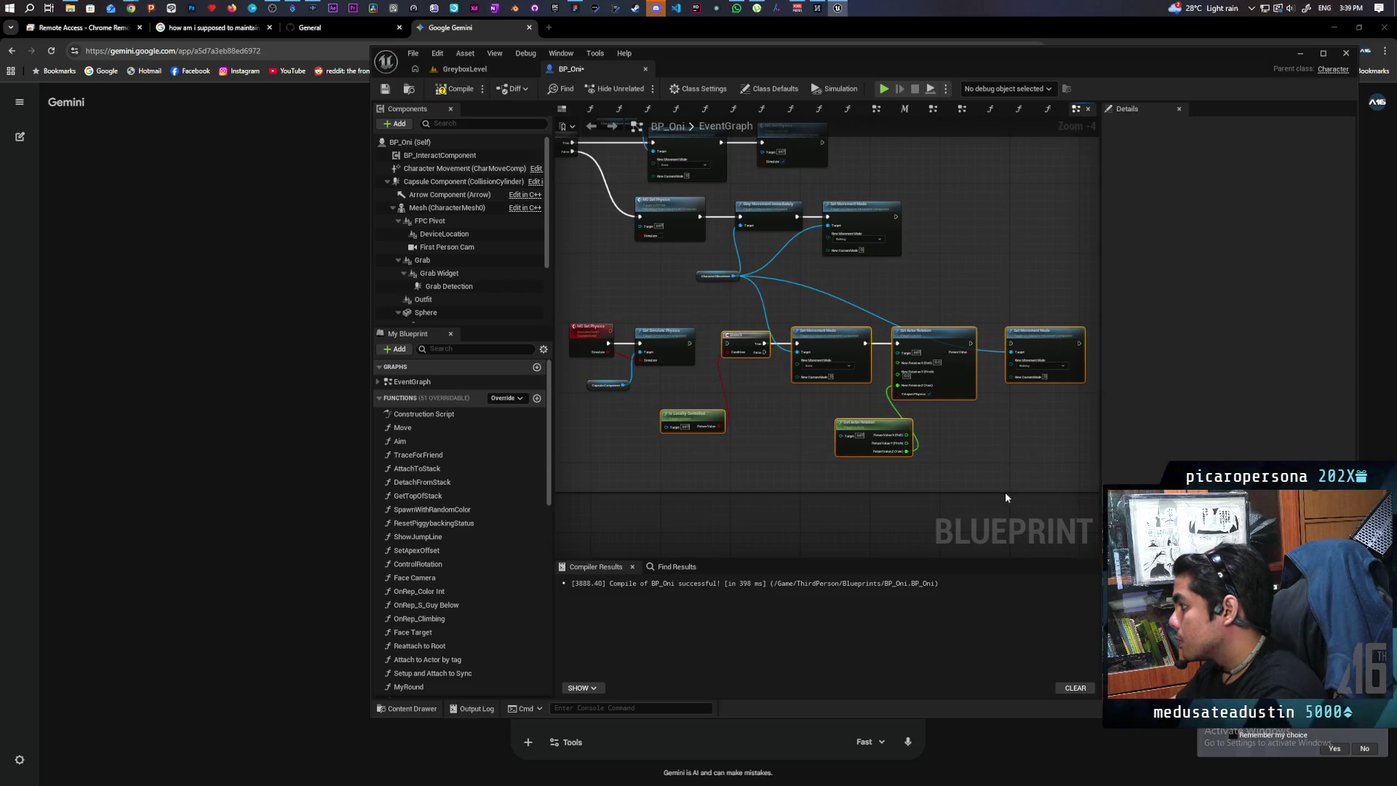
scroll(946, 307, down, 2)
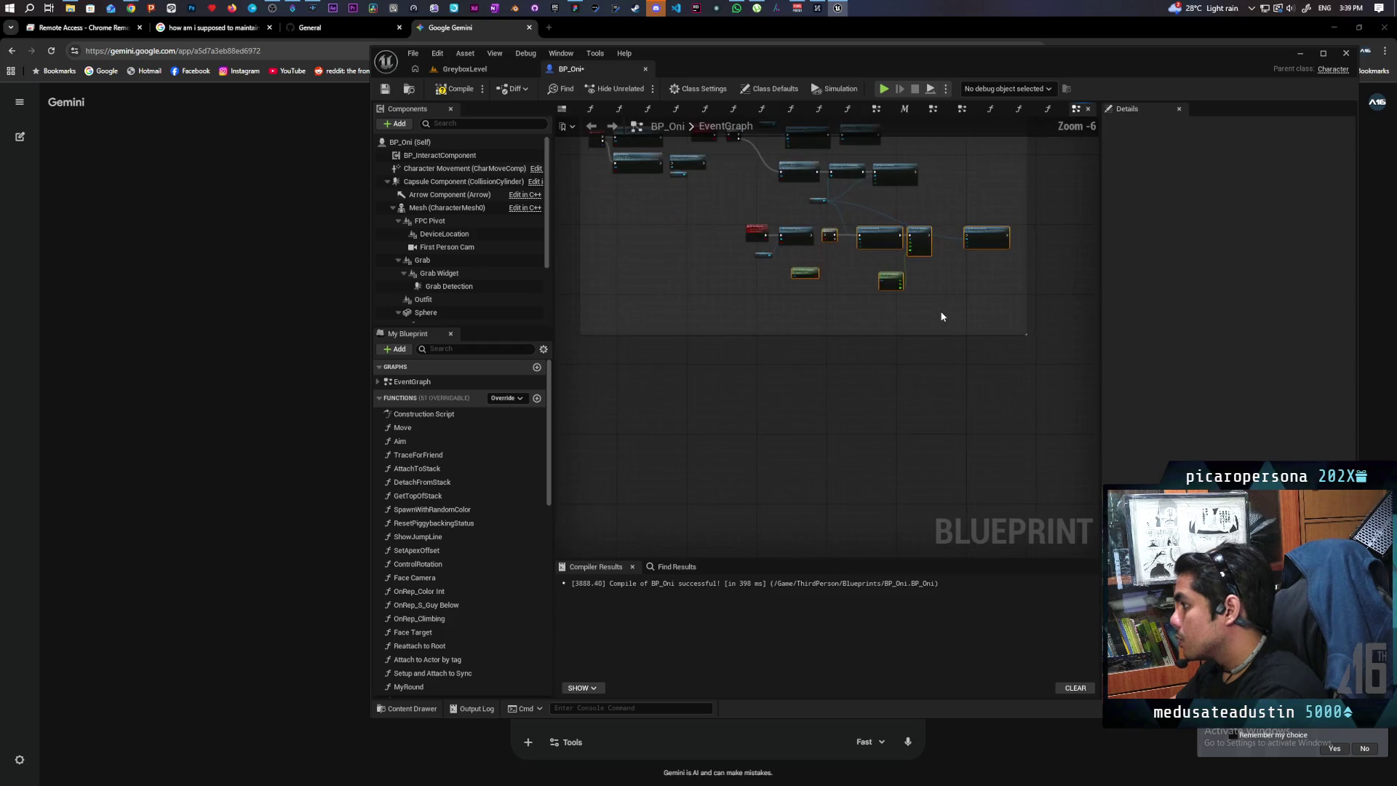
scroll(788, 425, up, 2)
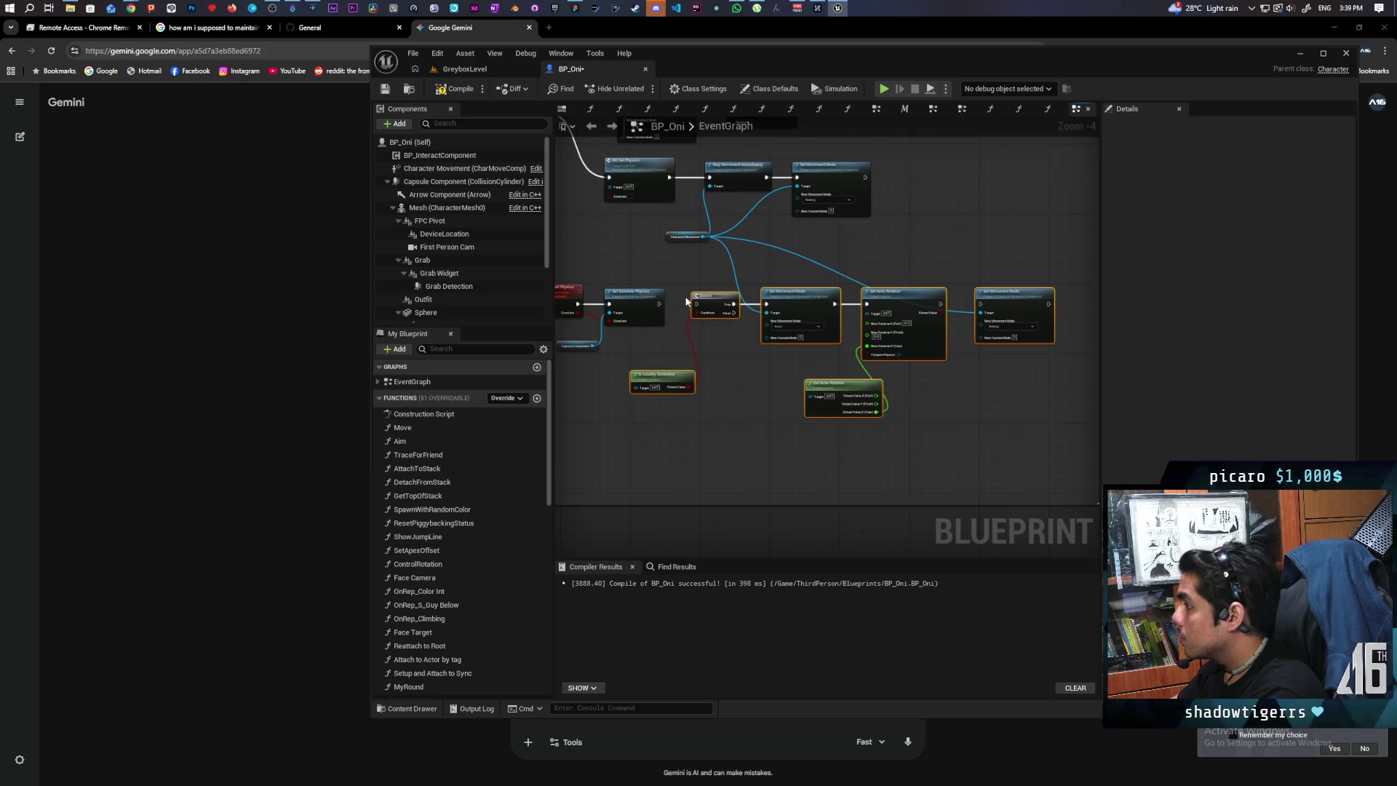
mouse_move(686, 296)
mouse_down()
mouse_move(913, 409)
mouse_move(1027, 430)
mouse_up()
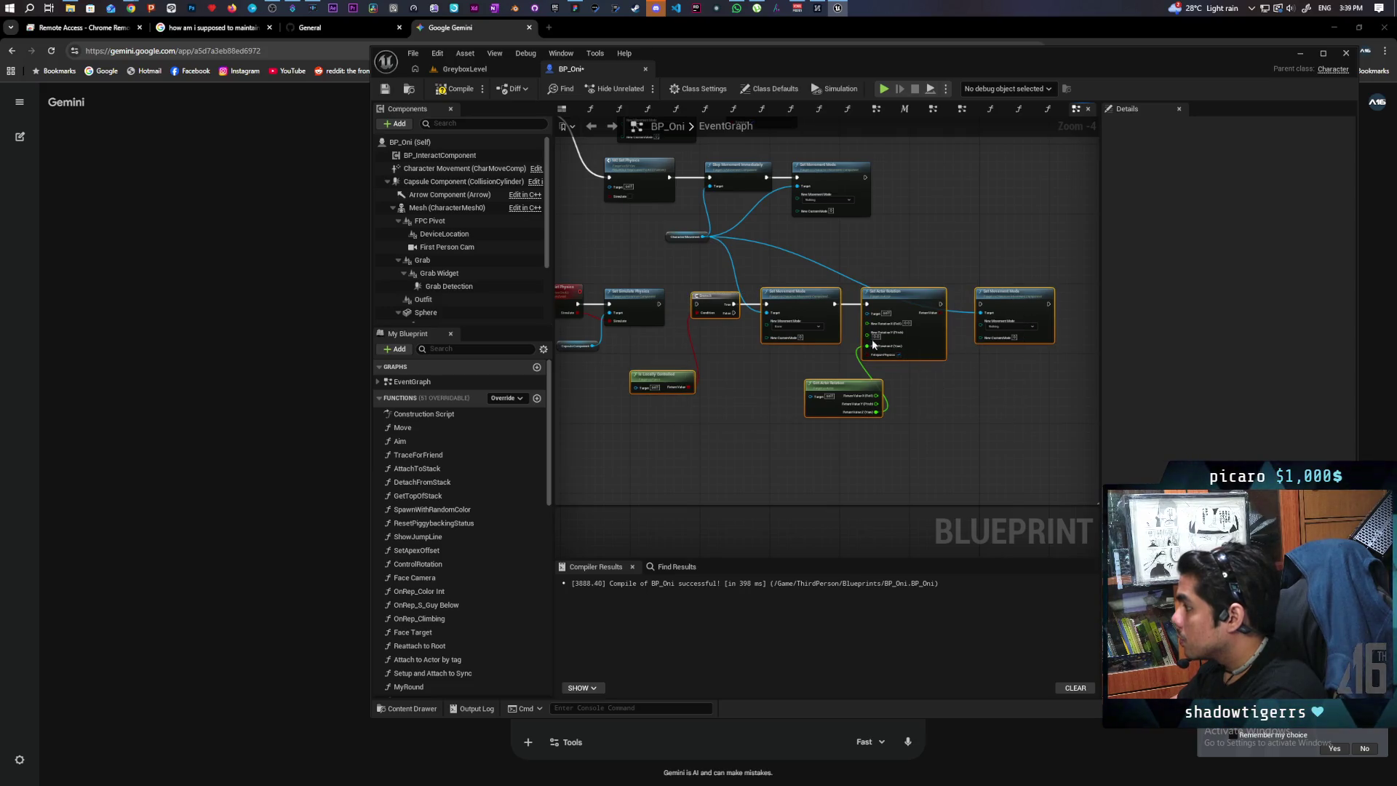
drag(873, 344, 918, 408)
mouse_move(718, 317)
mouse_down()
mouse_move(783, 382)
mouse_move(705, 337)
mouse_move(721, 351)
mouse_move(710, 371)
mouse_move(735, 379)
mouse_move(792, 352)
mouse_move(803, 390)
mouse_up()
scroll(723, 371, up, 1)
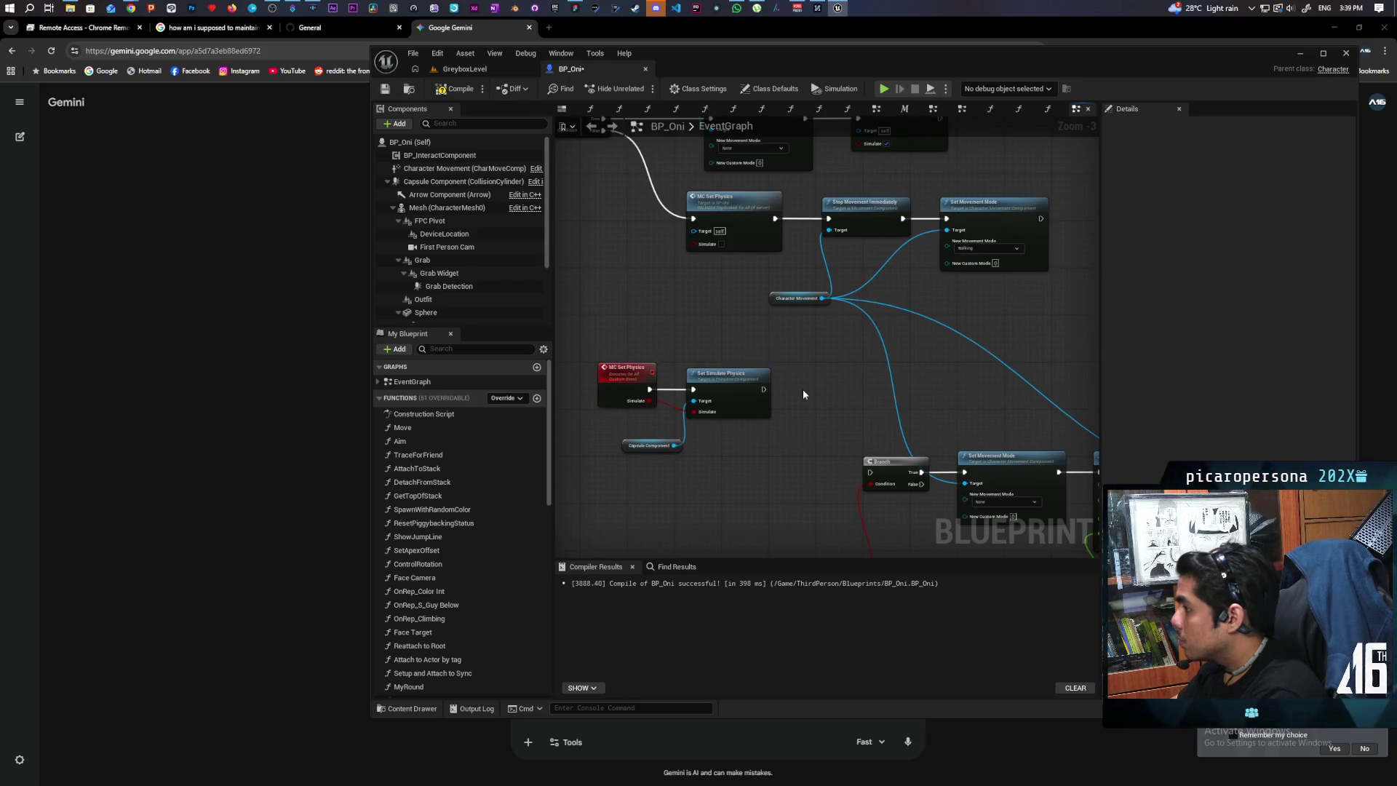
Add an Is Server node and a Branch after Set Simulate Physics, wiring Is Server into its Condition.
right_click(803, 395)
text(is ser)
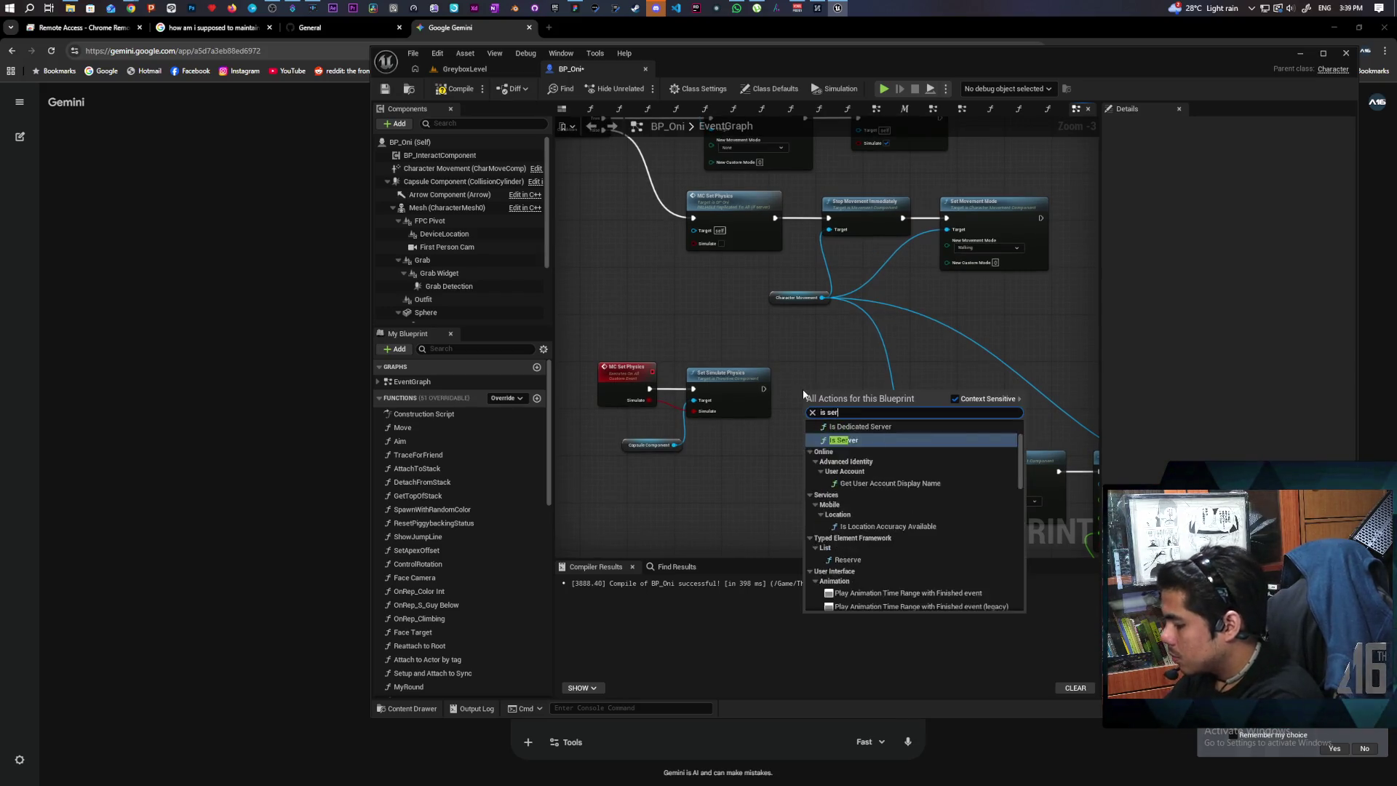
key(Return)
scroll(803, 396, up, 3)
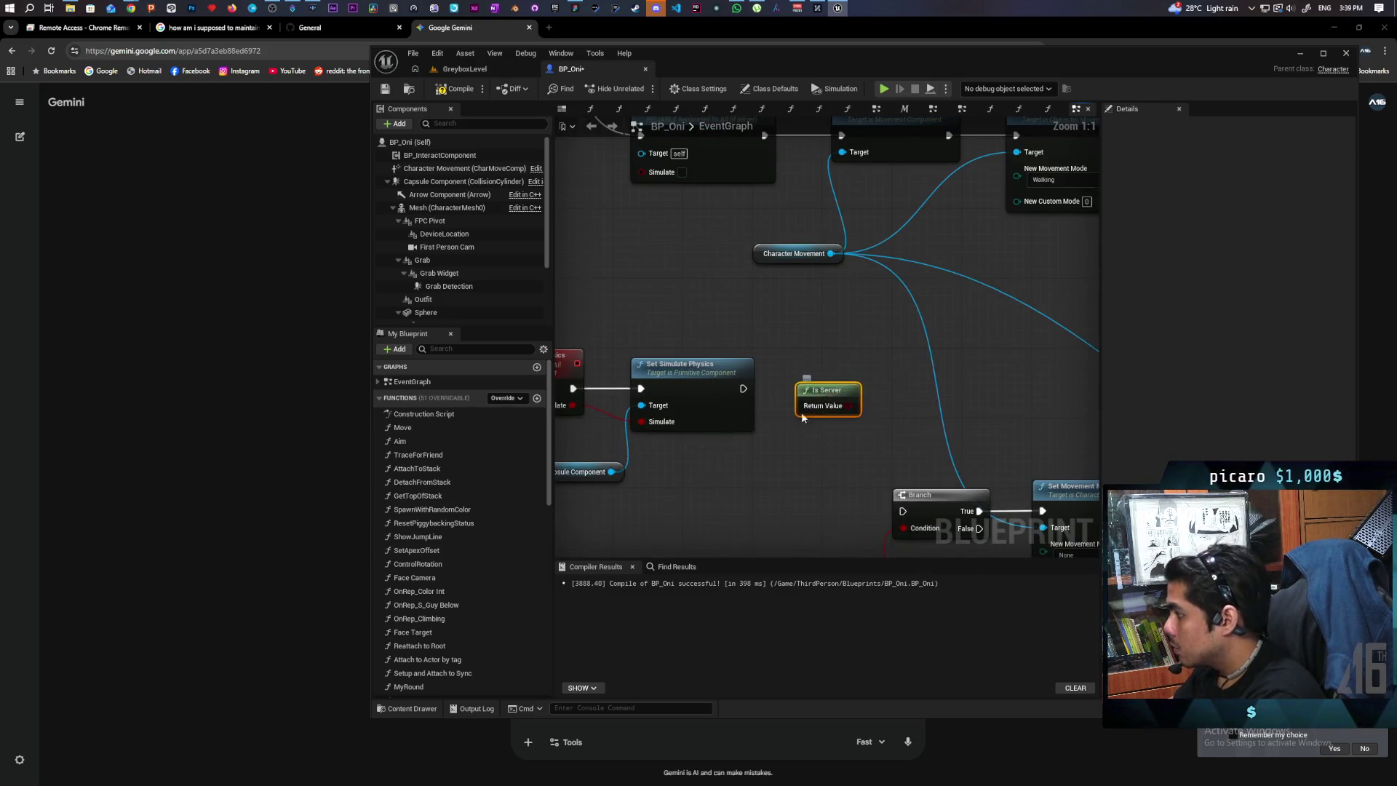
drag(802, 416, 689, 486)
drag(918, 495, 809, 385)
mouse_move(737, 475)
mouse_down()
mouse_move(771, 469)
mouse_move(808, 382)
mouse_up()
click(775, 435)
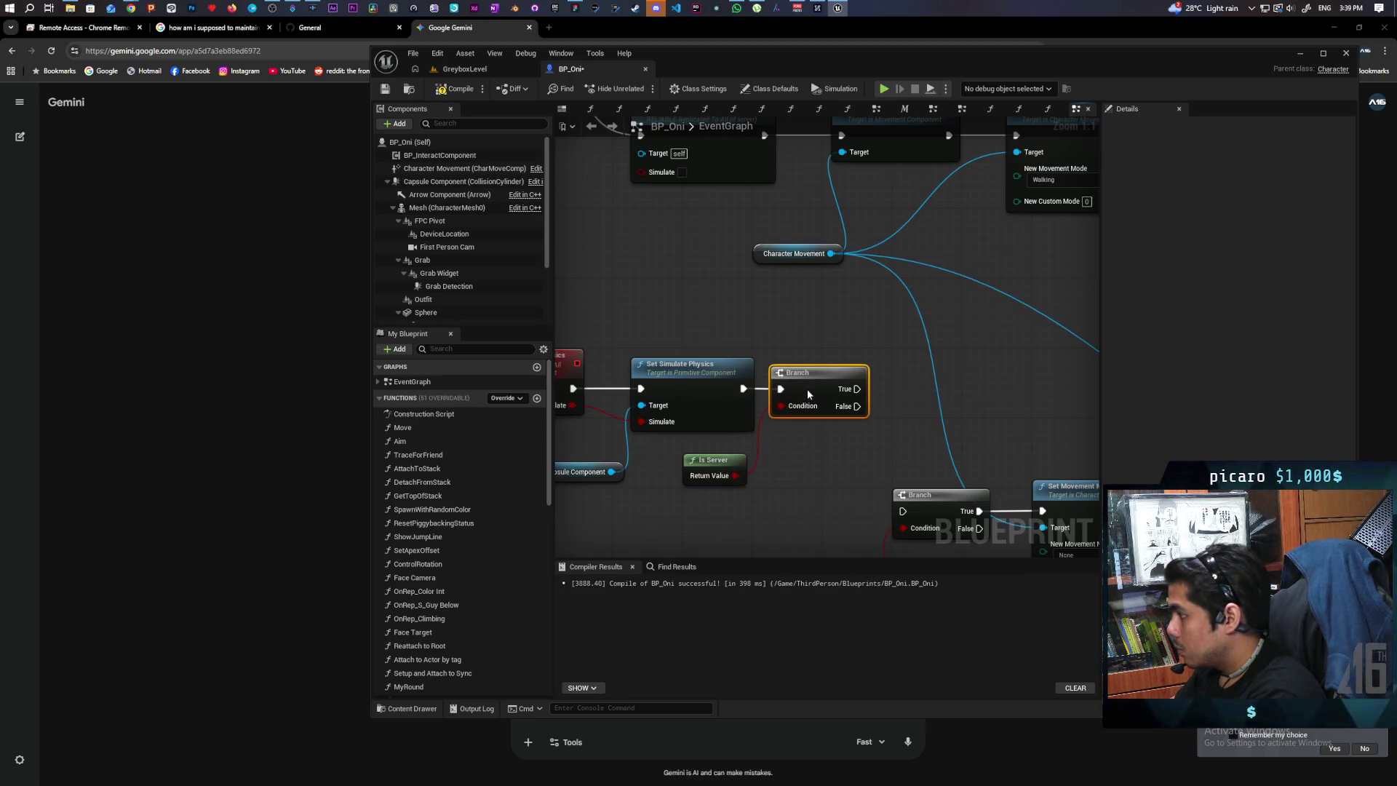
Break the old link and connect the Branch True output to Stop Movement Immediately.
scroll(806, 388, down, 3)
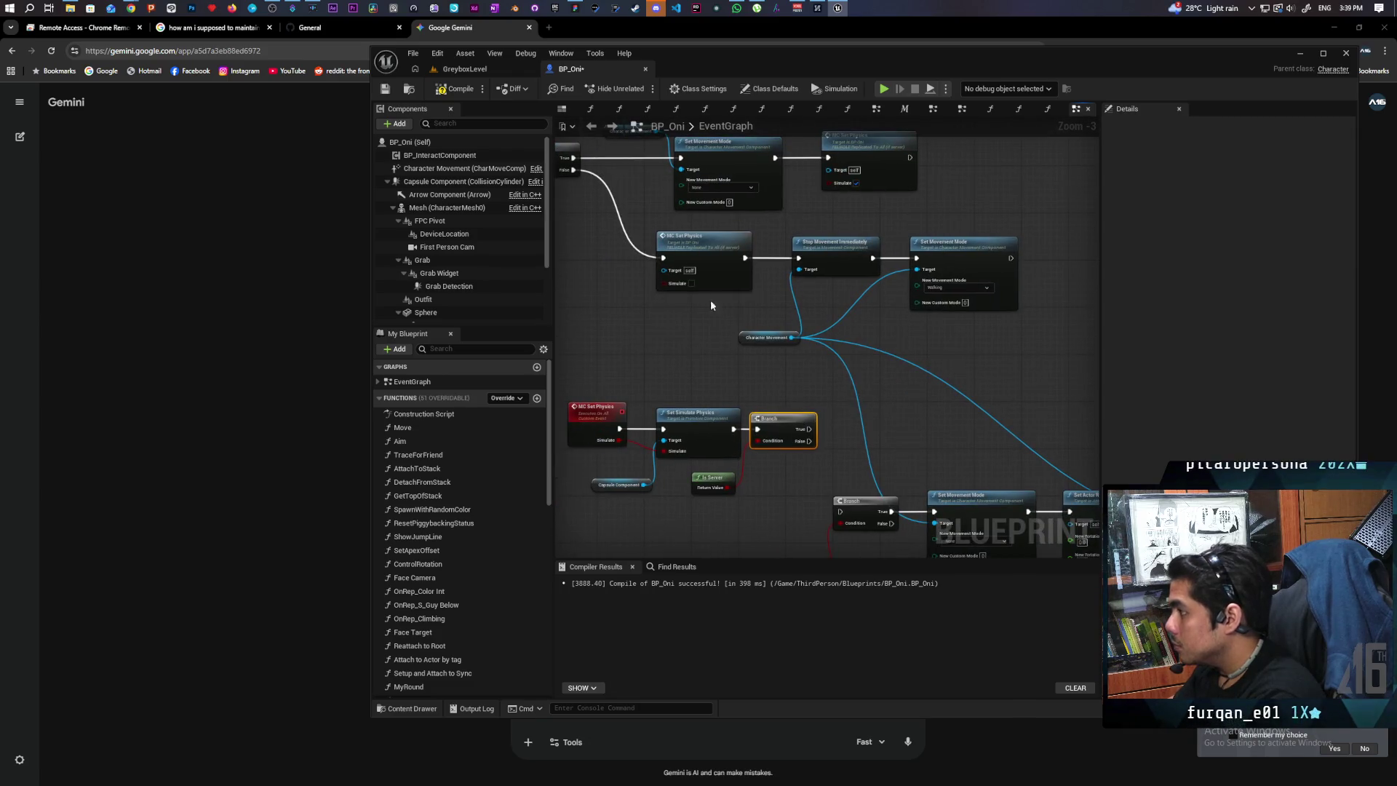
drag(763, 294, 767, 331)
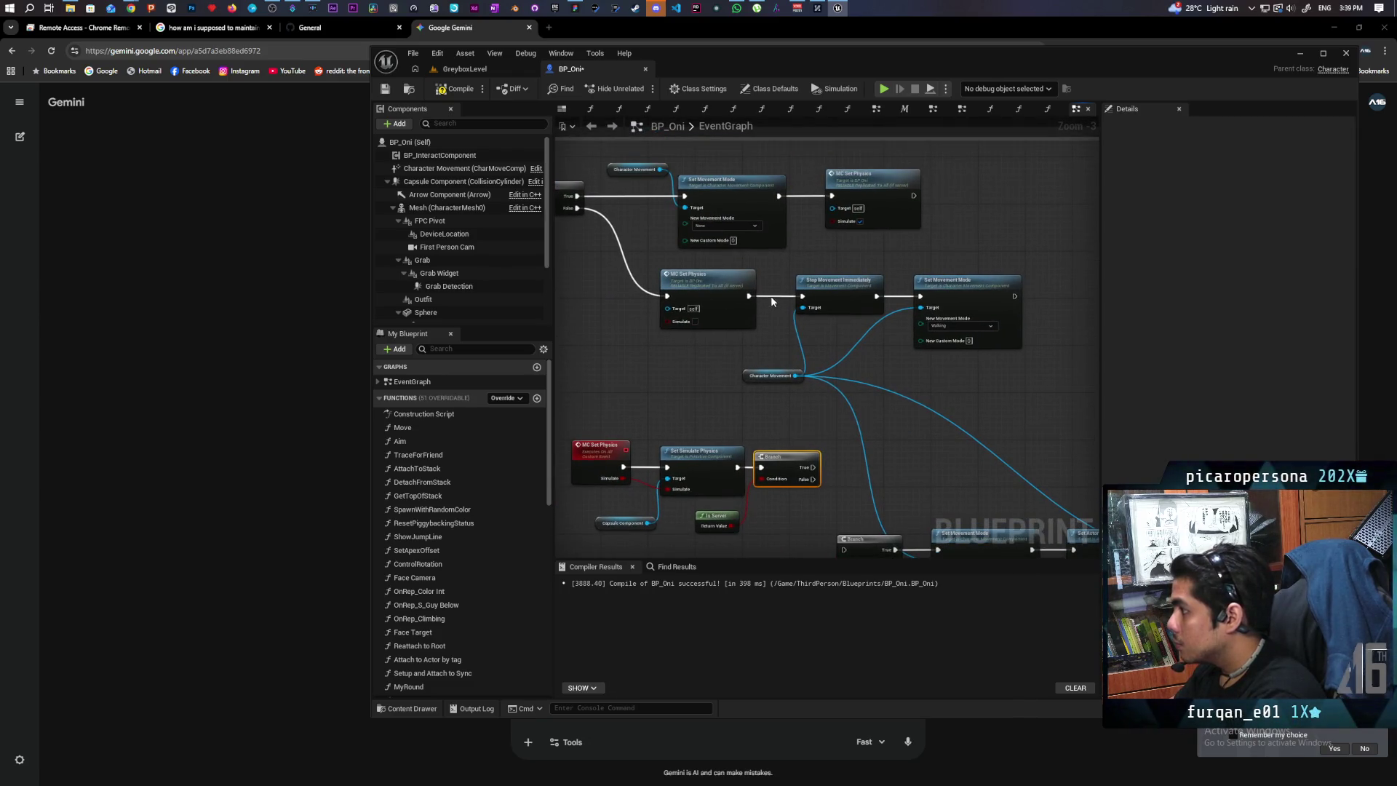
alt+click(803, 296)
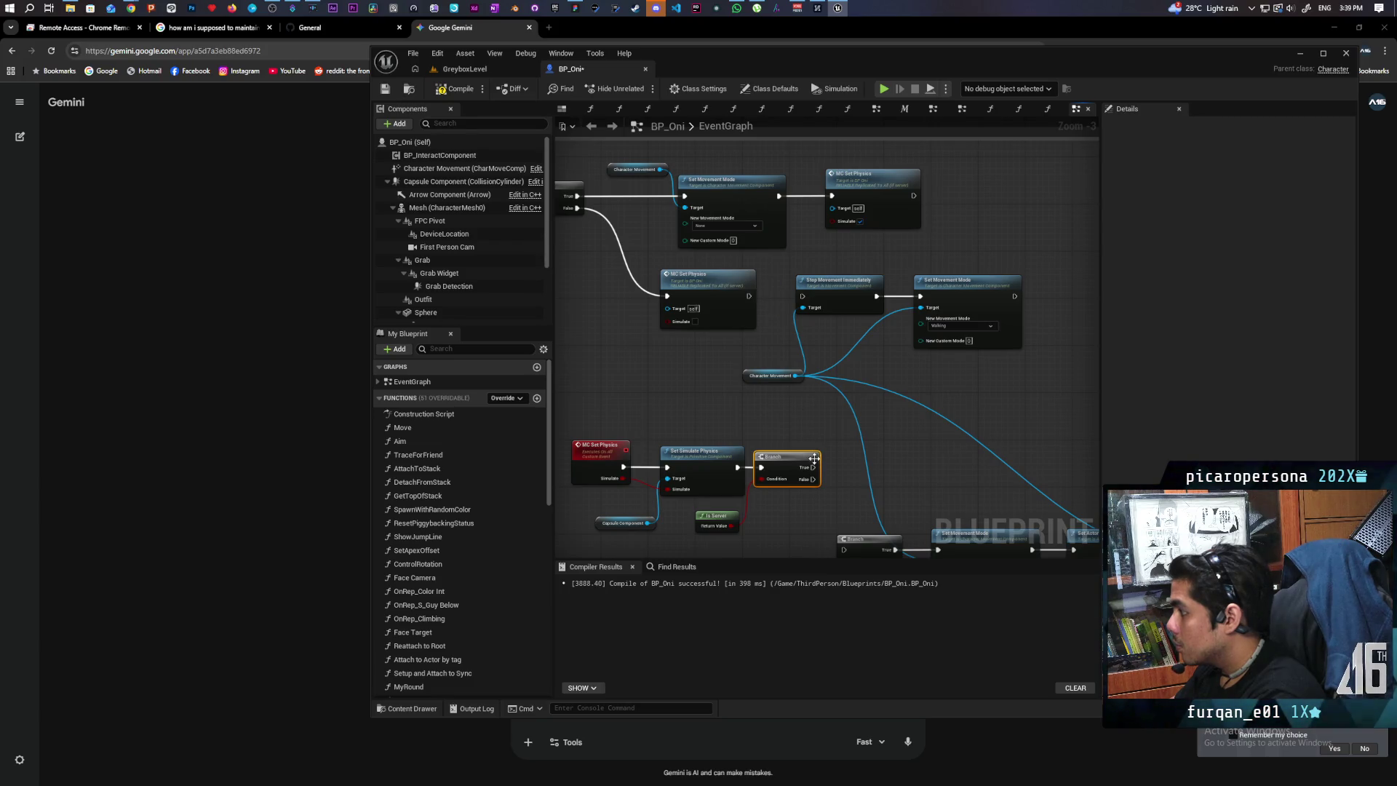
drag(814, 471, 802, 304)
mouse_move(874, 357)
mouse_down()
mouse_move(740, 313)
mouse_move(740, 290)
mouse_up()
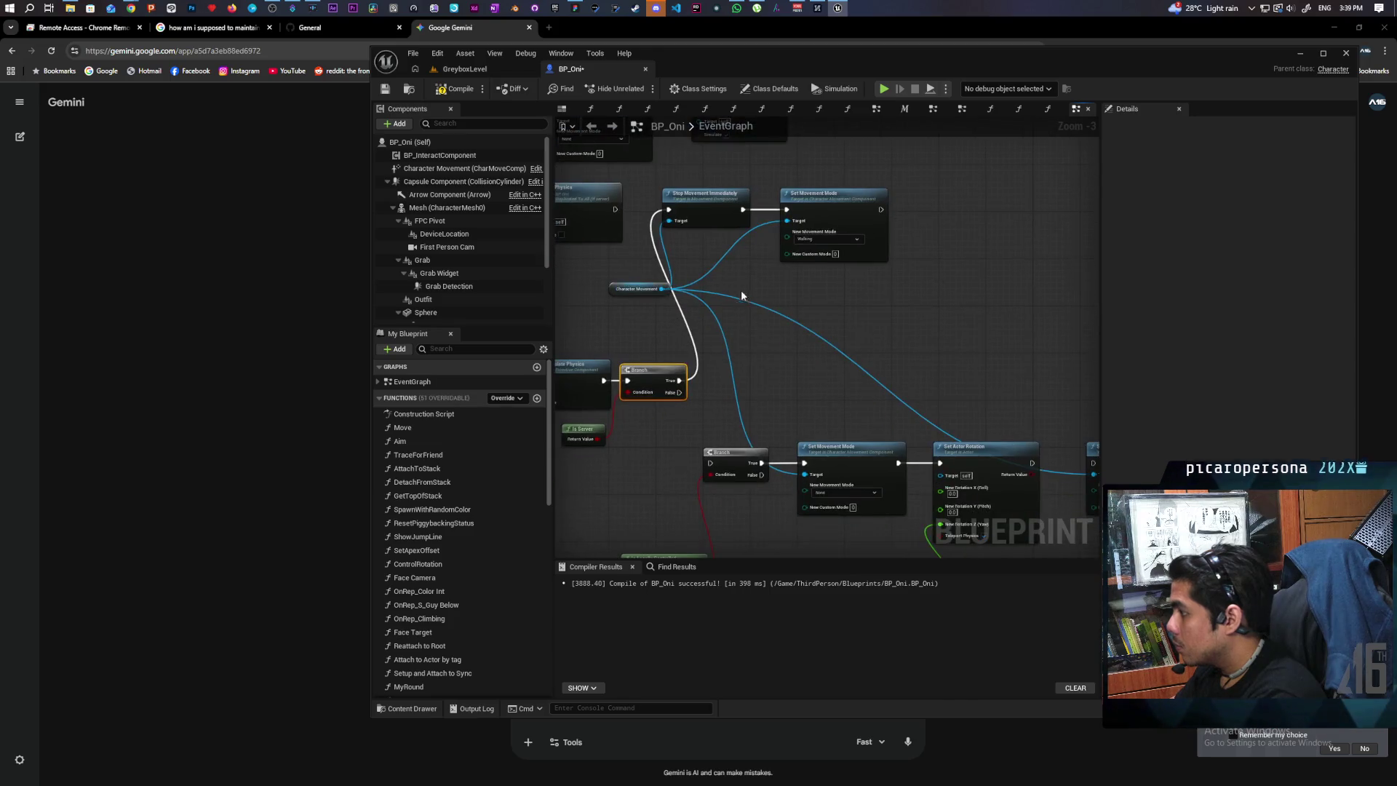
scroll(757, 379, down, 2)
scroll(757, 379, down, 1)
Reposition the lower chain and move Stop Movement, Set Movement Mode and Character Movement beside the Branch.
drag(702, 376, 862, 426)
drag(818, 381, 772, 407)
scroll(749, 407, up, 3)
drag(633, 193, 868, 370)
mouse_move(690, 211)
mouse_down()
mouse_move(752, 411)
mouse_move(743, 395)
mouse_up()
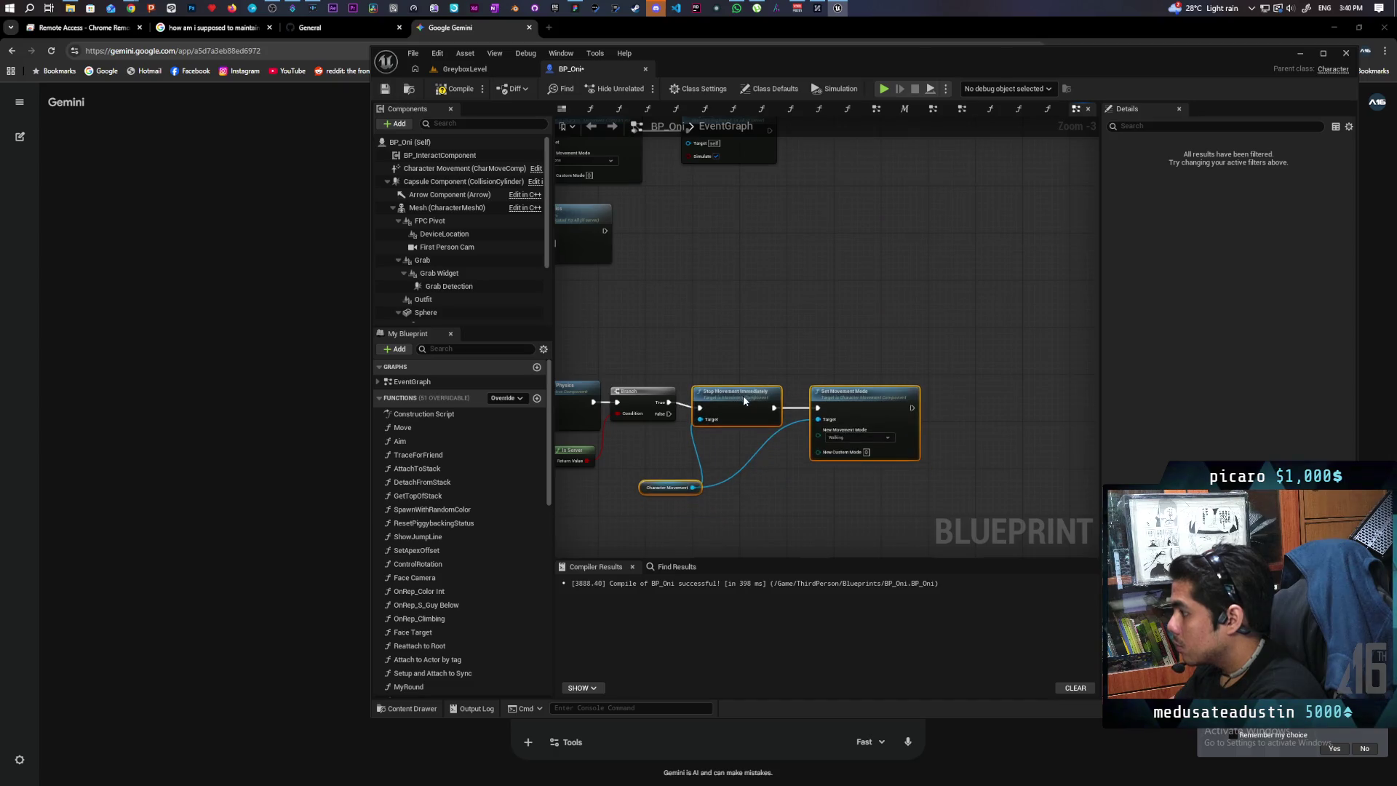
drag(744, 342, 843, 248)
scroll(845, 232, down, 2)
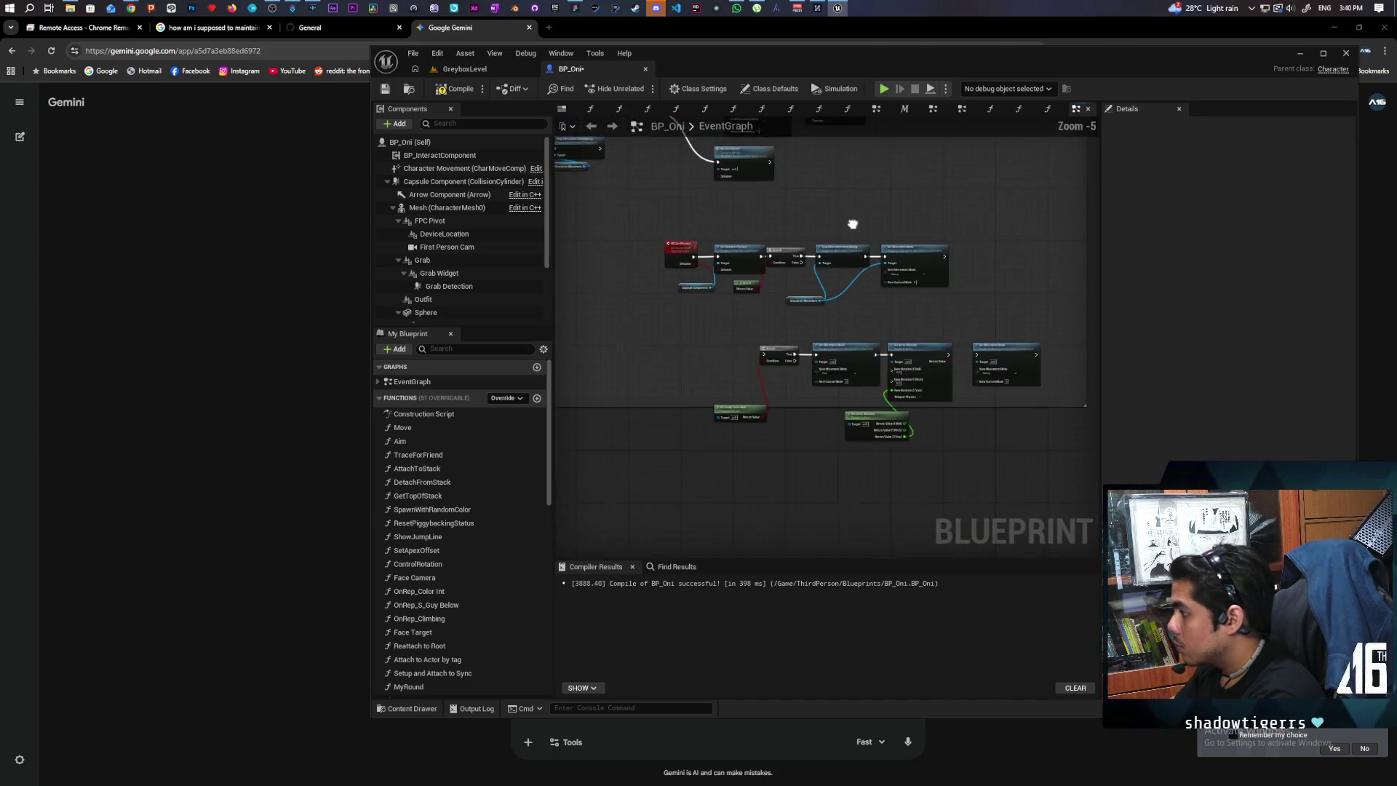
scroll(841, 262, up, 2)
click(723, 325)
drag(724, 325, 718, 325)
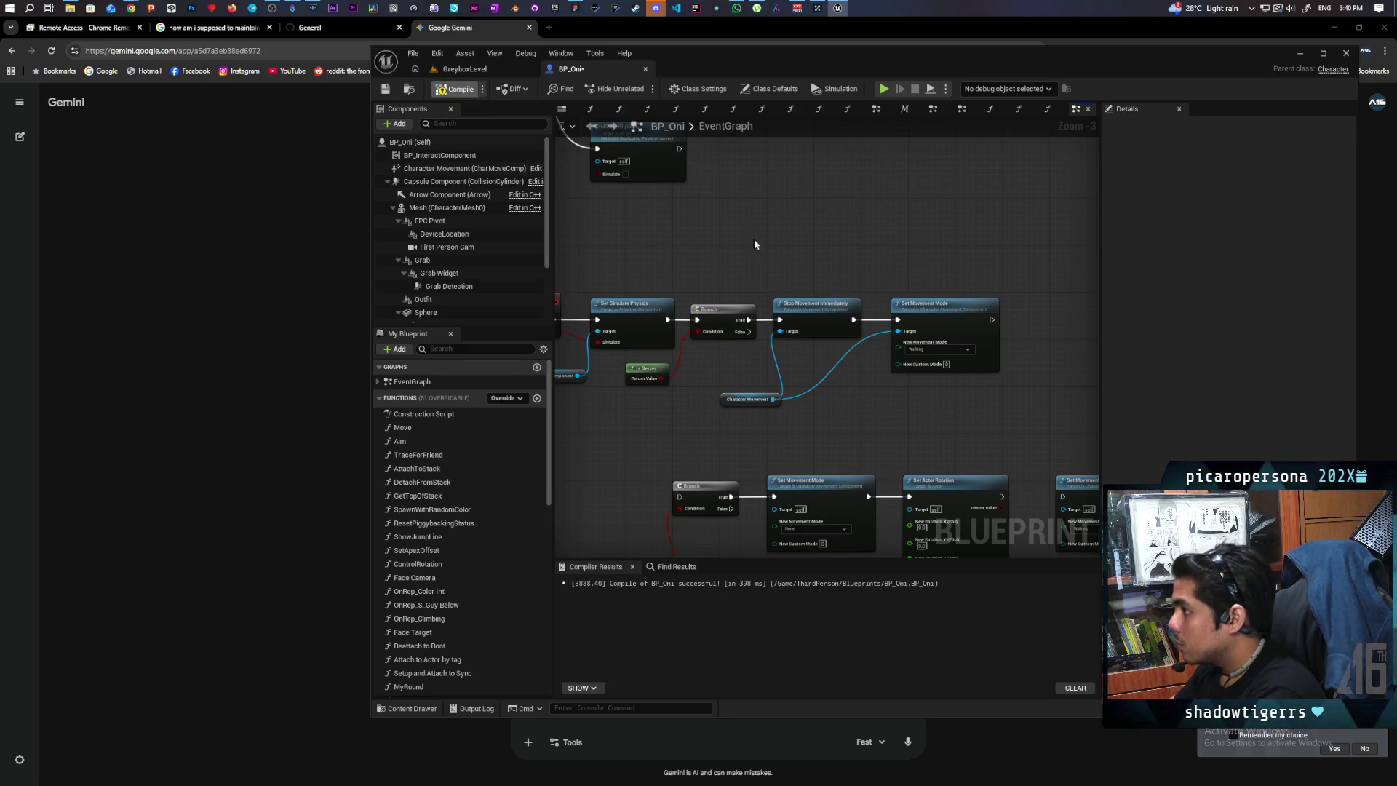
drag(814, 264, 779, 240)
right_click(800, 243)
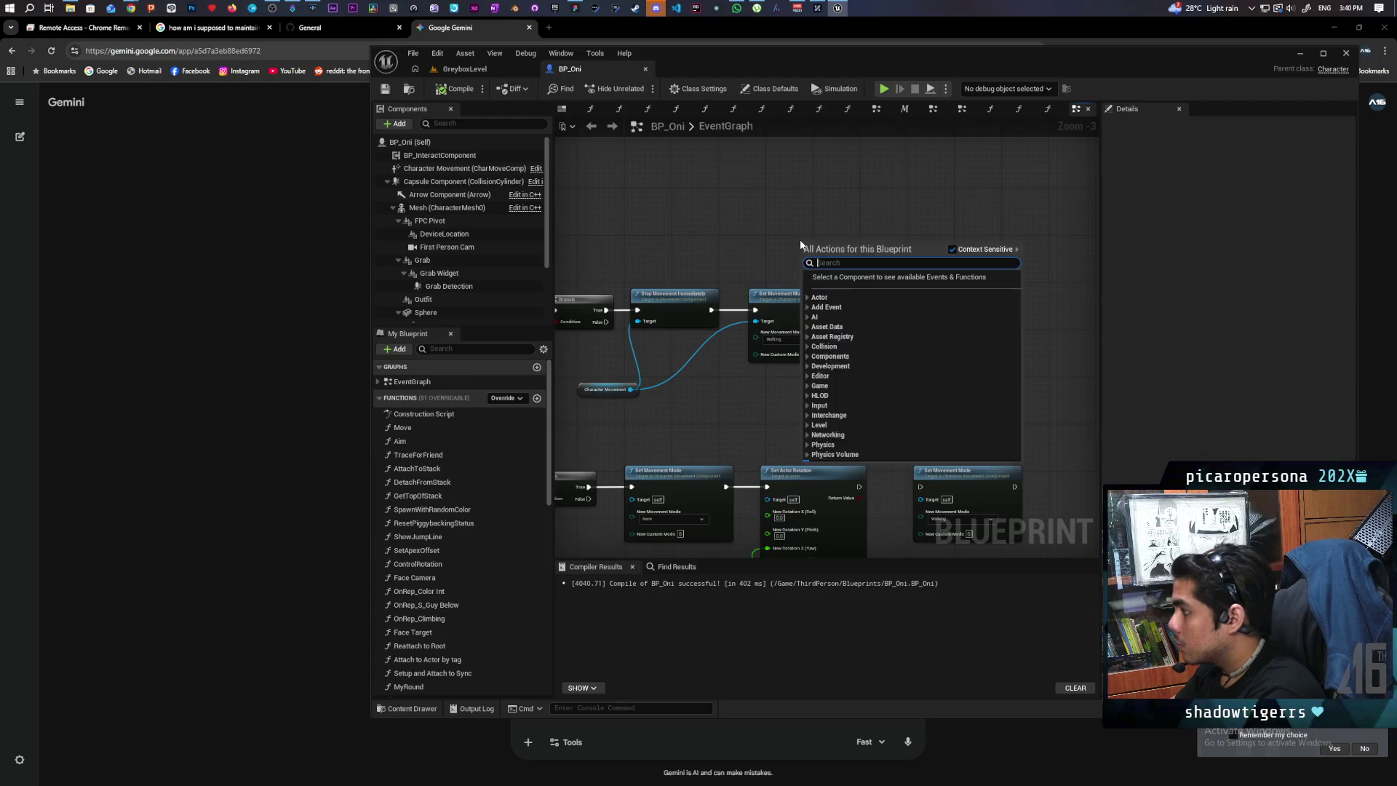
Add Get Actor Transform and promote its Return Value to a variable named Replicate Transform.
text(get acto)
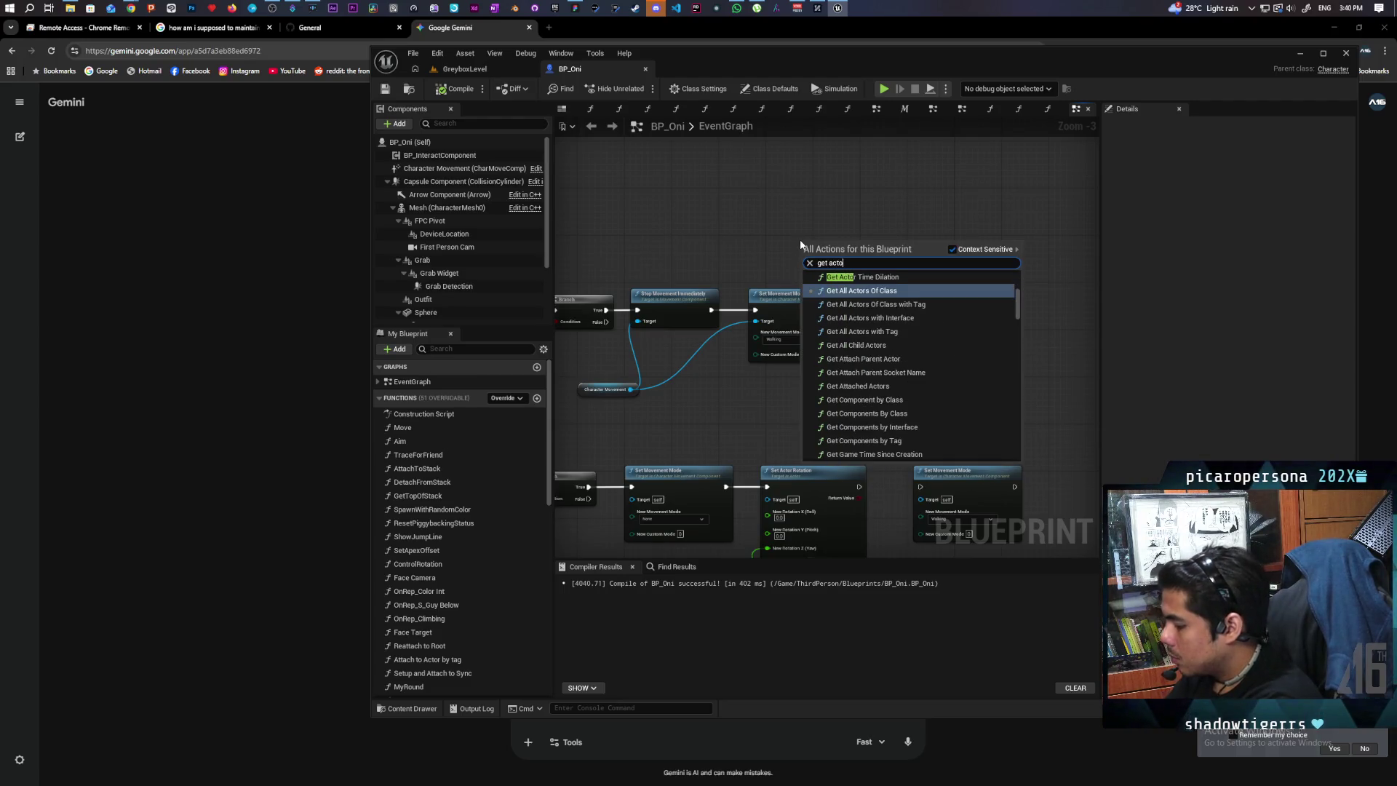
text(r trans)
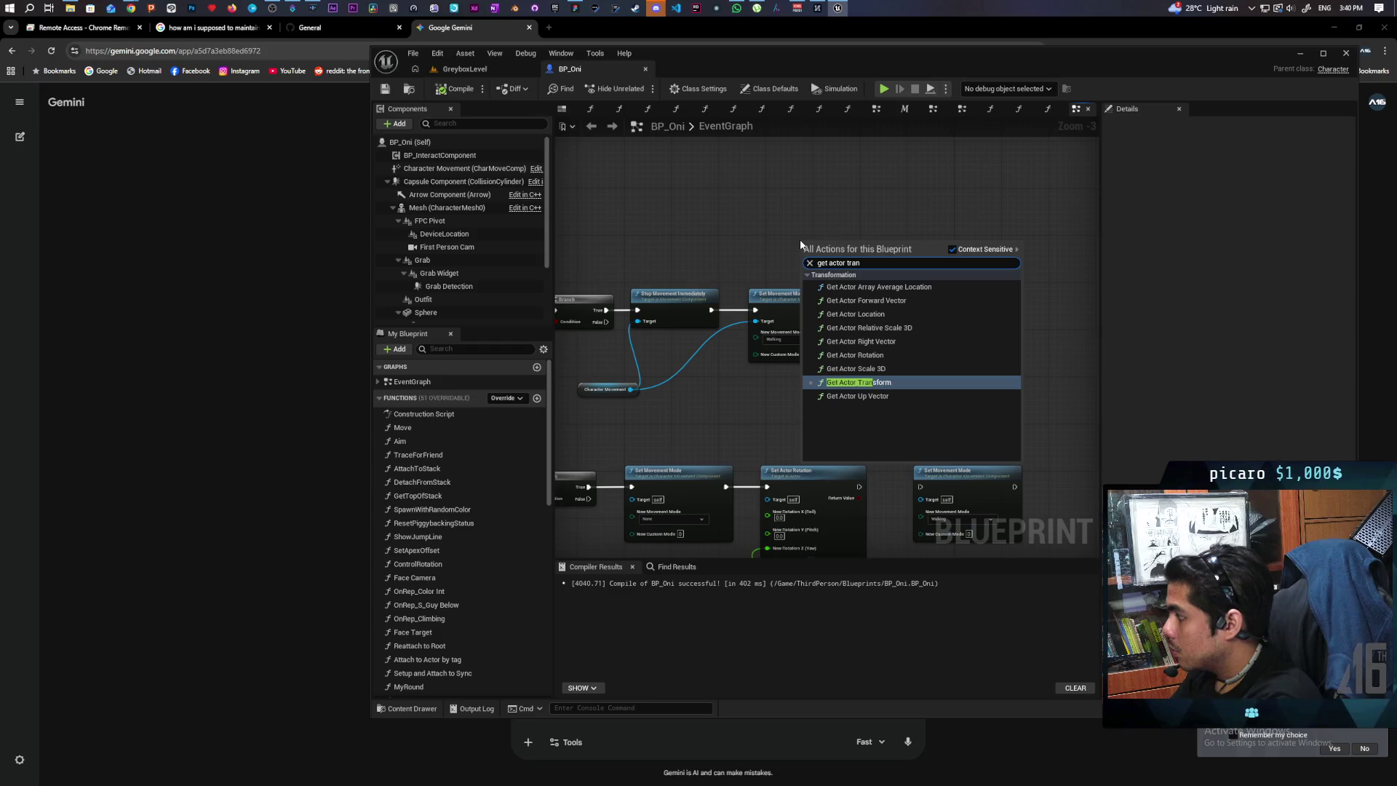
key(Return)
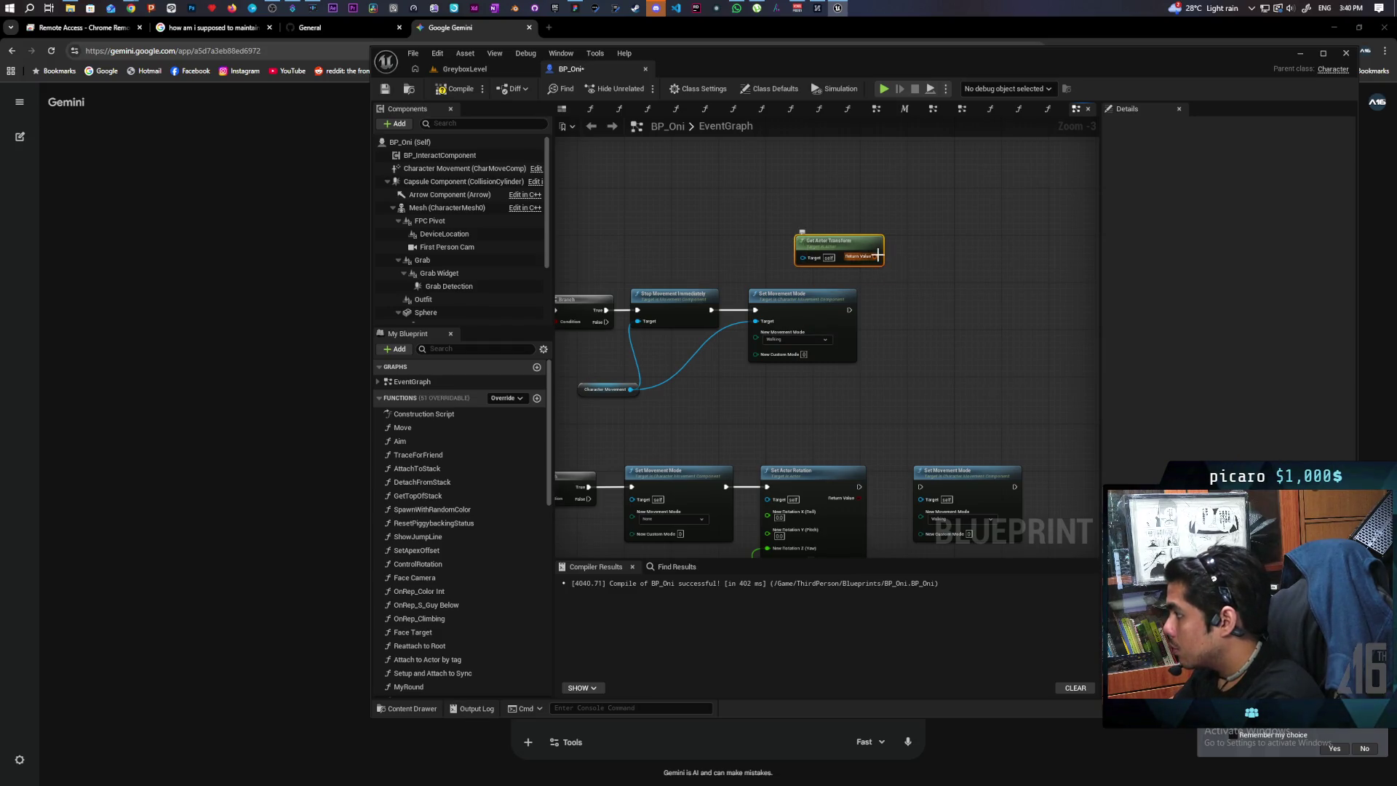
drag(876, 255, 904, 313)
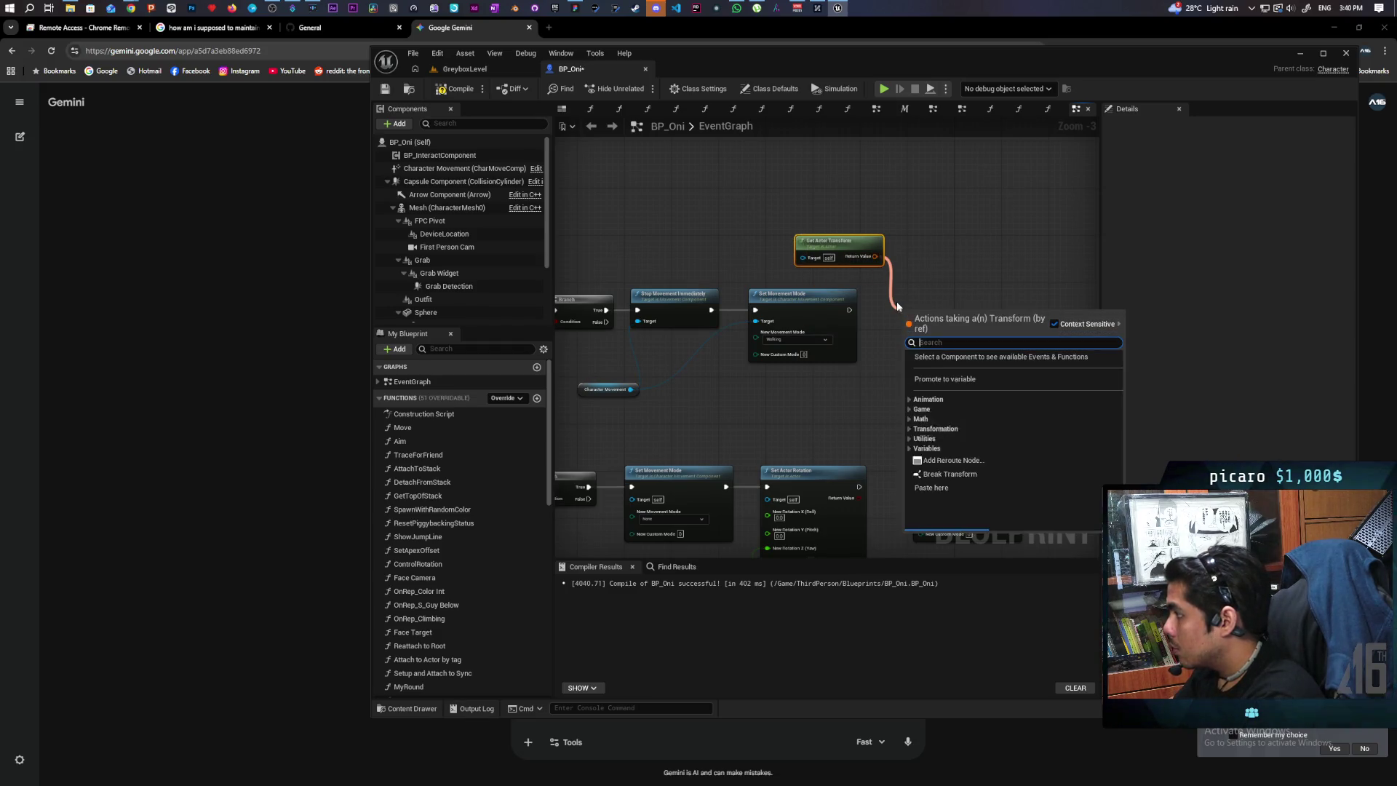
click(933, 380)
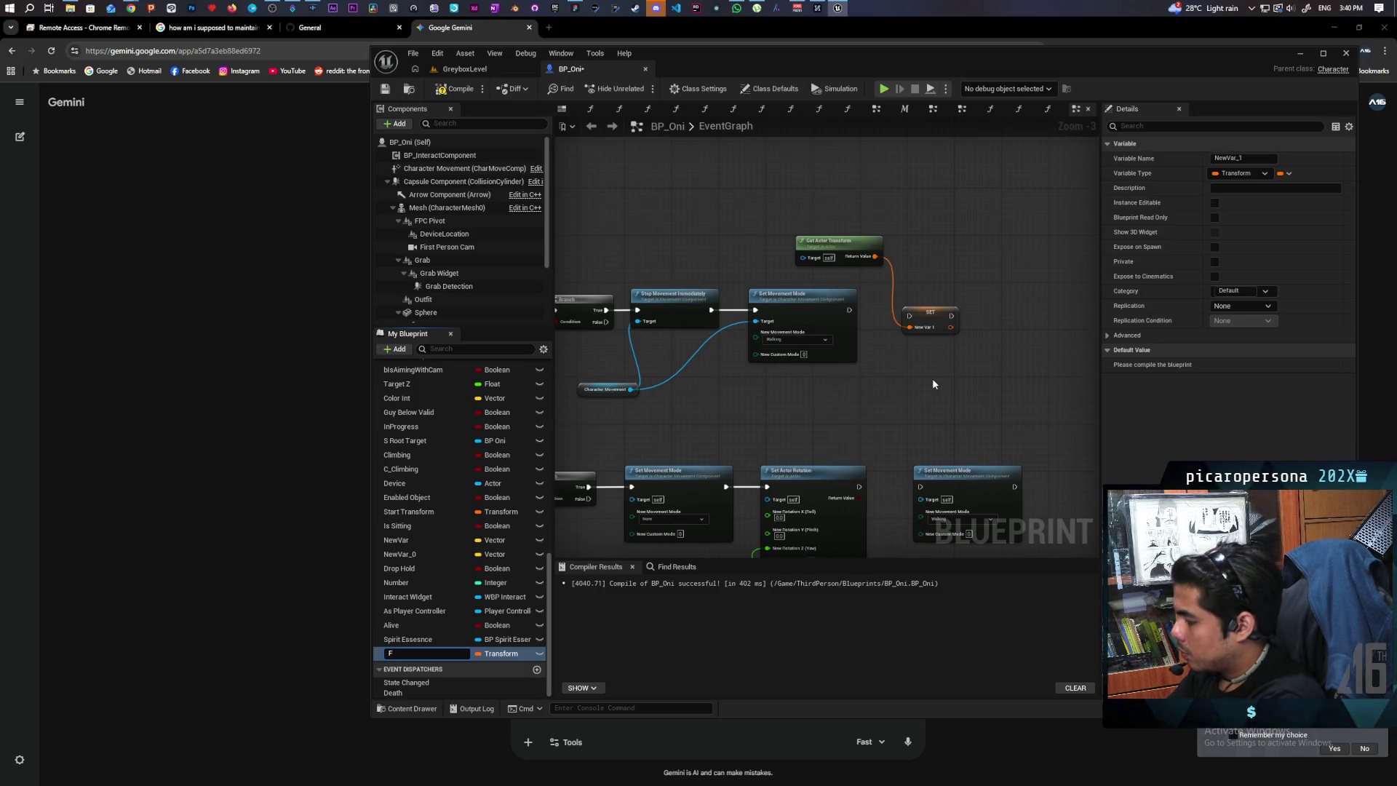
text(Repl)
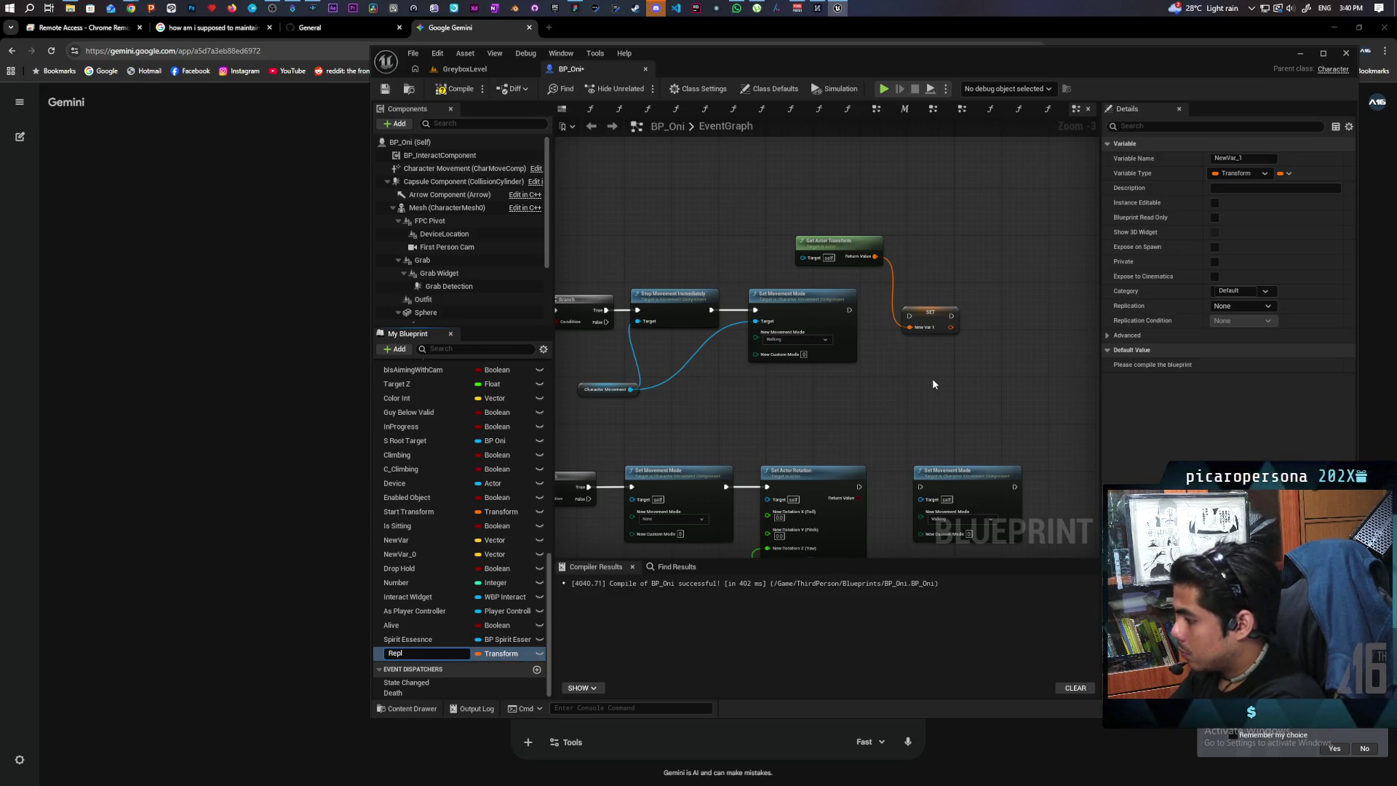
text(icate Transform)
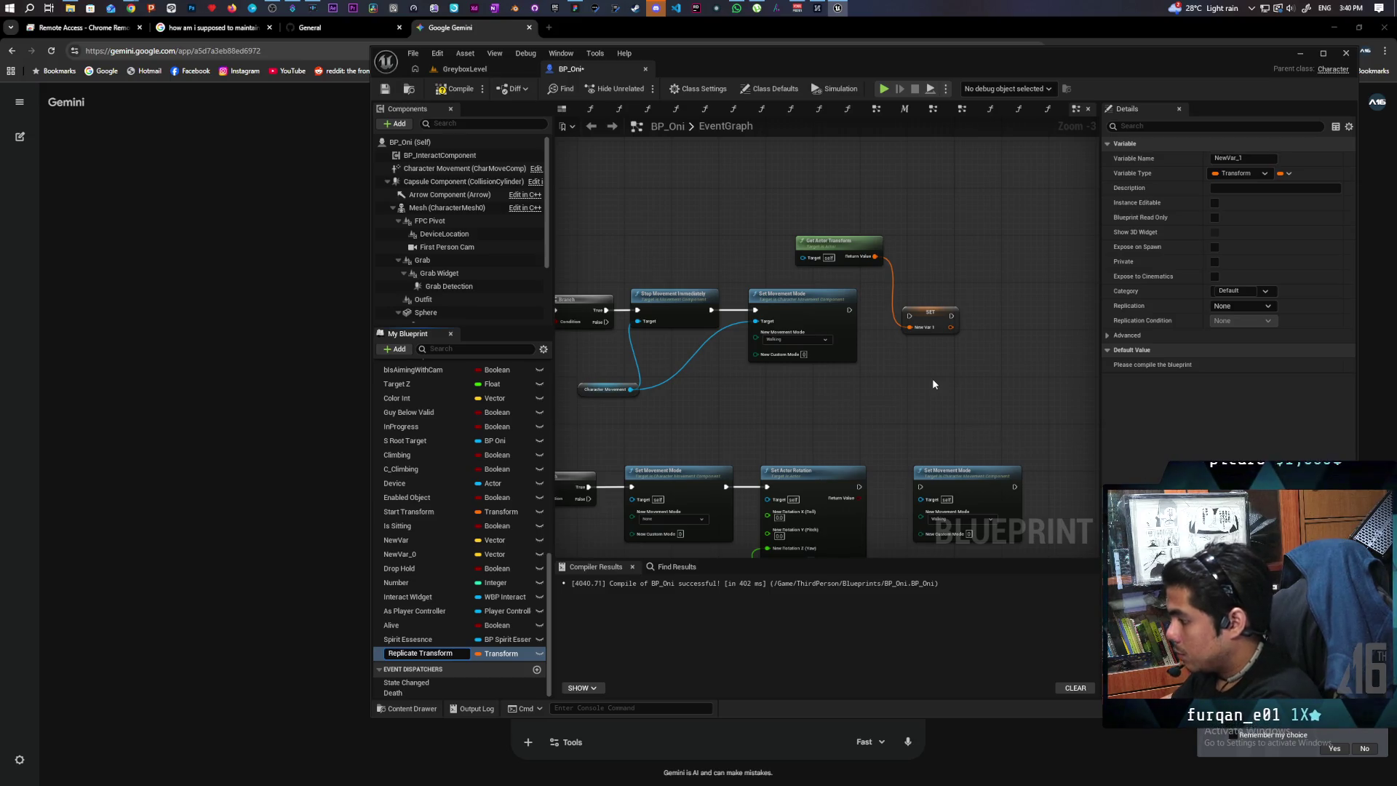
key(Return)
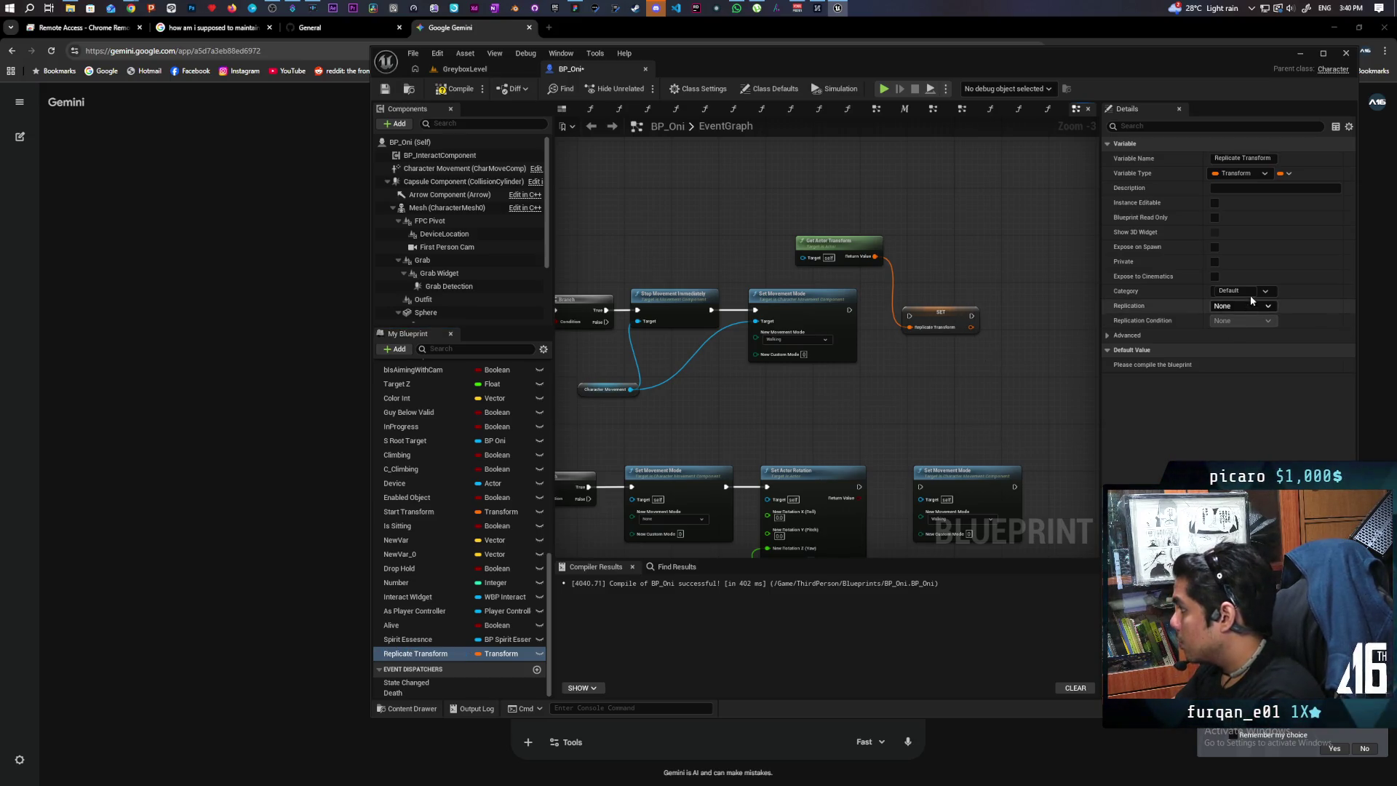
Set Replicate Transform's replication to RepNotify, tidy the SET w/ Notify node, and compile BP_Oni.
click(1250, 293)
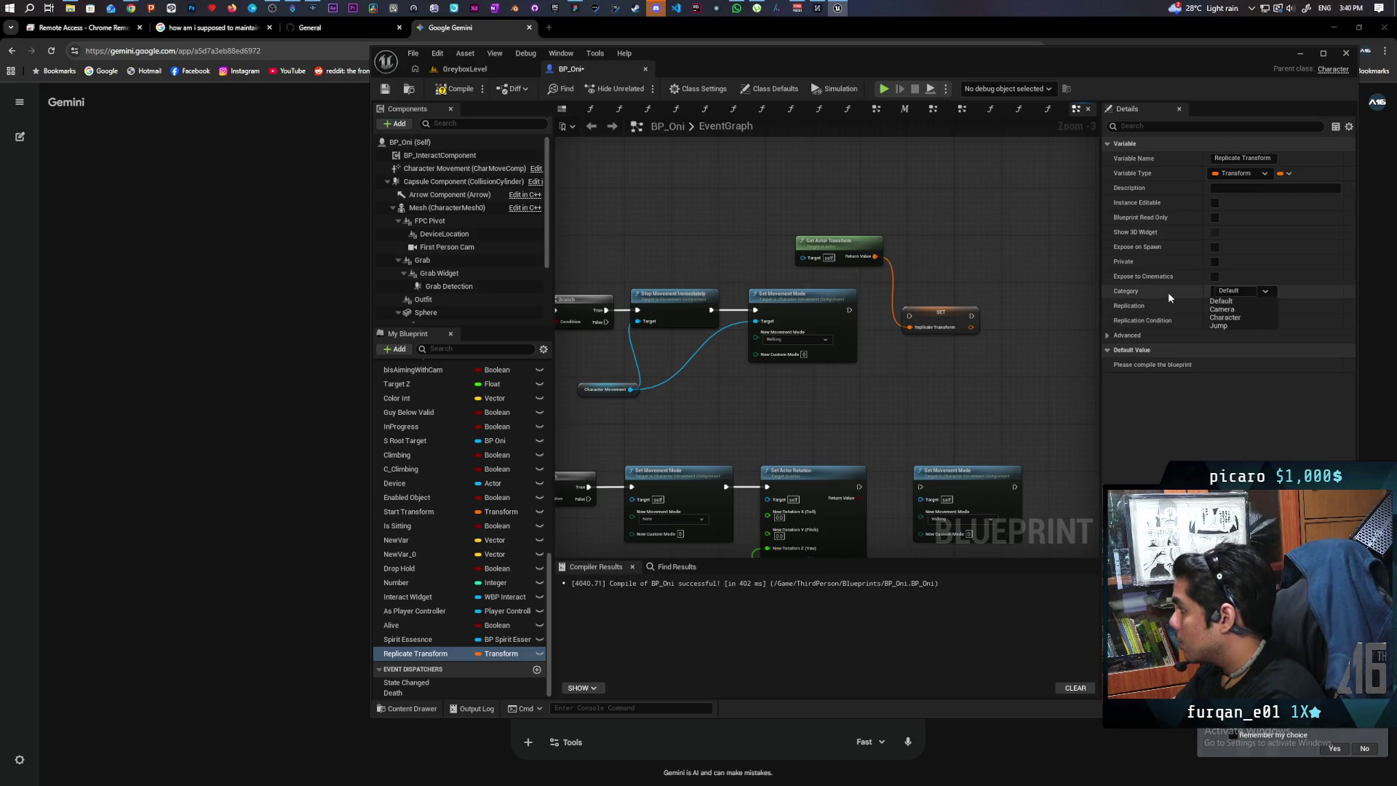
click(1176, 425)
click(1241, 306)
click(1236, 321)
scroll(858, 311, up, 3)
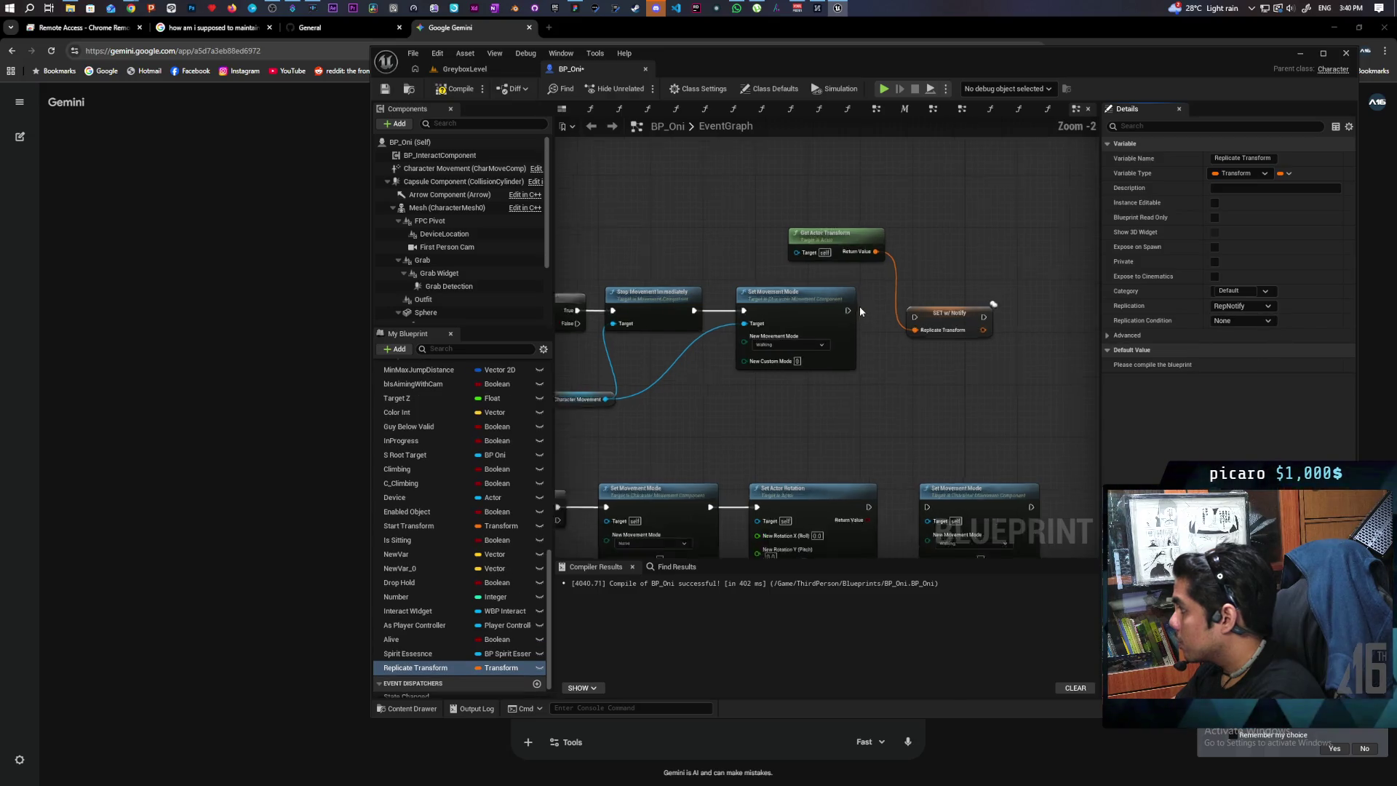
right_click(962, 328)
key(Escape)
drag(970, 323, 940, 309)
scroll(937, 380, down, 3)
scroll(937, 380, down, 1)
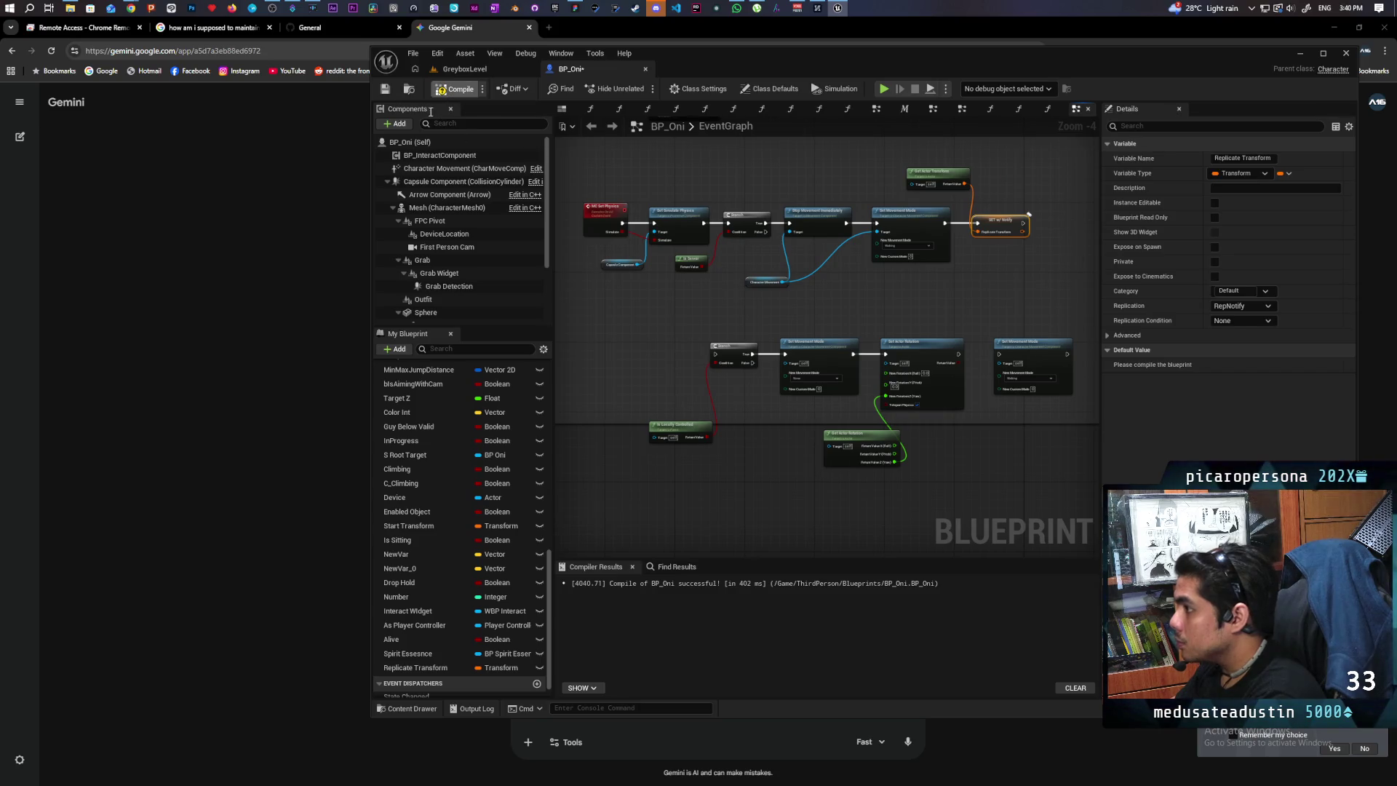
click(455, 89)
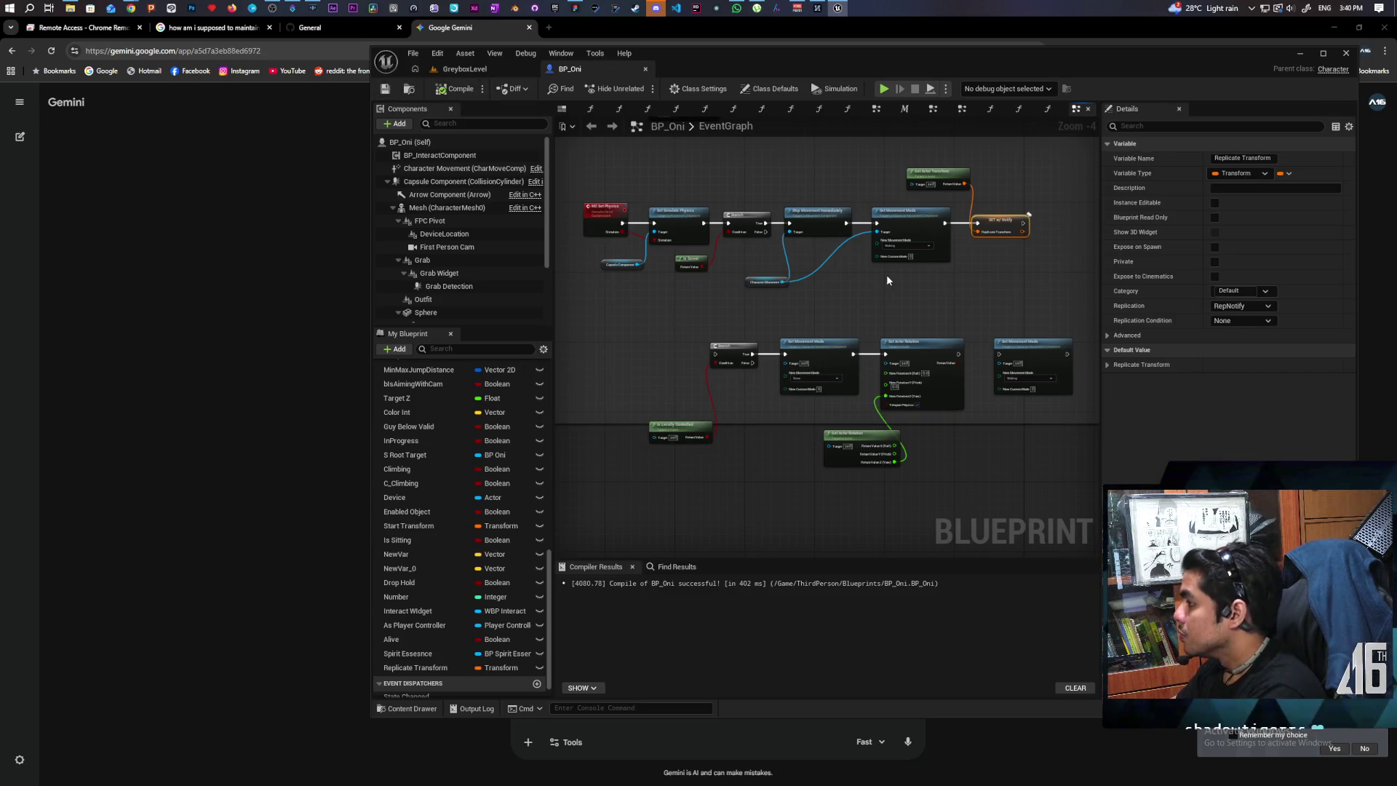
Delete the lower Branch, Is Locally Controlled, SET w/ Notify and the Replicate Transform variable.
scroll(822, 304, up, 2)
mouse_move(620, 350)
mouse_down()
mouse_move(673, 452)
mouse_move(624, 433)
mouse_move(733, 412)
mouse_move(687, 416)
mouse_up()
key(Delete)
click(630, 485)
key(Delete)
scroll(695, 422, down, 1)
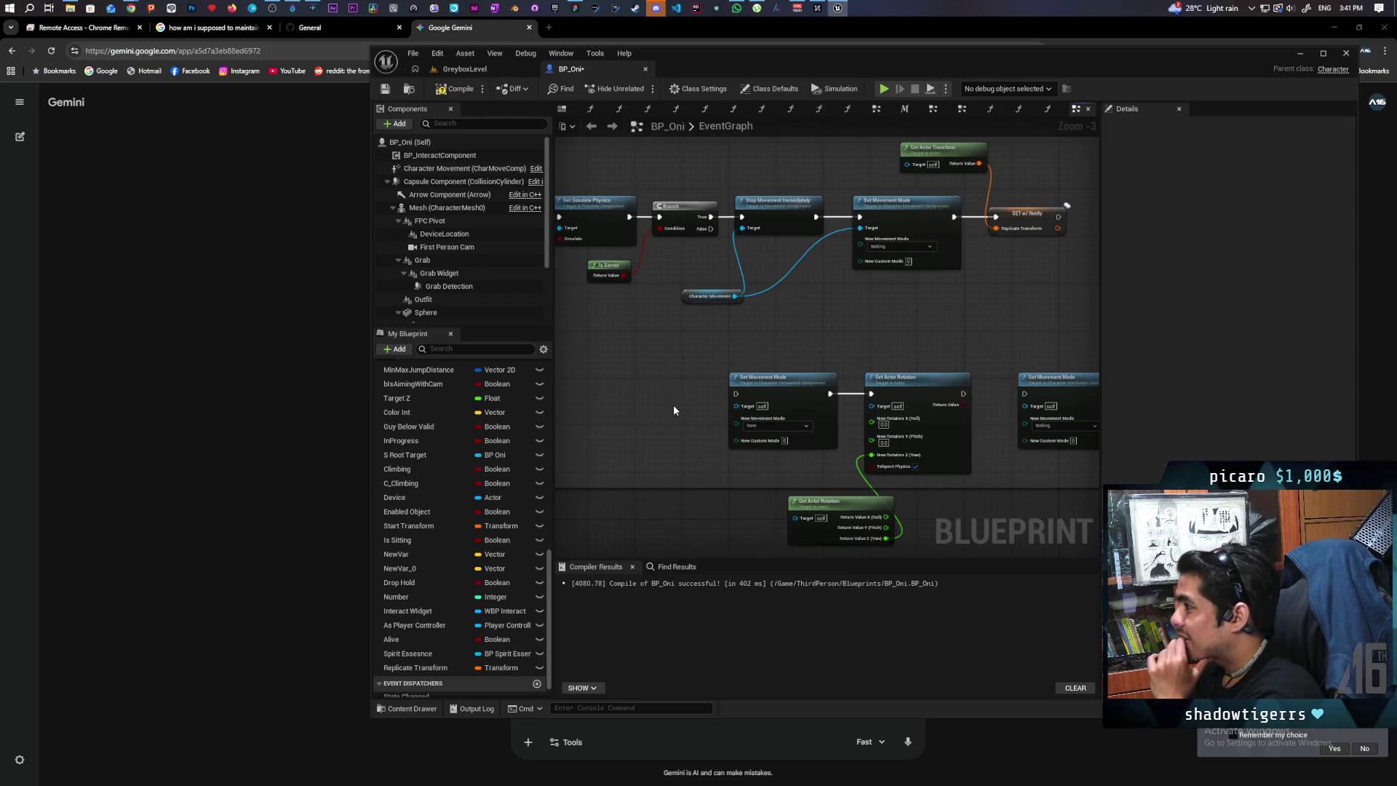
mouse_move(674, 409)
mouse_down()
mouse_move(894, 406)
mouse_move(616, 429)
mouse_move(674, 396)
mouse_move(661, 394)
mouse_up()
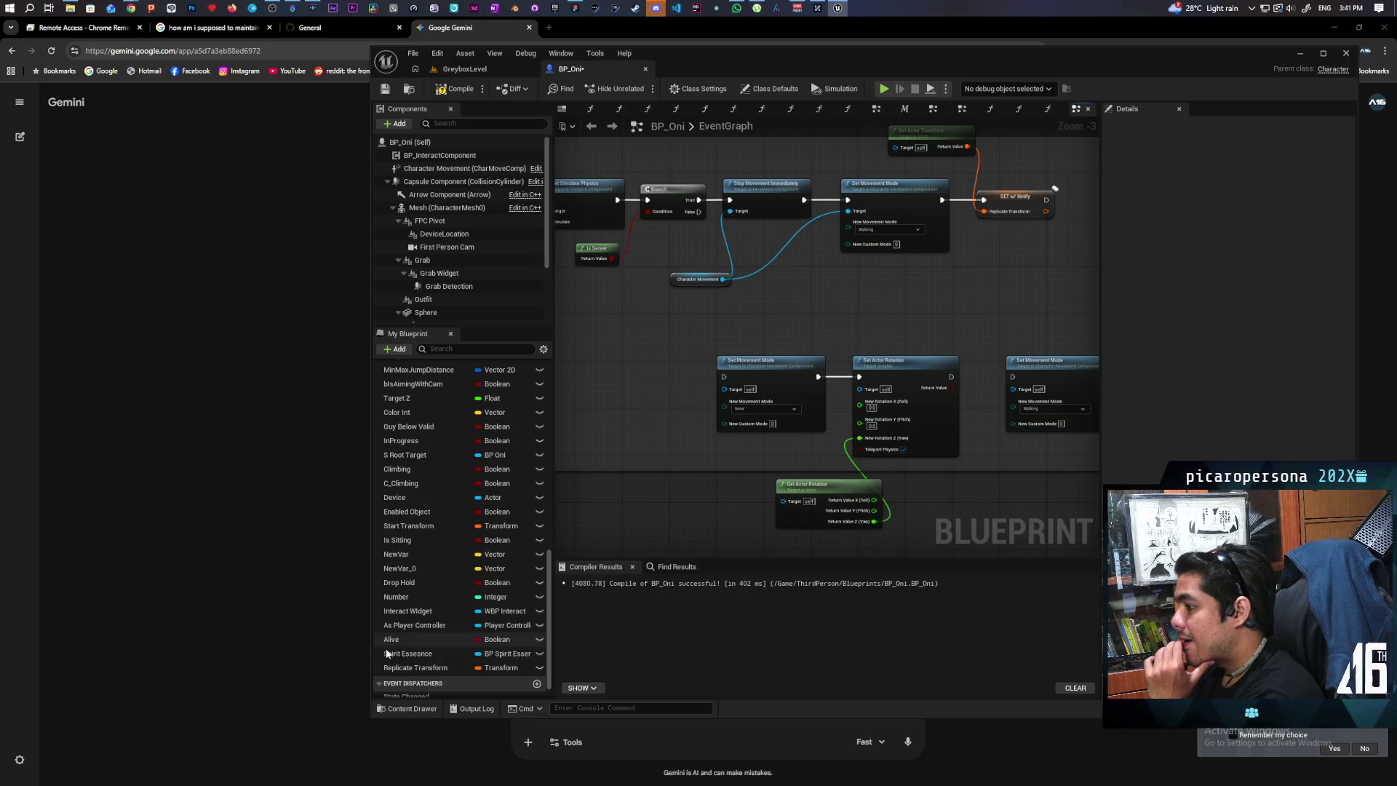
scroll(459, 640, down, 1)
click(949, 256)
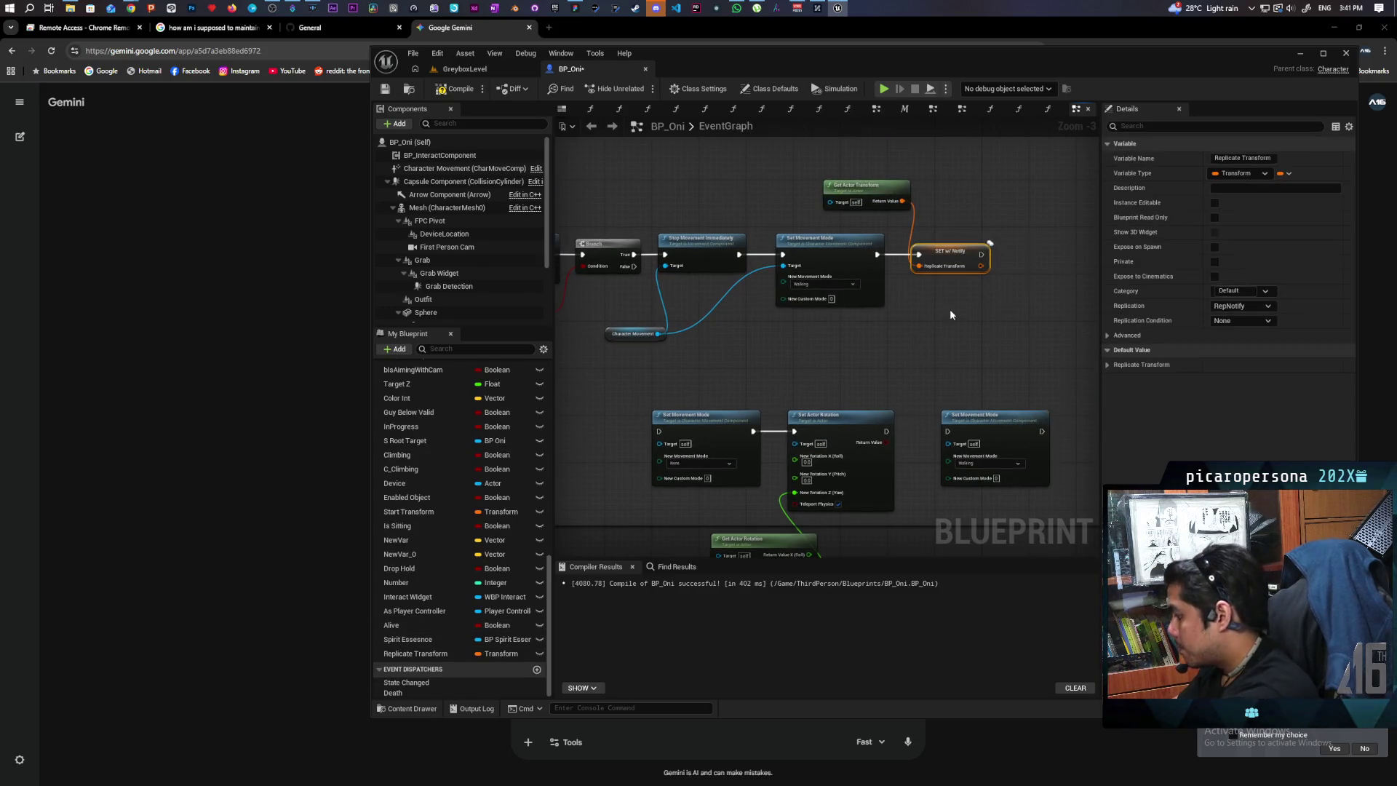
key(Delete)
click(413, 653)
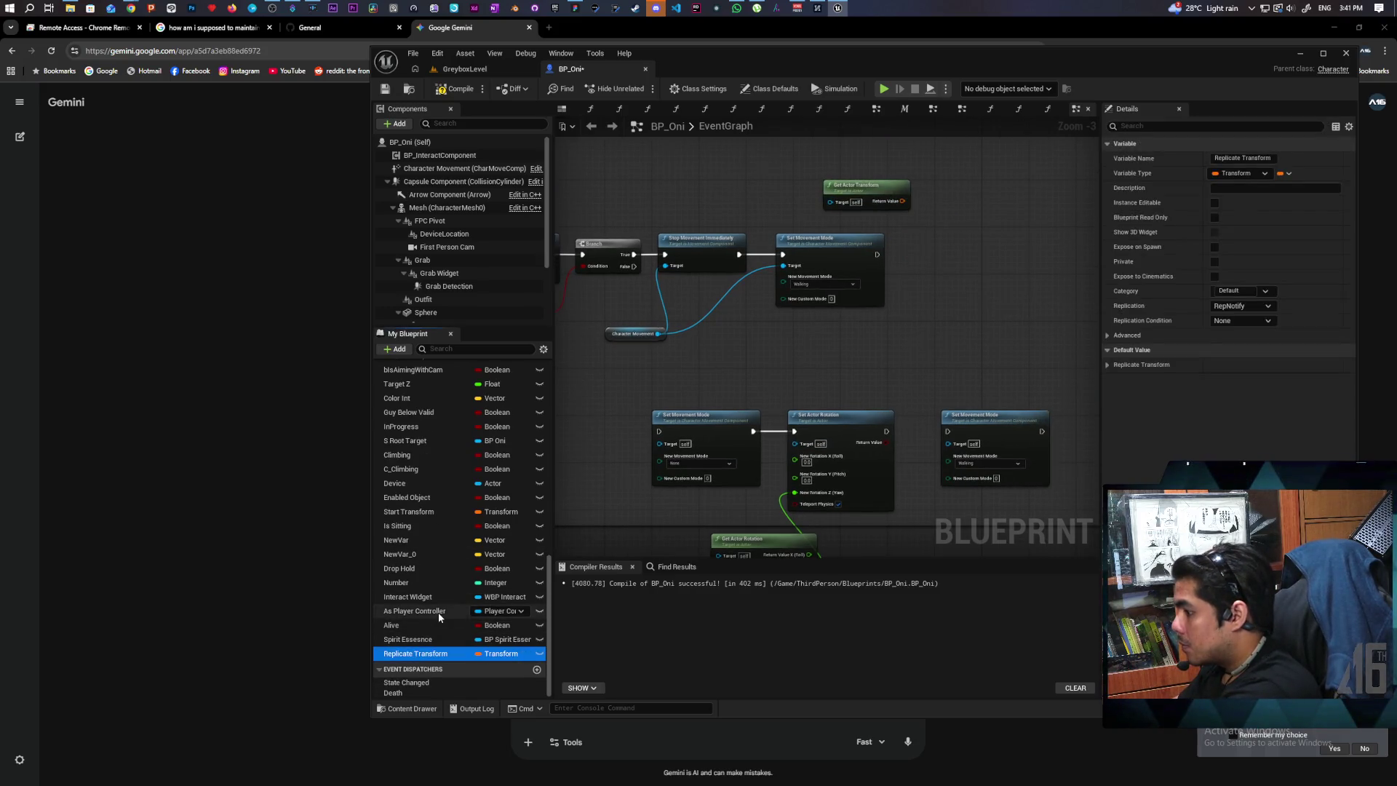
key(Delete)
Add a Set Actor Transform node beneath the Walking movement-mode step.
drag(653, 415, 803, 313)
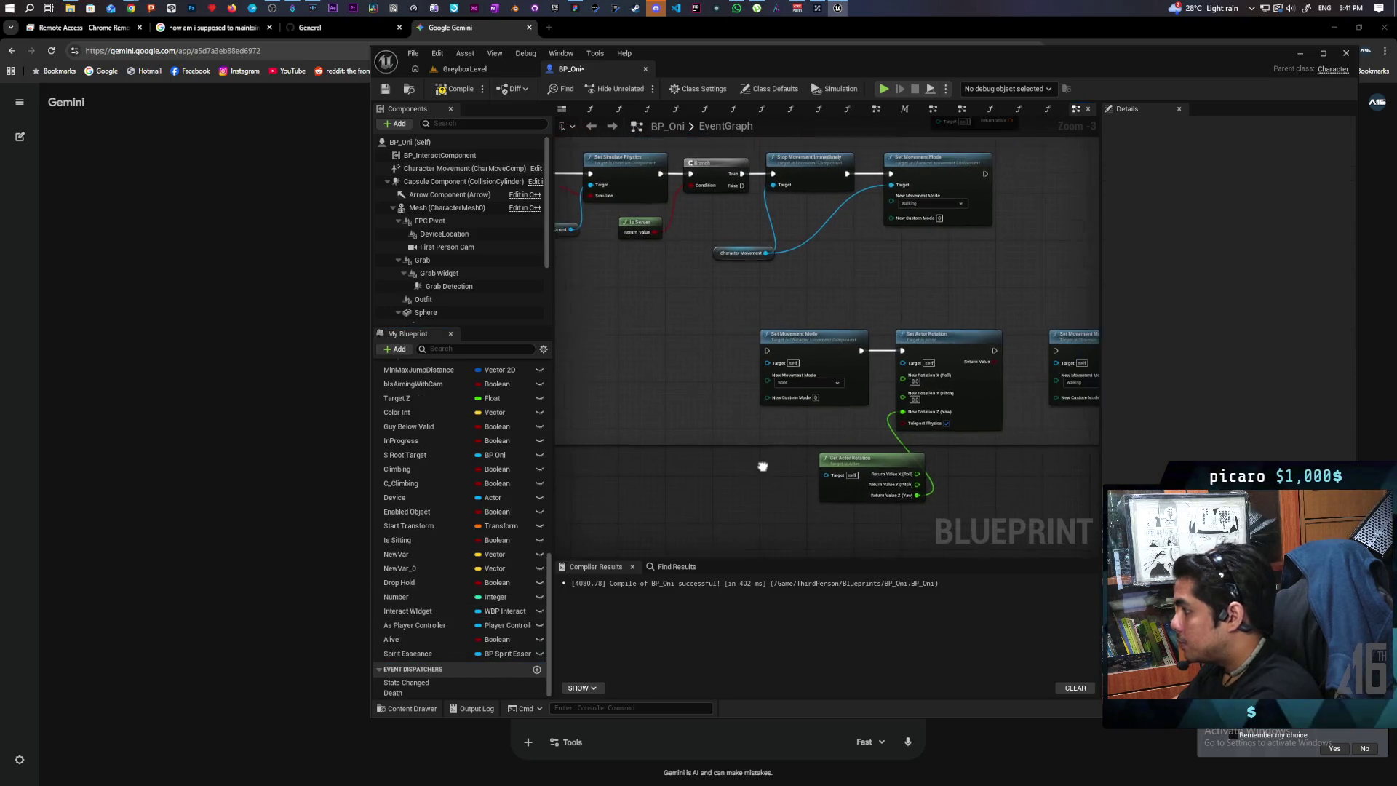
mouse_move(847, 485)
mouse_down()
mouse_move(786, 436)
mouse_move(795, 444)
mouse_up()
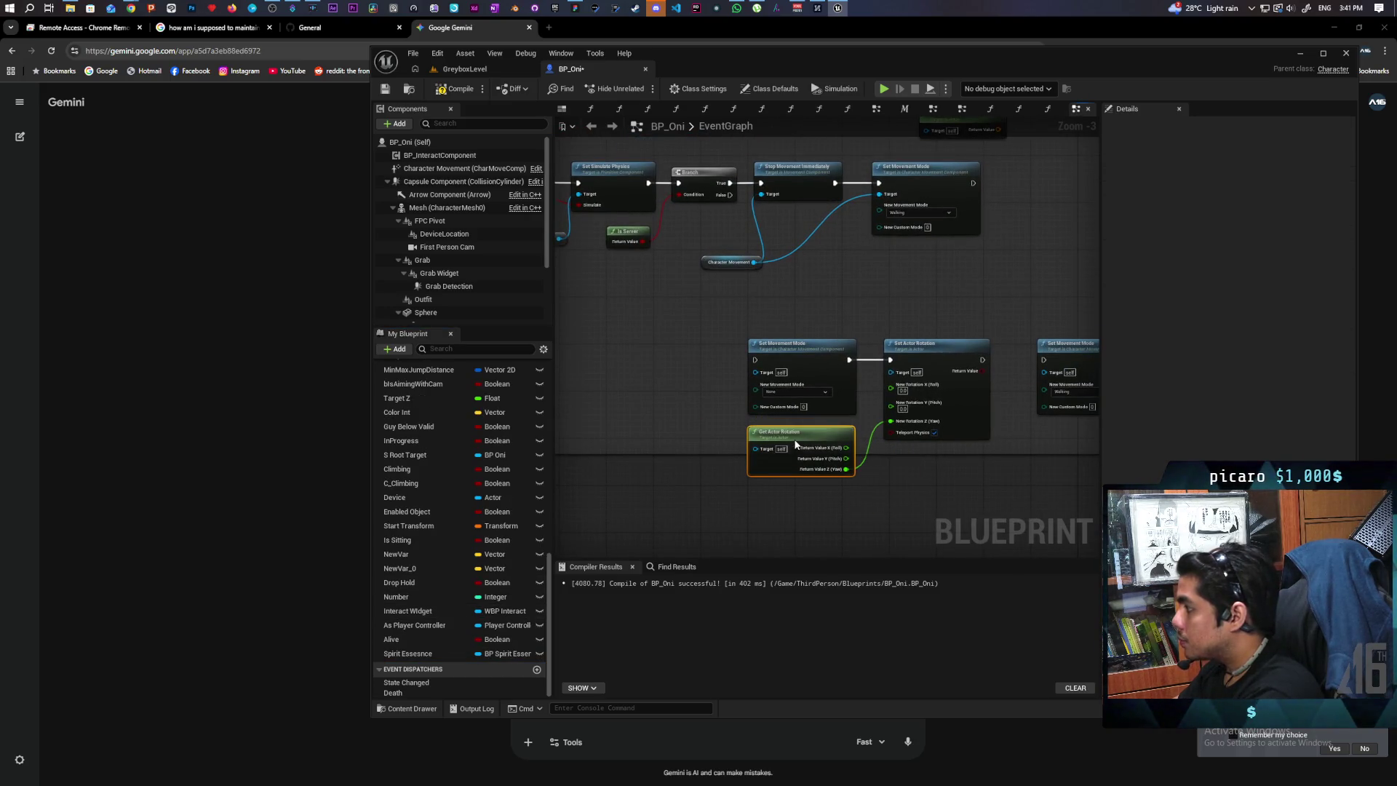
mouse_move(710, 361)
mouse_down()
mouse_move(754, 398)
mouse_move(690, 397)
mouse_up()
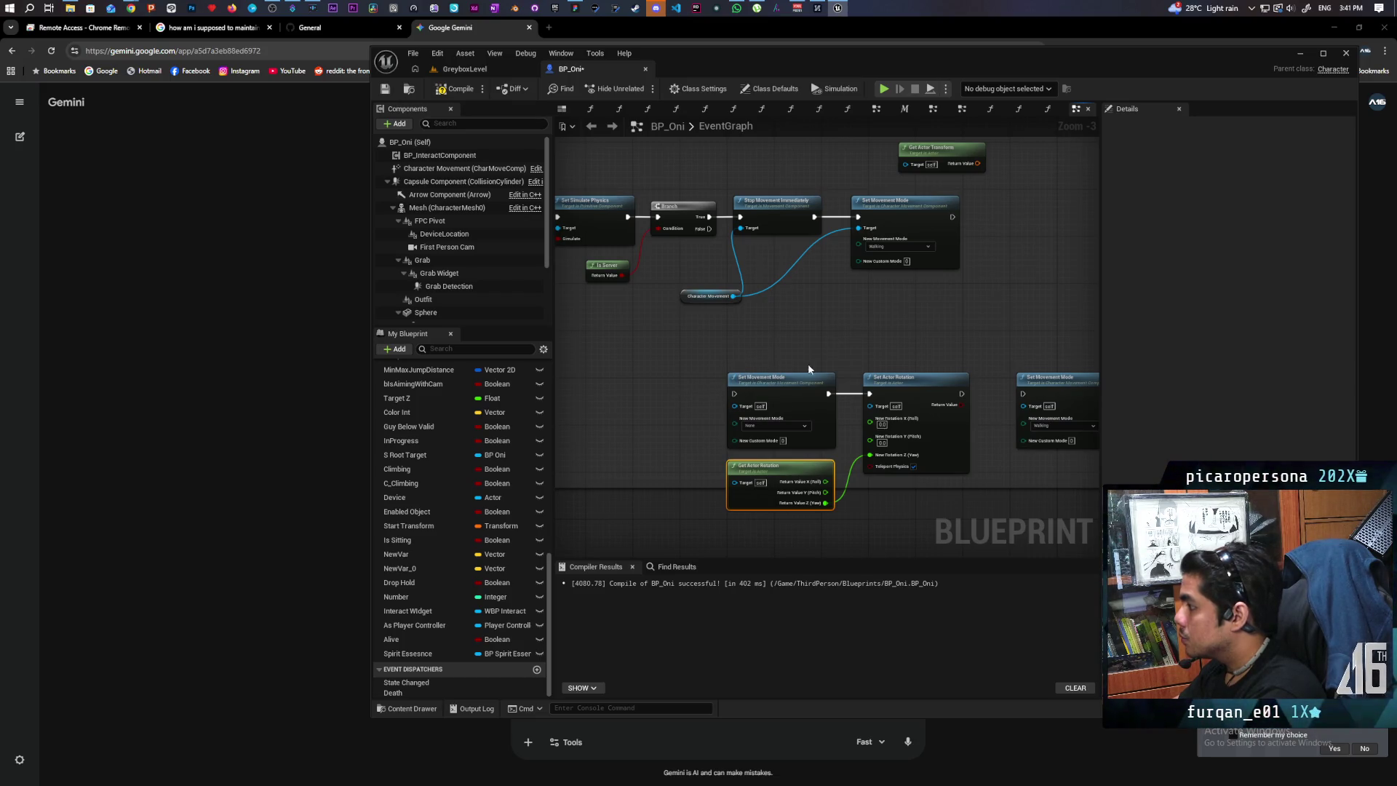
right_click(807, 335)
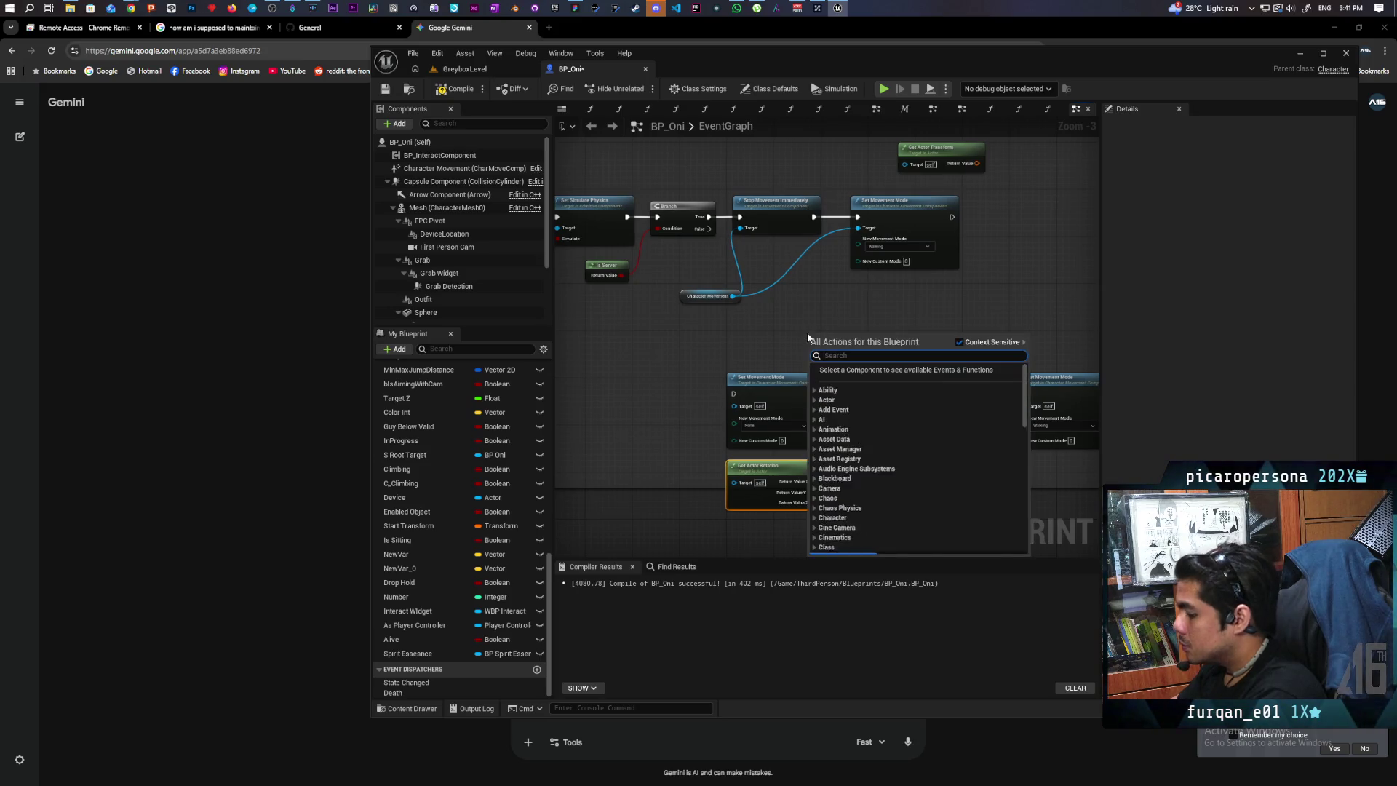
text(actor transfo)
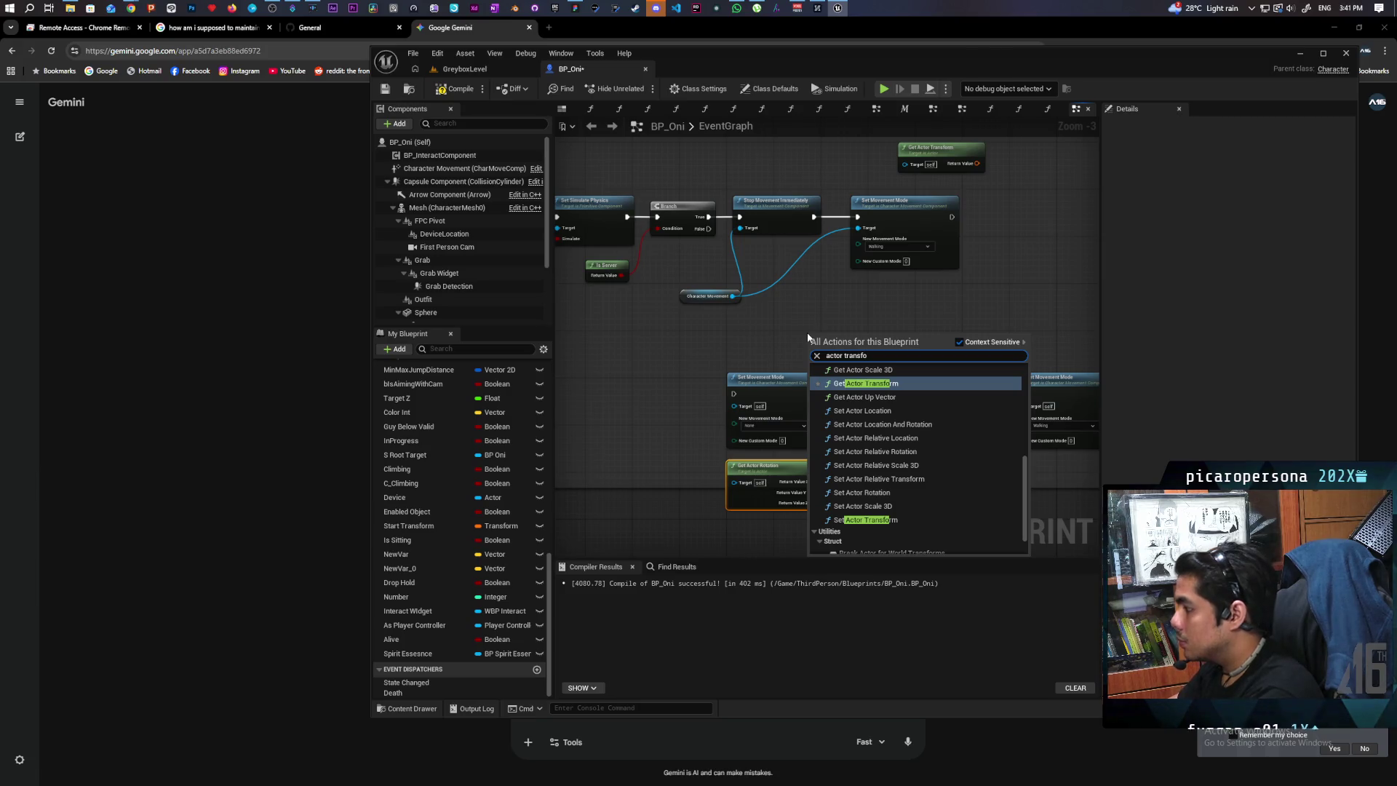
click(866, 520)
drag(849, 340, 886, 295)
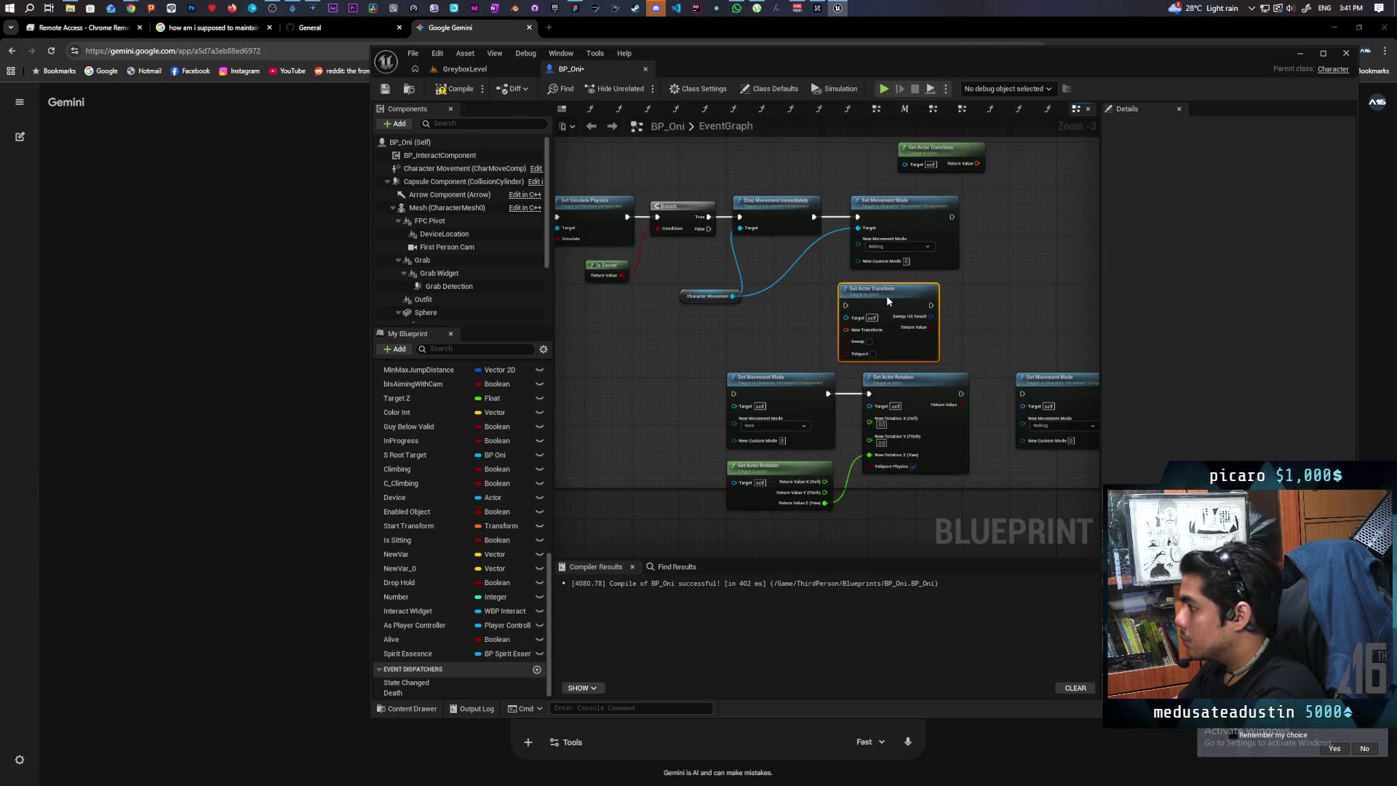
Delete the old movement-mode and rotation nodes, then paste in a custom event and name it.
drag(726, 422, 651, 531)
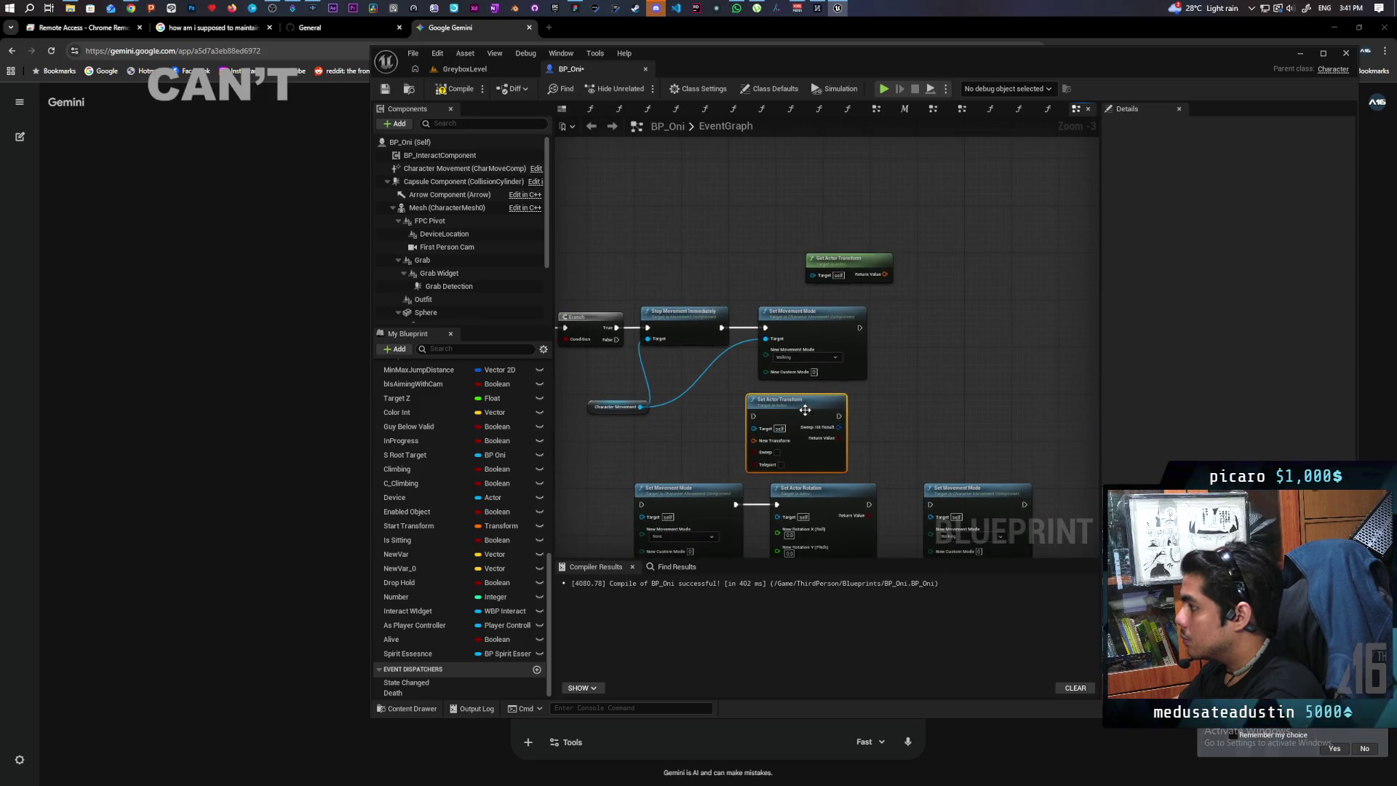
mouse_move(824, 411)
mouse_down()
mouse_move(906, 316)
mouse_move(906, 268)
mouse_up()
drag(704, 383, 1006, 438)
key(Delete)
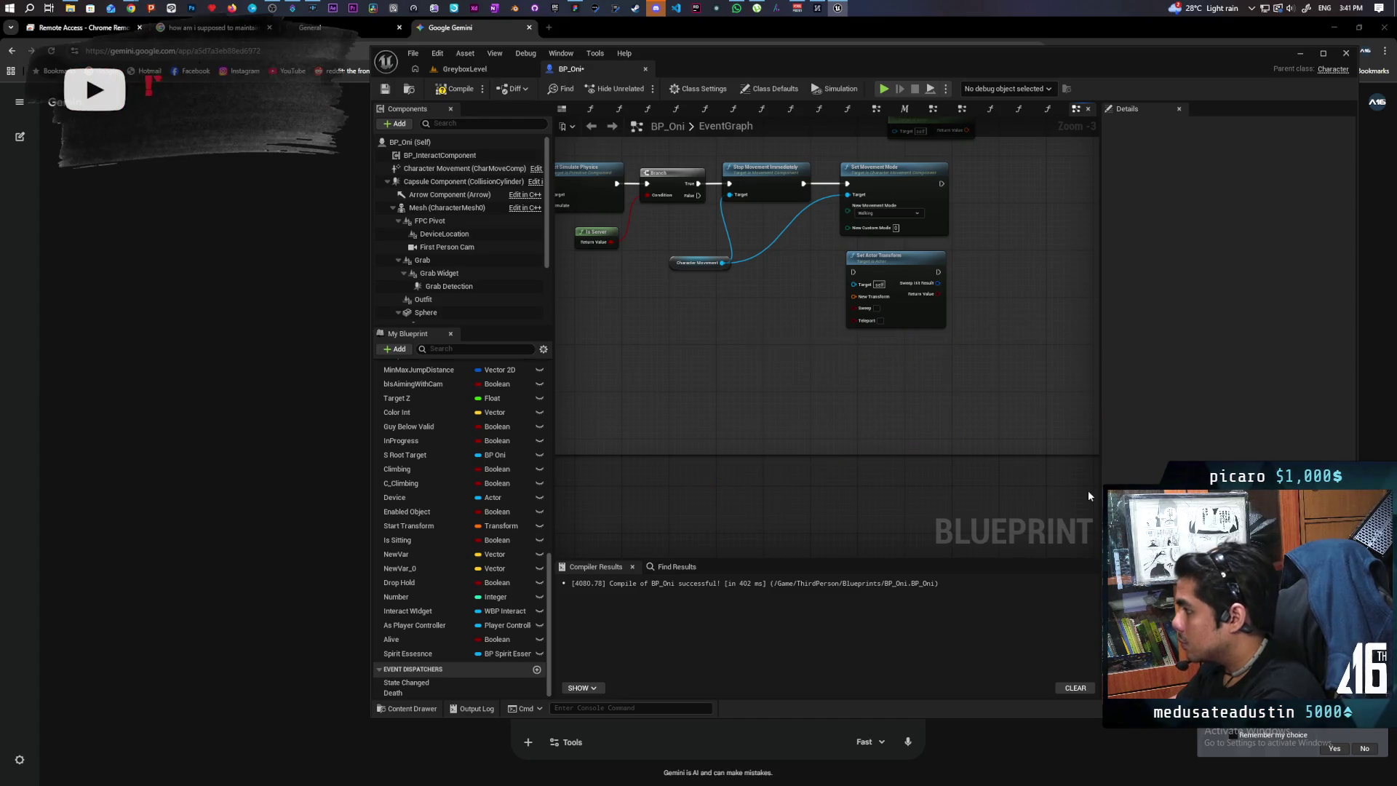
drag(722, 327, 788, 388)
key(ctrl+v)
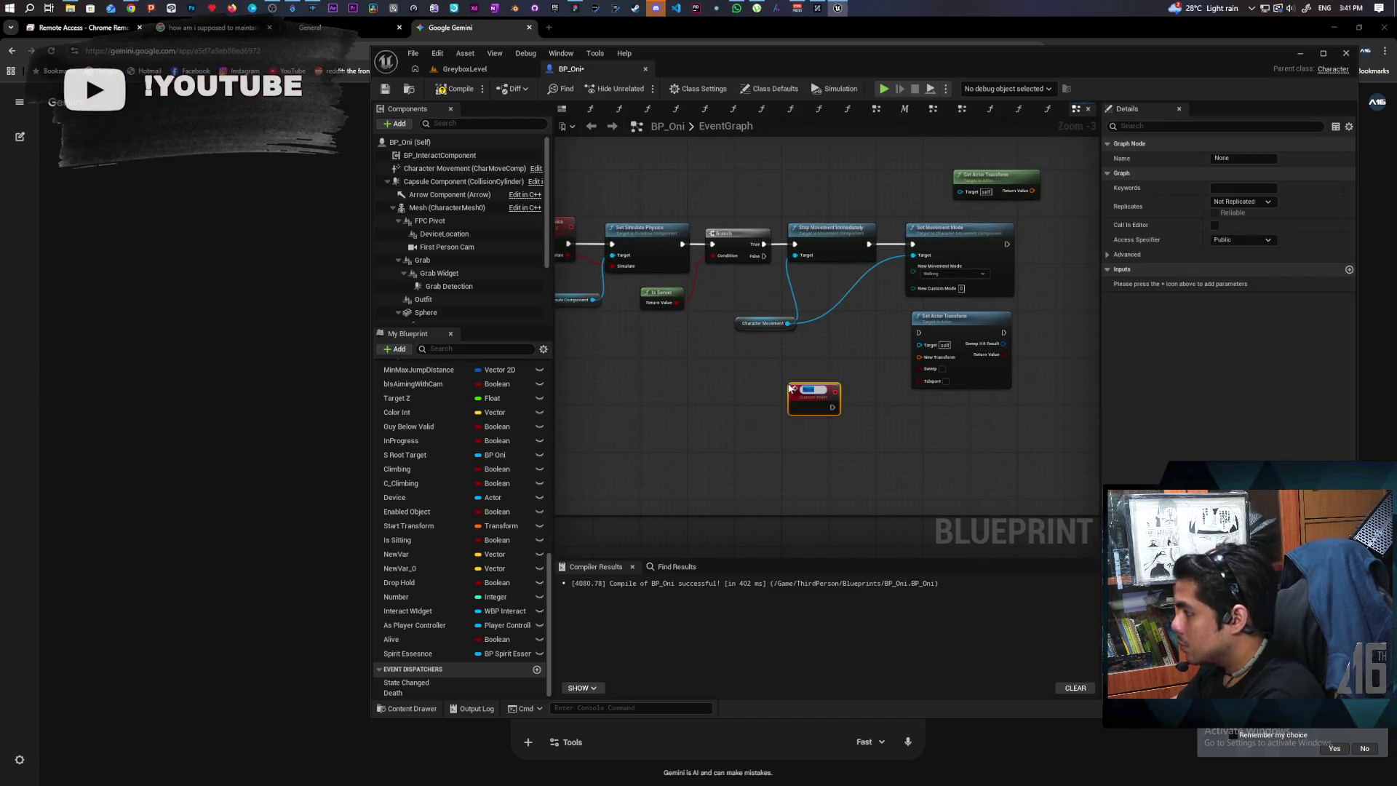
text(c)
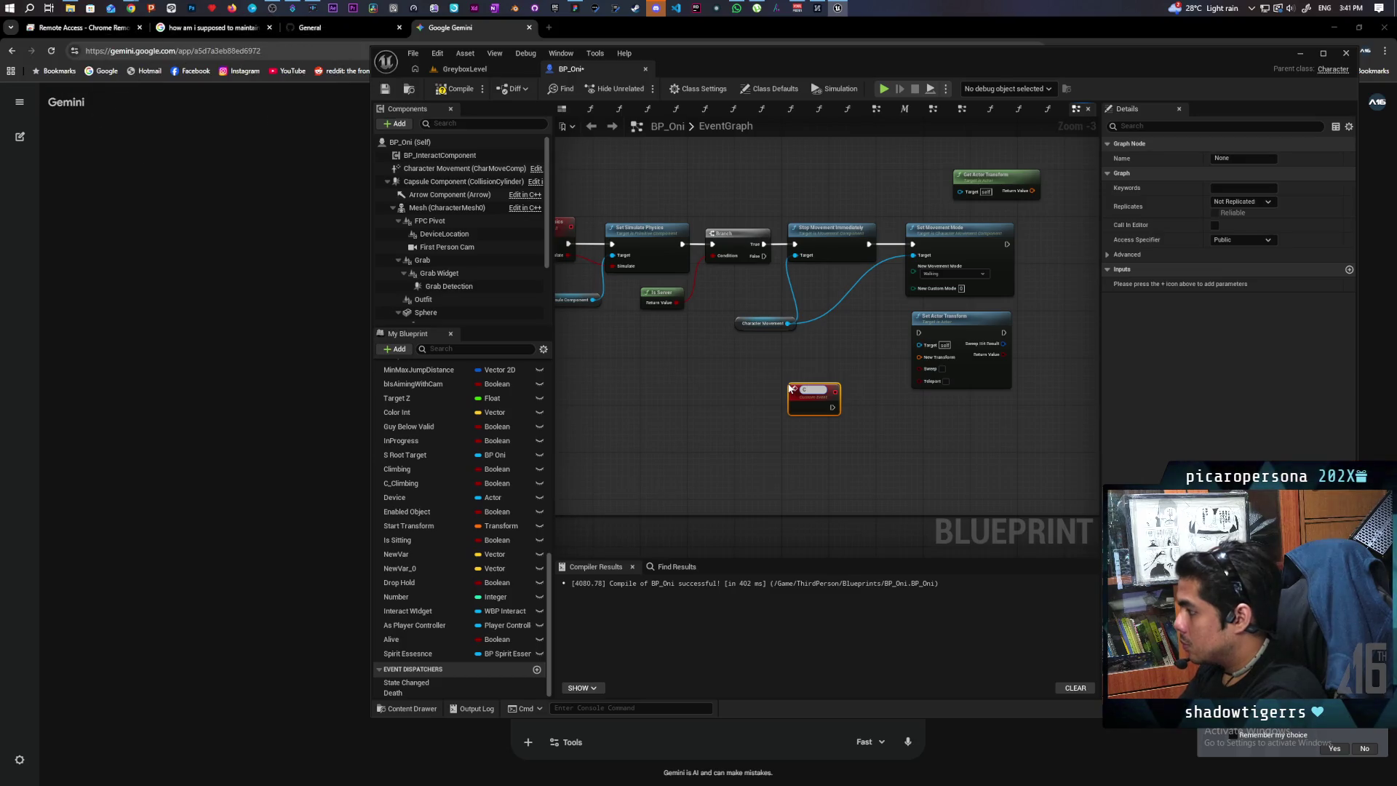
text(Fall Transform)
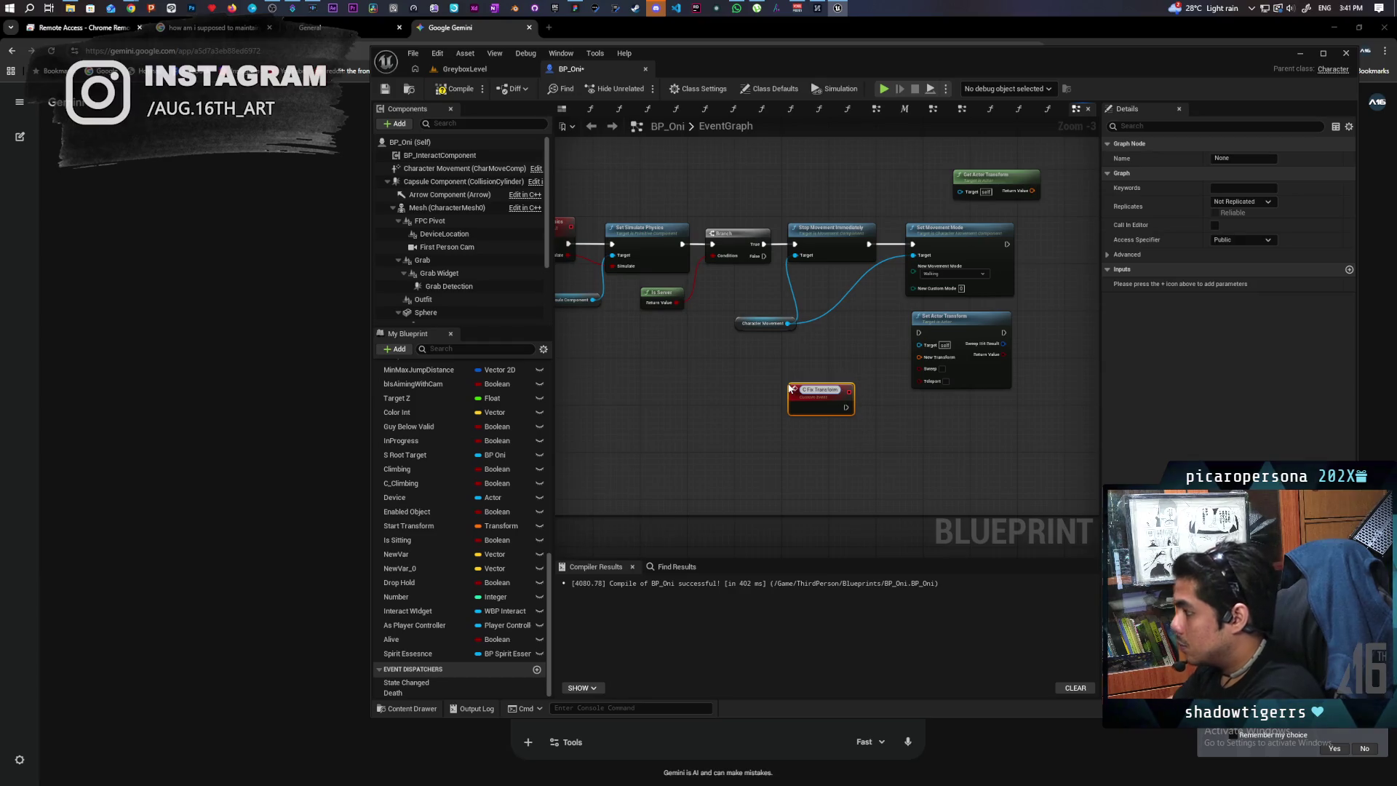
Name the event C Fix Transform, make it Reliable and Run on owning Client, and wire it into Set Actor Transform.
click(848, 440)
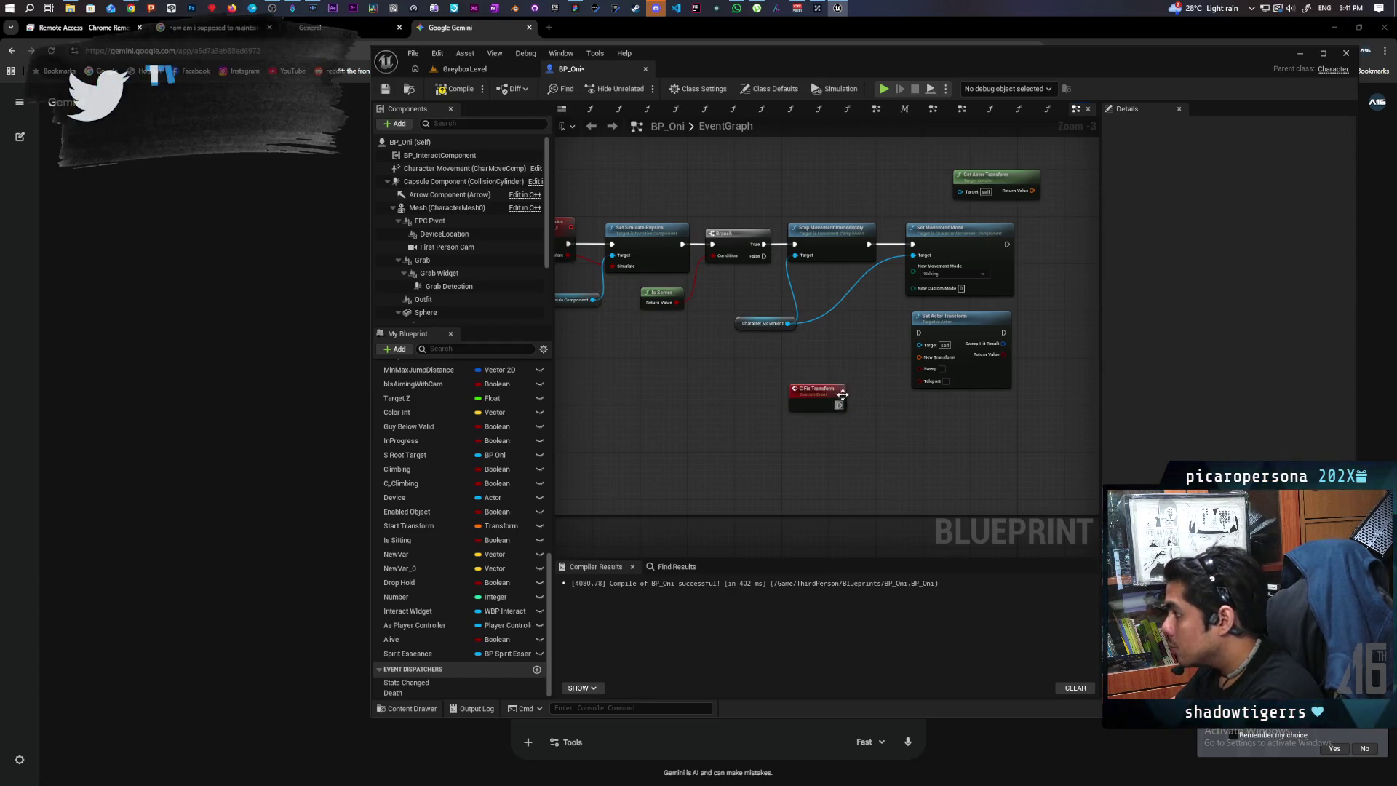
click(841, 394)
click(1254, 203)
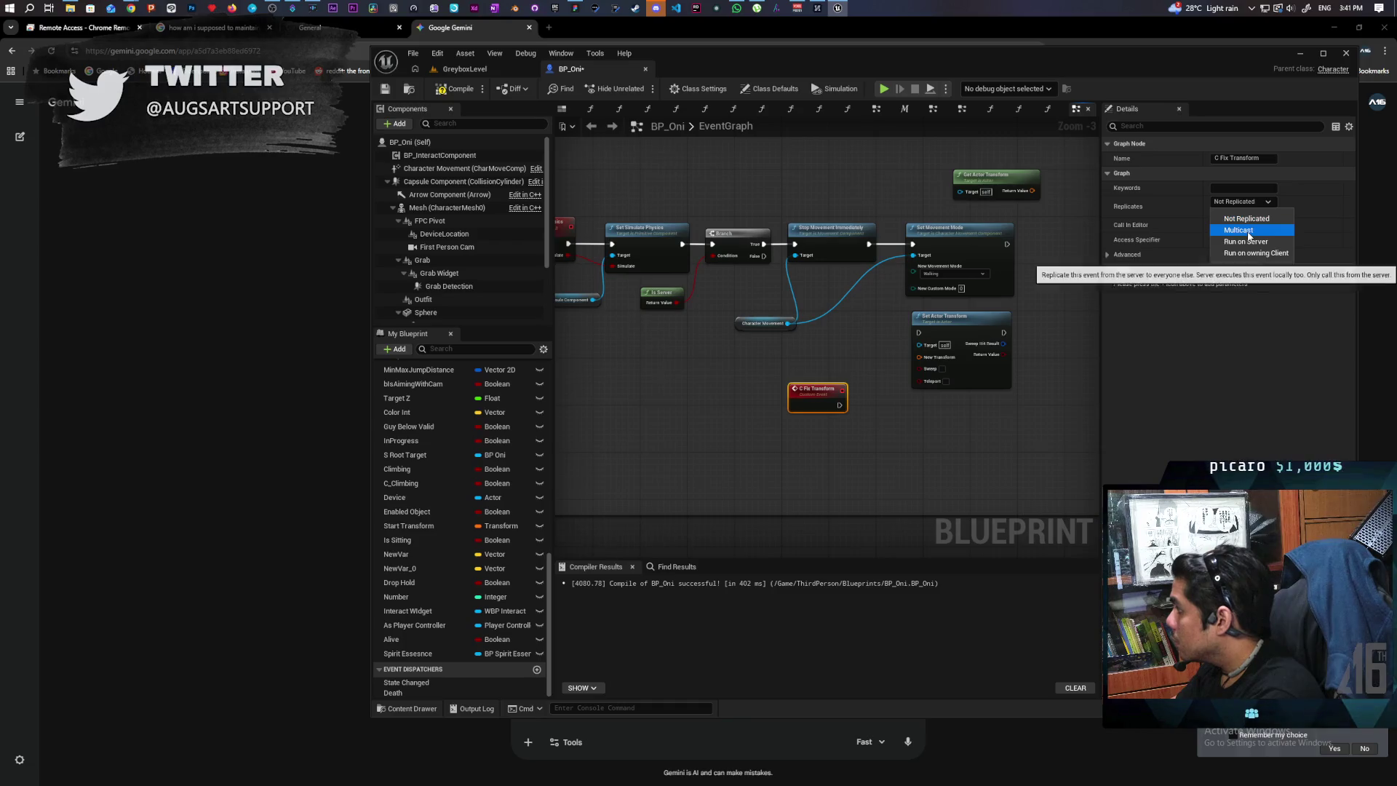
click(1256, 253)
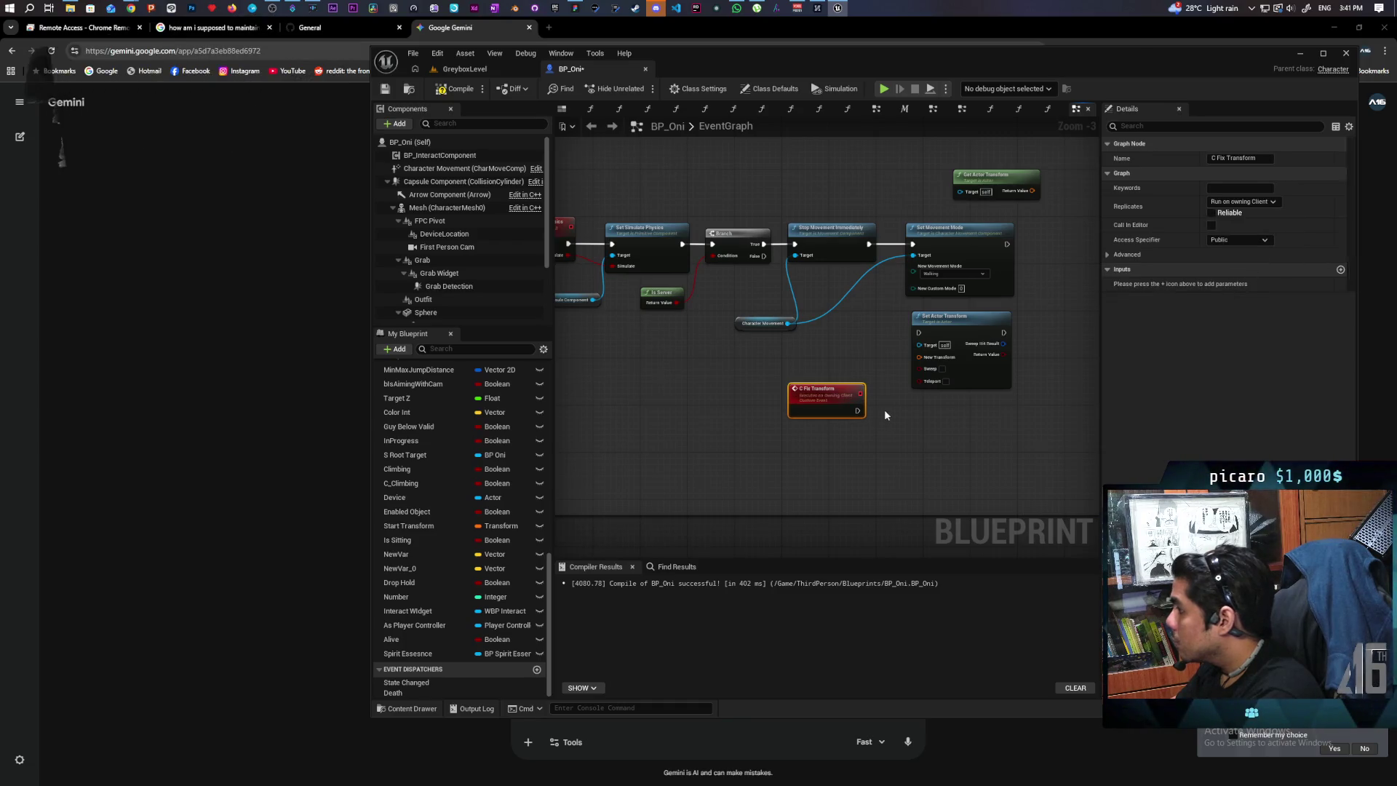
click(1214, 213)
mouse_move(857, 410)
mouse_down()
mouse_move(873, 429)
mouse_move(883, 355)
mouse_move(949, 420)
mouse_move(826, 422)
mouse_up()
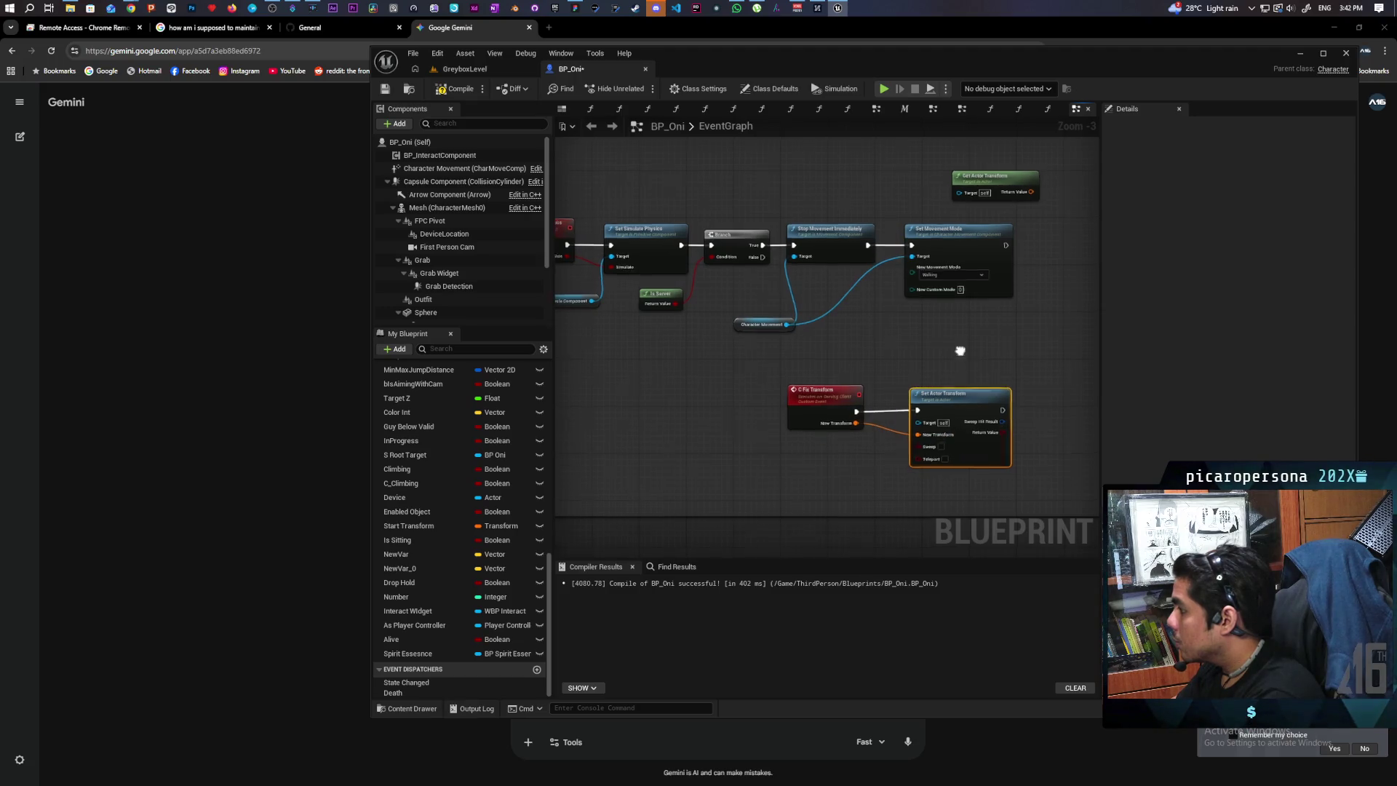
Call C Fix Transform after Set Movement Mode with Get Actor Transform's Return Value, then compile BP_Oni.
drag(962, 350, 840, 403)
mouse_move(889, 299)
mouse_down()
mouse_move(960, 311)
mouse_move(919, 300)
mouse_up()
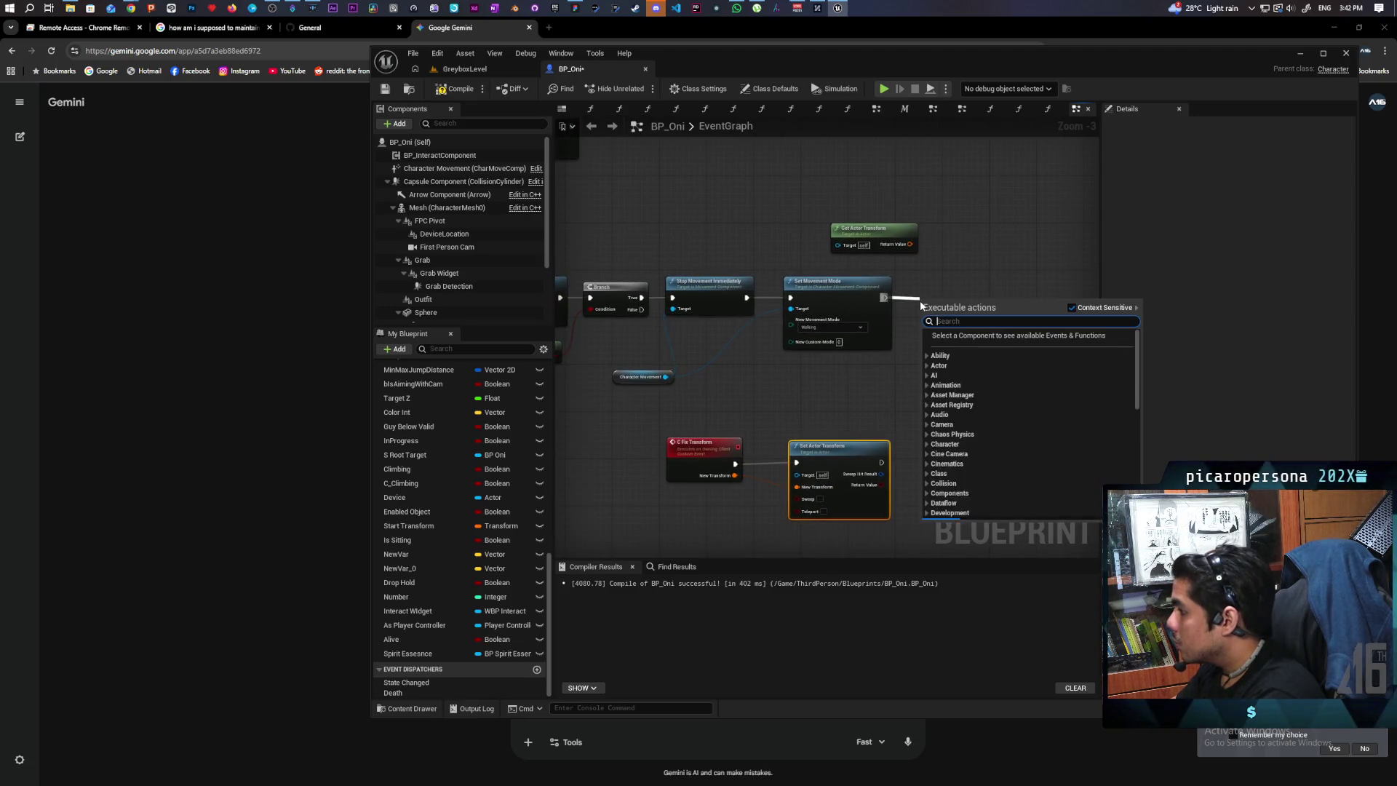
text(c fix)
key(Return)
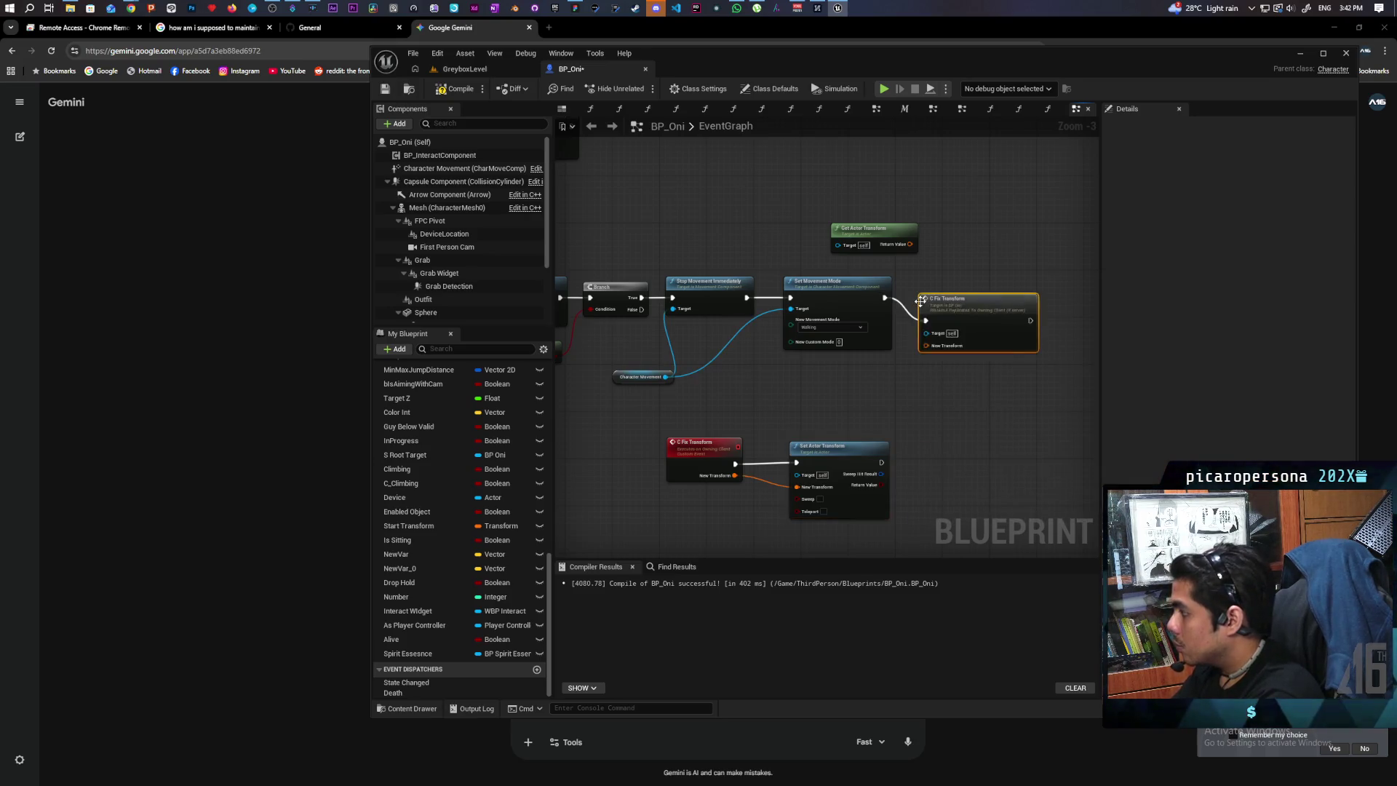
mouse_move(910, 244)
mouse_down()
mouse_move(900, 338)
mouse_move(926, 345)
mouse_move(958, 315)
mouse_up()
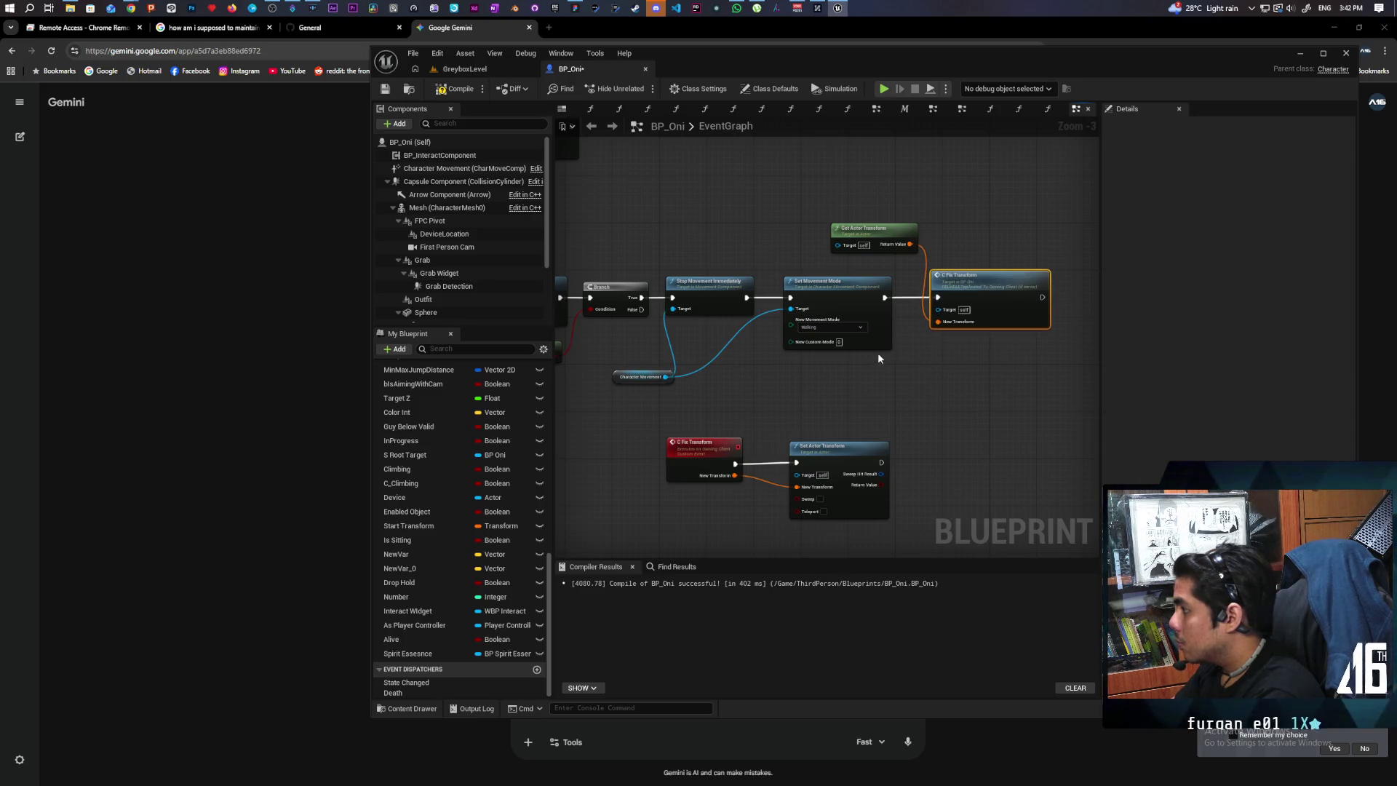
scroll(878, 356, down, 2)
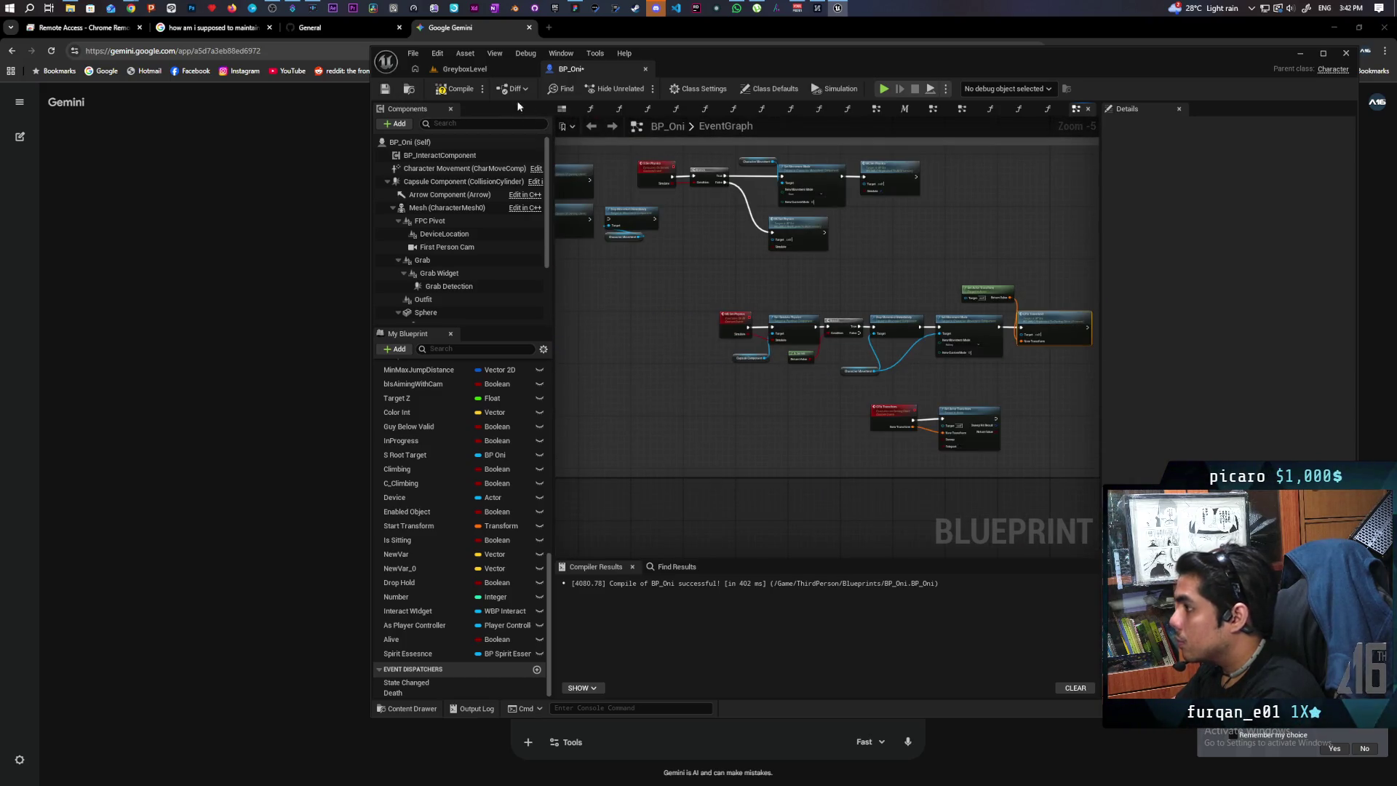
key(ctrl+s)
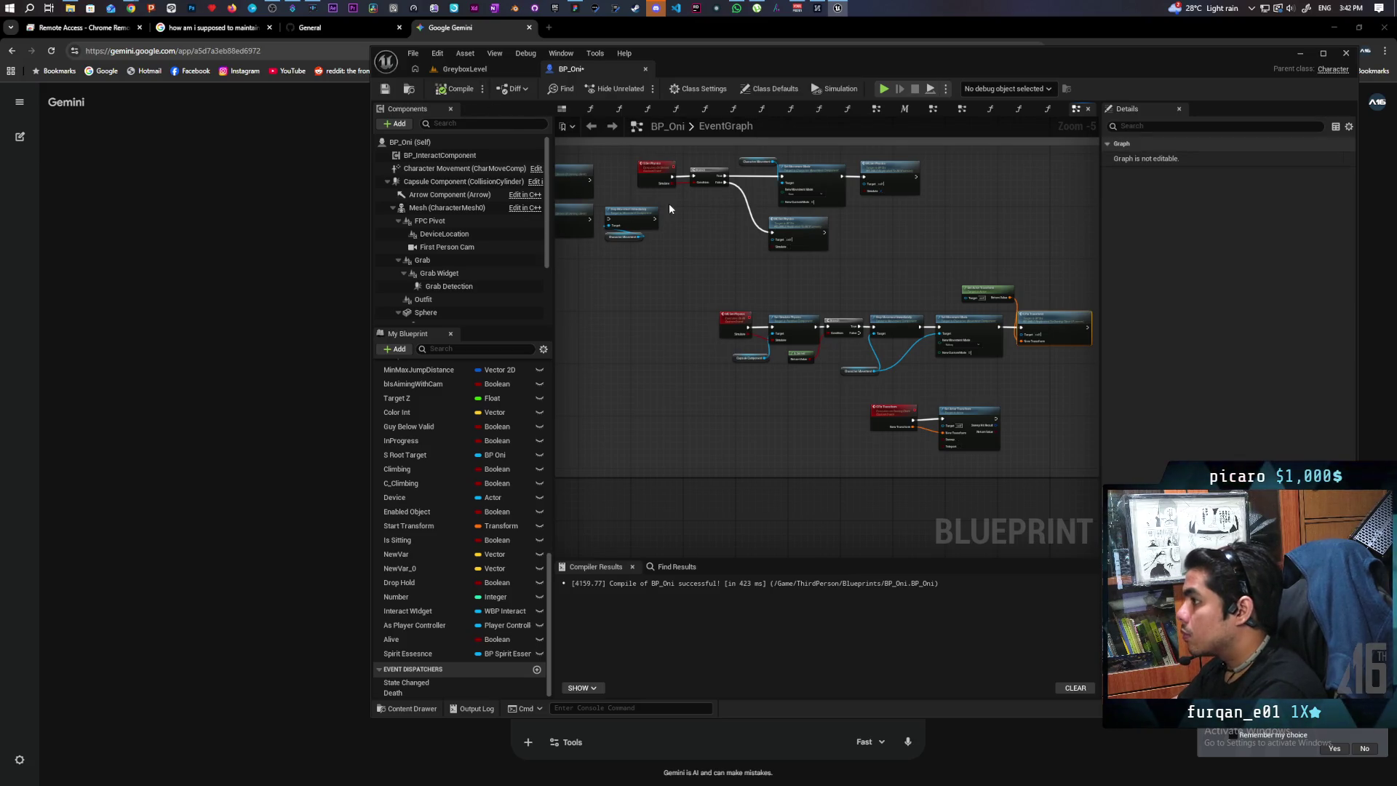
click(466, 70)
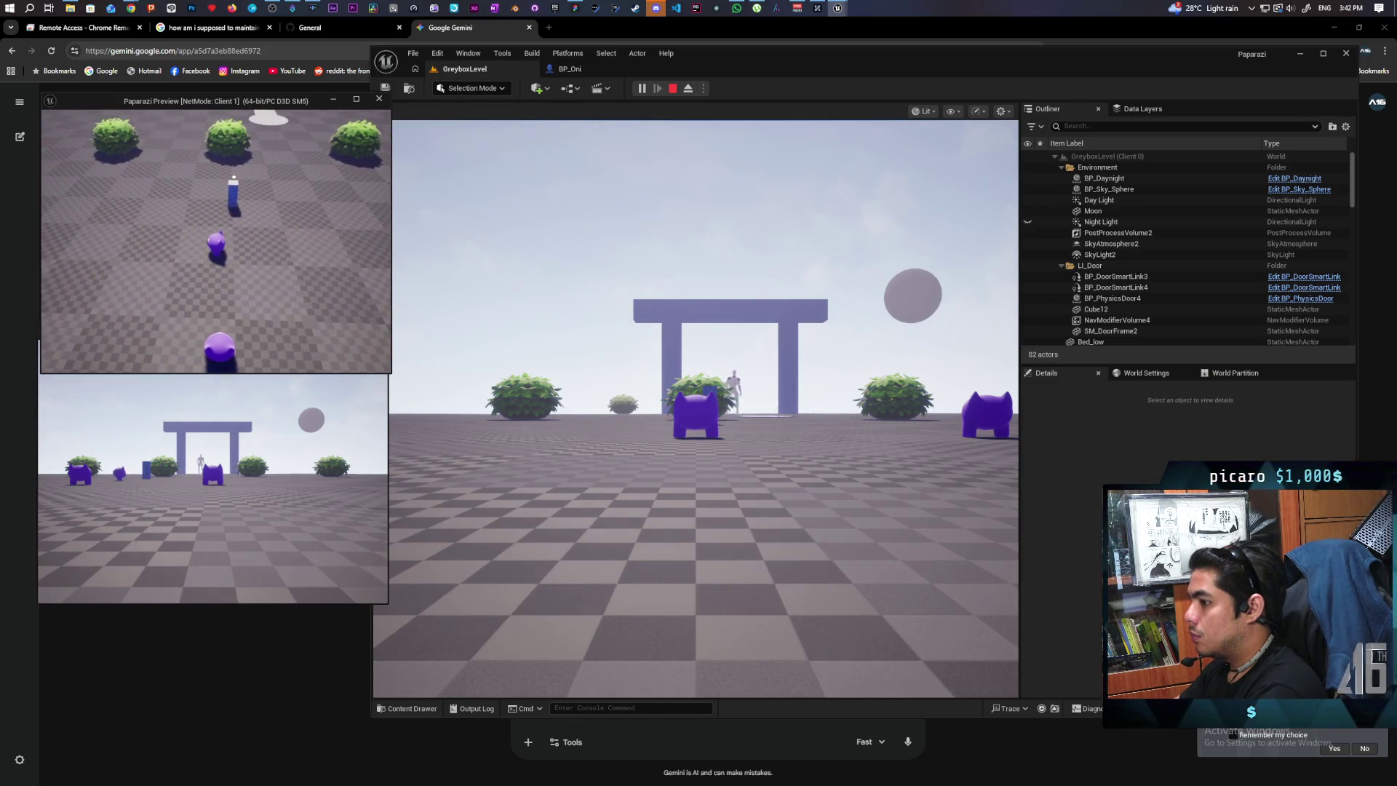
End the two-client play test and go back to BP_Oni's event graph.
key(Escape)
click(591, 67)
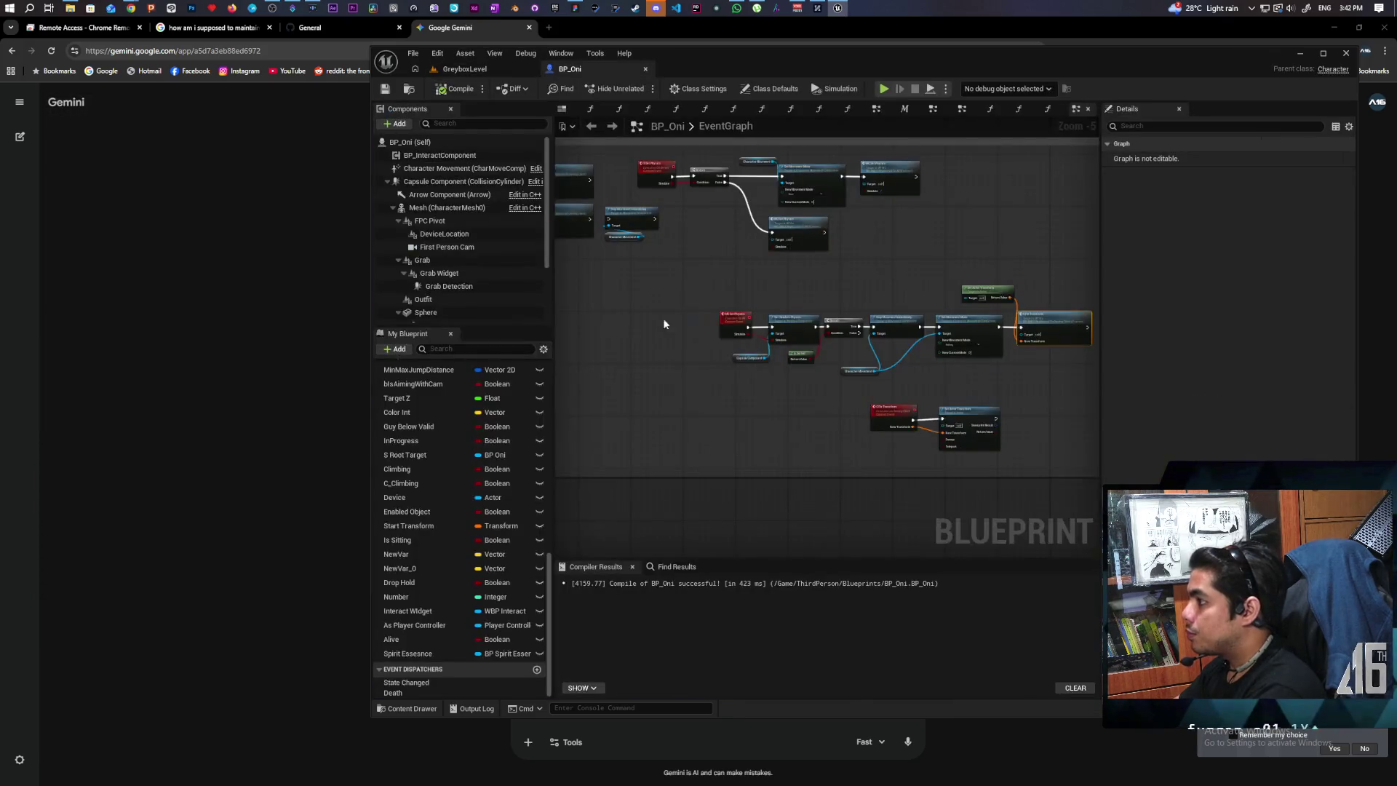
Move the movement-reset nodes after MC Set Physics, wire Branch True to C Fix Transform, and compile.
scroll(888, 374, up, 2)
mouse_move(751, 406)
mouse_down()
mouse_move(855, 480)
mouse_move(901, 478)
mouse_up()
scroll(901, 478, down, 1)
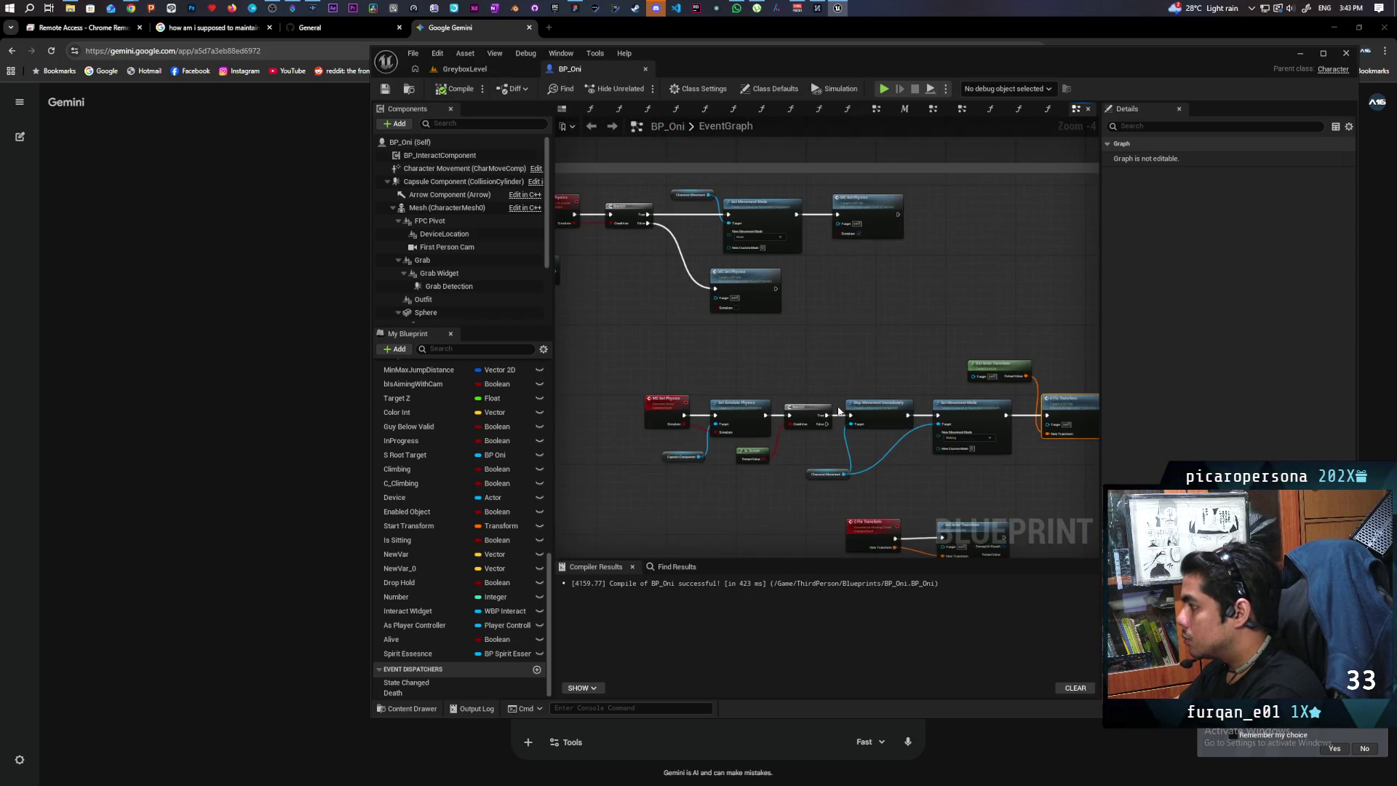
click(838, 425)
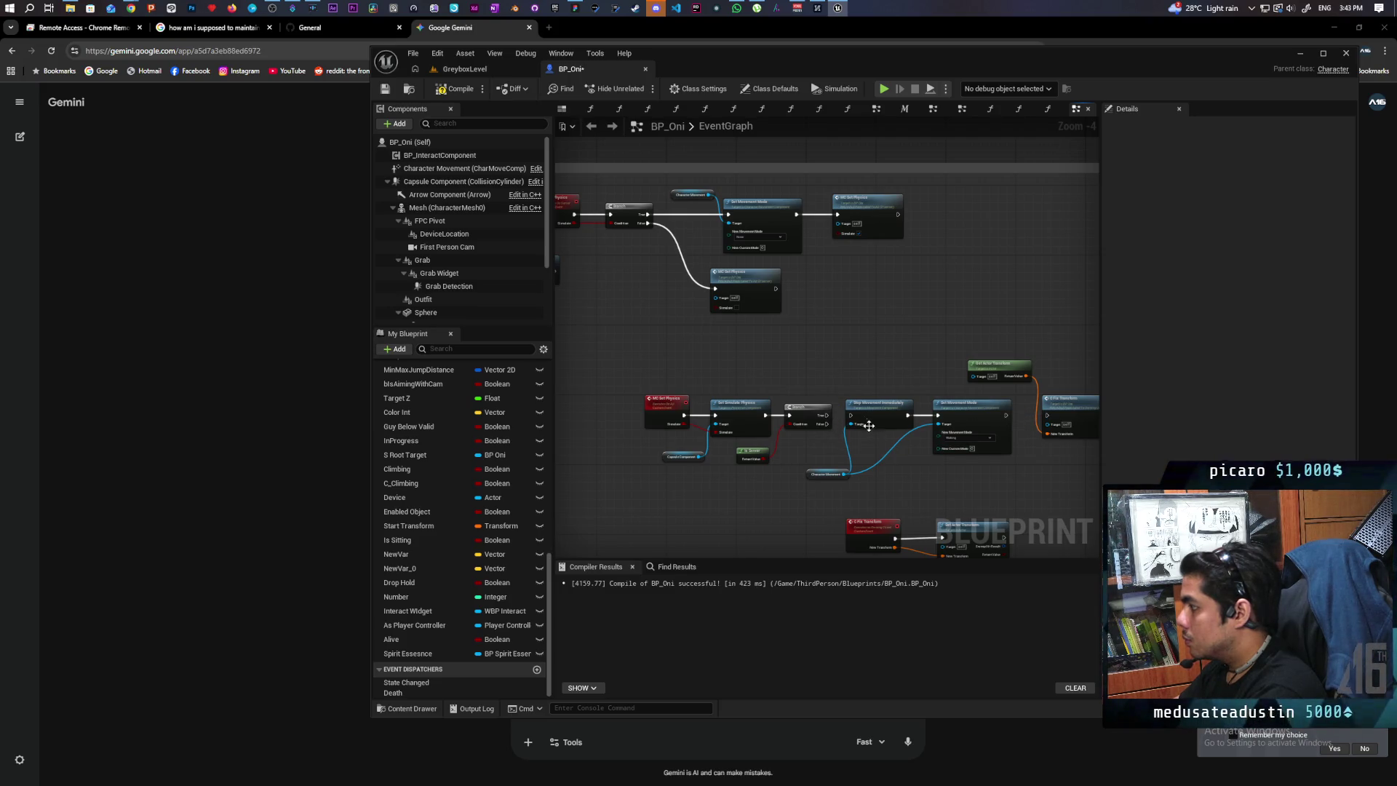
drag(840, 409, 982, 476)
drag(972, 426, 920, 293)
scroll(919, 293, up, 2)
drag(754, 289, 785, 288)
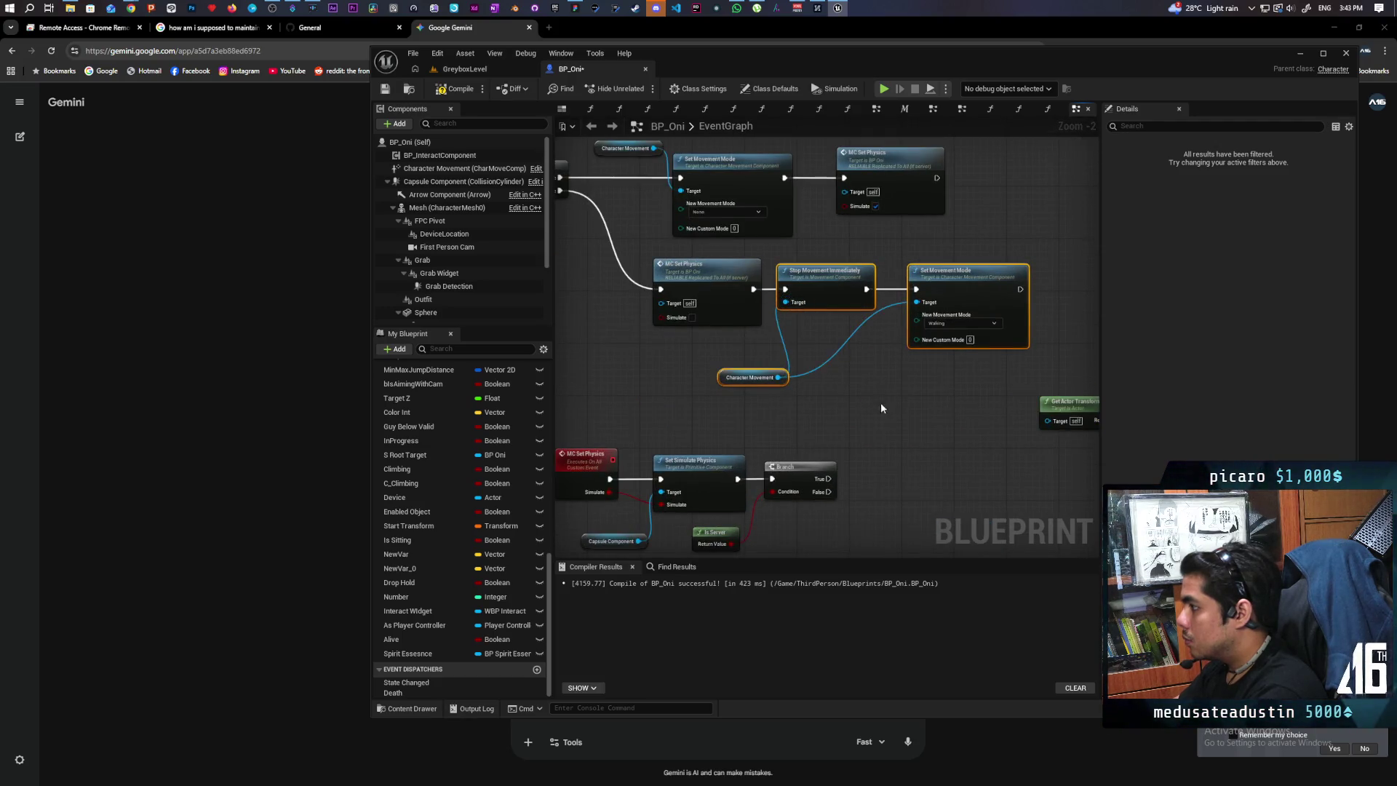
scroll(880, 403, down, 1)
drag(717, 446, 1013, 447)
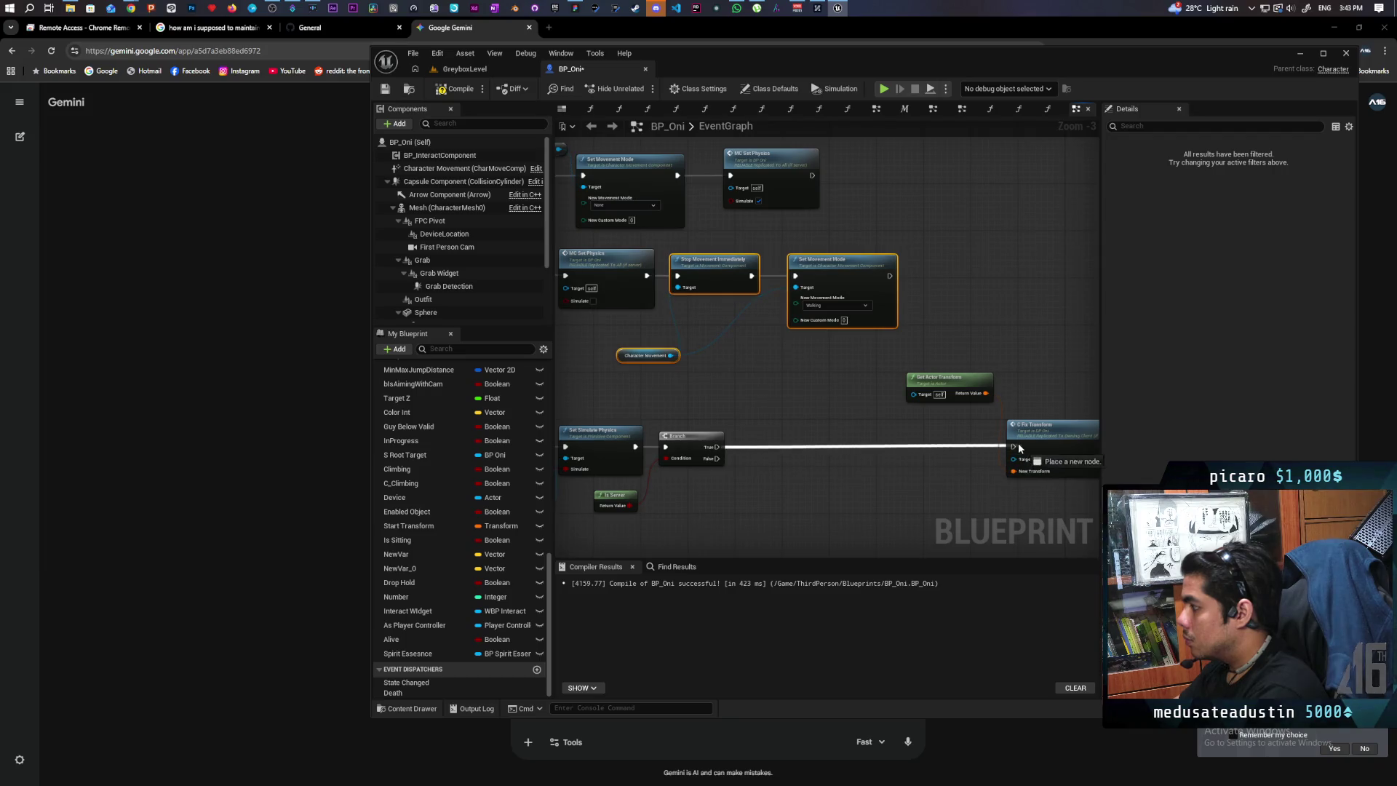
mouse_move(896, 362)
mouse_down()
mouse_move(1047, 437)
mouse_move(795, 433)
mouse_move(824, 387)
mouse_move(928, 359)
mouse_up()
click(800, 393)
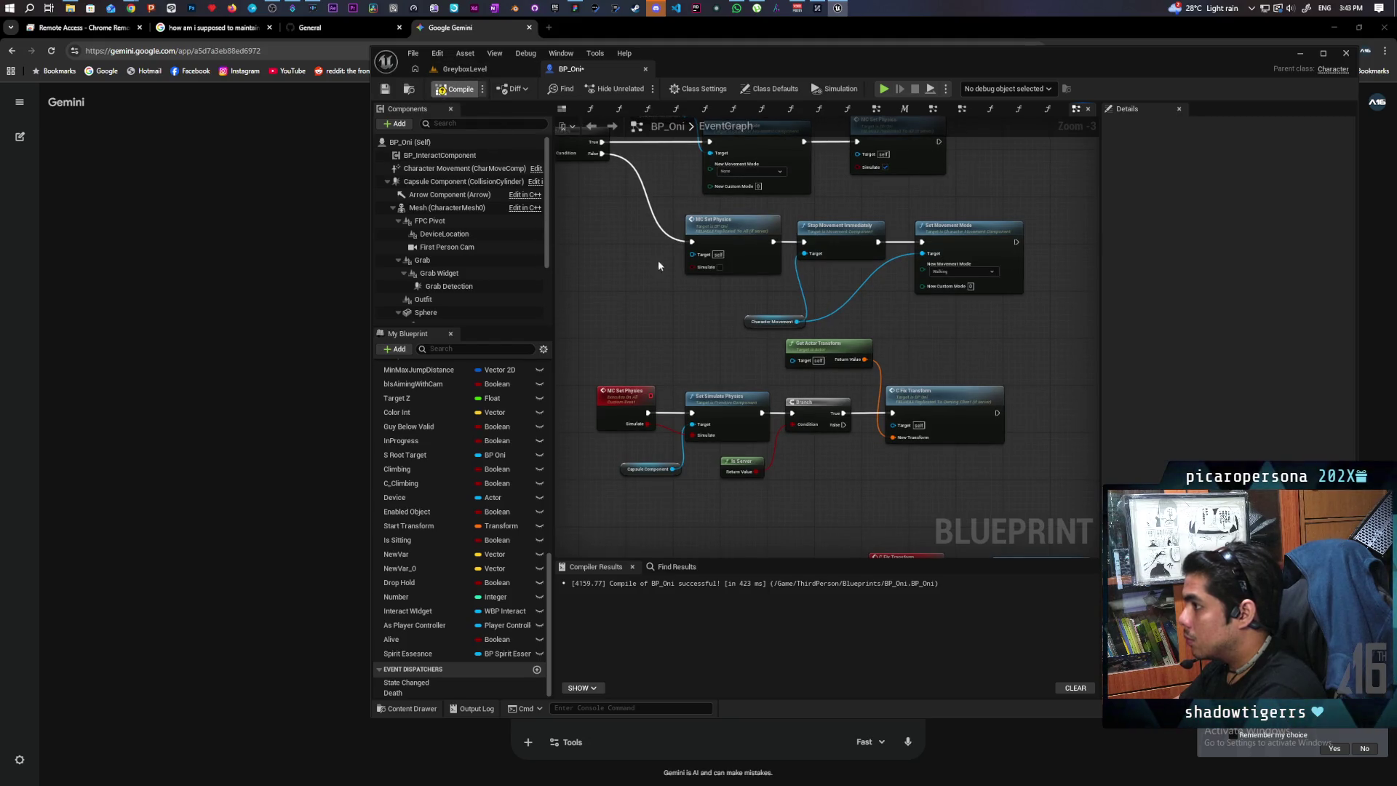
key(F7)
key(ctrl+s)
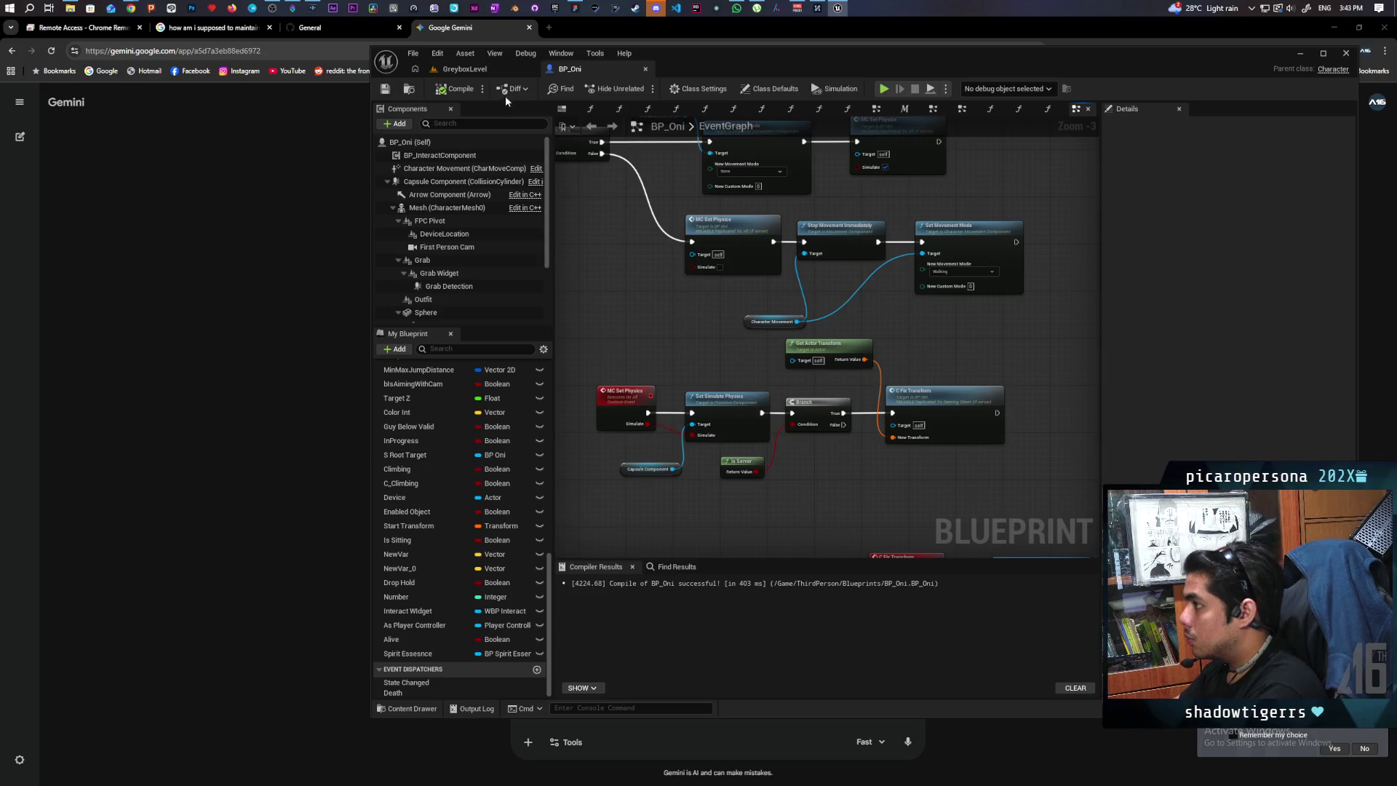
Add a Print String after C Fix Transform with empty text and green Text Color.
drag(989, 282, 791, 264)
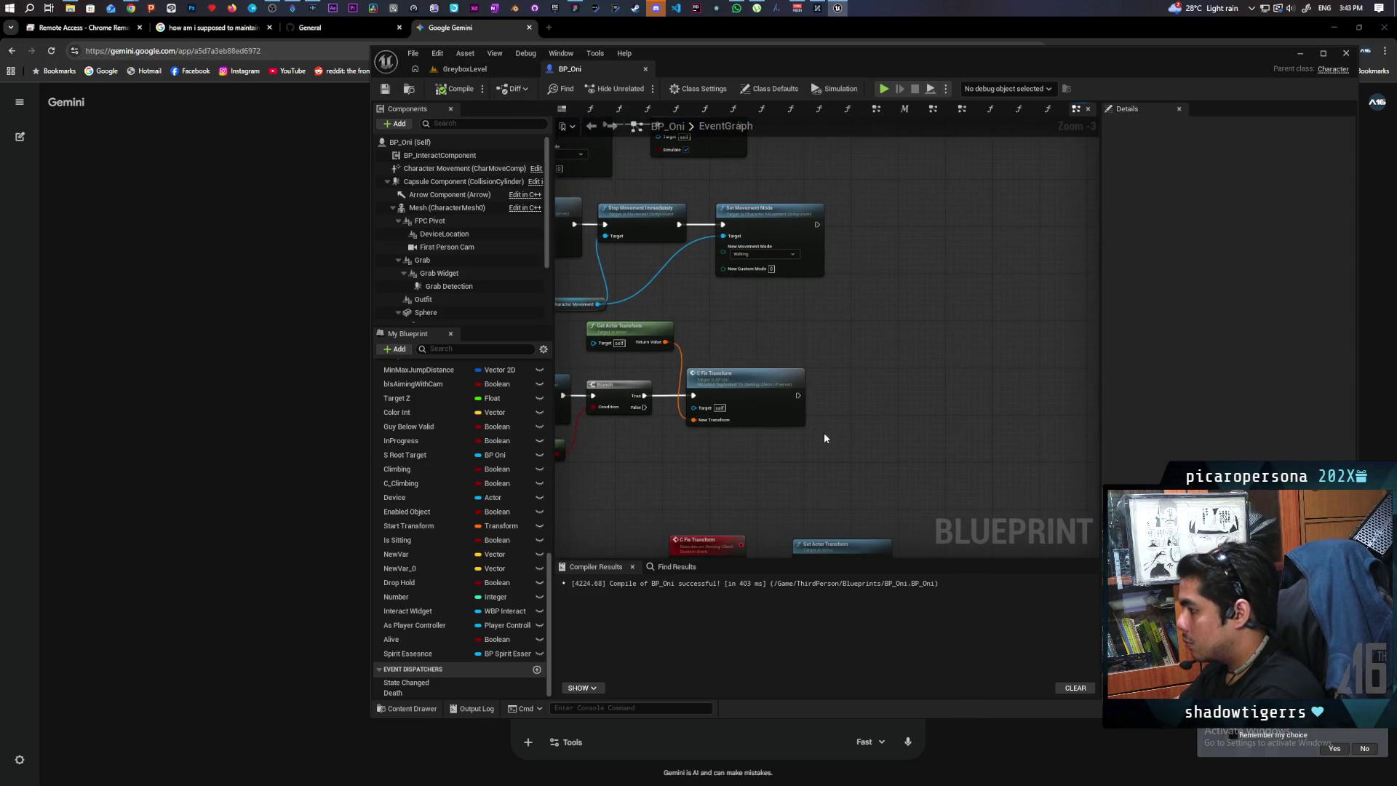
key(ctrl+v)
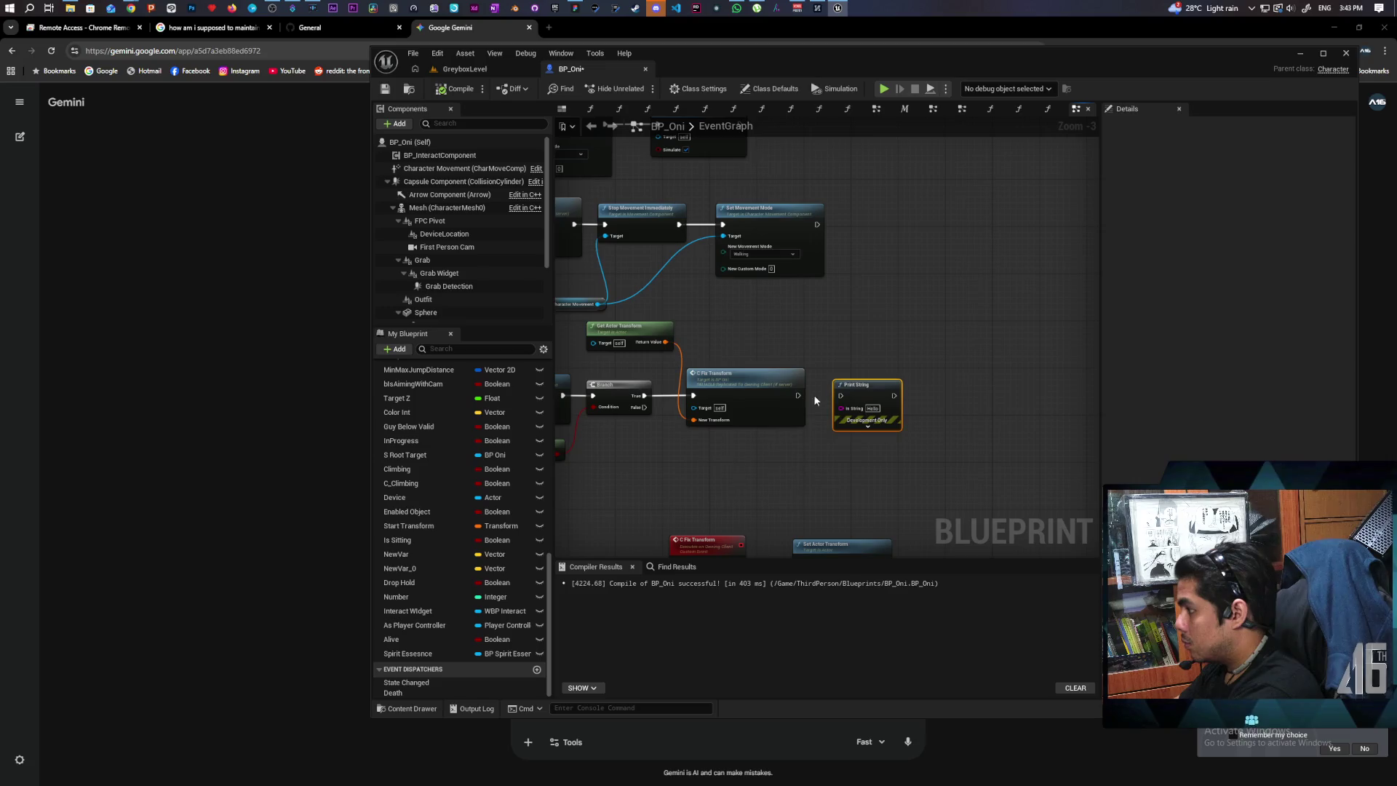
drag(798, 395, 836, 391)
key(BackSpace)
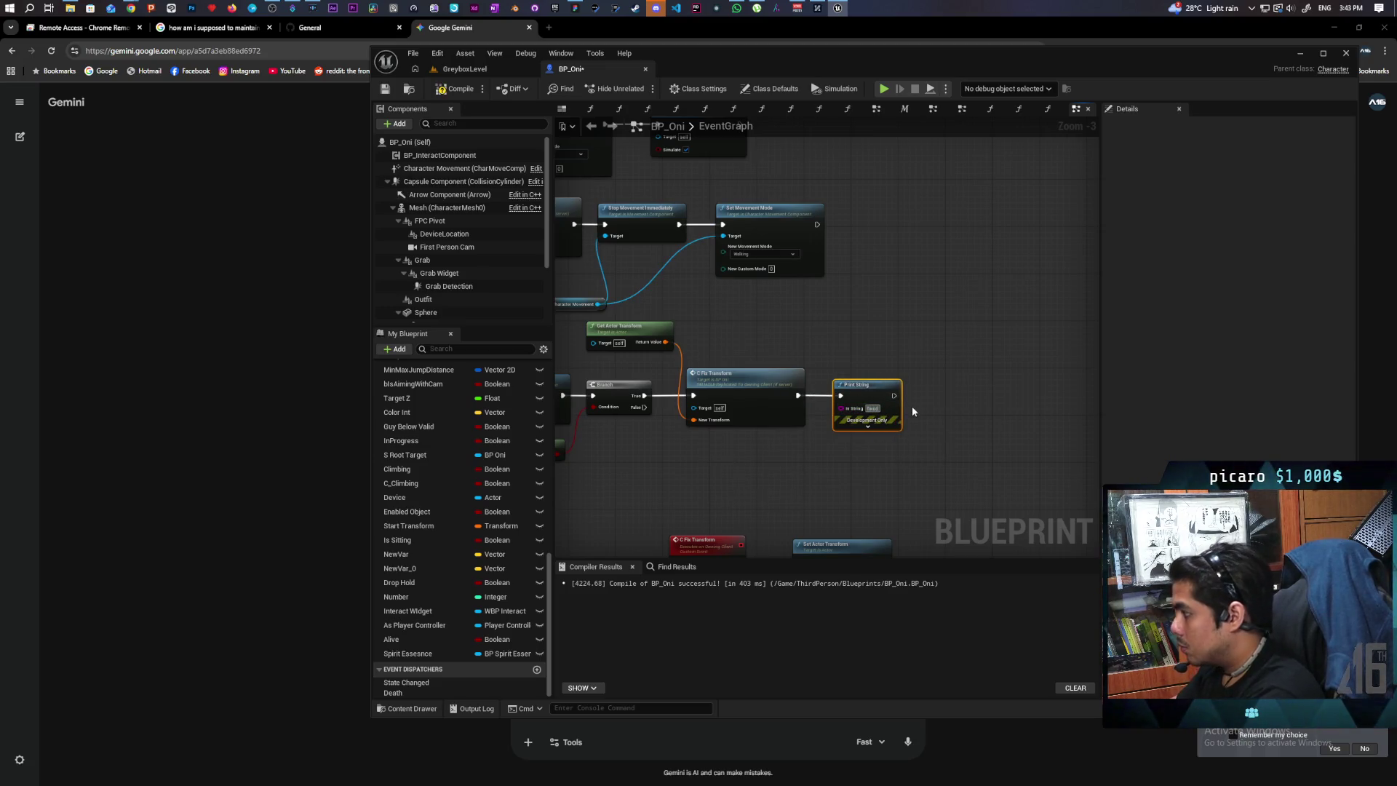
click(866, 427)
click(871, 446)
drag(913, 568, 907, 575)
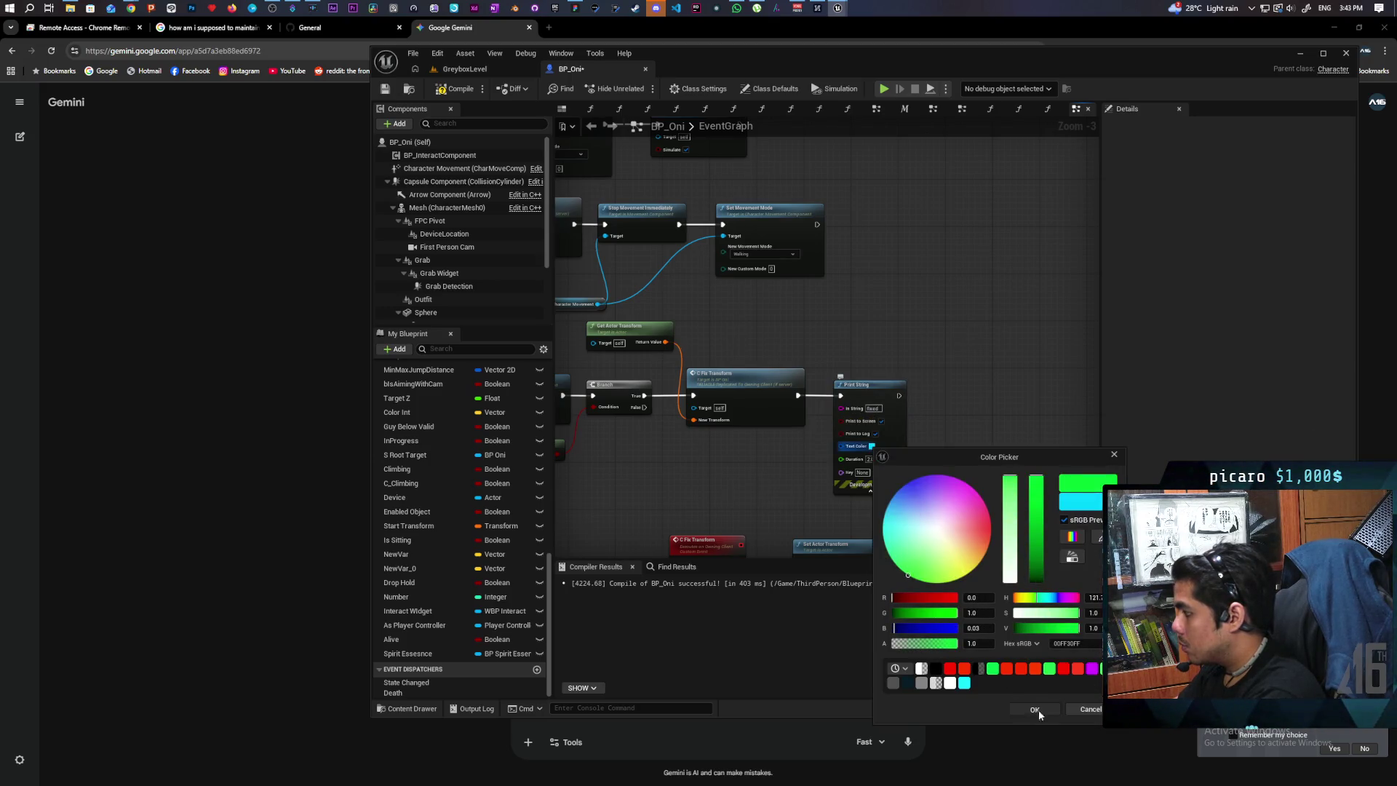
click(1035, 709)
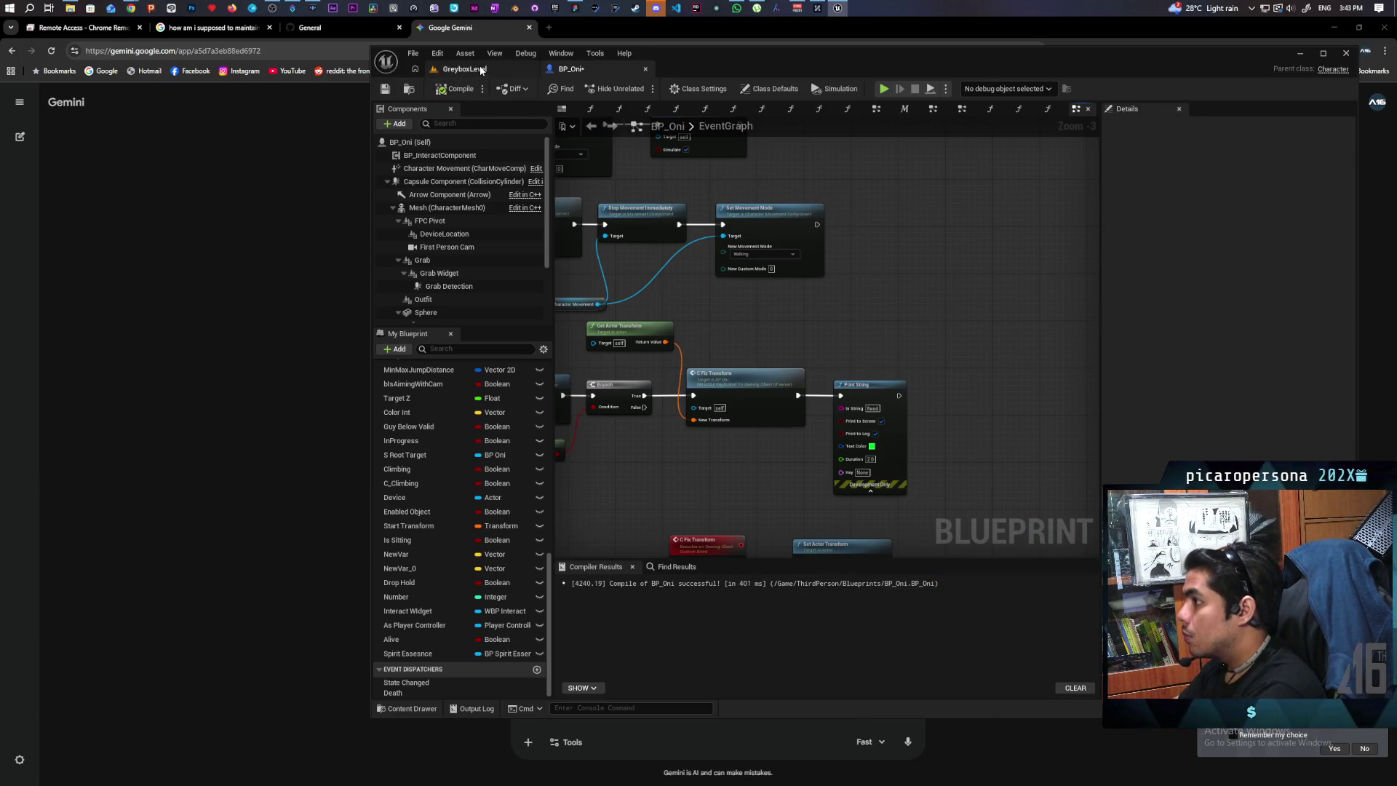
click(474, 67)
Run a two-client multiplayer PIE session of GreyboxLevel, then stop it.
click(641, 89)
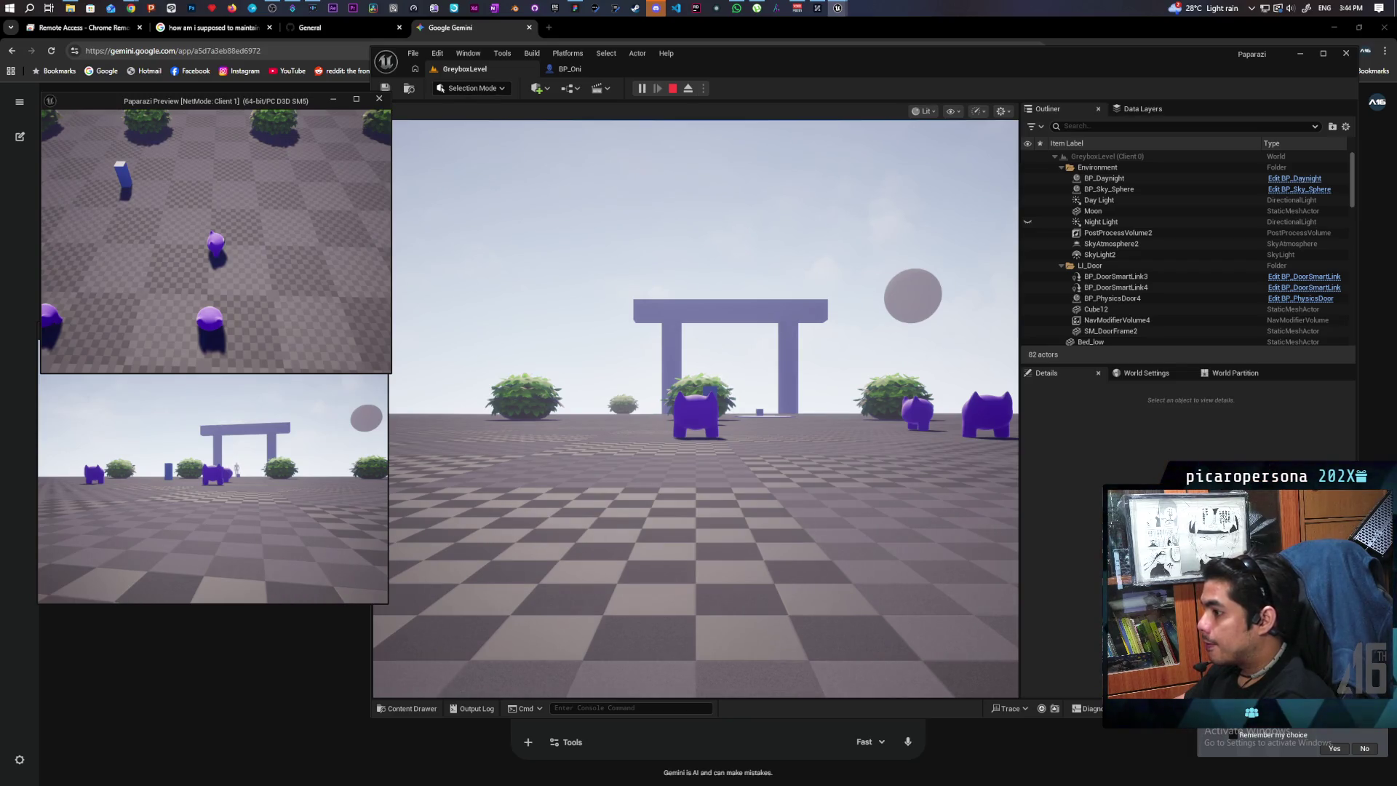
key(Escape)
Rearrange BP_Oni so MC Set Physics sits beside the Branch and Is Server nodes.
click(567, 69)
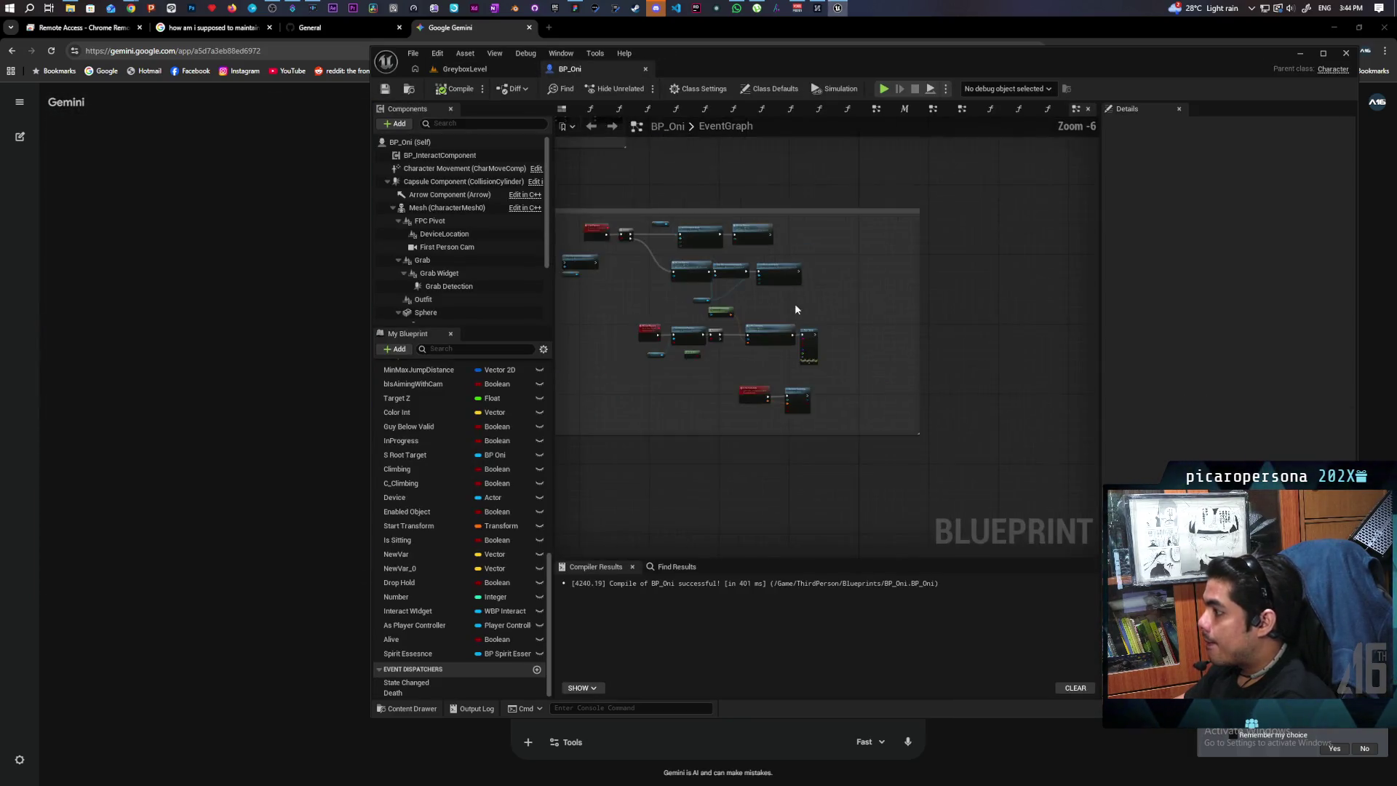
scroll(785, 290, up, 2)
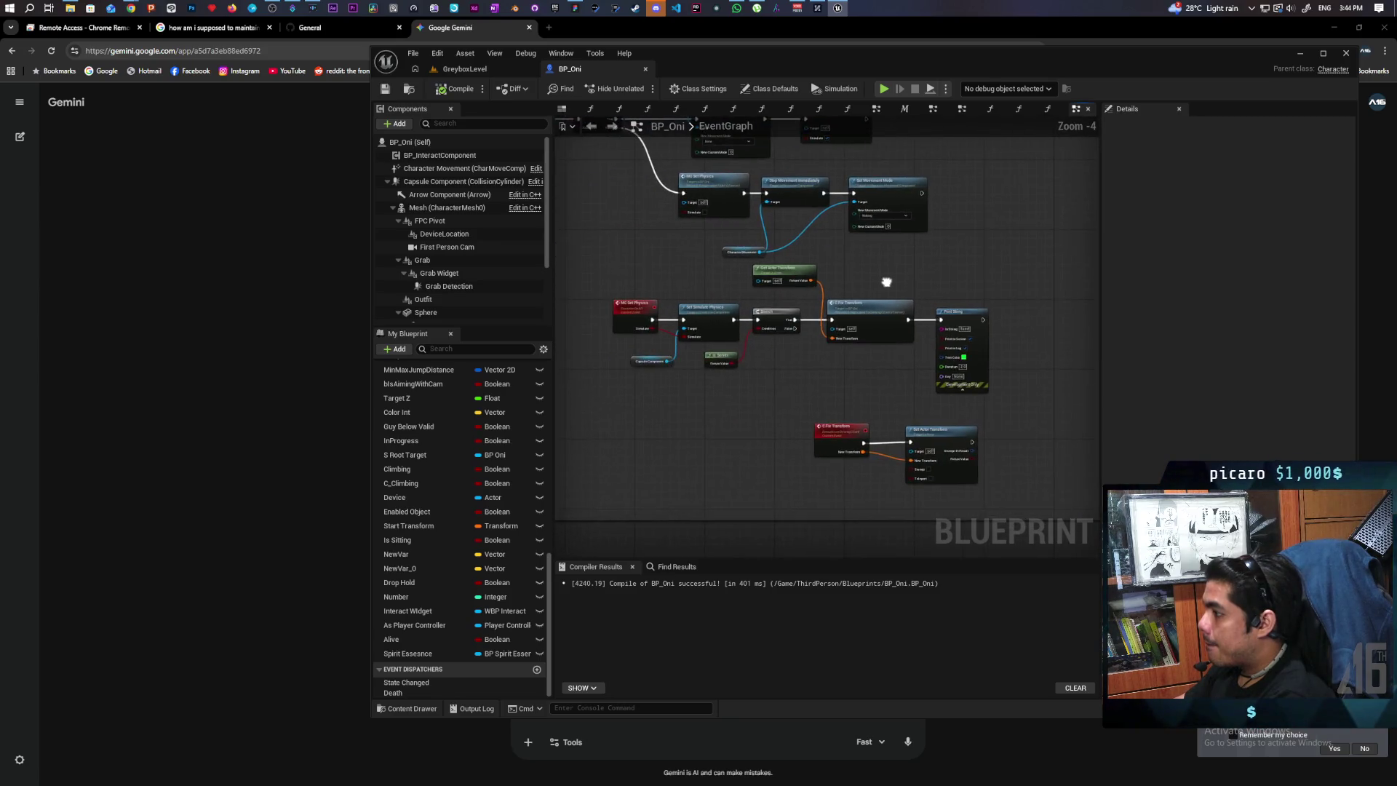
scroll(753, 355, down, 4)
scroll(769, 376, up, 4)
mouse_move(762, 377)
mouse_down()
mouse_move(880, 409)
mouse_move(676, 414)
mouse_up()
click(747, 381)
scroll(747, 380, up, 1)
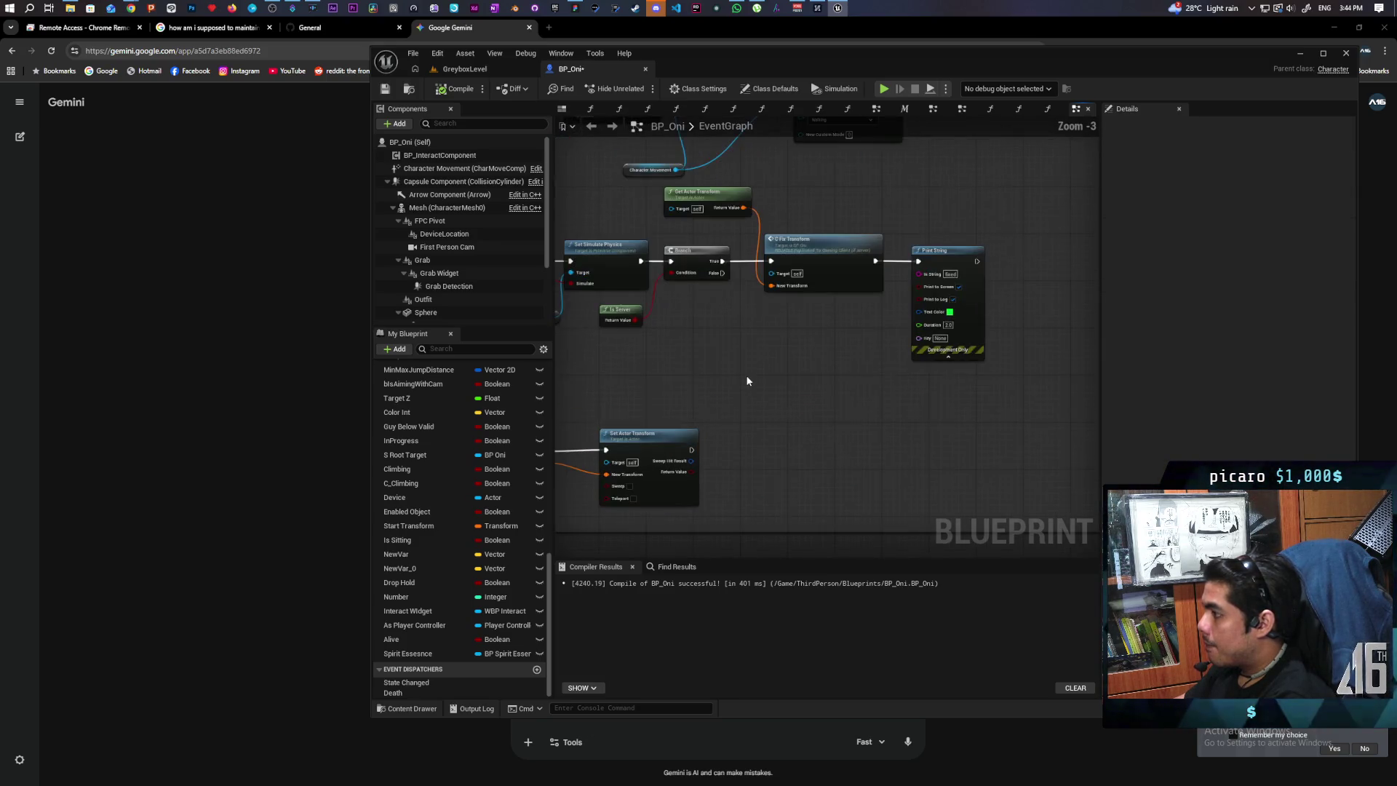
mouse_move(745, 377)
mouse_down()
mouse_move(720, 408)
mouse_move(943, 419)
mouse_move(823, 439)
mouse_up()
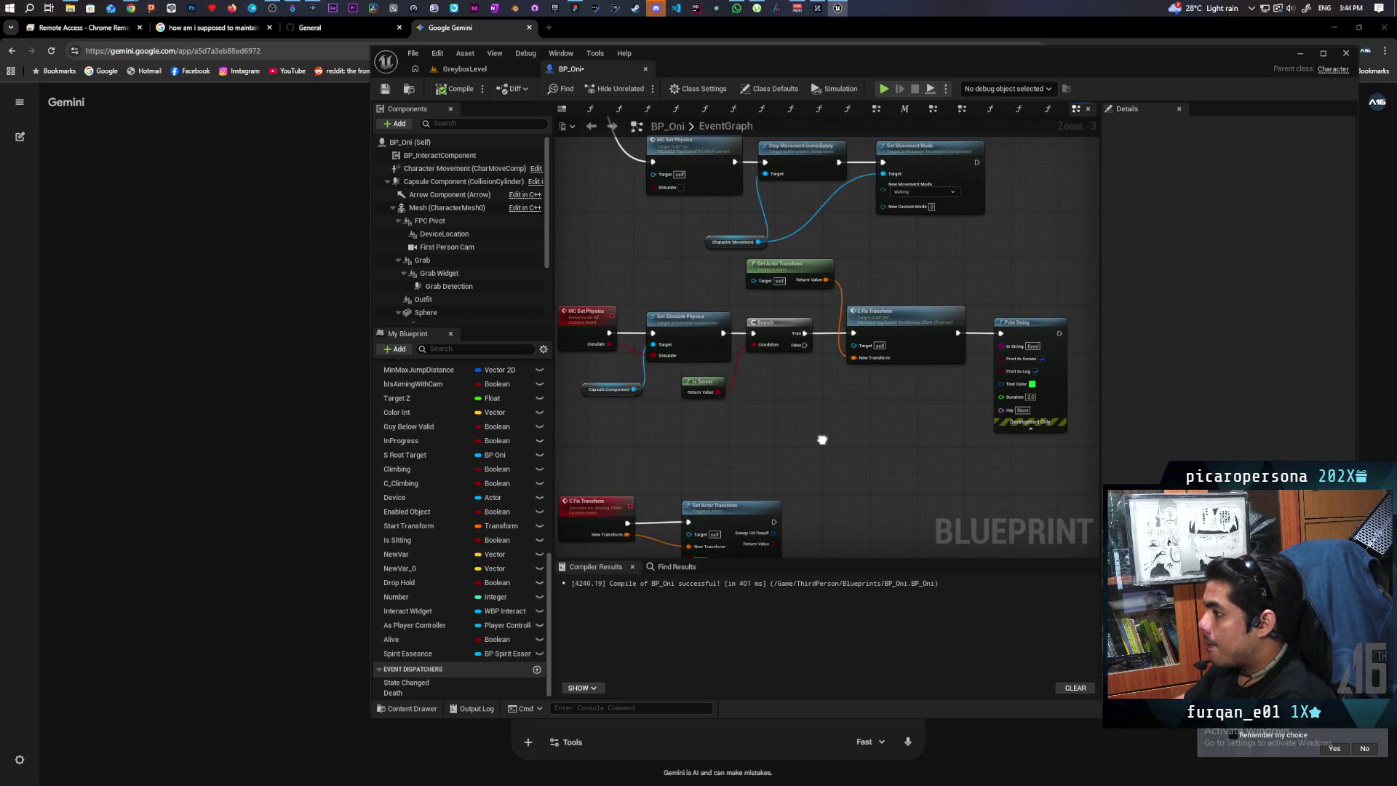
drag(821, 439, 818, 438)
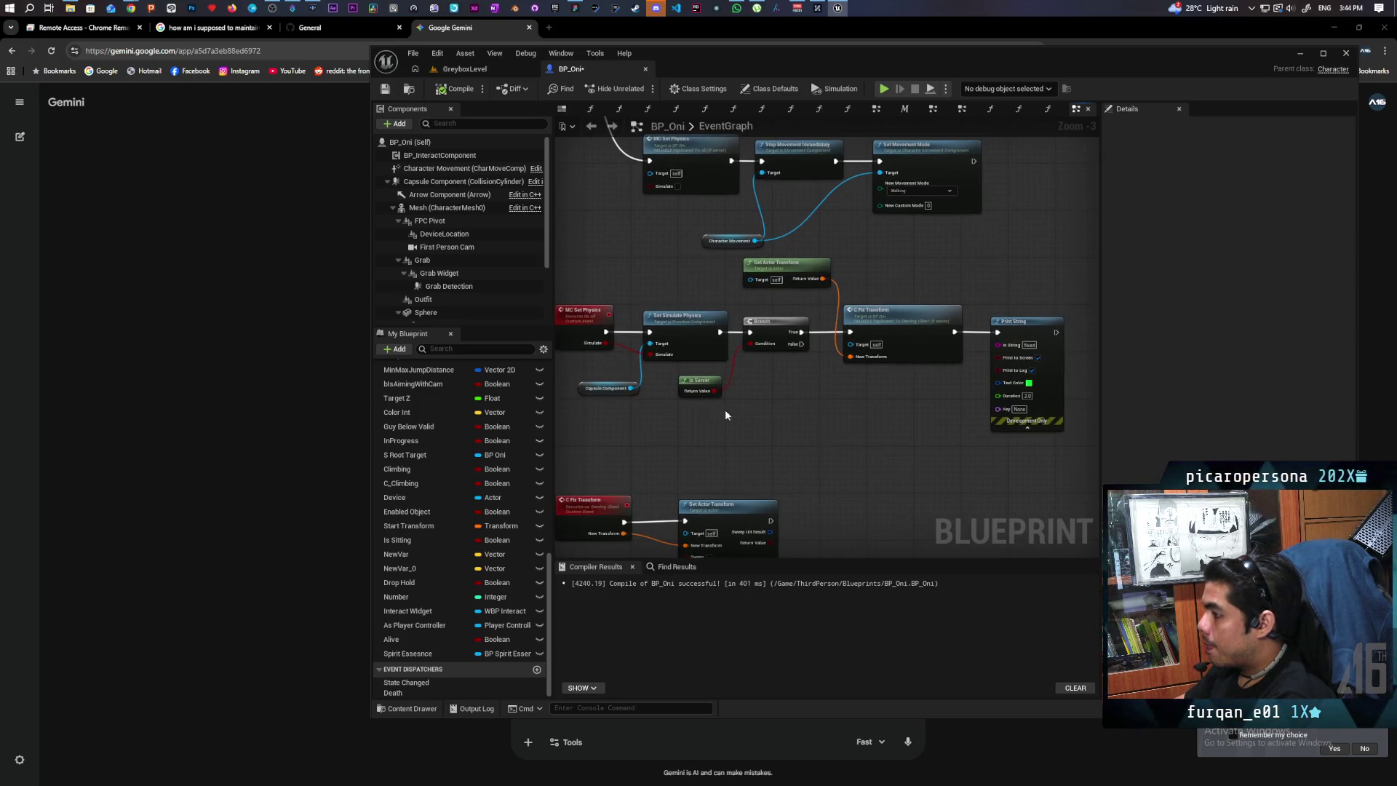
drag(695, 393, 753, 388)
mouse_move(736, 255)
mouse_down()
mouse_move(847, 375)
mouse_move(1069, 396)
mouse_up()
drag(911, 323, 1046, 323)
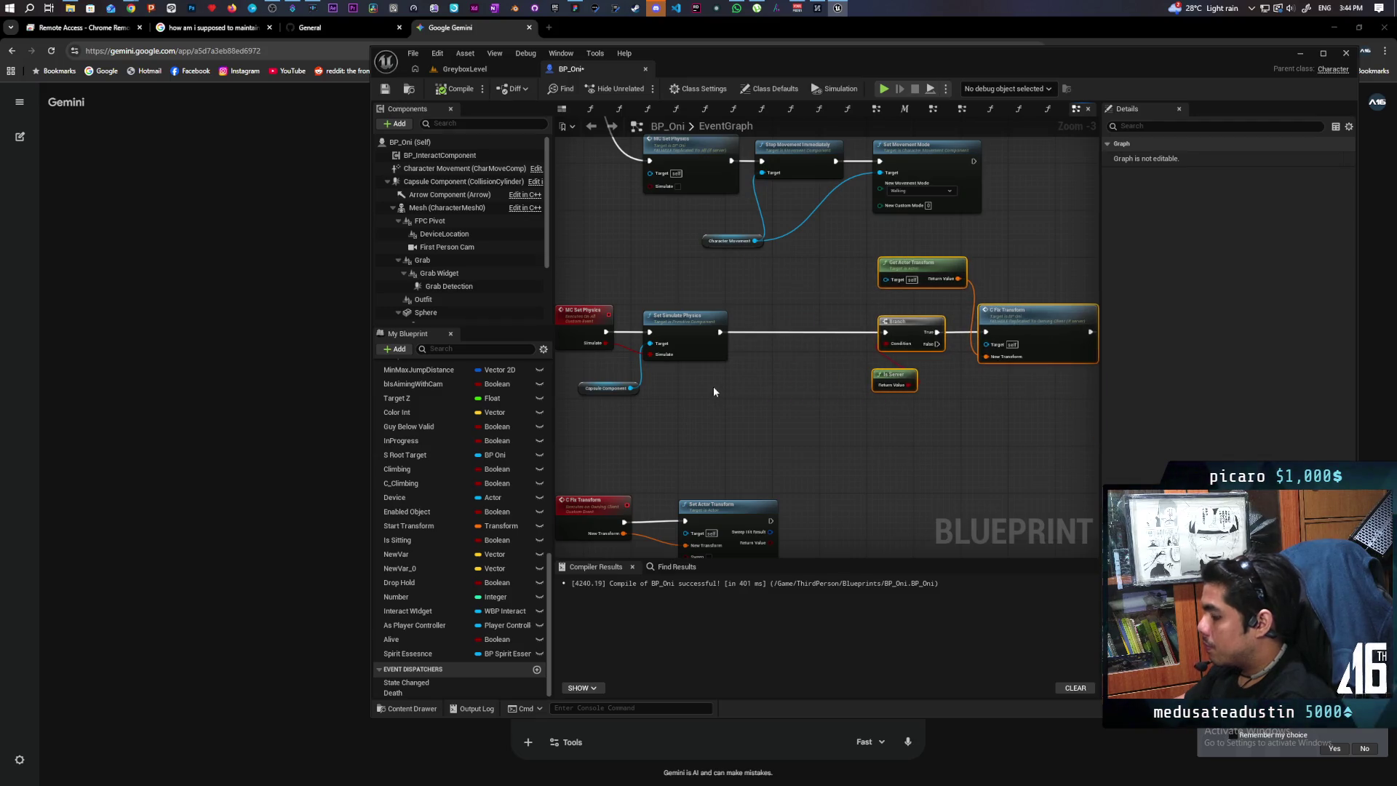
mouse_move(609, 342)
mouse_down()
mouse_move(767, 391)
mouse_move(566, 346)
mouse_move(788, 389)
mouse_move(812, 355)
mouse_move(811, 329)
mouse_move(787, 331)
mouse_move(910, 332)
mouse_up()
Tidy the transform-fixing group, top-align the Fix Transform event with Set Actor Transform, and compile.
scroll(872, 394, down, 1)
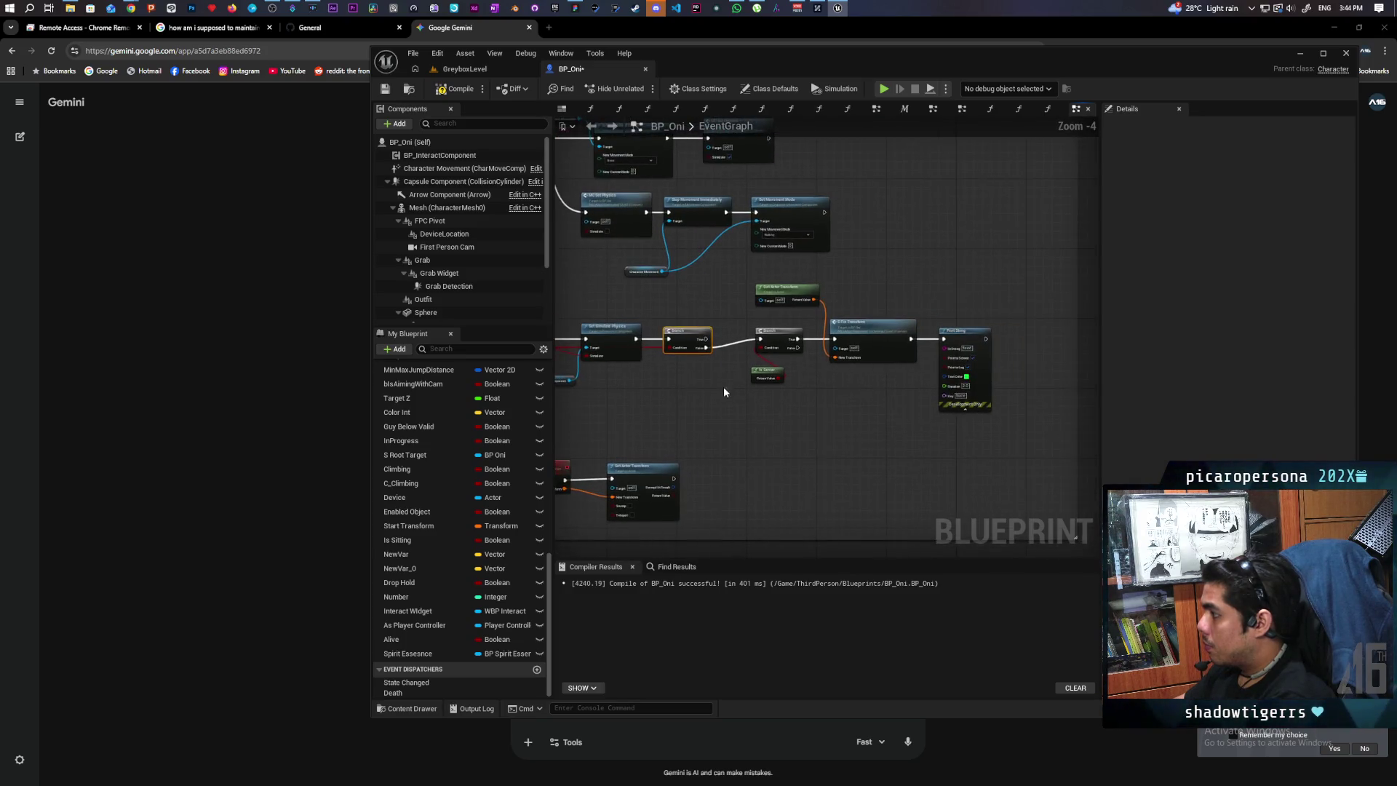
drag(741, 294, 982, 400)
drag(851, 341, 833, 348)
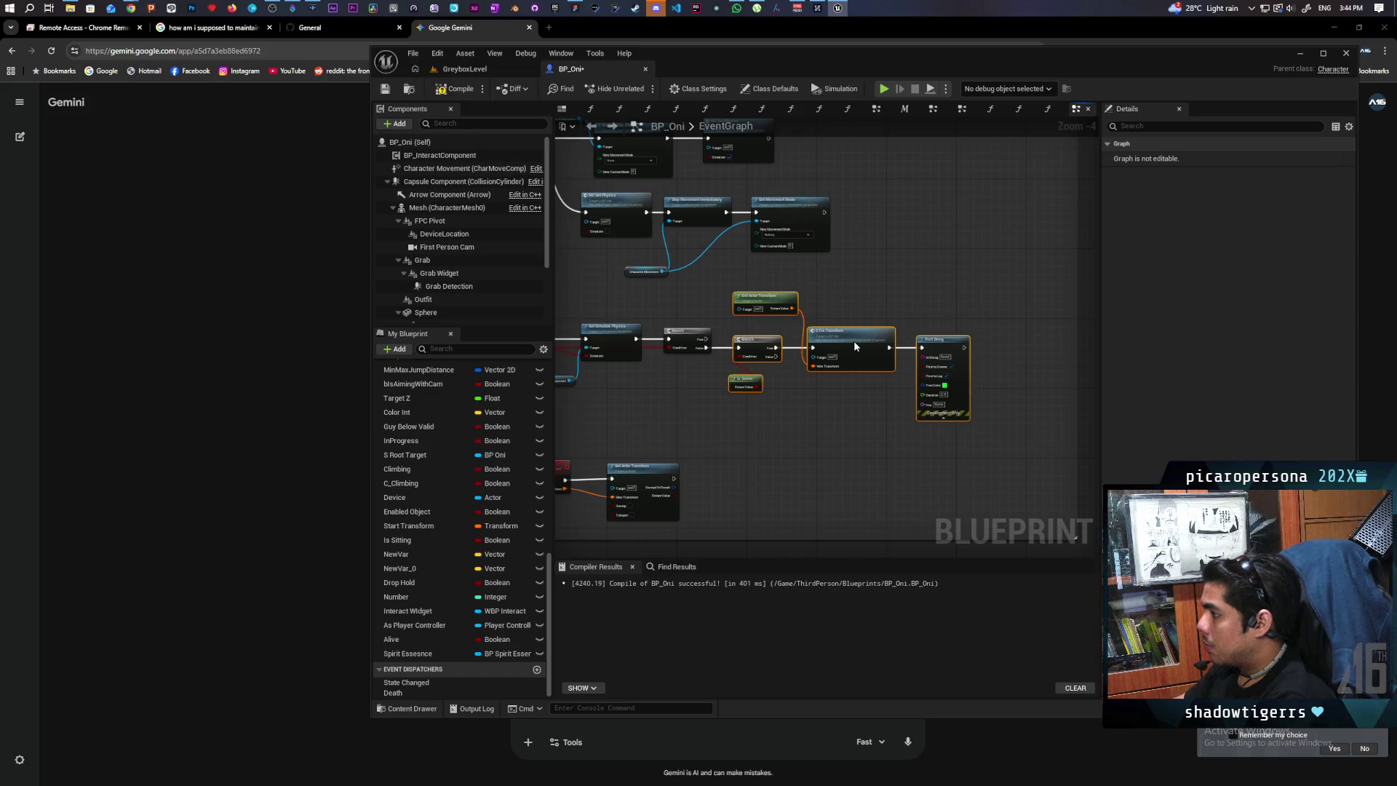
click(812, 416)
drag(812, 416, 833, 413)
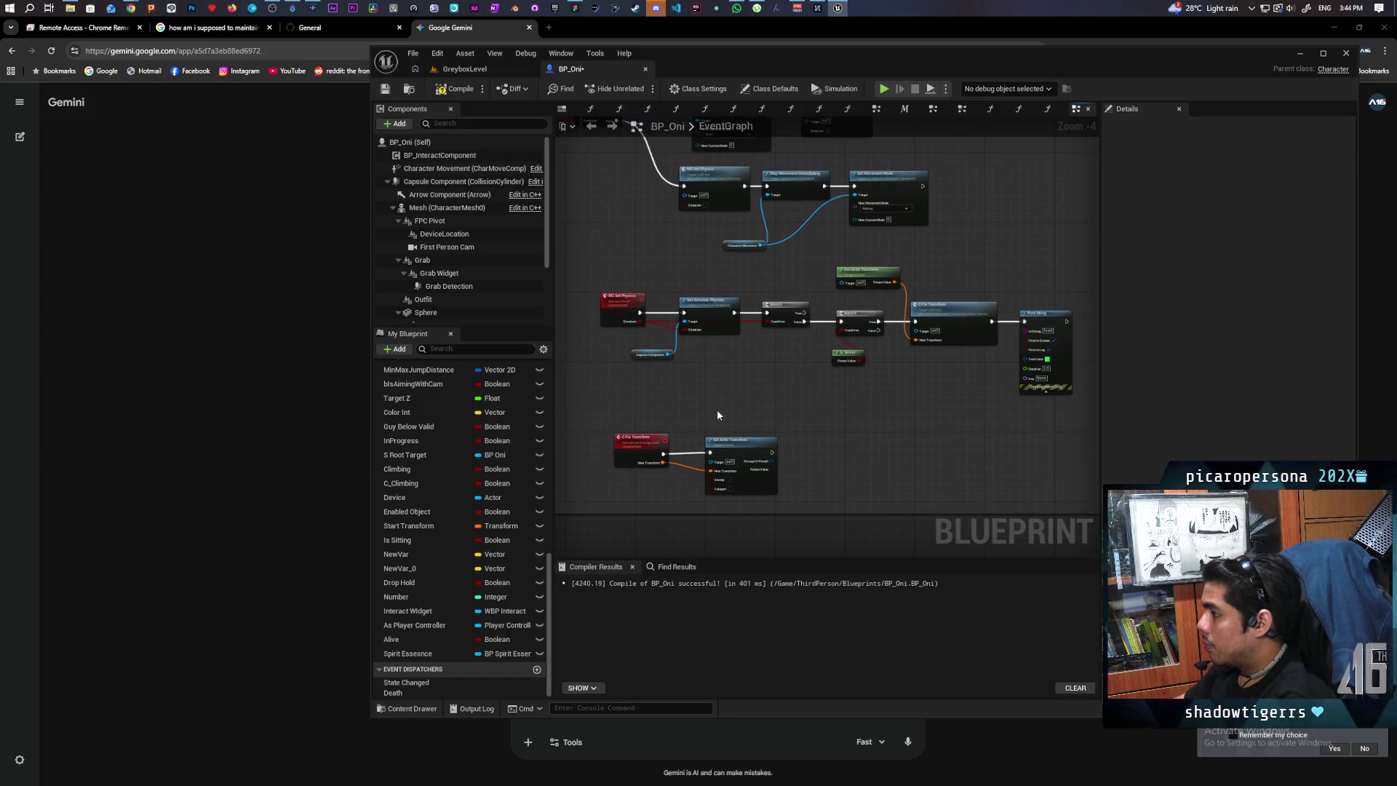
drag(748, 451, 750, 449)
key(shift+w)
click(804, 418)
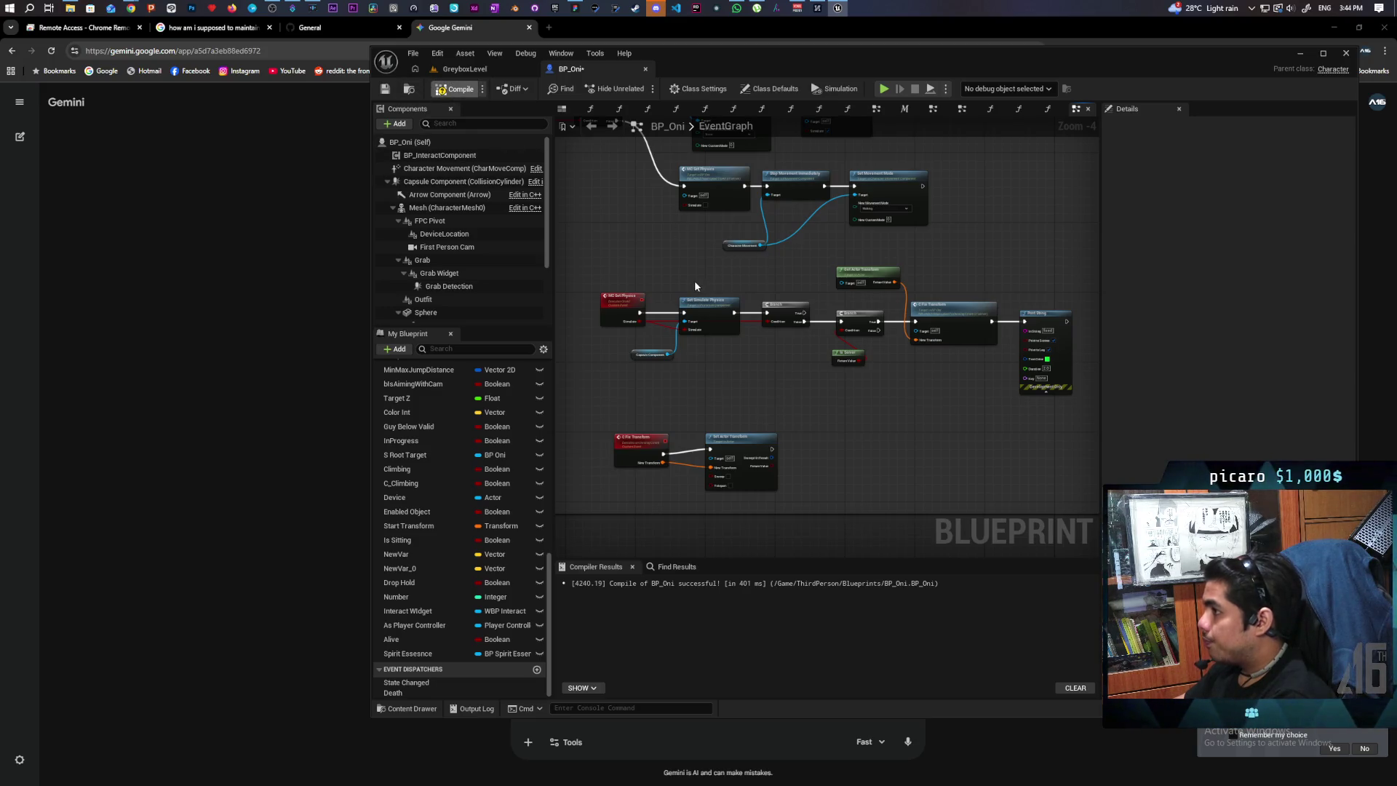
key(F7)
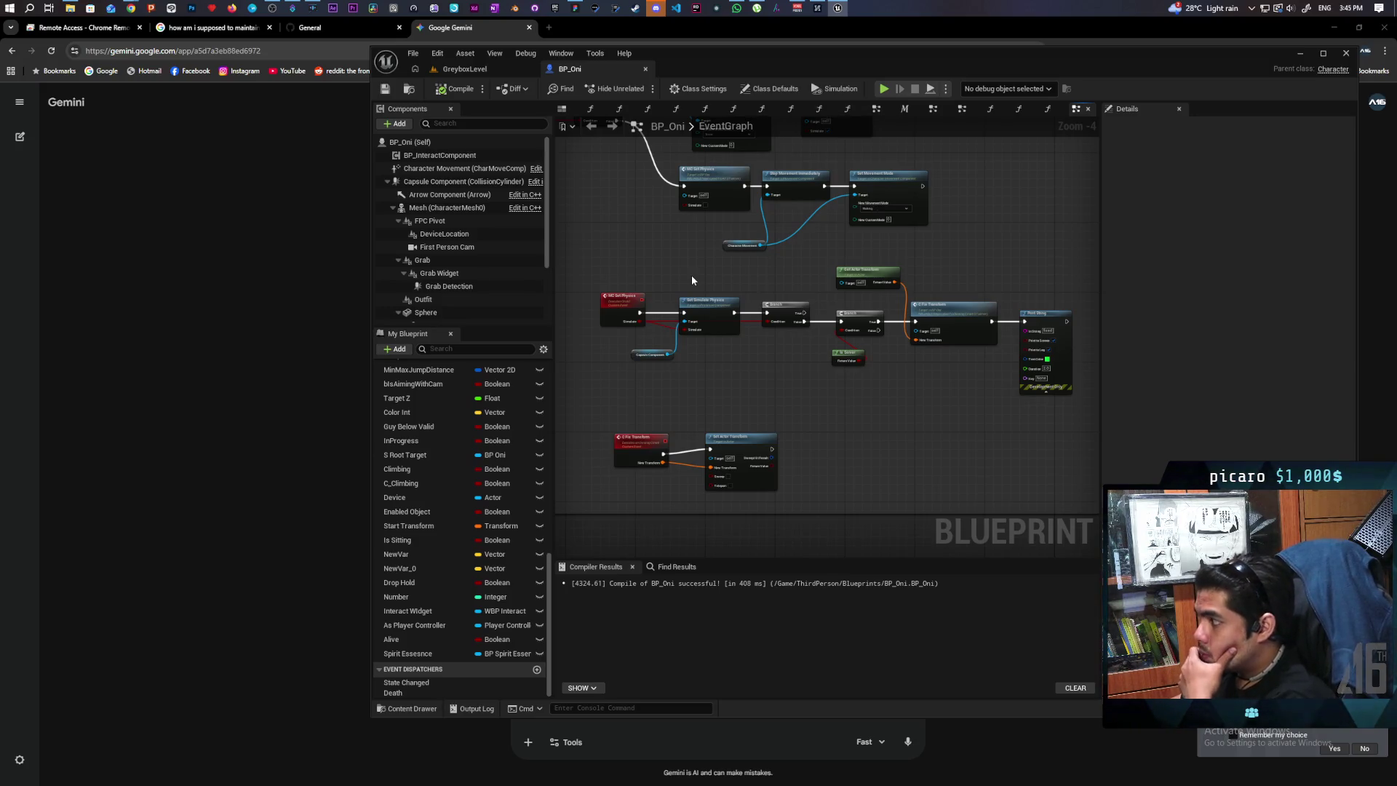
Move the Is Server node aside and place an Is Locally Controlled node near the branches.
scroll(911, 327, up, 2)
mouse_move(911, 326)
mouse_down()
mouse_move(774, 365)
mouse_move(895, 317)
mouse_move(870, 308)
mouse_up()
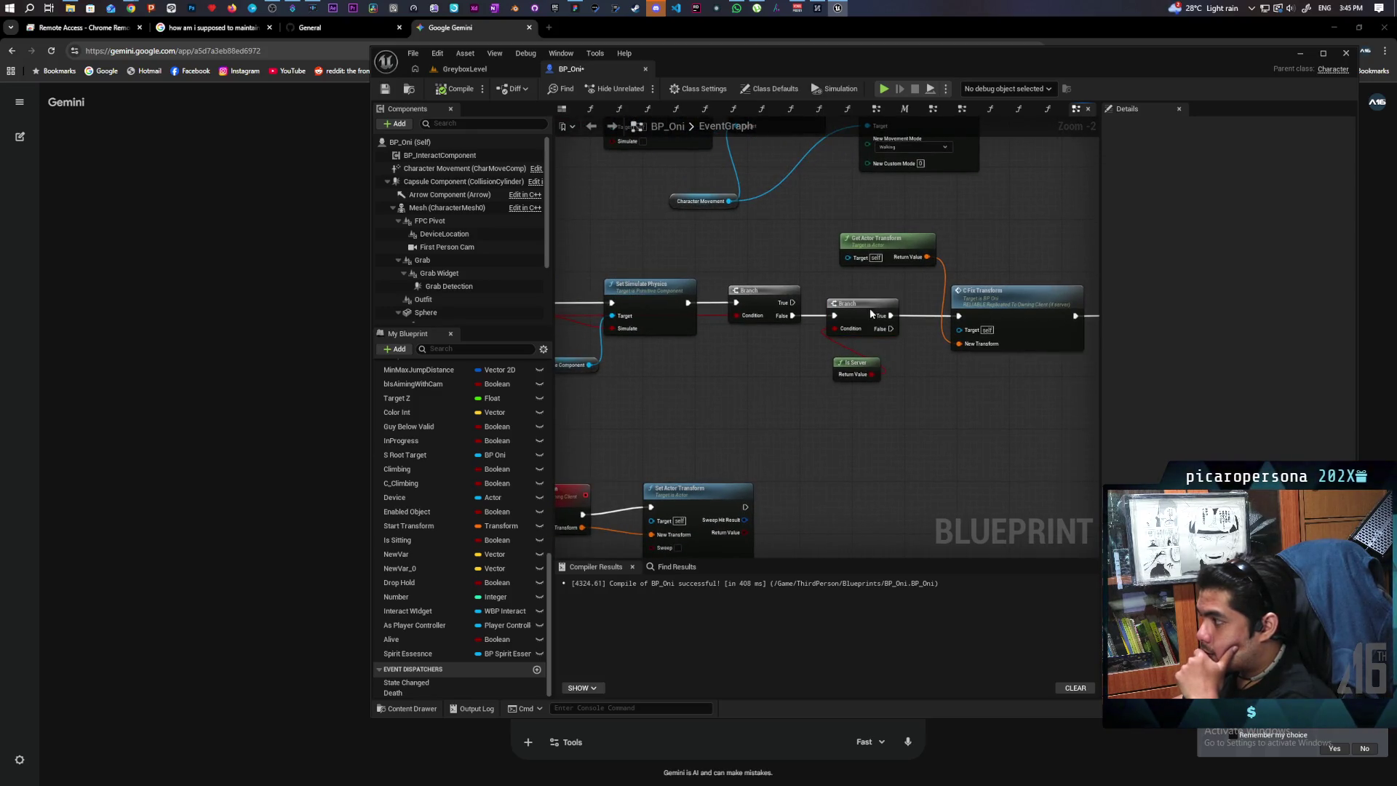
scroll(864, 371, down, 3)
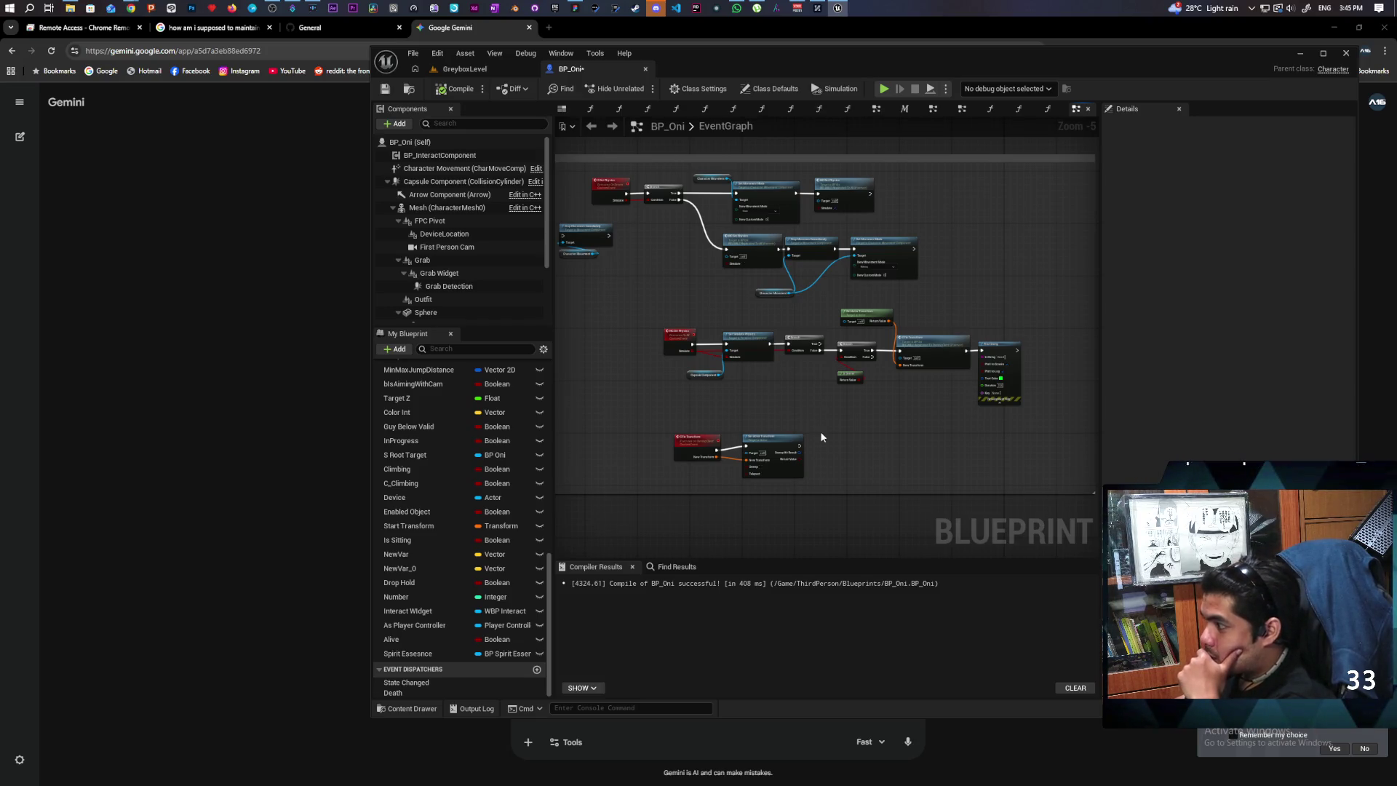
scroll(819, 430, up, 1)
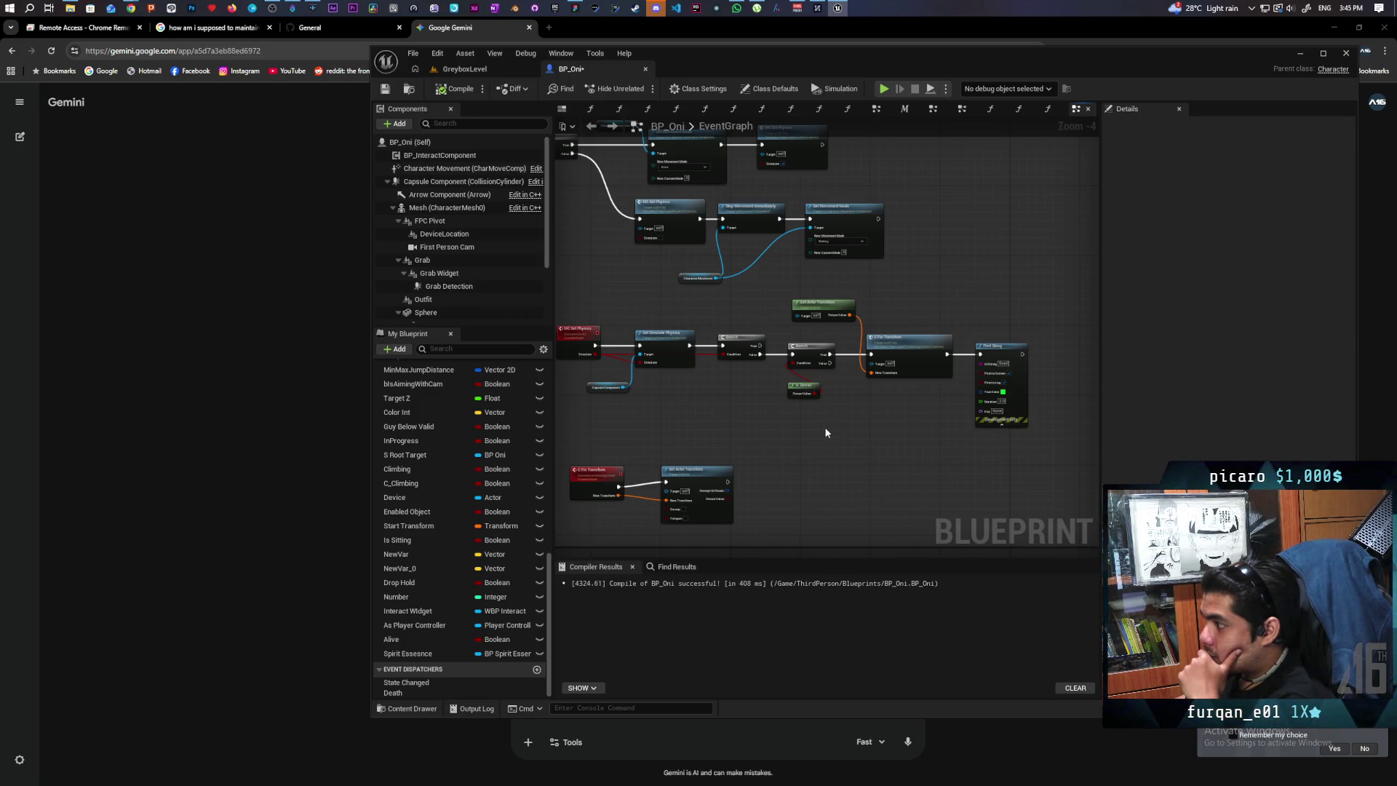
scroll(825, 432, up, 2)
drag(782, 372, 730, 359)
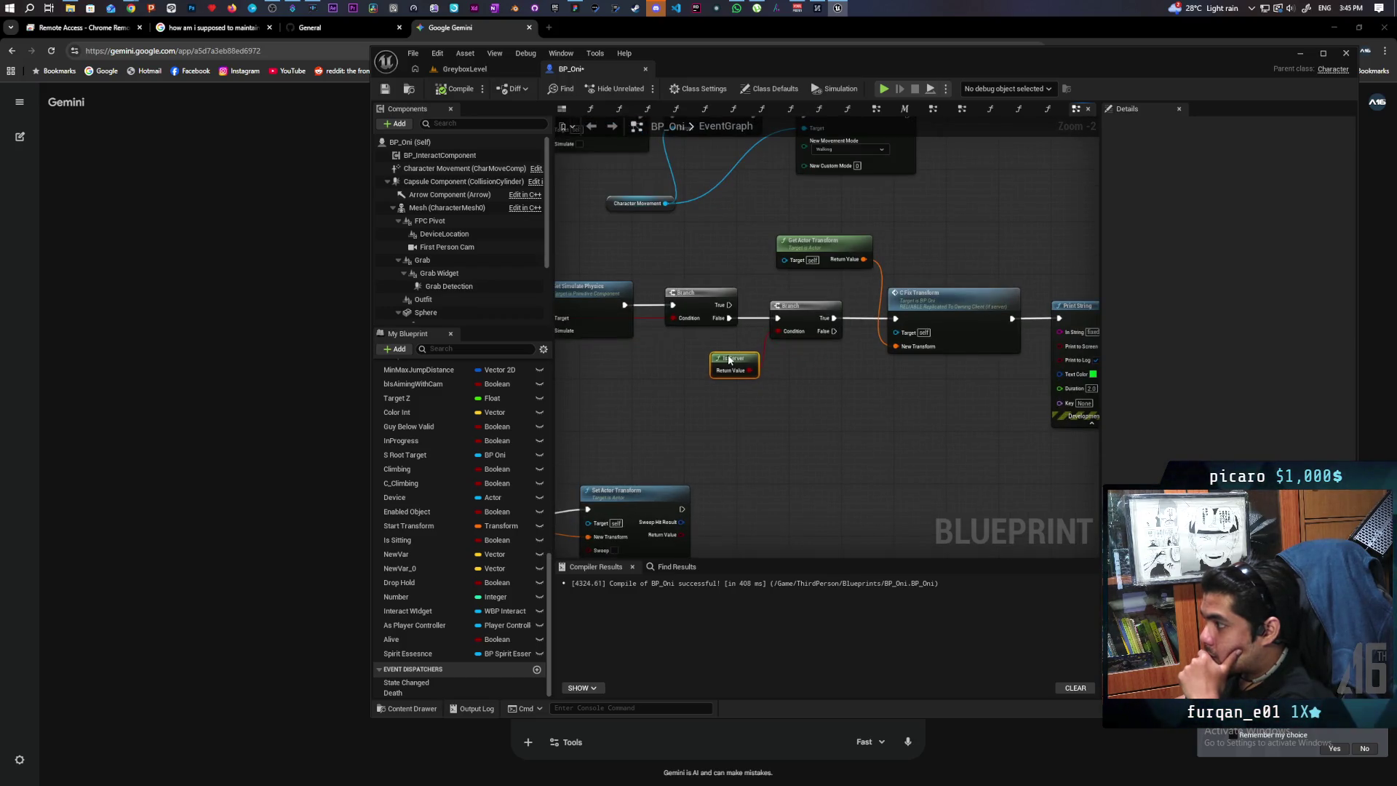
scroll(836, 415, down, 1)
mouse_move(836, 414)
mouse_down()
mouse_move(923, 318)
mouse_move(823, 405)
mouse_move(900, 444)
mouse_move(692, 417)
mouse_move(688, 435)
mouse_up()
right_click(635, 421)
text(loca)
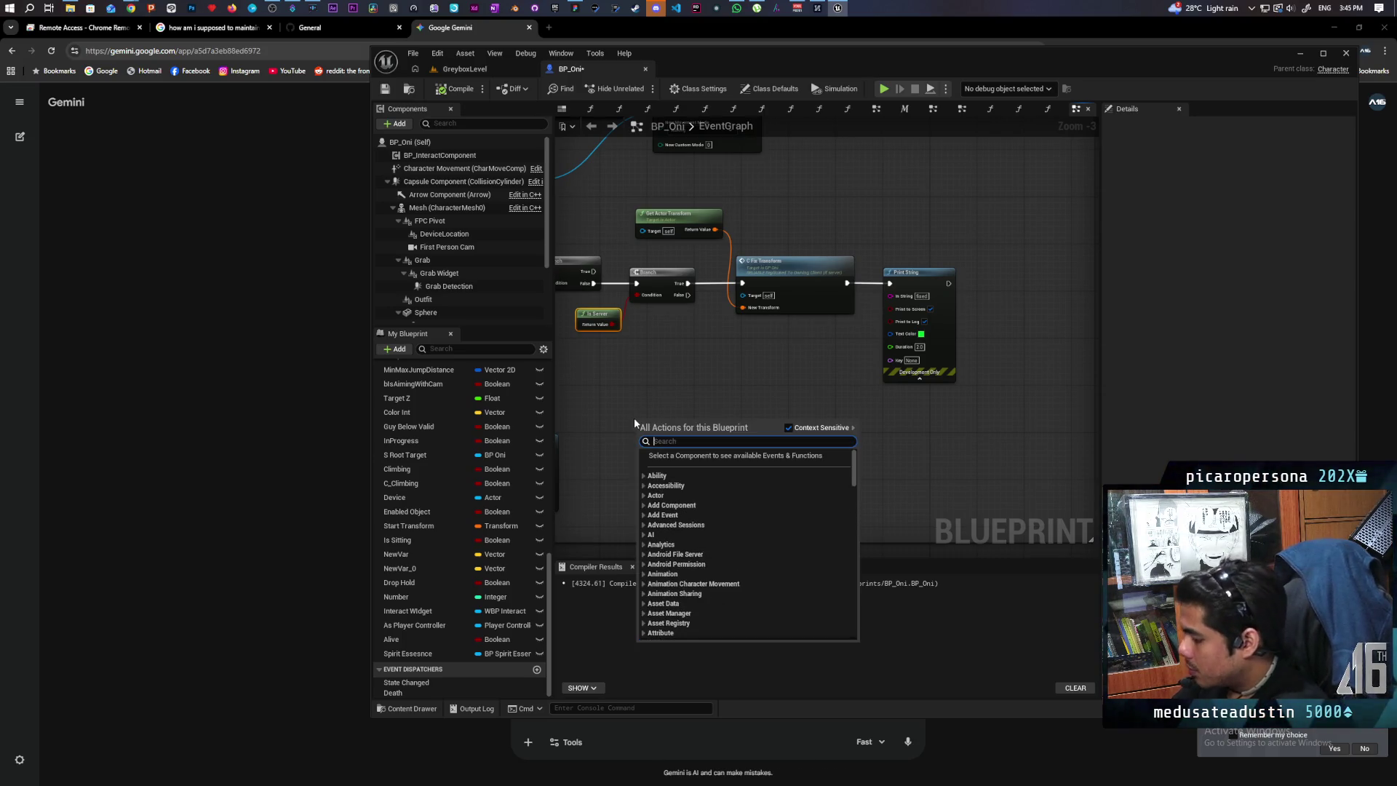
text(lly)
key(Return)
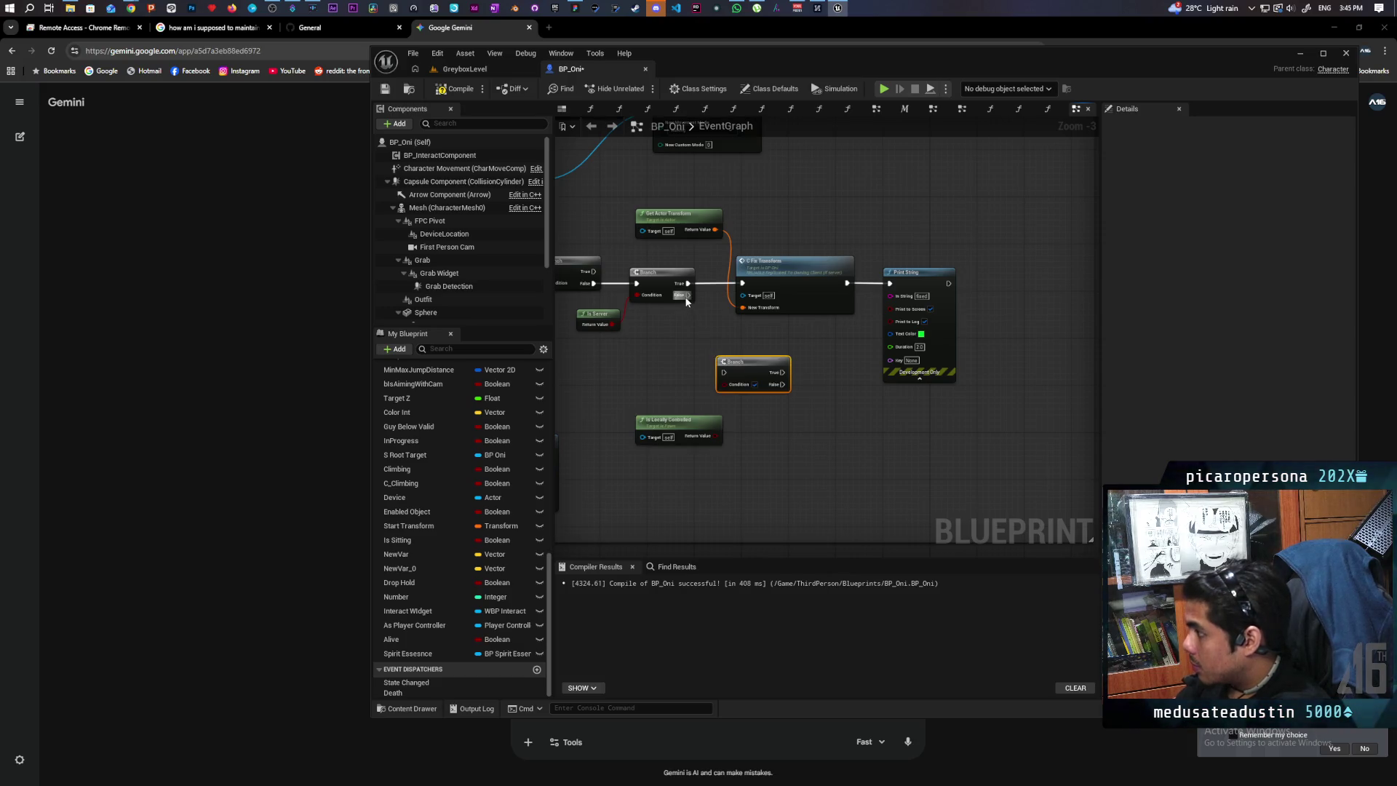
Wire a new Branch from the existing Branch's False pin, conditioned on Is Locally Controlled.
drag(717, 374, 718, 373)
mouse_move(713, 431)
mouse_down()
mouse_move(726, 384)
mouse_move(651, 415)
mouse_move(617, 396)
mouse_up()
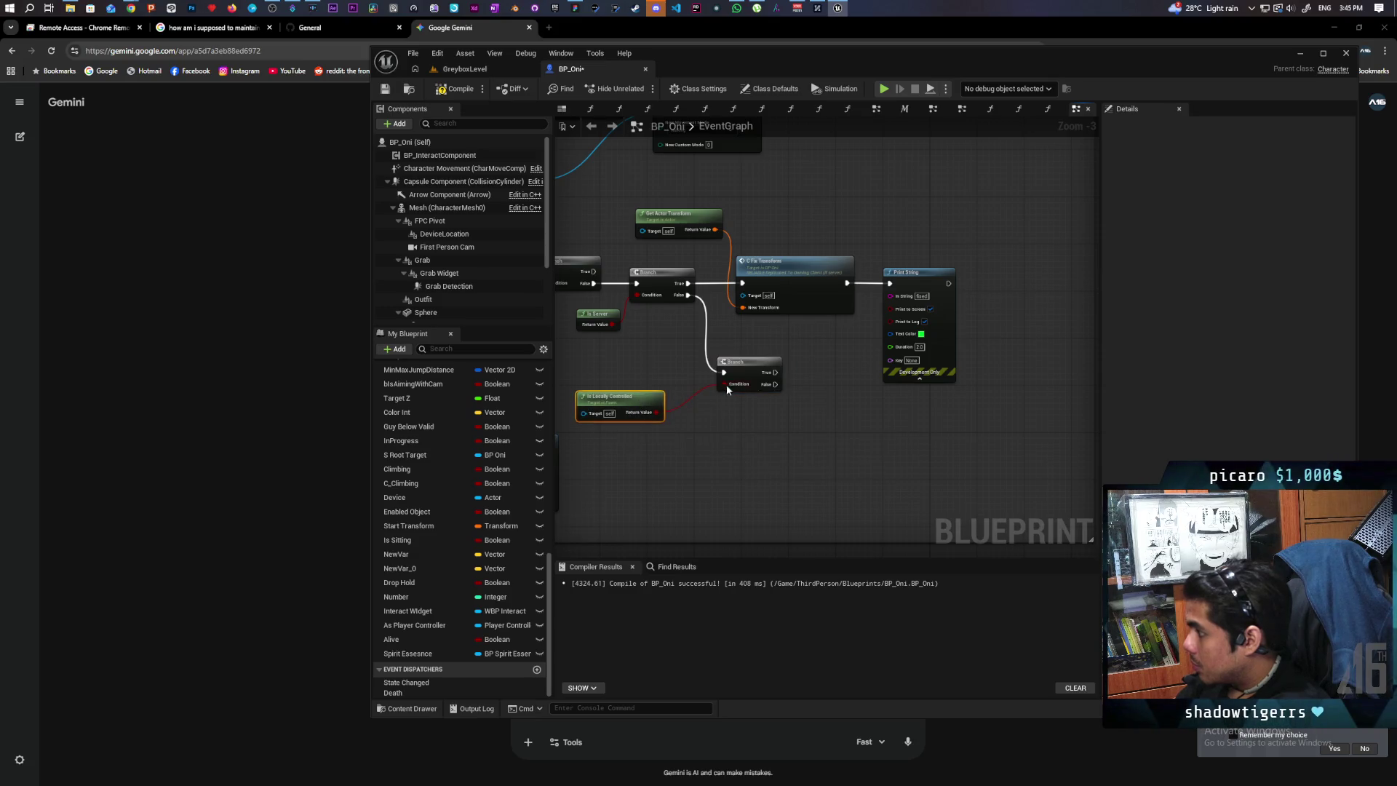
drag(756, 371, 727, 417)
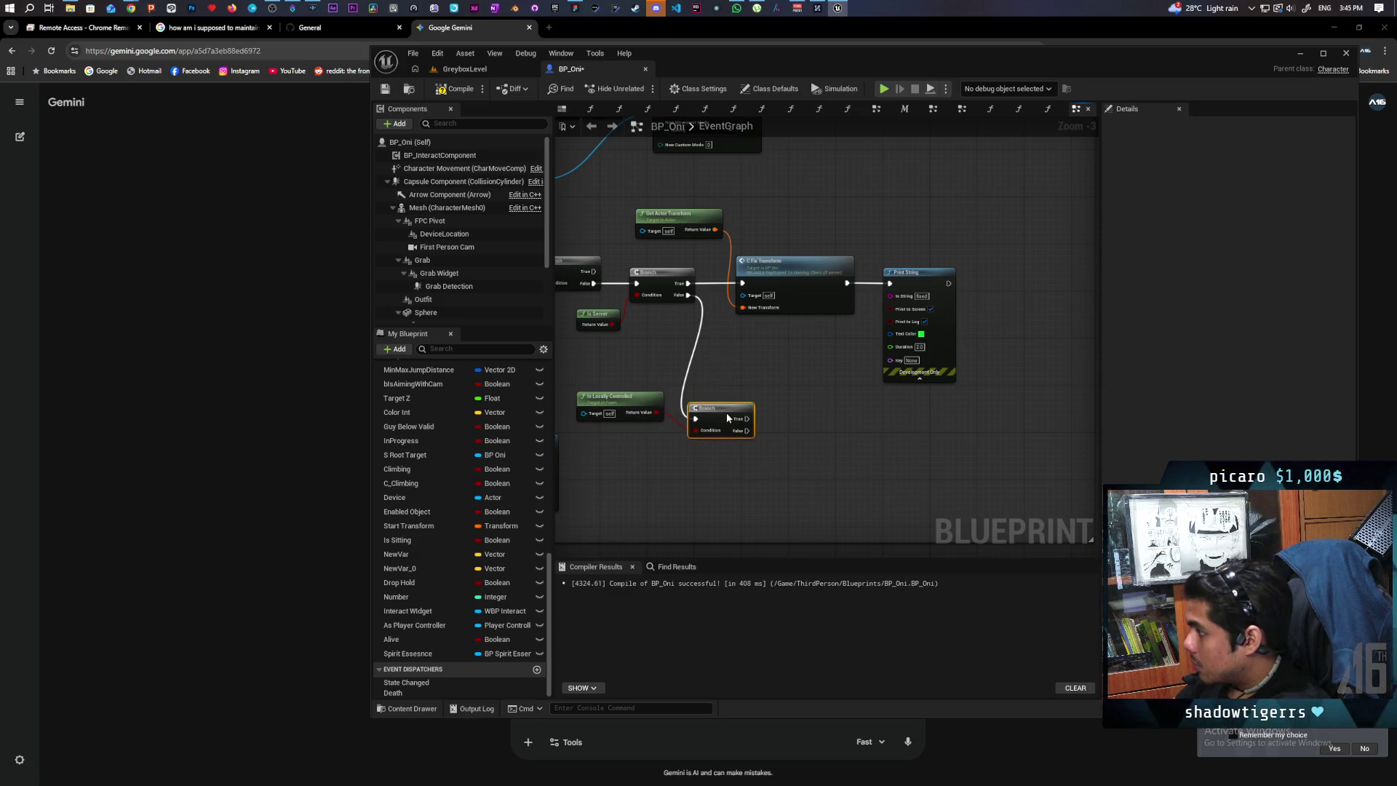
right_click(786, 426)
text(set actor rotatio)
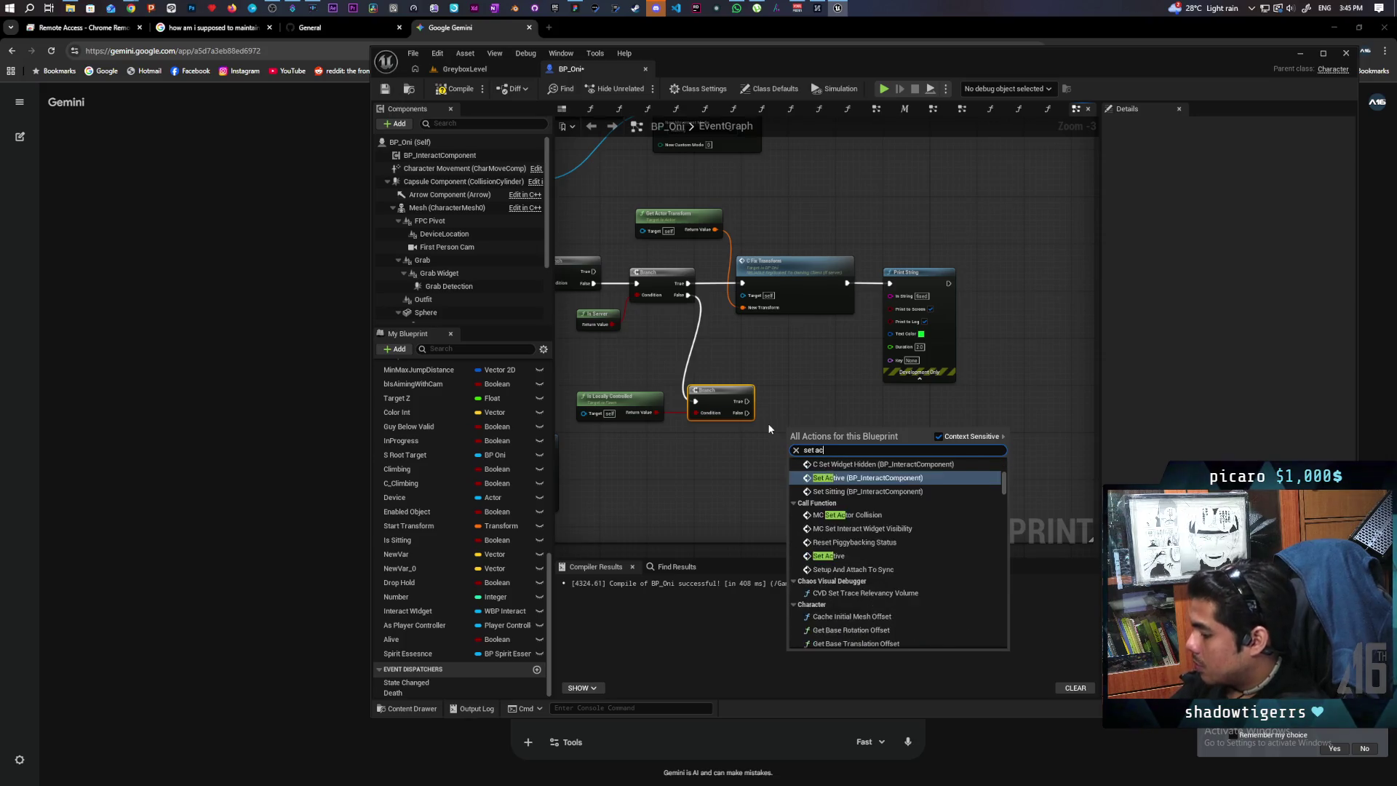
Run Set Actor Rotation from the new Branch's True pin and split its New Rotation input.
key(Return)
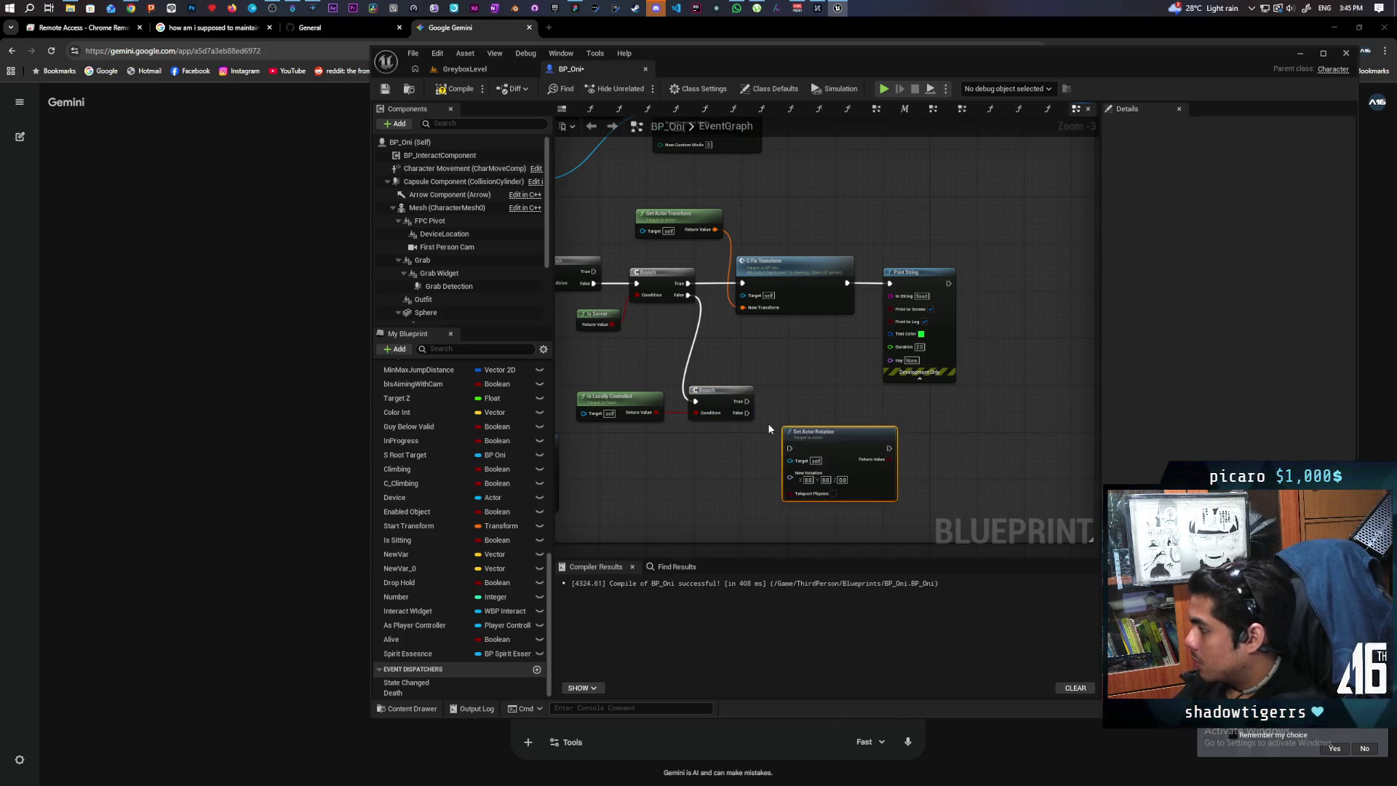
drag(785, 433, 832, 405)
mouse_move(747, 401)
mouse_down()
mouse_move(836, 420)
mouse_move(811, 405)
mouse_up()
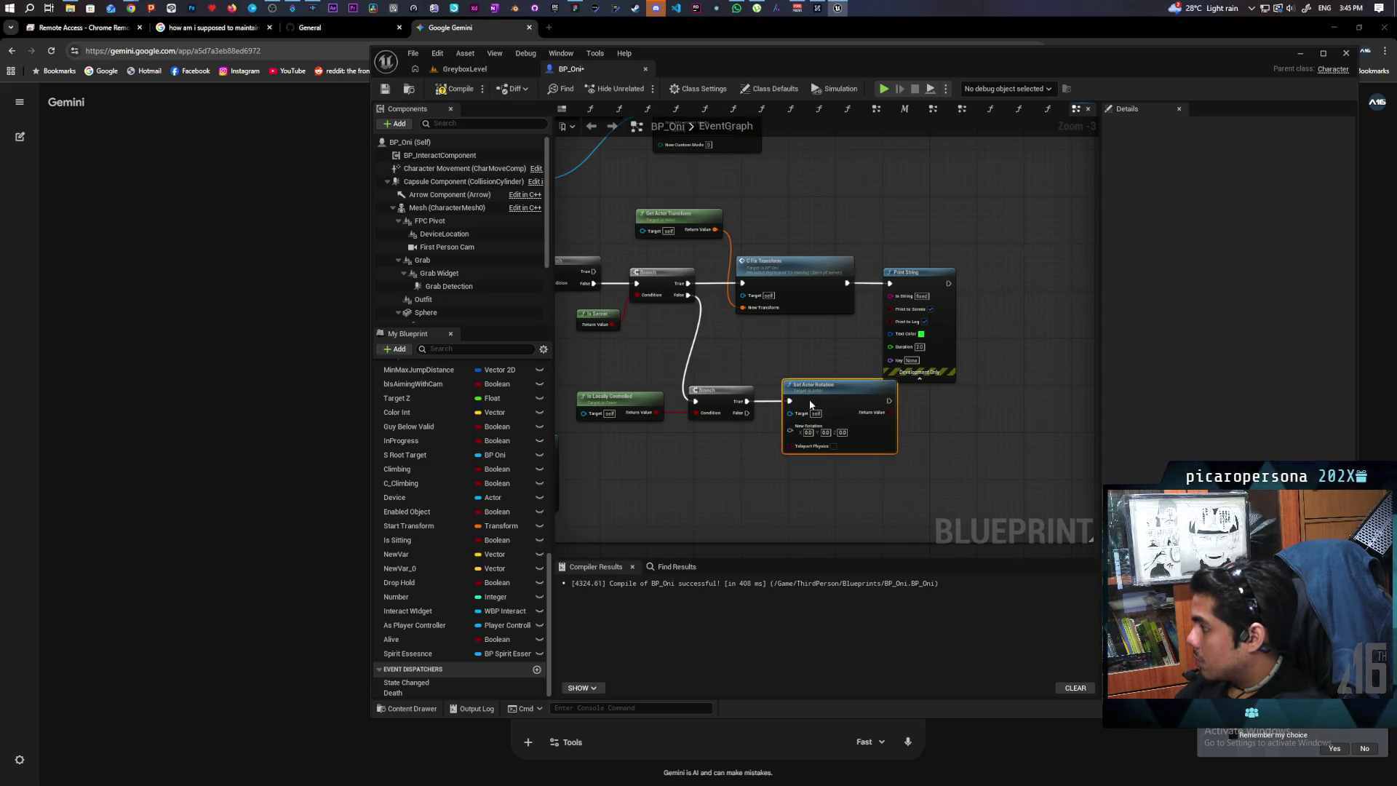
drag(943, 331, 982, 338)
click(838, 429)
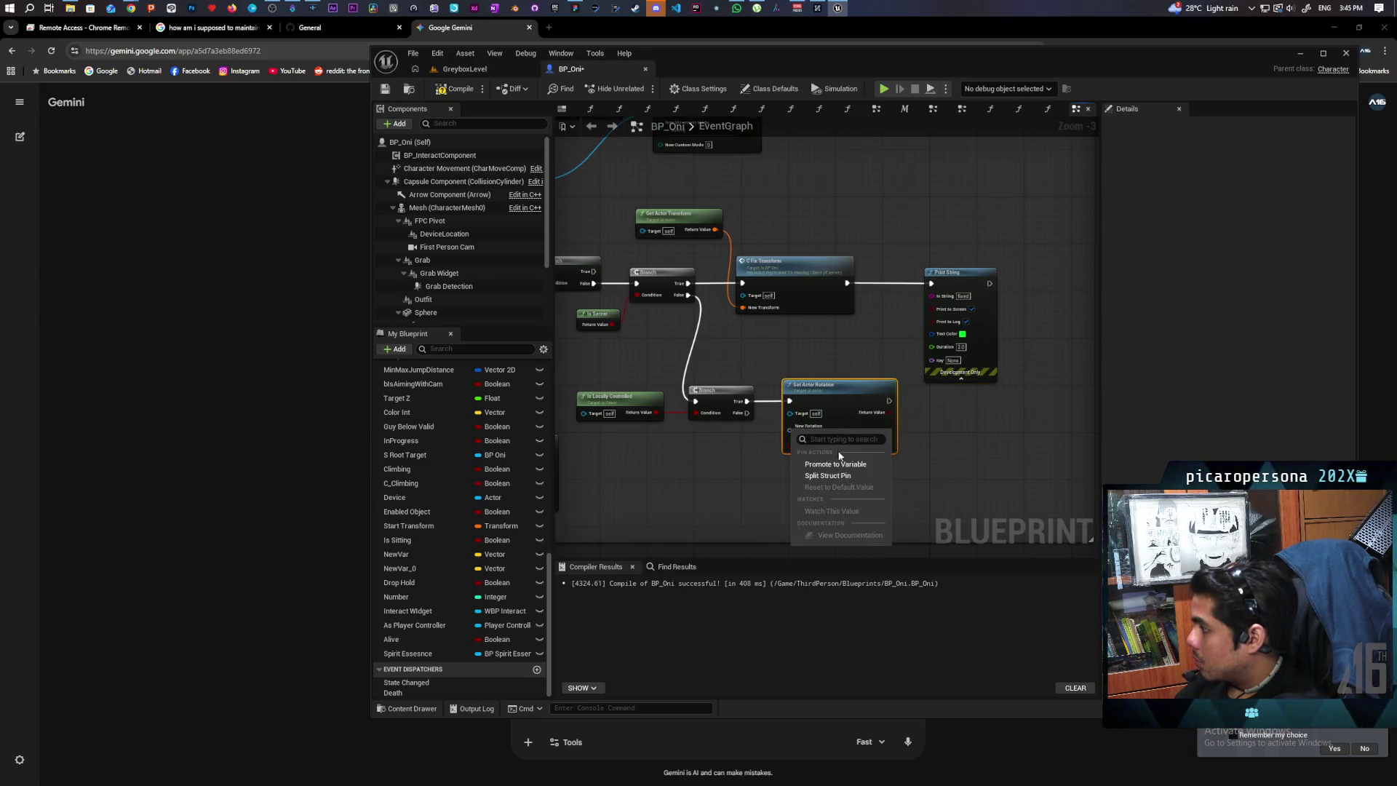
Add Get Actor Rotation, split its Return Value, and wire Z (Yaw) into Set Actor Rotation's Yaw.
right_click(713, 452)
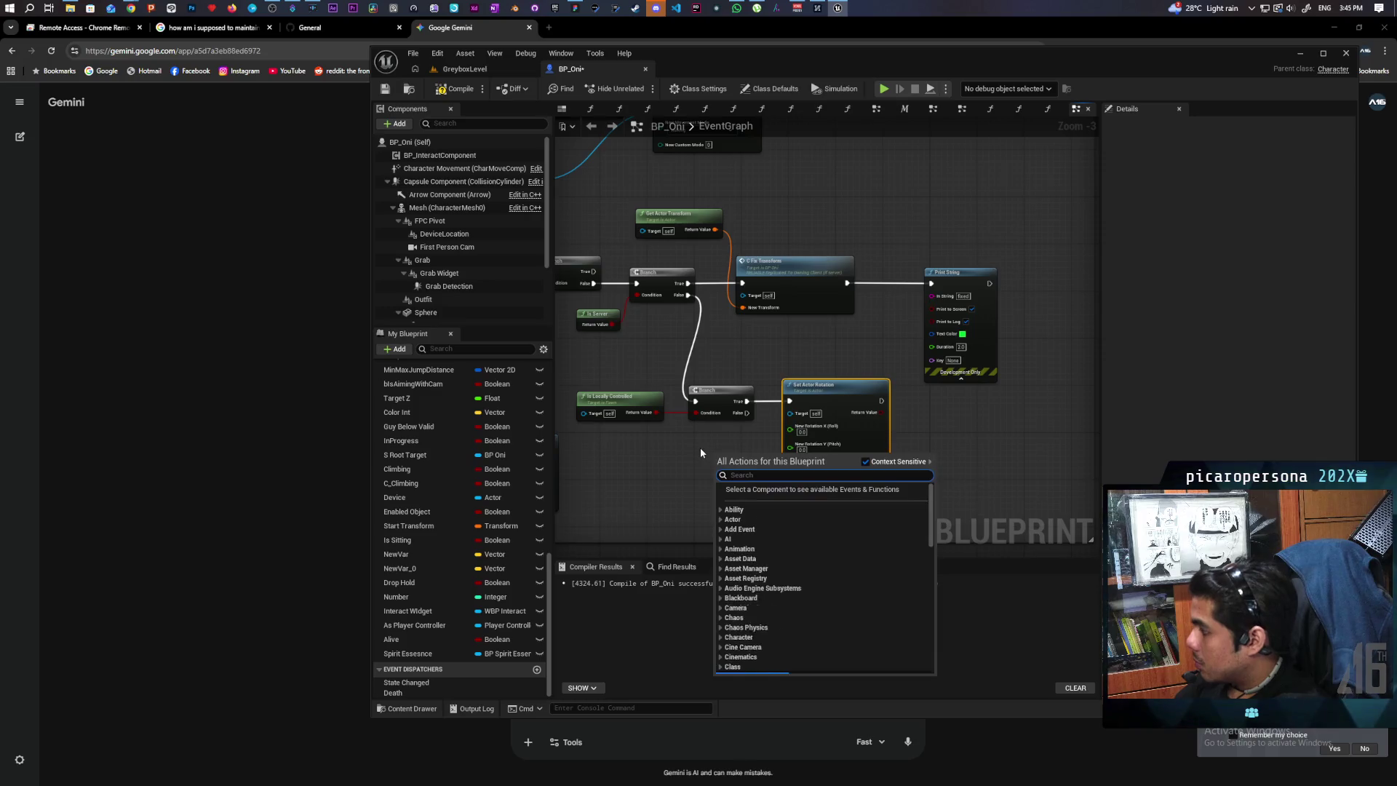
text(get actor rot)
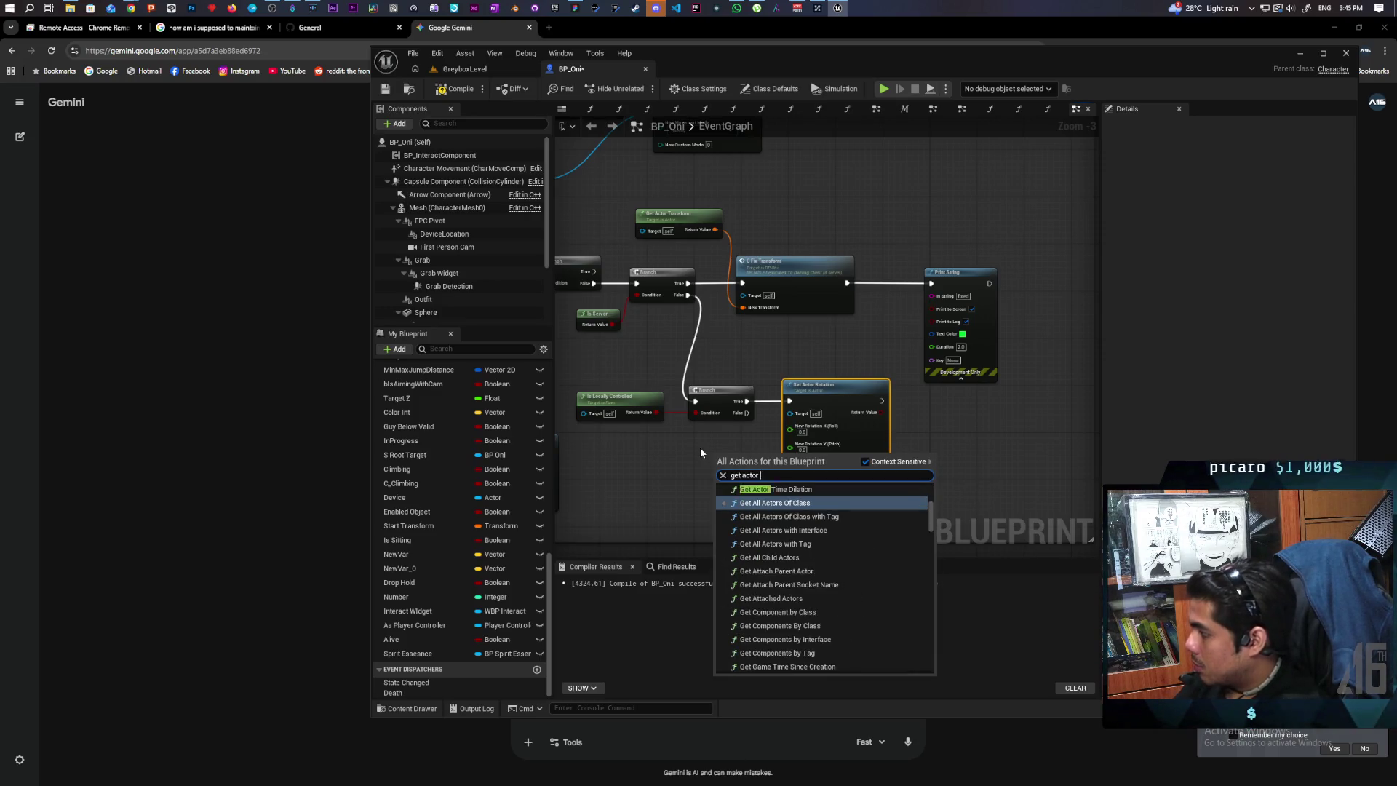
key(Return)
mouse_move(742, 463)
mouse_down()
mouse_move(646, 428)
mouse_move(671, 458)
mouse_up()
right_click(710, 465)
click(749, 491)
drag(737, 487, 790, 462)
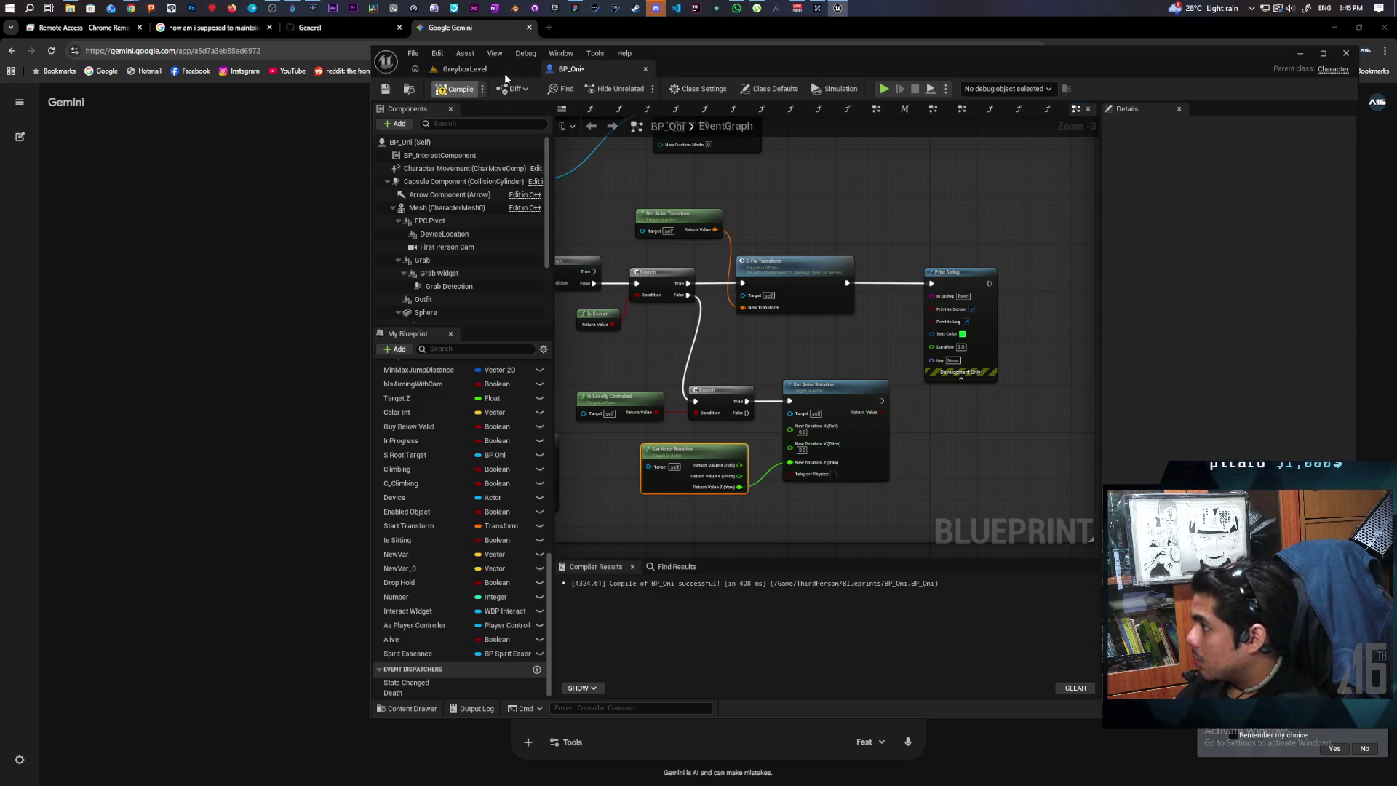
click(504, 73)
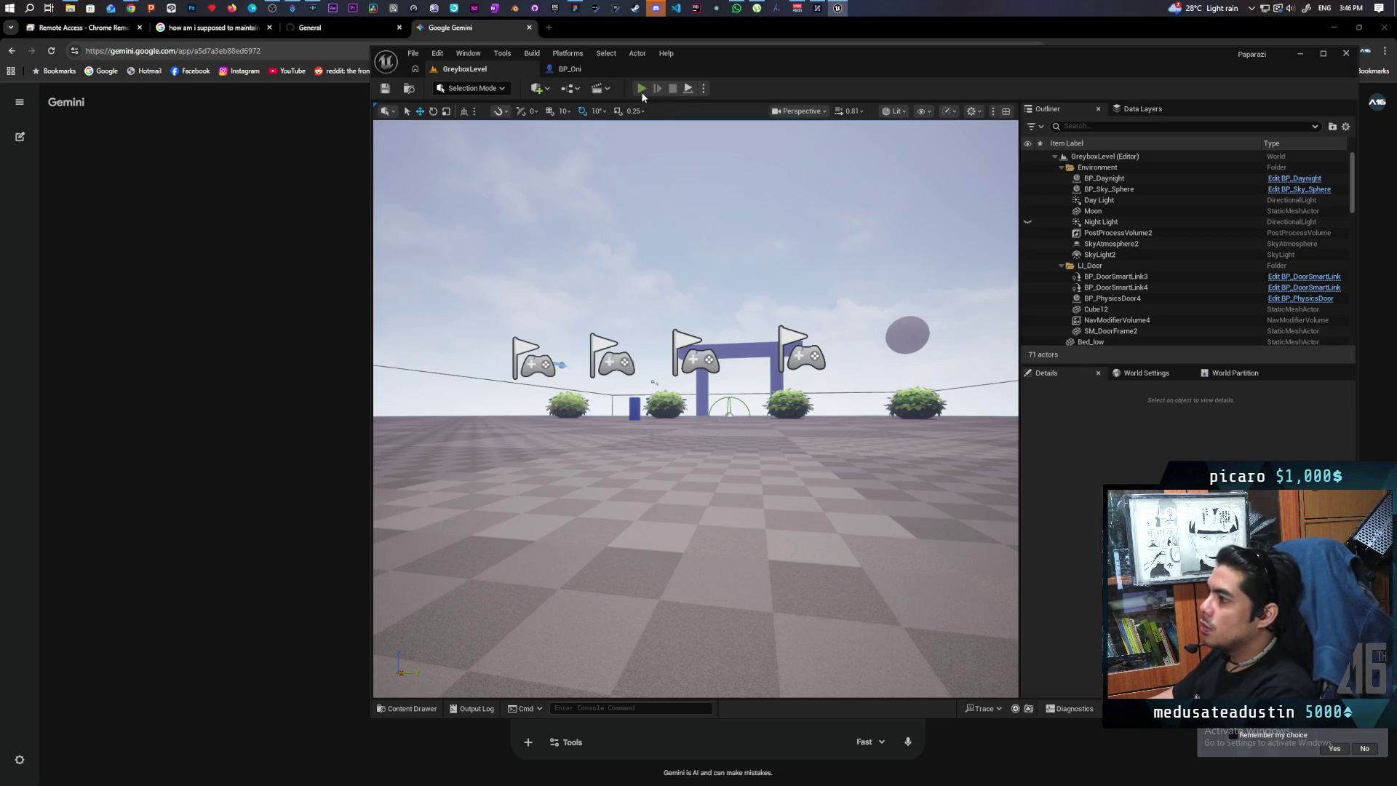
Play-test GreyboxLevel in multiplayer with client windows, stop it, and return to BP_Oni.
key(alt+p)
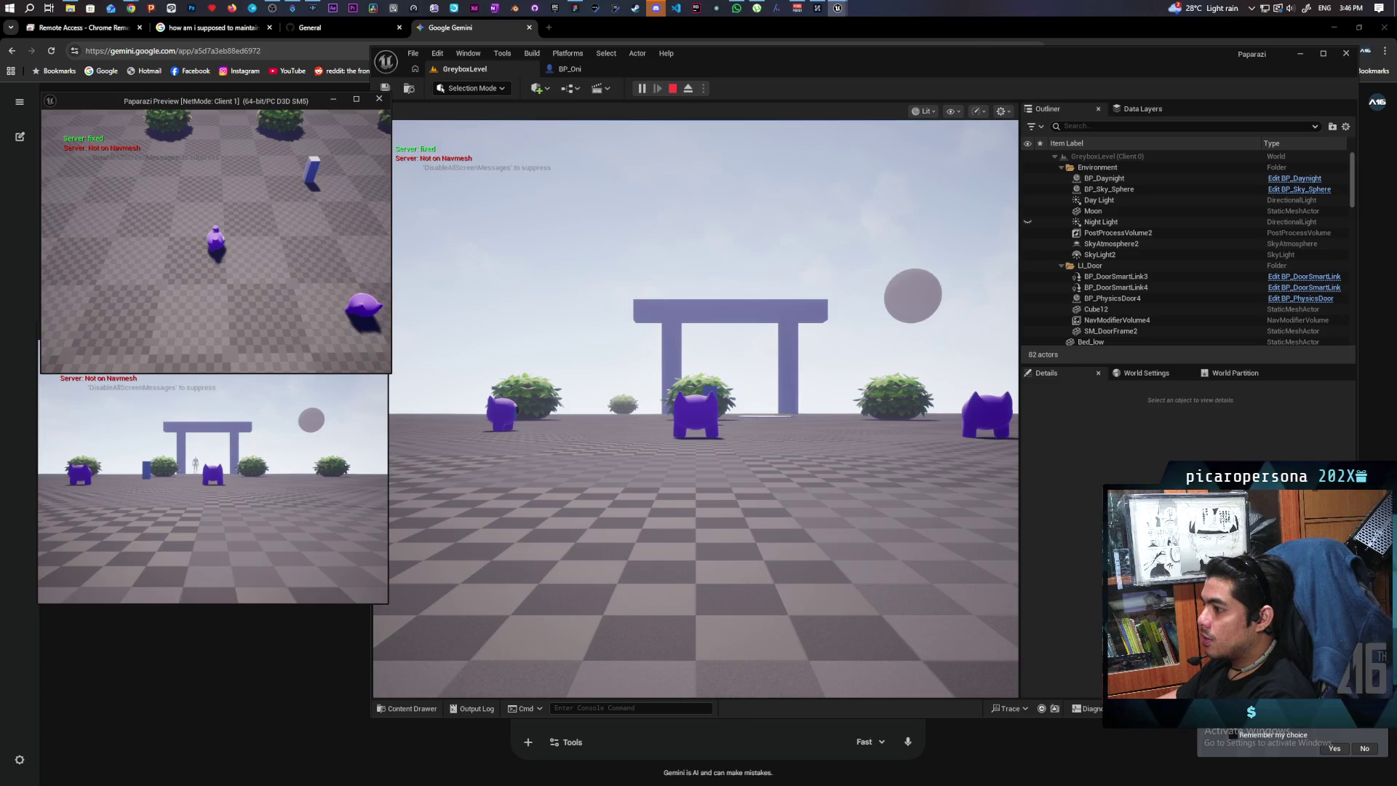
key(Escape)
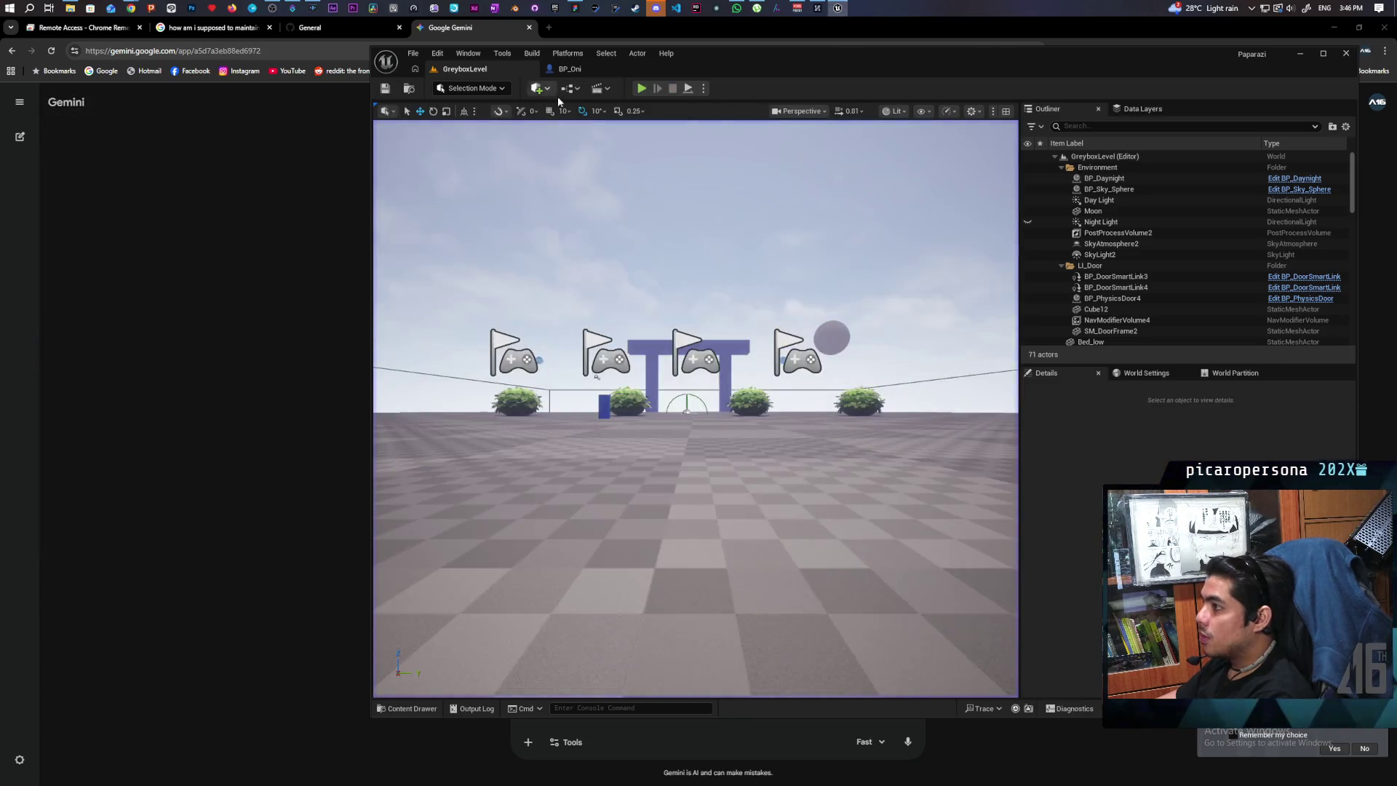
click(570, 69)
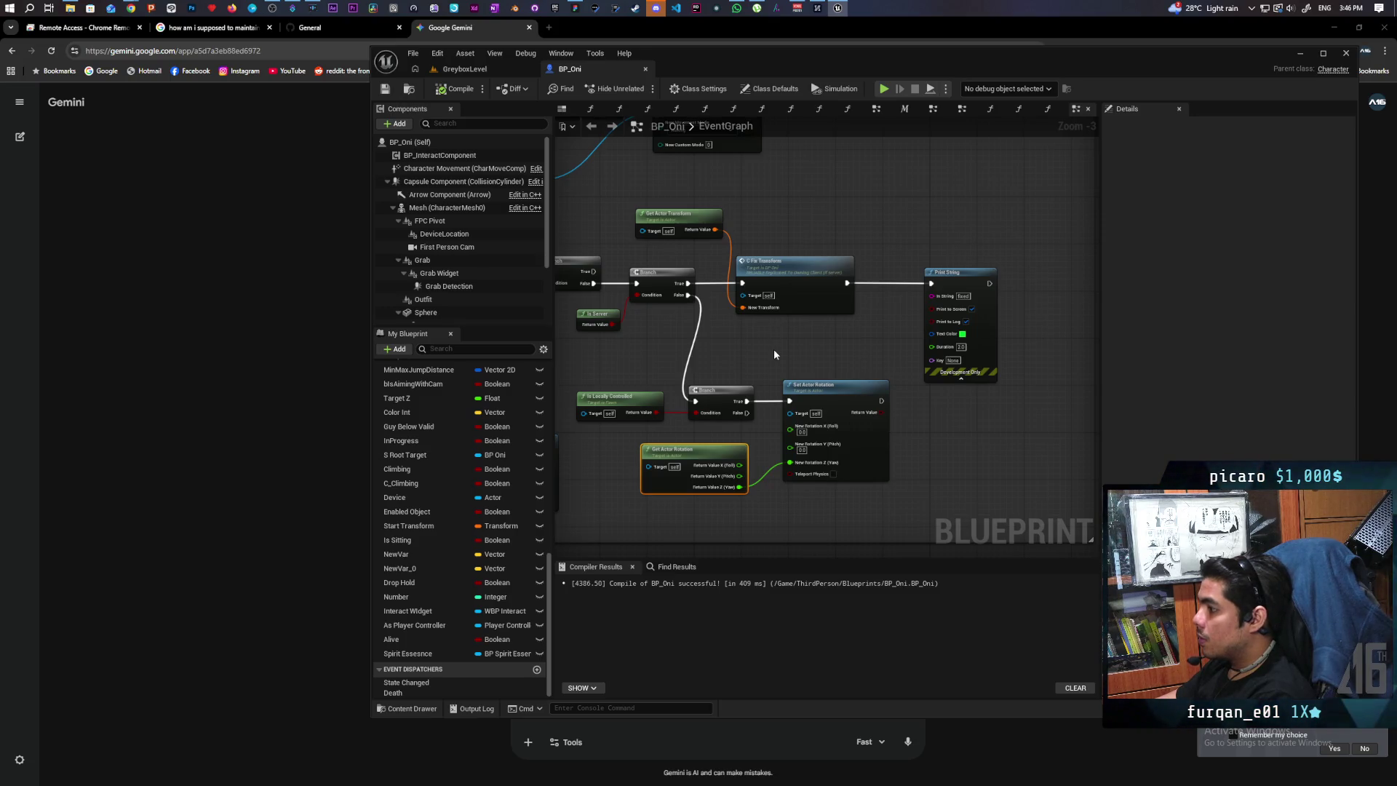
Wire the first Branch's False output into the Is Locally Controlled Branch, tidy Get Actor Rotation, and return to GreyboxLevel.
mouse_move(739, 355)
mouse_down()
mouse_move(754, 376)
mouse_move(942, 396)
mouse_move(908, 399)
mouse_move(1014, 390)
mouse_move(929, 334)
mouse_move(895, 352)
mouse_move(860, 418)
mouse_move(981, 350)
mouse_move(960, 364)
mouse_move(976, 458)
mouse_move(945, 501)
mouse_move(956, 471)
mouse_move(940, 367)
mouse_move(907, 418)
mouse_move(1036, 403)
mouse_move(1038, 490)
mouse_move(845, 455)
mouse_move(887, 464)
mouse_move(775, 368)
mouse_move(665, 395)
mouse_move(645, 350)
mouse_move(760, 304)
mouse_move(700, 359)
mouse_move(796, 394)
mouse_move(899, 380)
mouse_up()
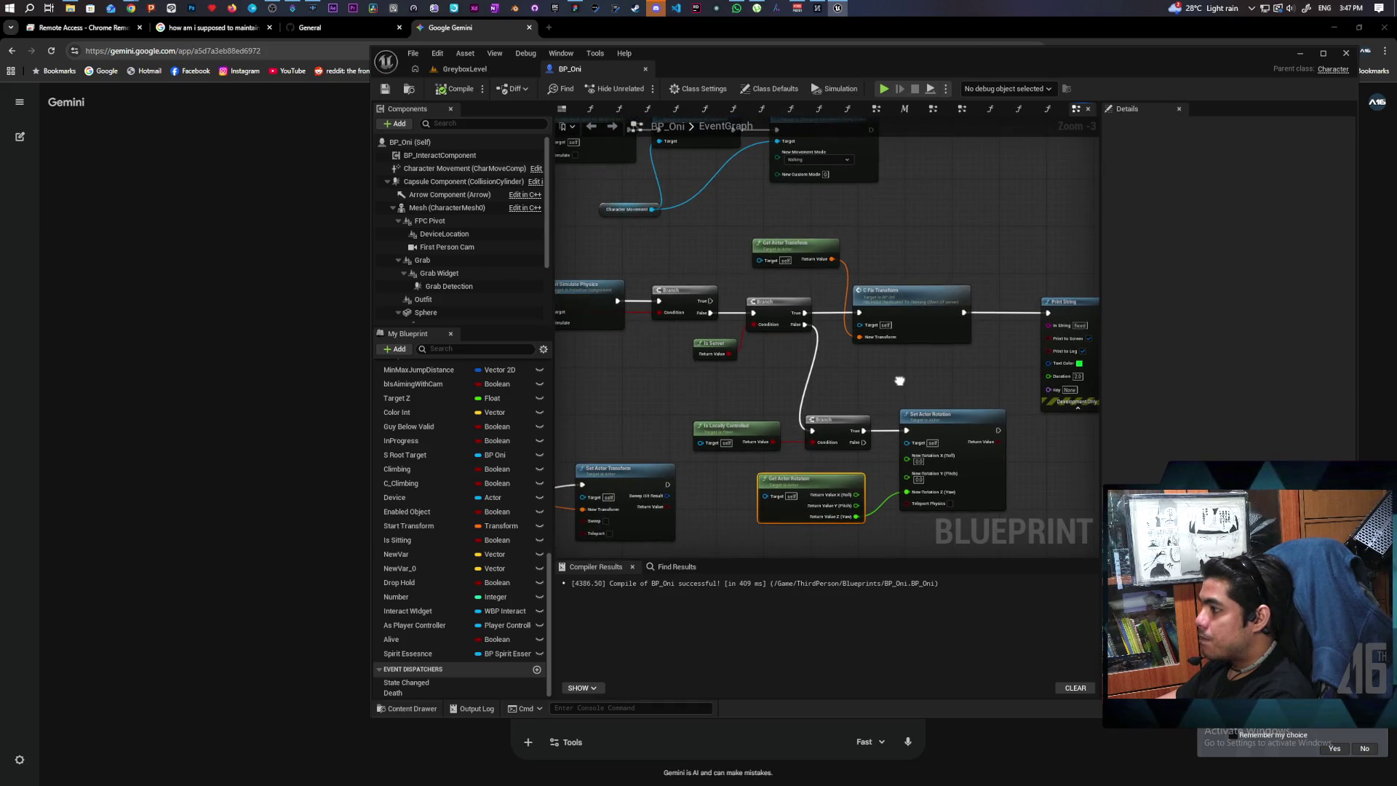
drag(785, 347, 850, 353)
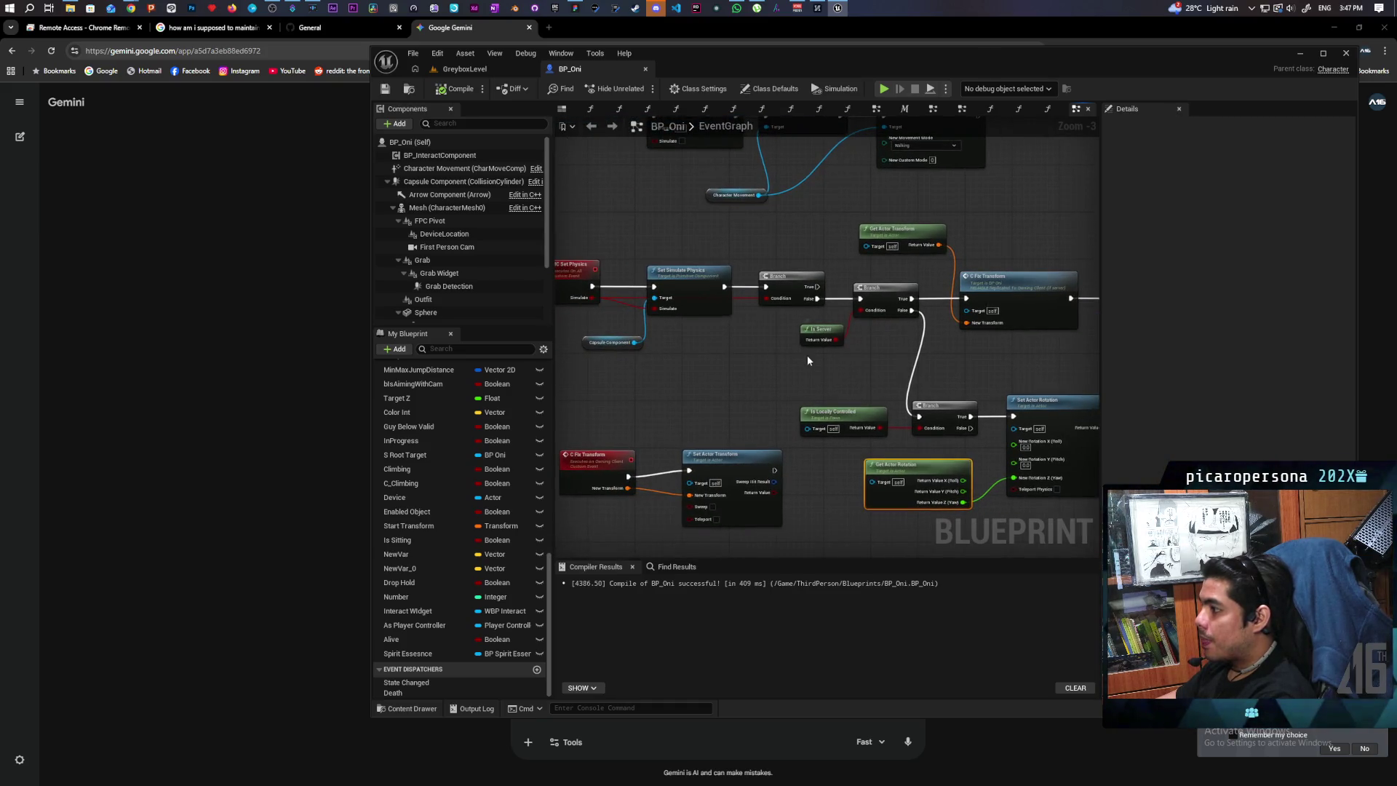
mouse_move(817, 299)
mouse_down()
mouse_move(902, 327)
mouse_move(918, 416)
mouse_up()
drag(968, 376, 872, 345)
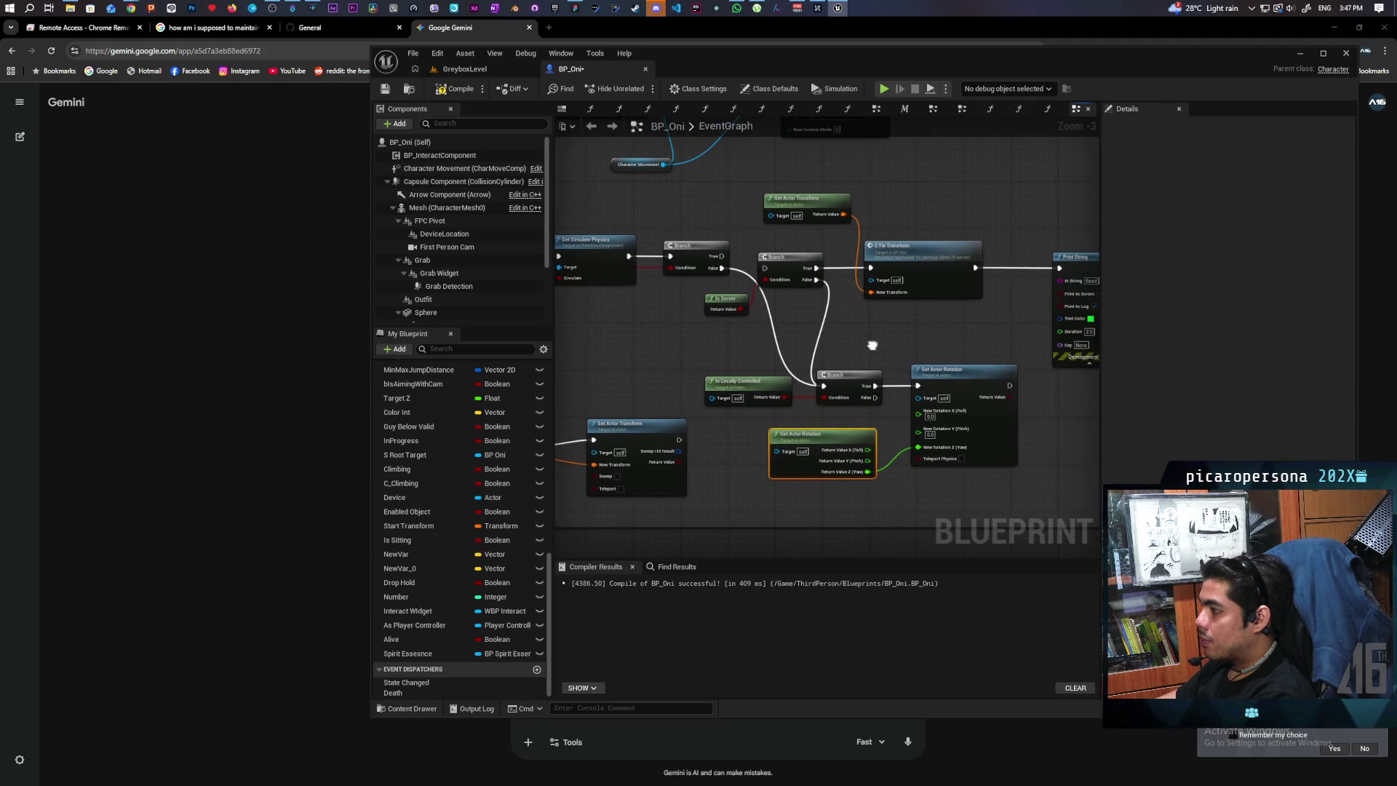
drag(835, 436, 847, 419)
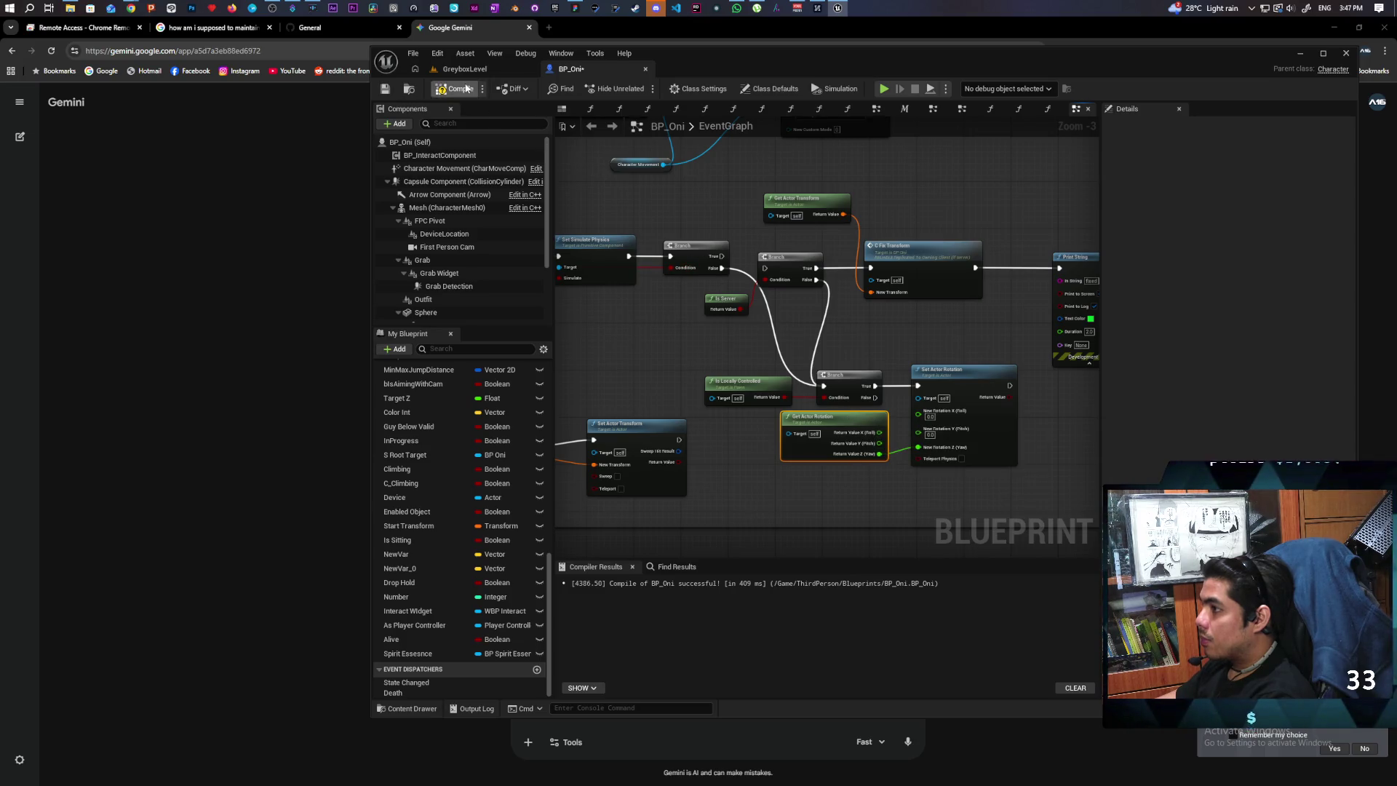
click(495, 70)
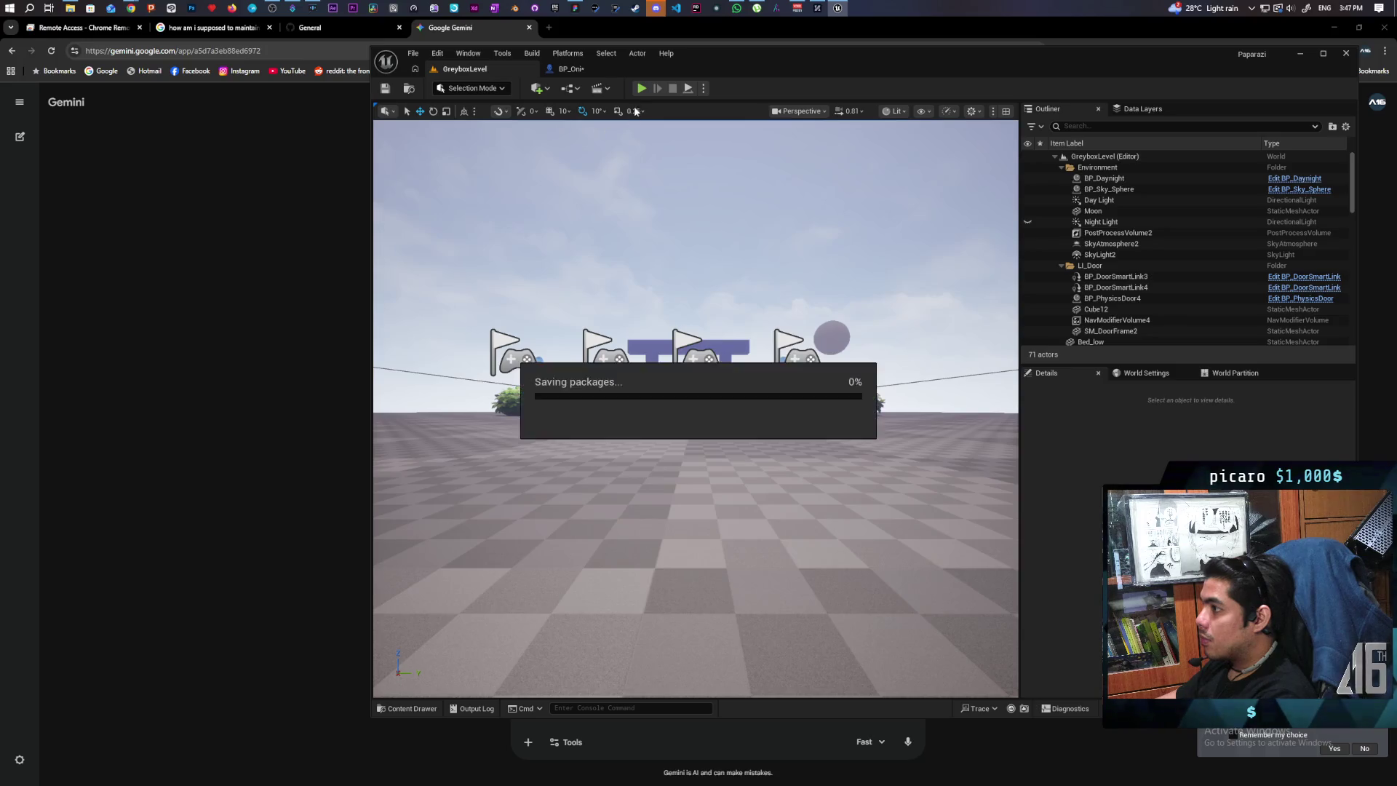
Run a multiplayer play-in-editor test of GreyboxLevel, stop it, and reopen BP_Oni's event graph.
click(642, 88)
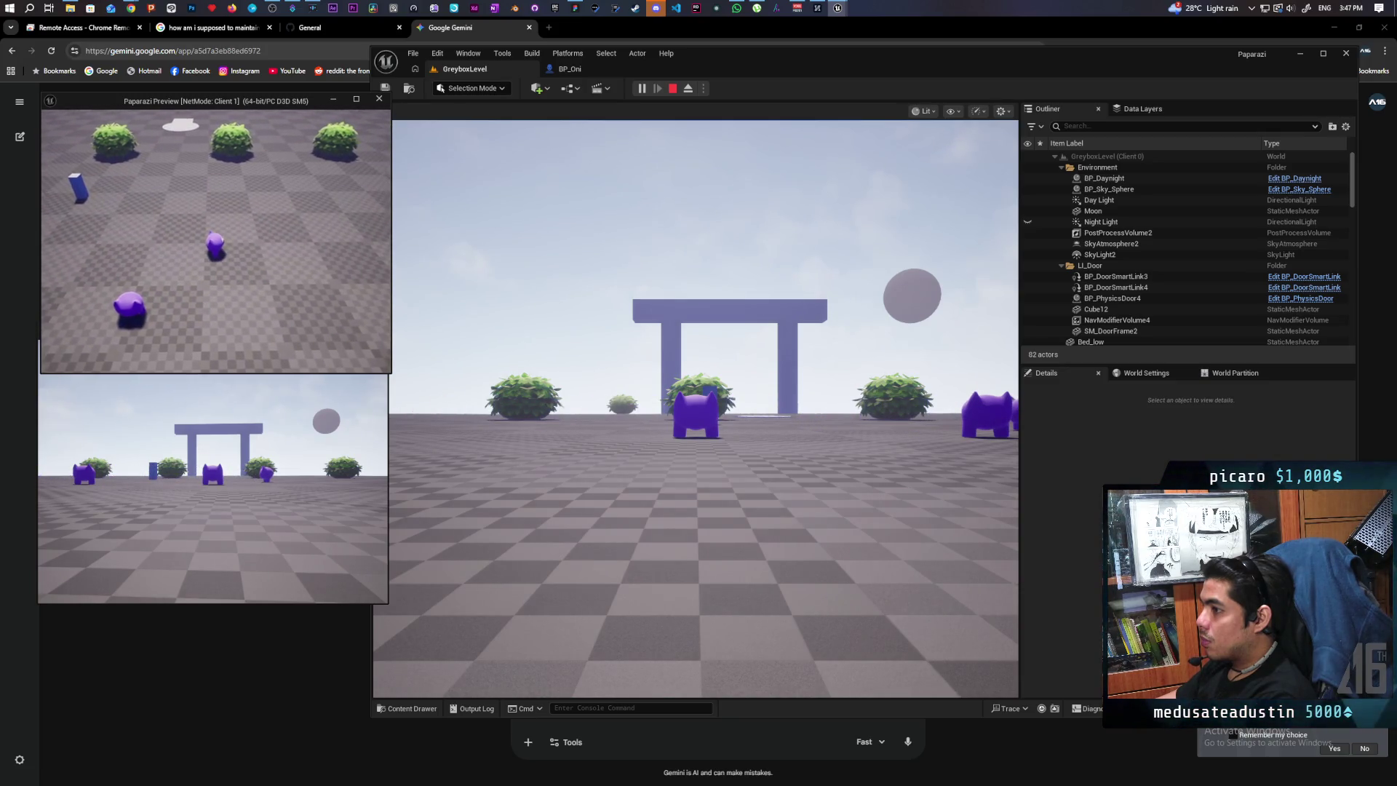
key(Escape)
click(570, 68)
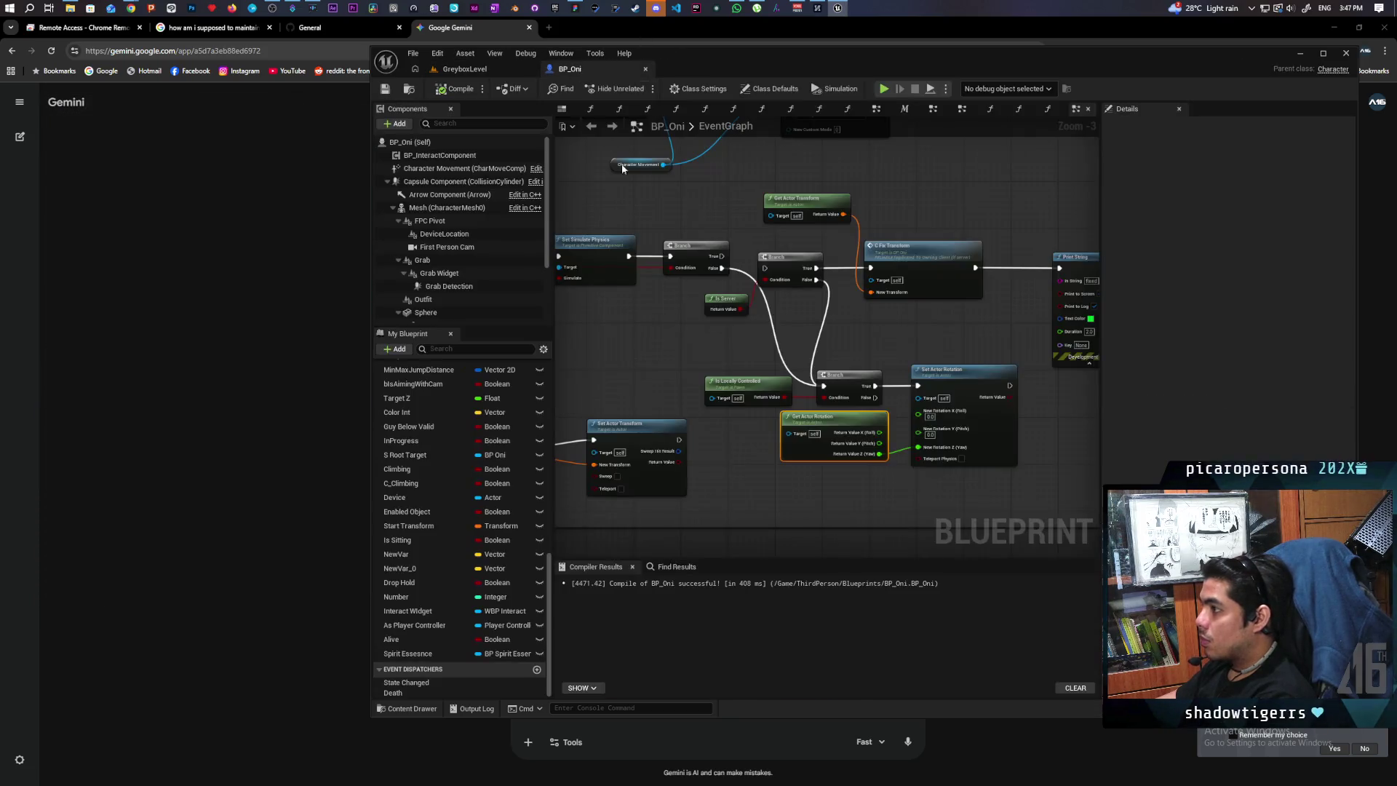
Wire the lower Branch's False into the middle Branch, remove the middle Branch's old False wire, and return to GreyboxLevel.
drag(880, 337, 817, 361)
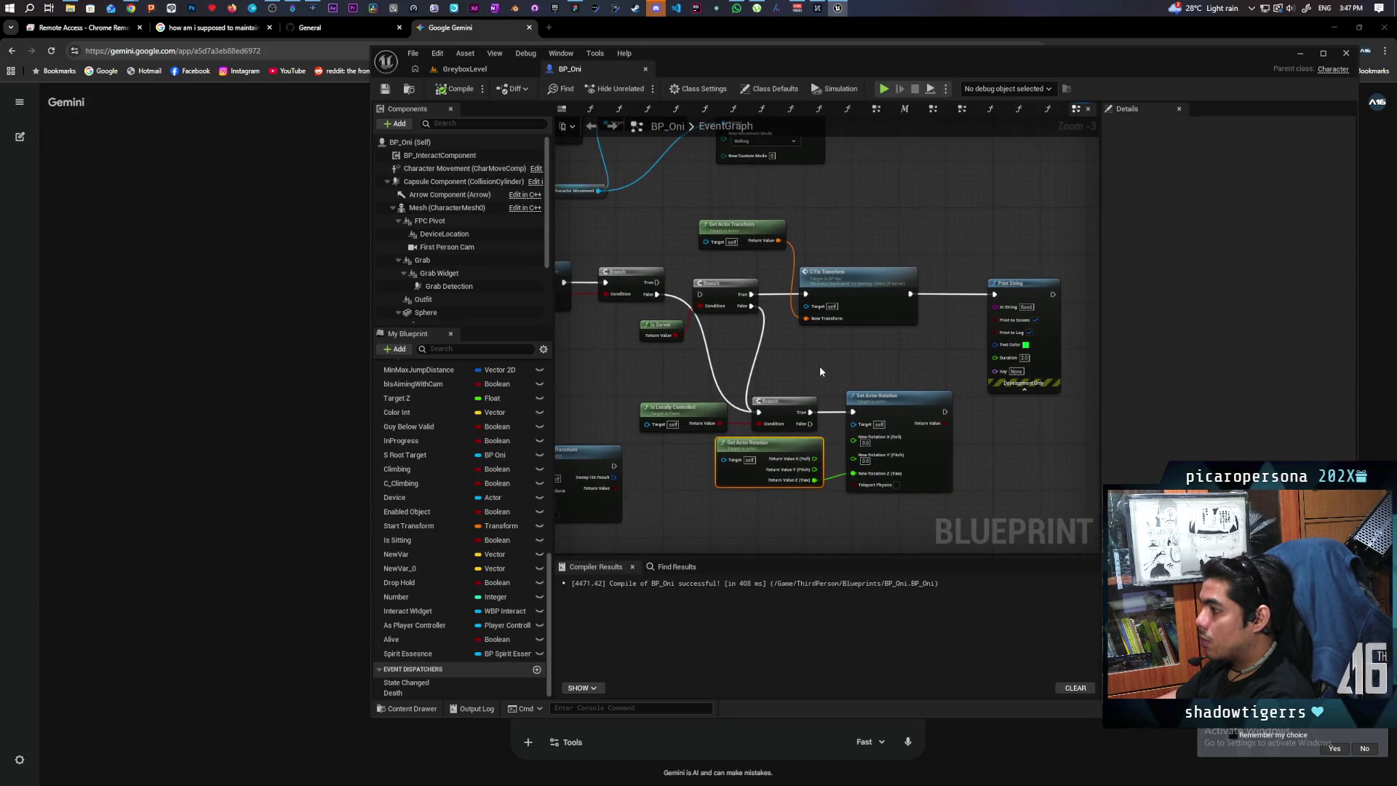
drag(807, 425, 699, 294)
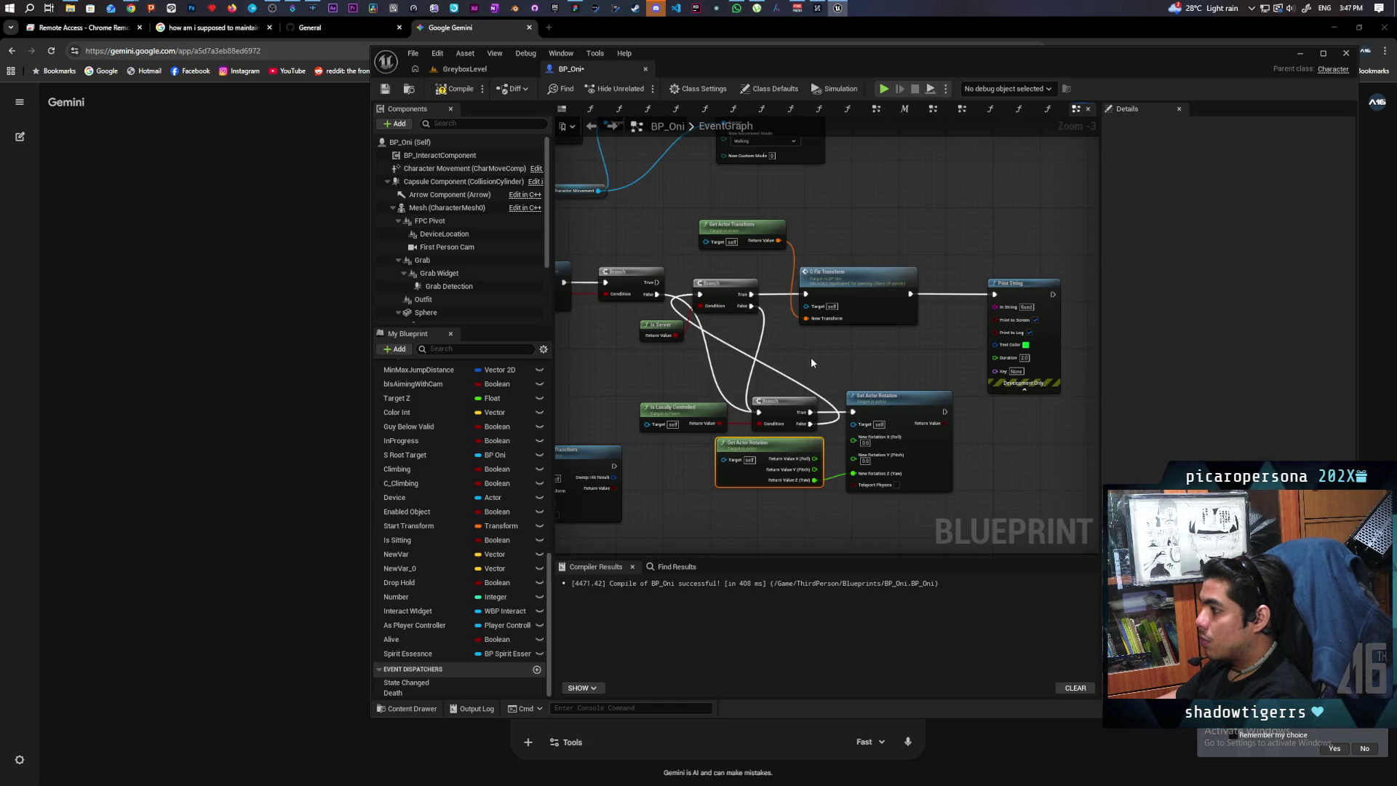
alt+click(751, 306)
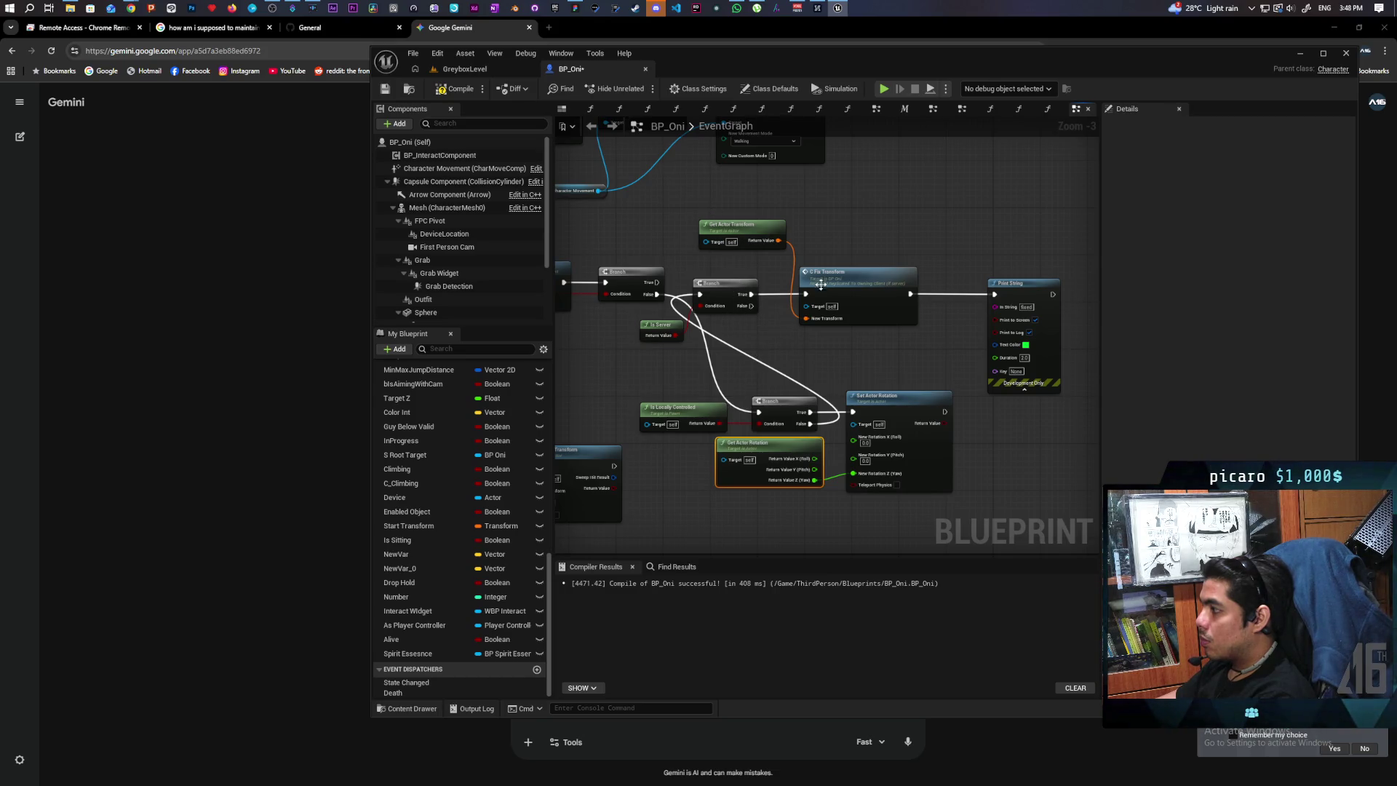
click(477, 69)
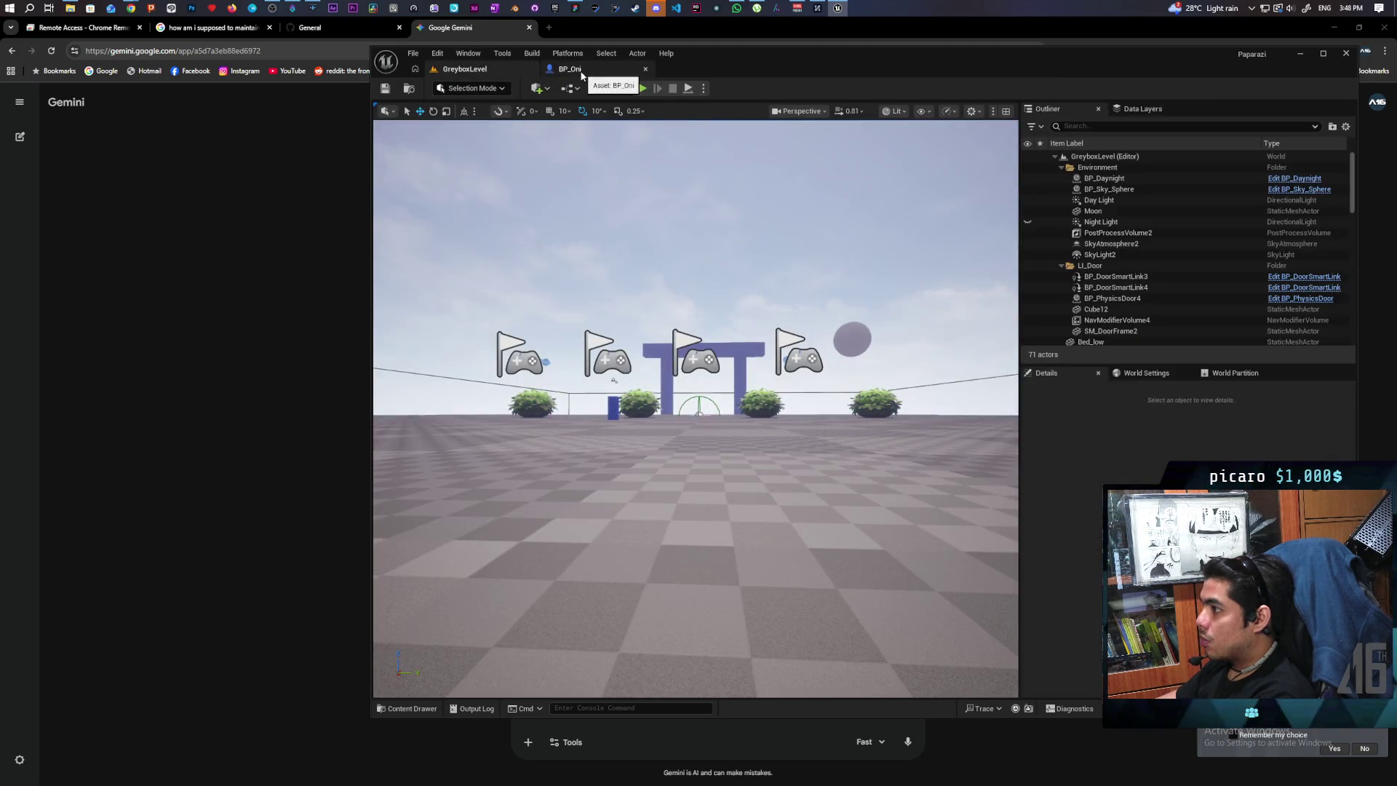
Play-test GreyboxLevel with two clients, stop the session, and go back to BP_Oni's event graph.
click(643, 88)
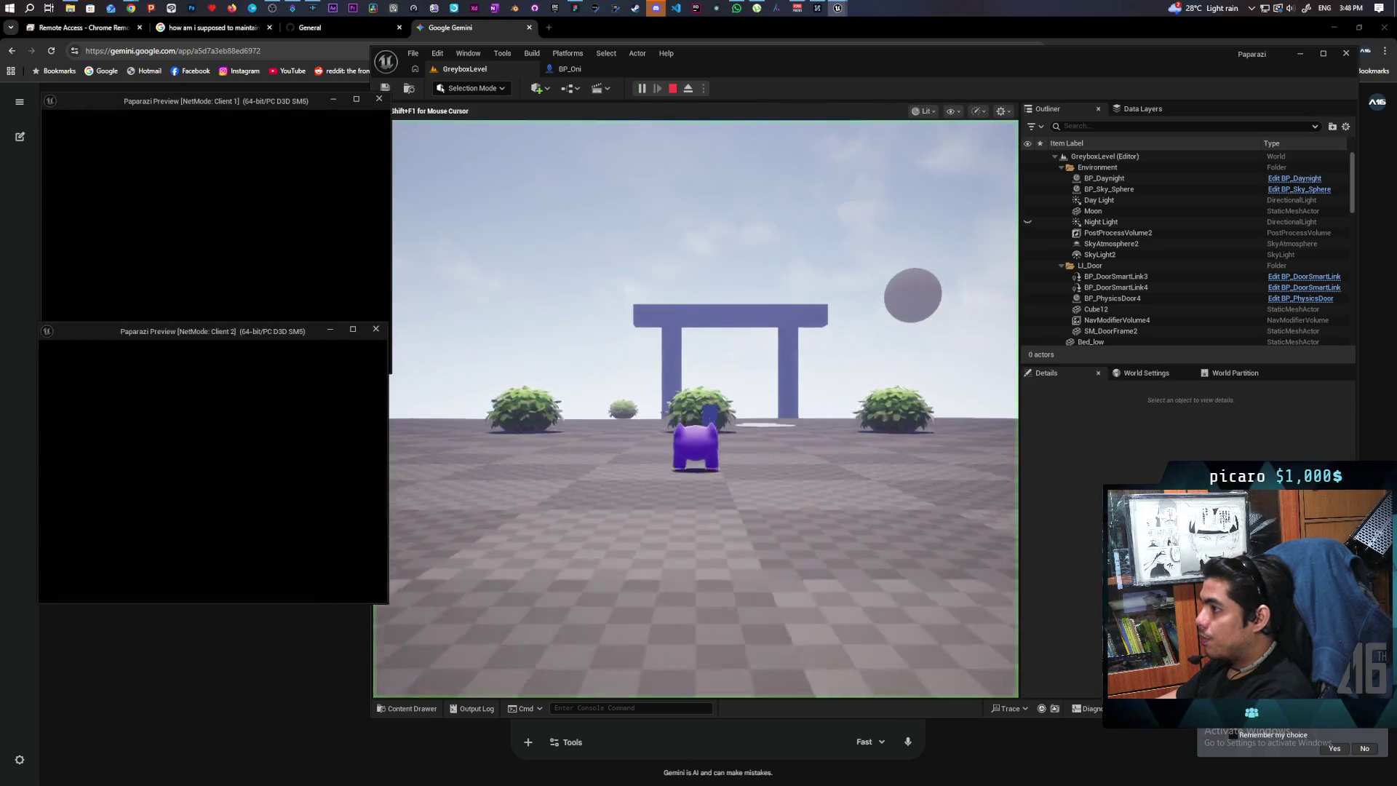
key(alt+Tab)
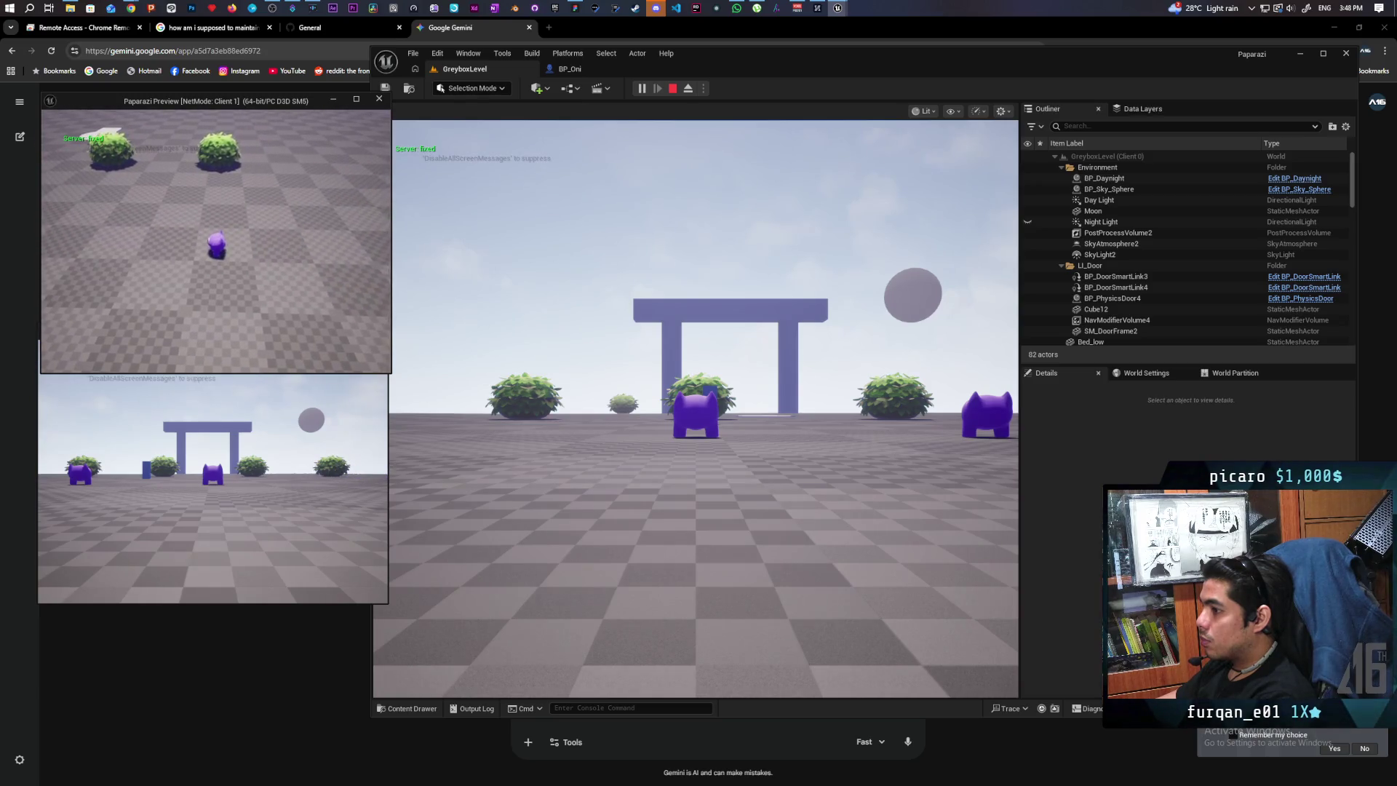
key(Escape)
click(582, 70)
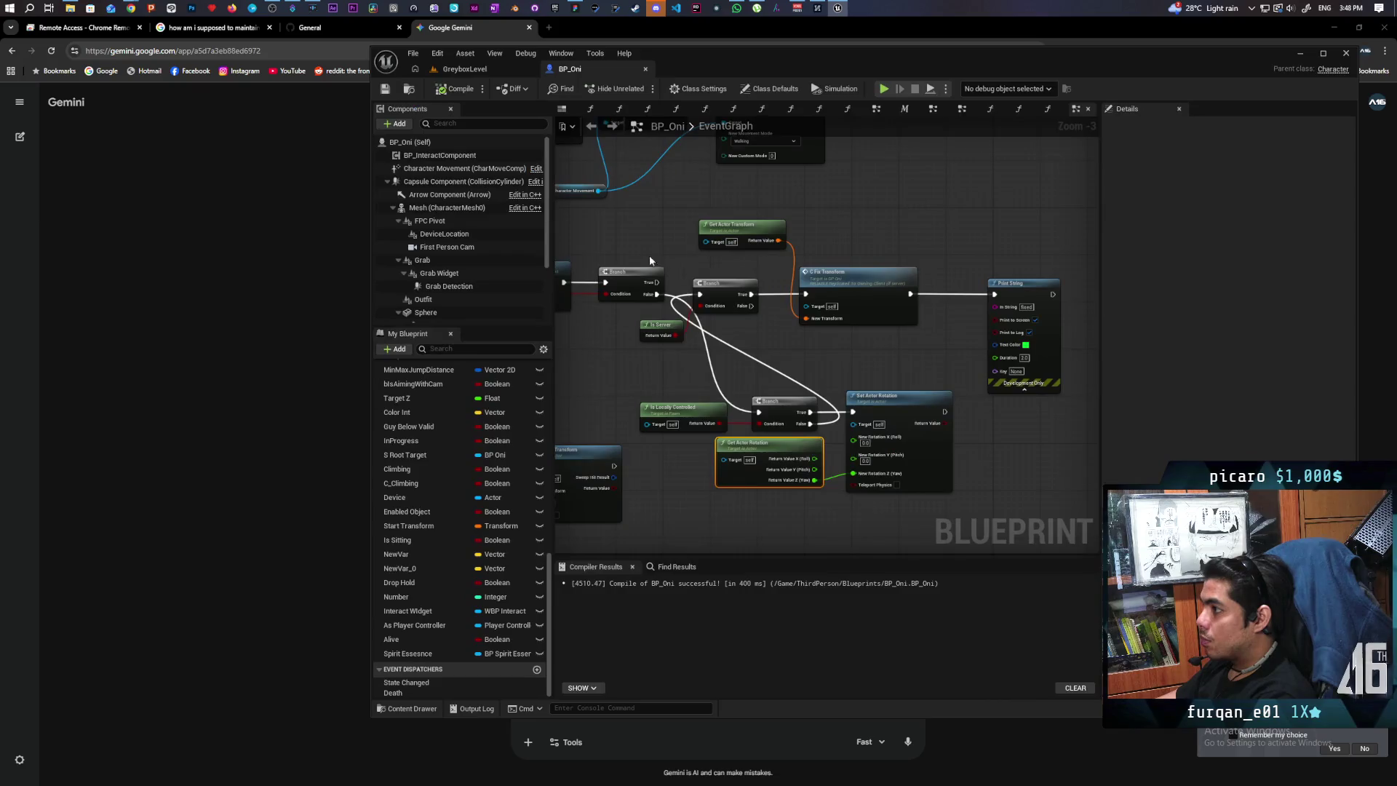
Break the New Transform wire from the C Fix Transform event to Set Actor Transform.
scroll(897, 366, down, 1)
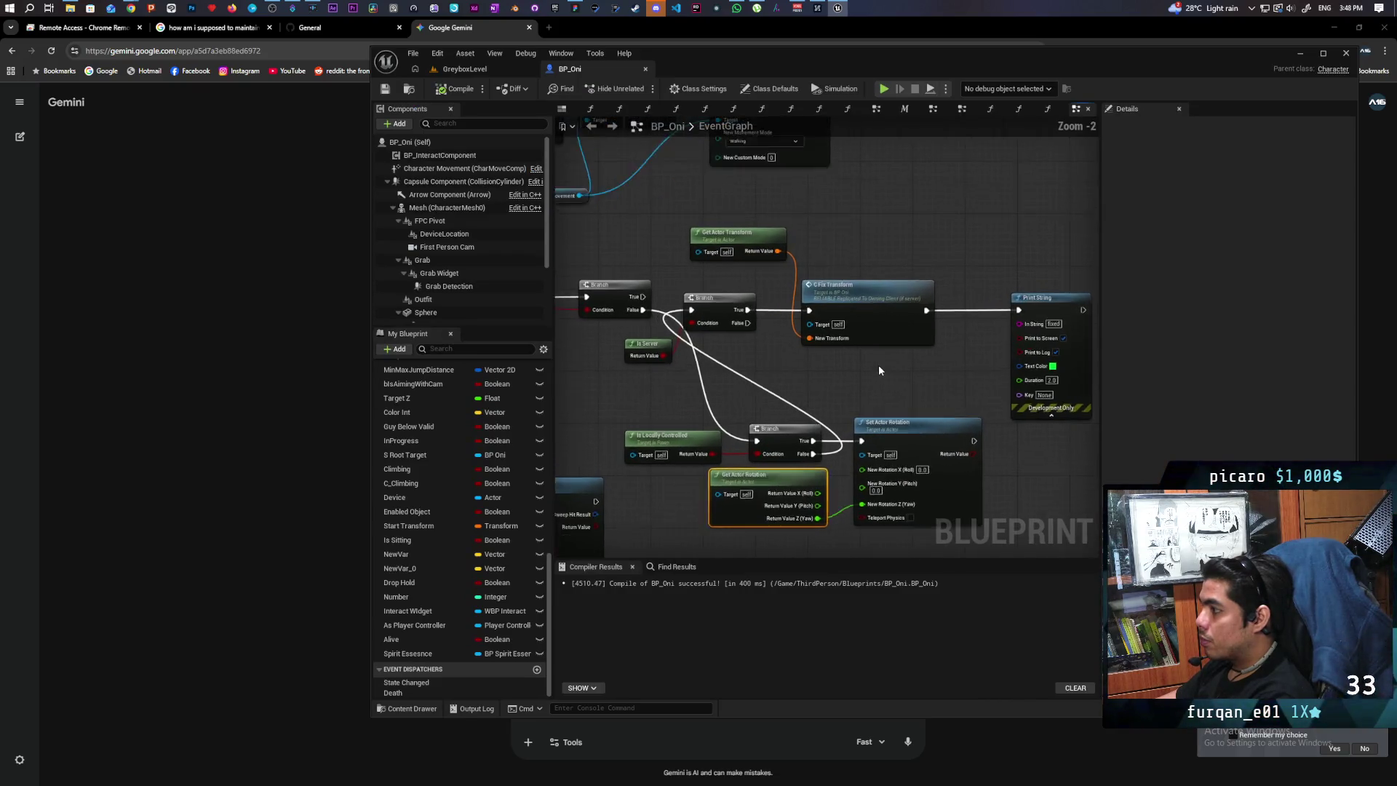
scroll(879, 365, up, 4)
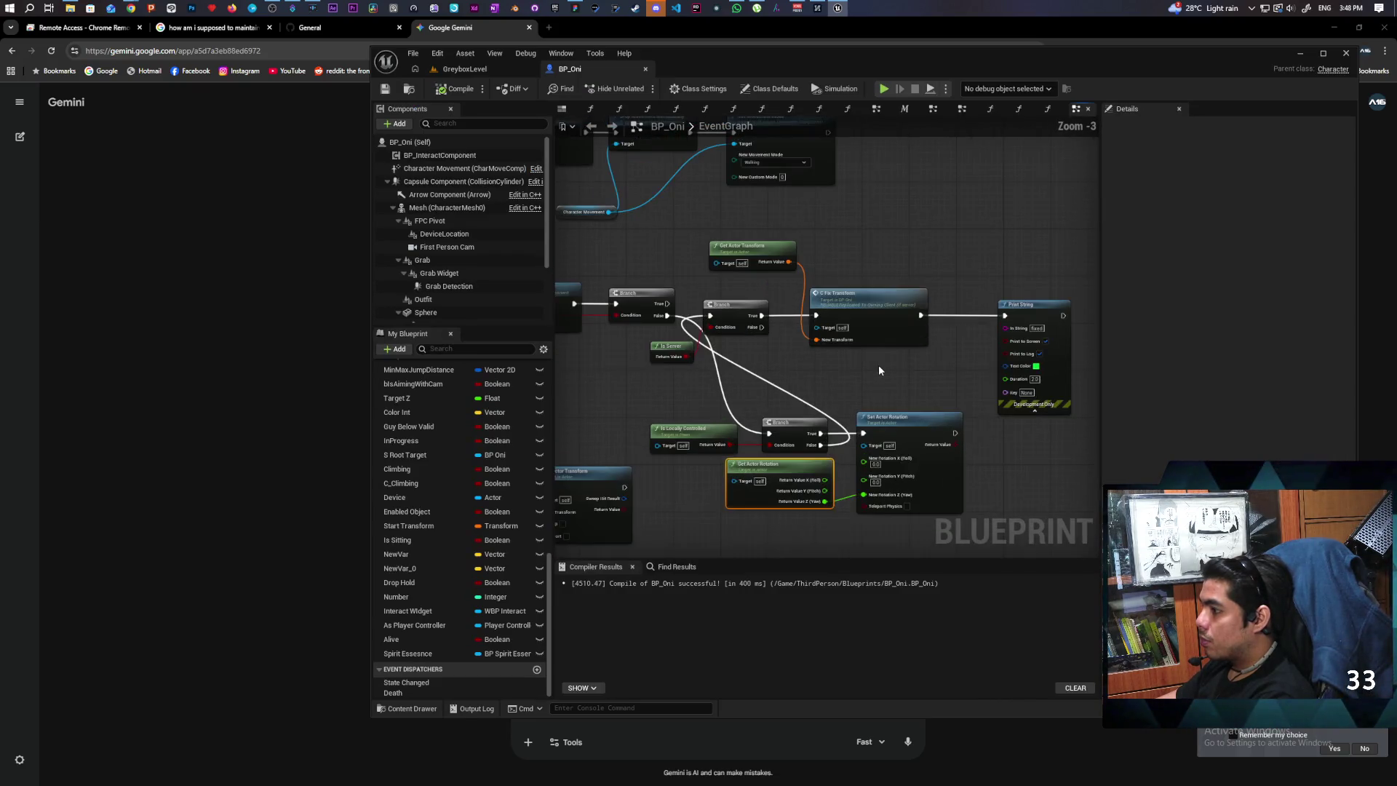
drag(737, 360, 701, 348)
scroll(729, 426, down, 2)
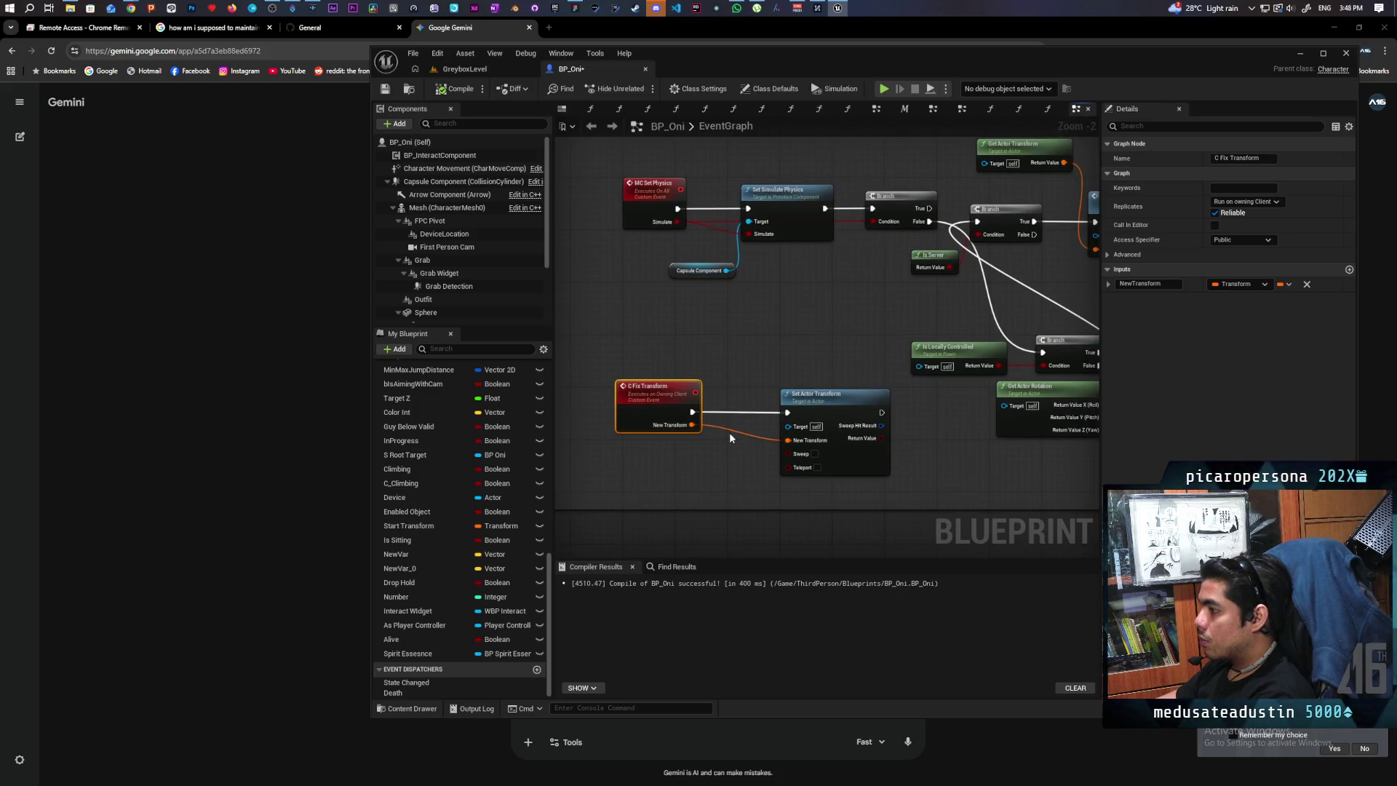
mouse_move(765, 403)
mouse_down()
mouse_move(577, 499)
mouse_move(557, 527)
mouse_up()
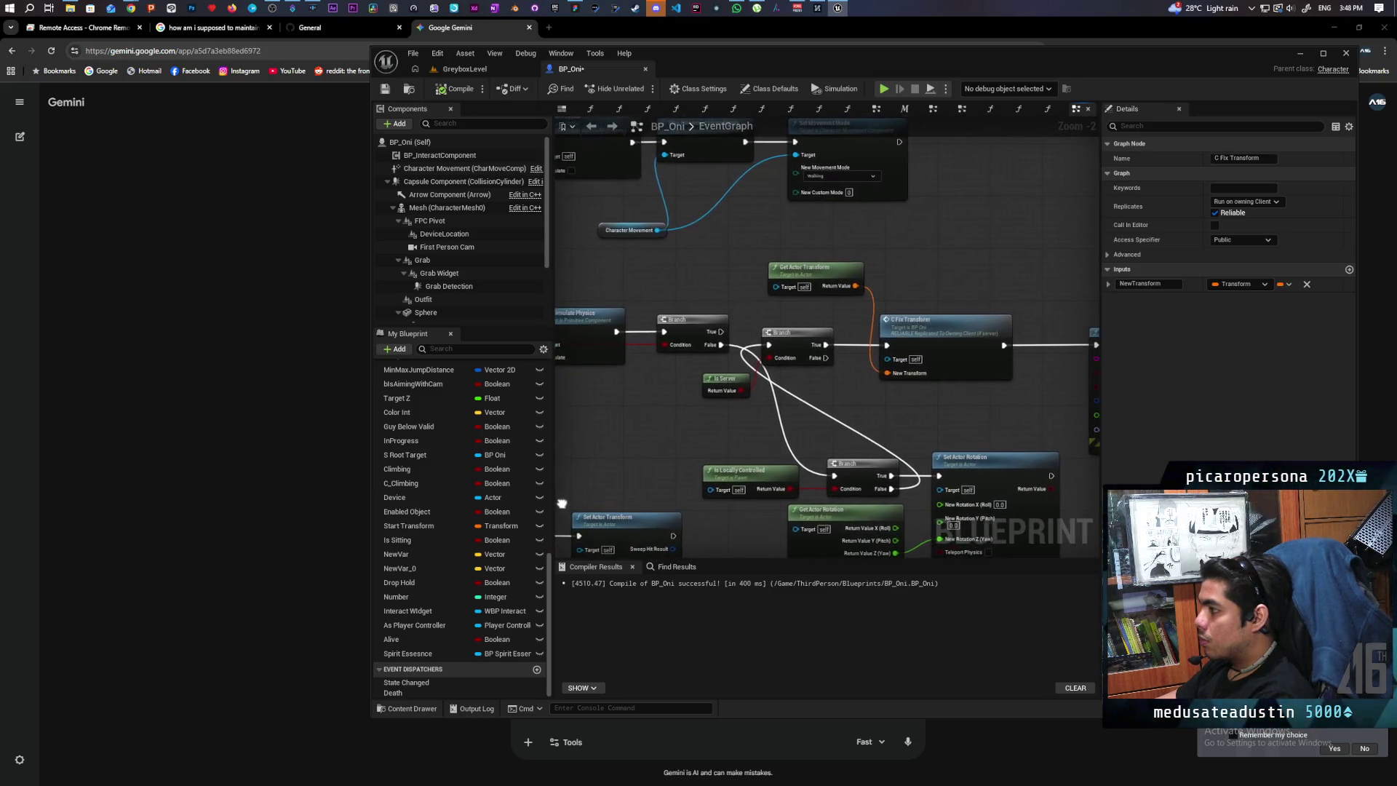
double_click(889, 373)
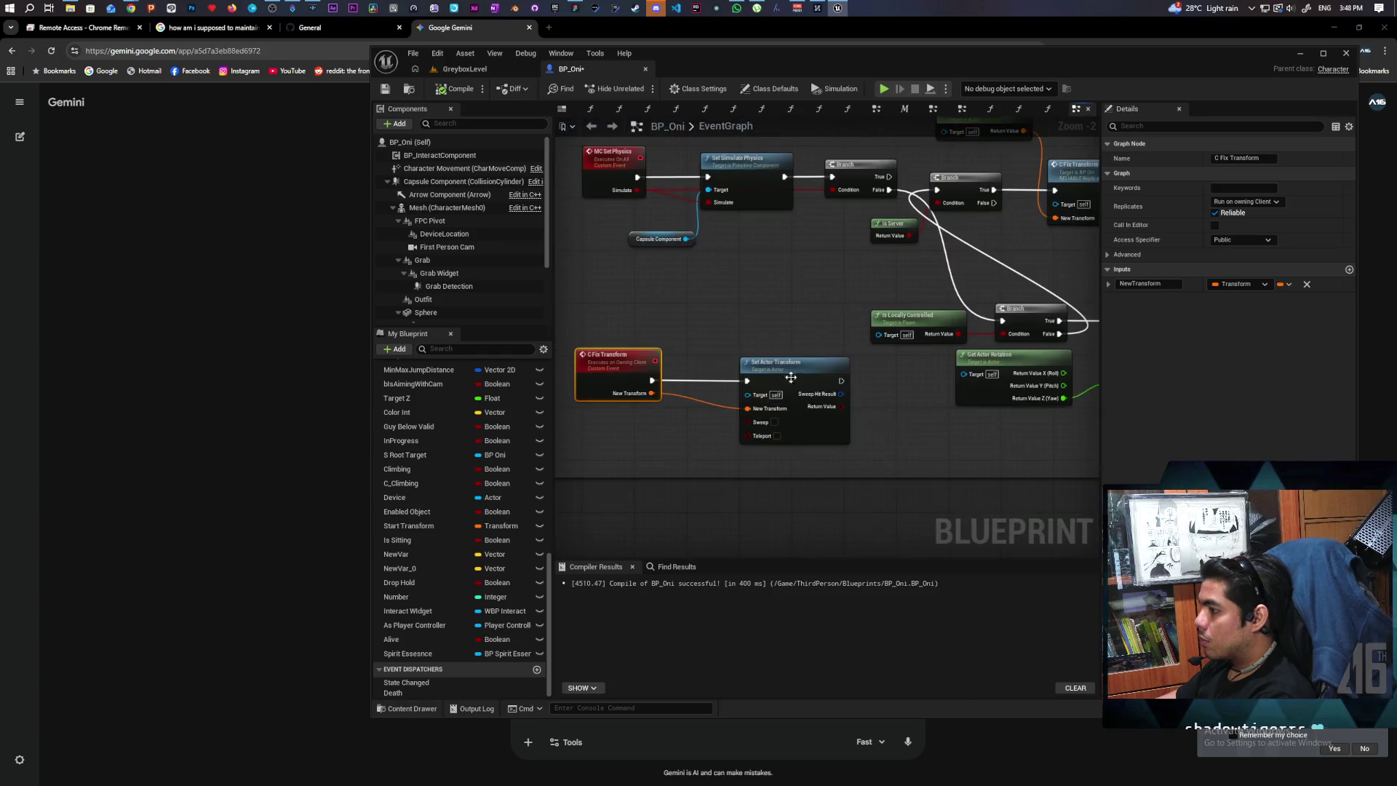
alt+click(704, 401)
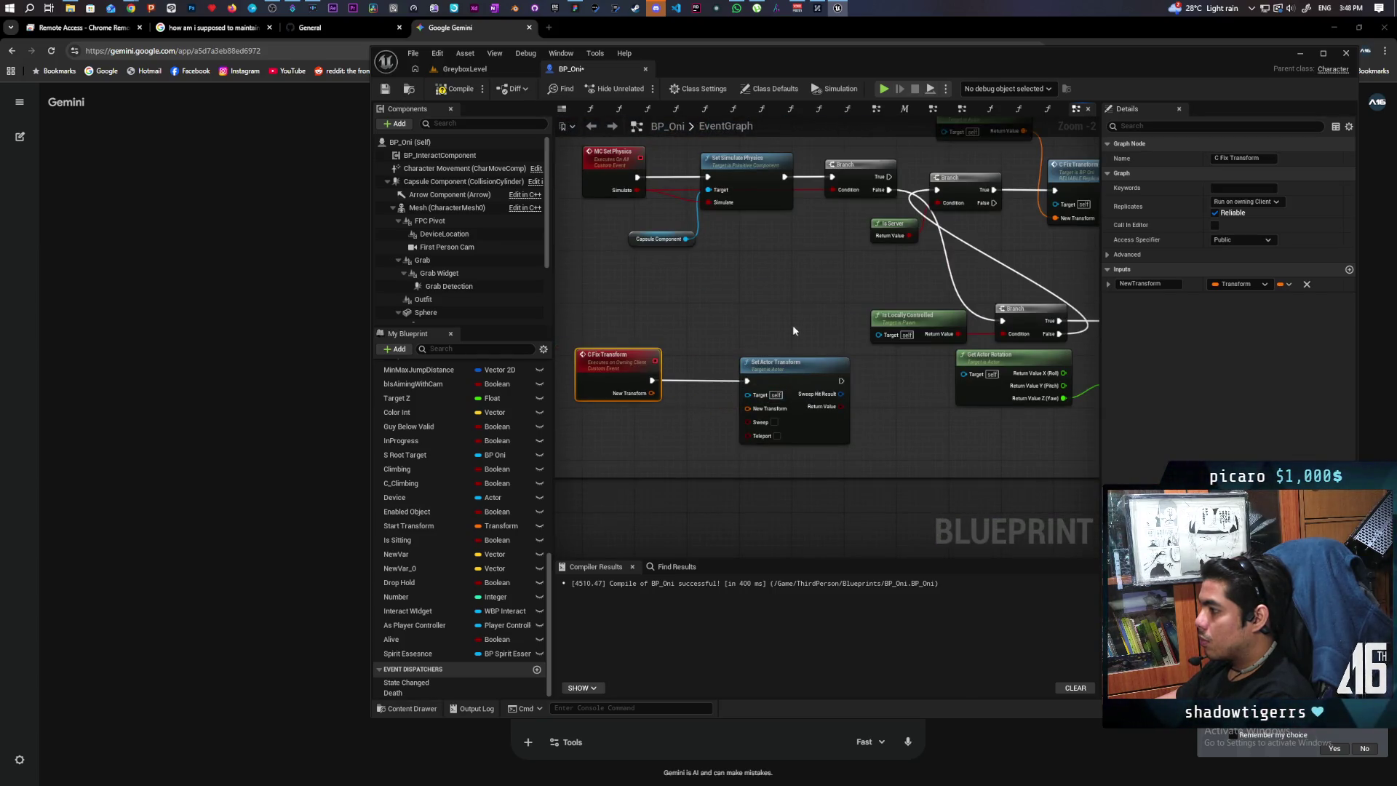
Delete the NewTransform input from the C Fix Transform event's Inputs list.
key(alt+Left)
key(alt+Right)
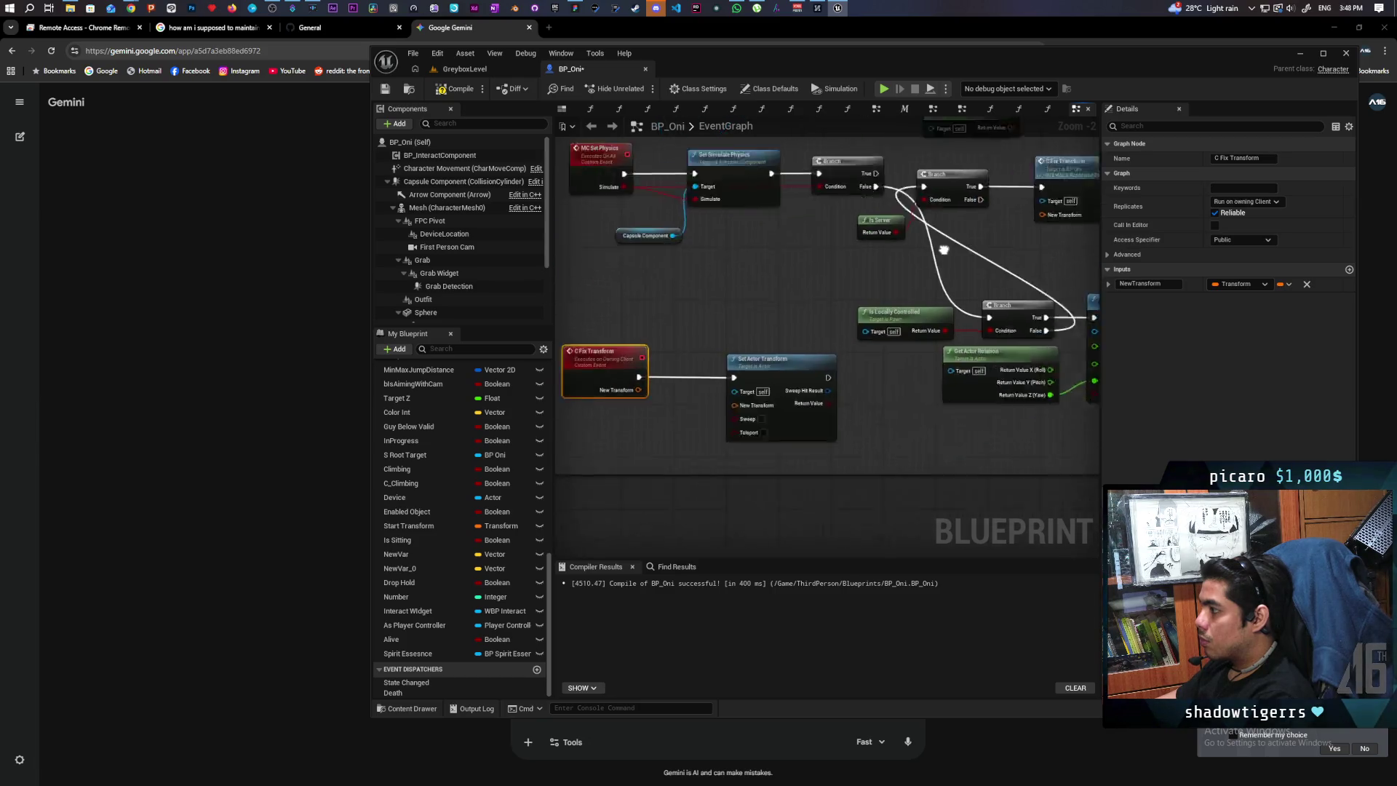
click(1307, 284)
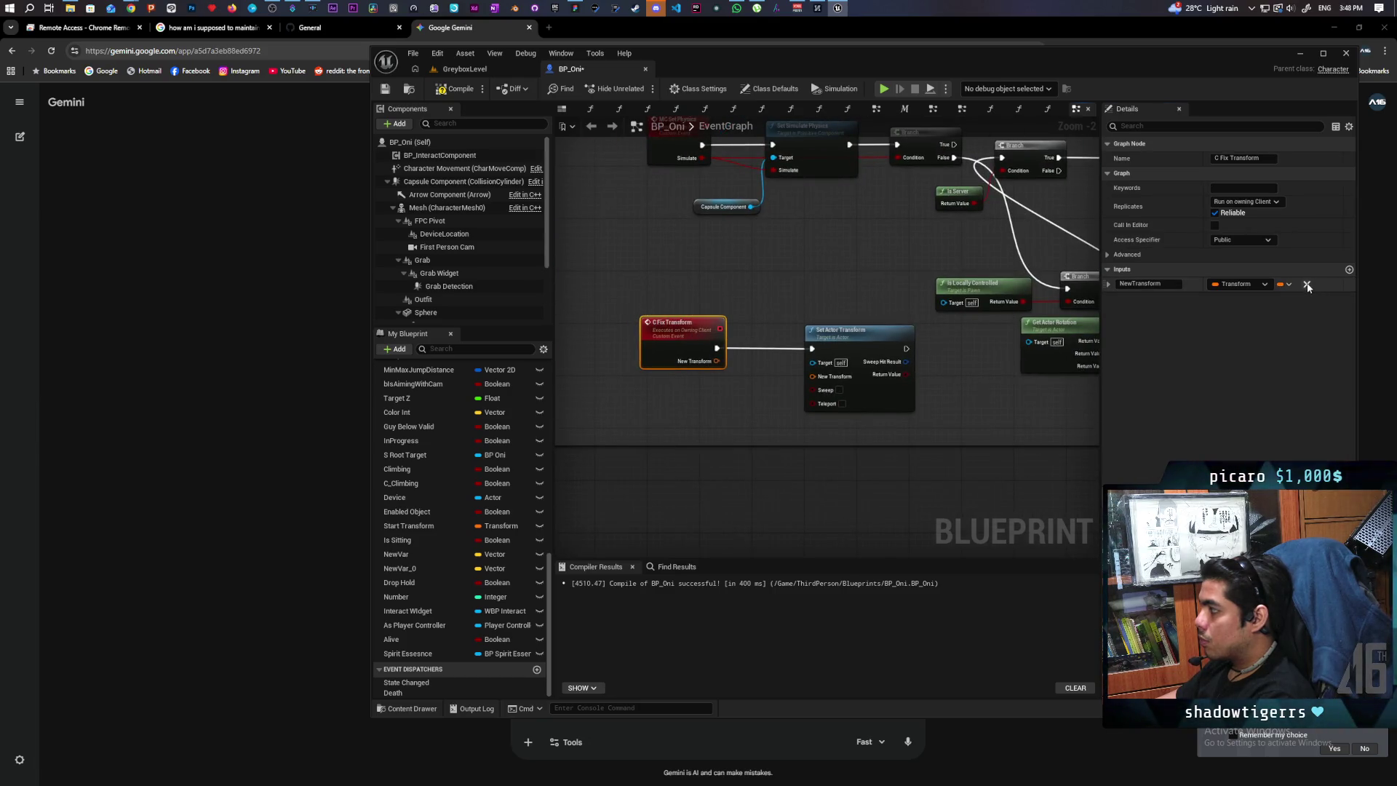
key(alt+Left)
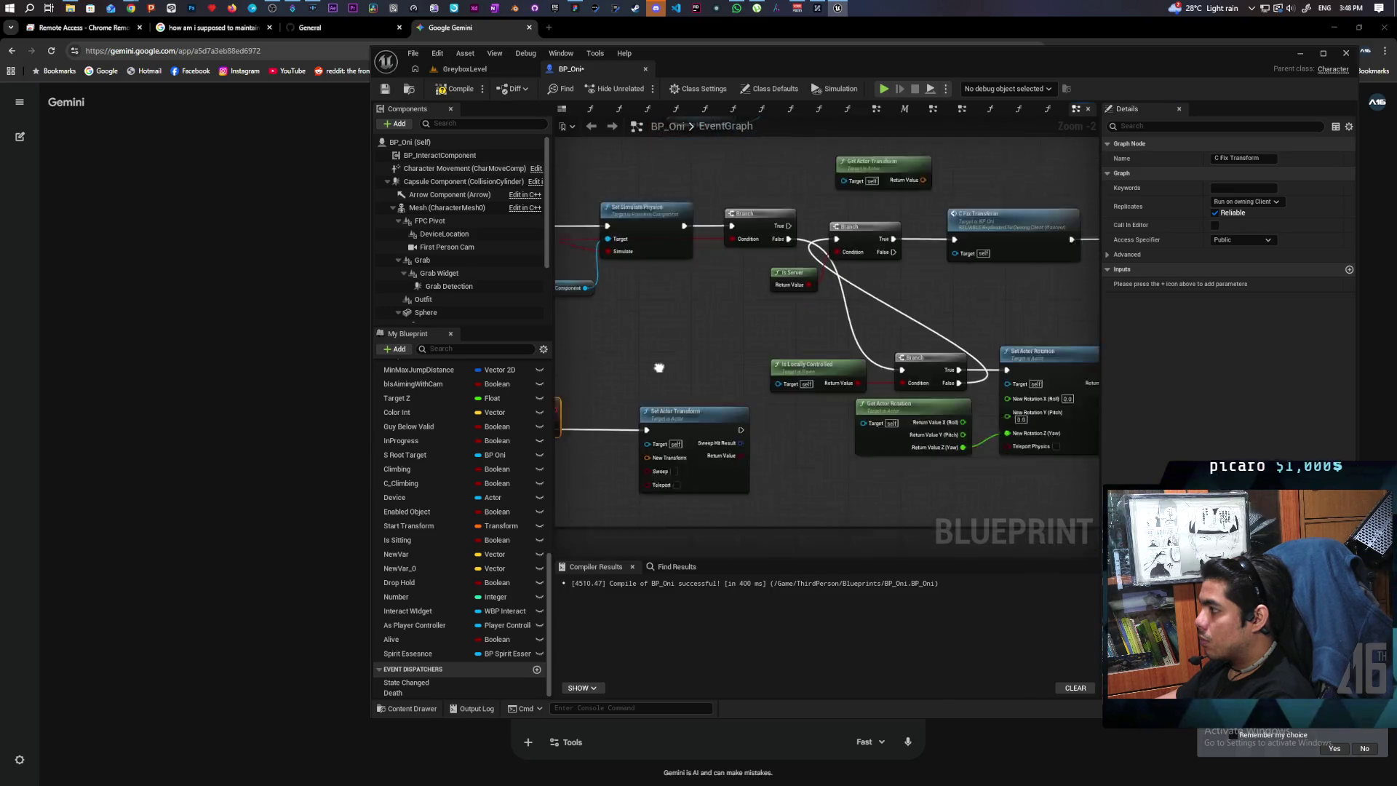
click(940, 216)
Replace Set Actor Transform with a Set Actor Location node wired after C Fix Transform.
mouse_move(688, 421)
mouse_down()
mouse_move(710, 362)
mouse_move(792, 329)
mouse_up()
click(818, 401)
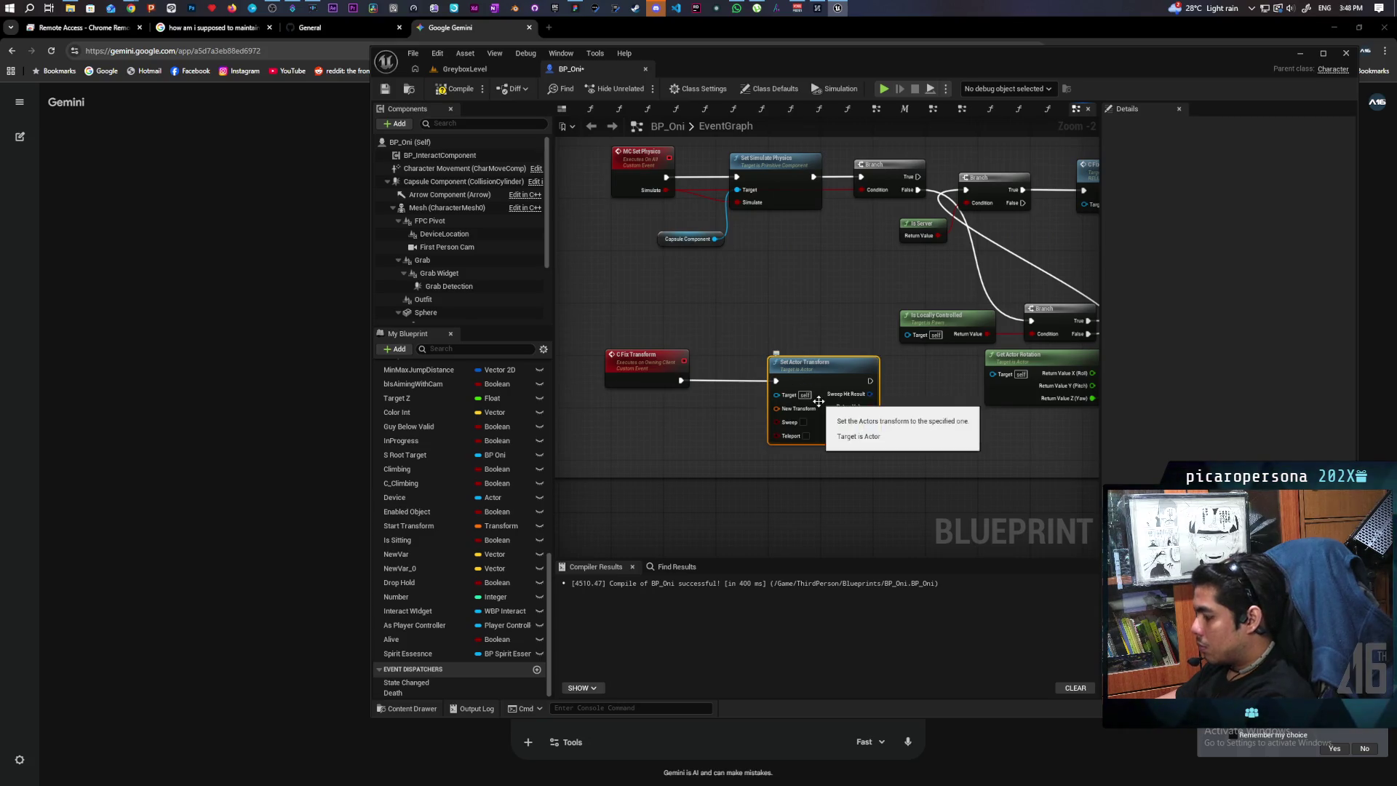
key(Delete)
right_click(726, 358)
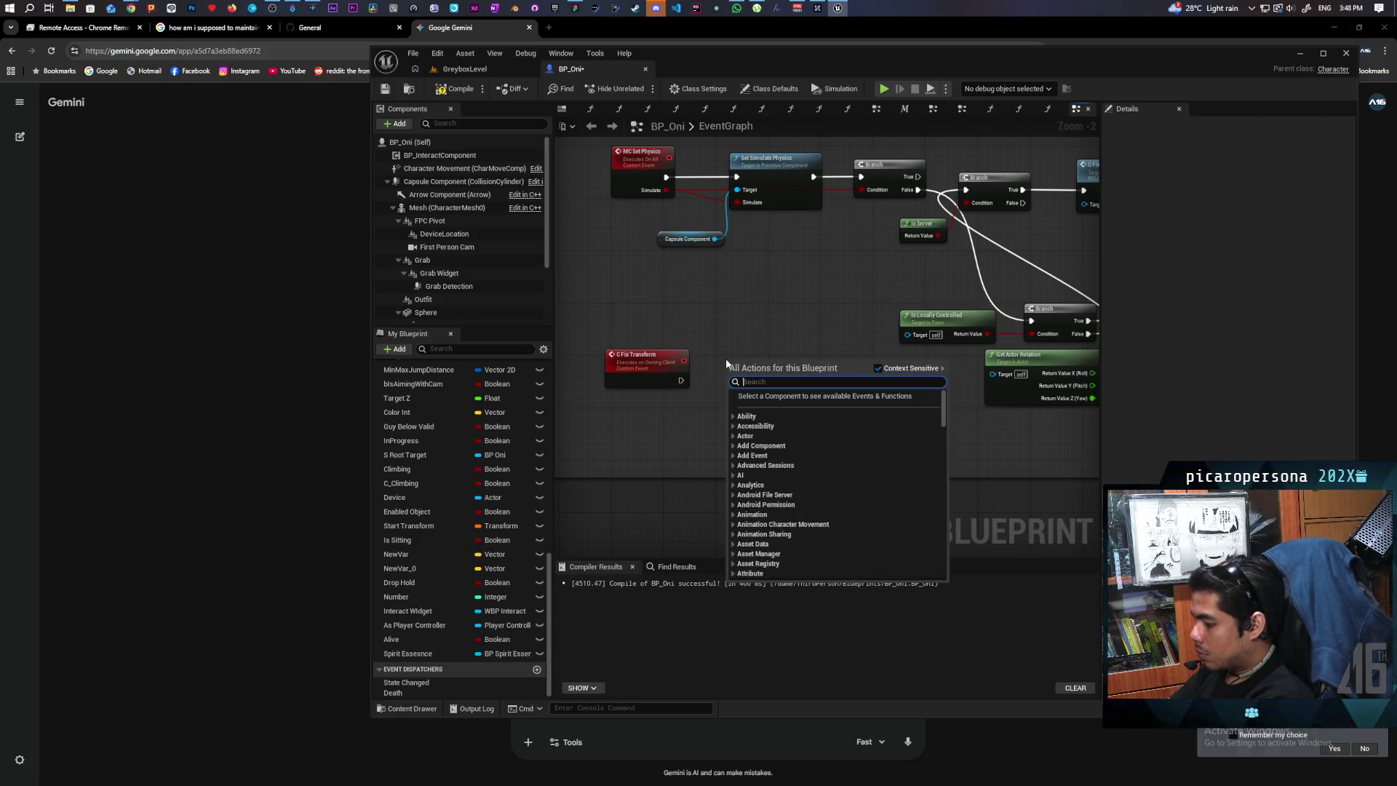
text(set actro)
key(BackSpace)
key(BackSpace)
text(or locato)
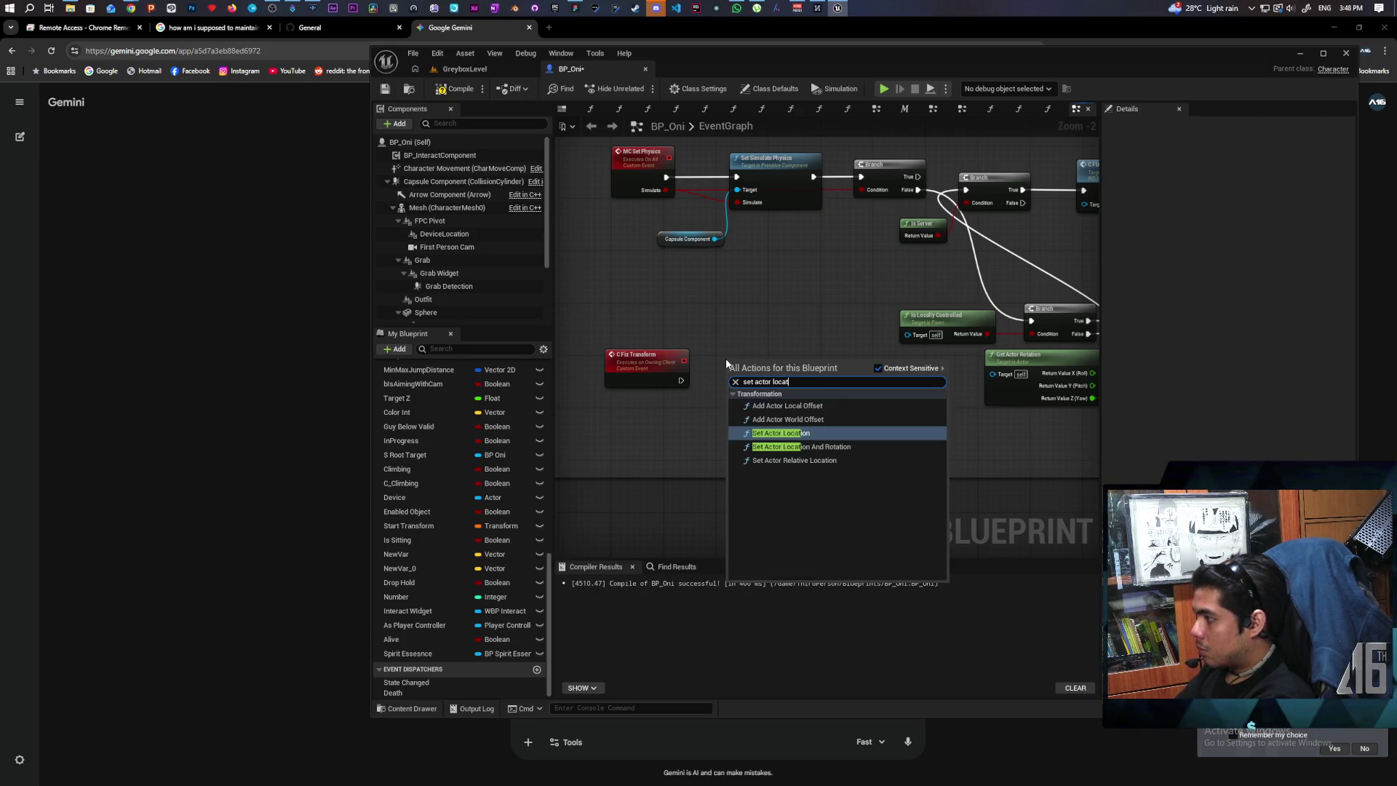
key(Return)
mouse_move(685, 381)
mouse_down()
mouse_move(730, 379)
mouse_move(691, 386)
mouse_up()
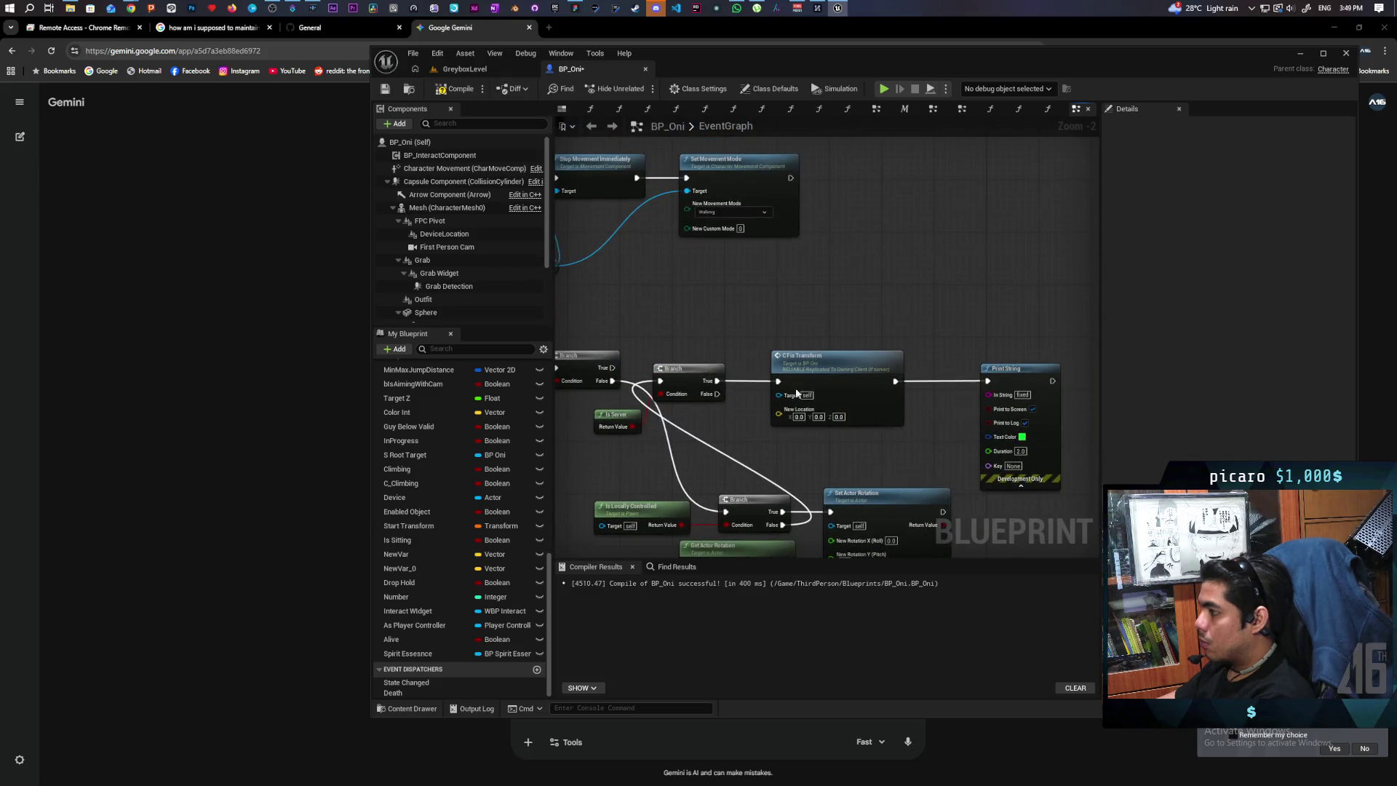
Feed a Get Actor Location node into New Location, then start a multiplayer play test in GreyboxLevel.
right_click(688, 322)
text(get acto)
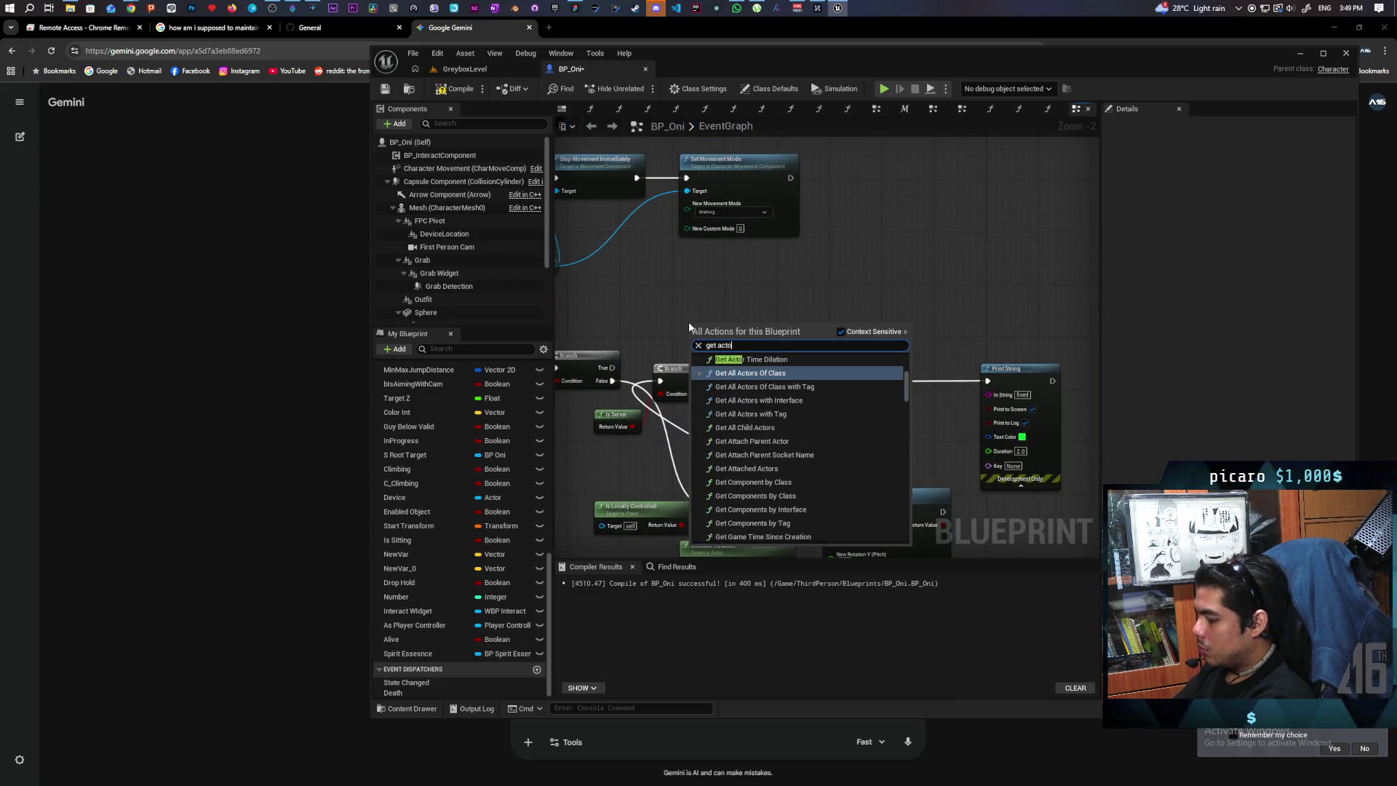
text(r location)
key(Return)
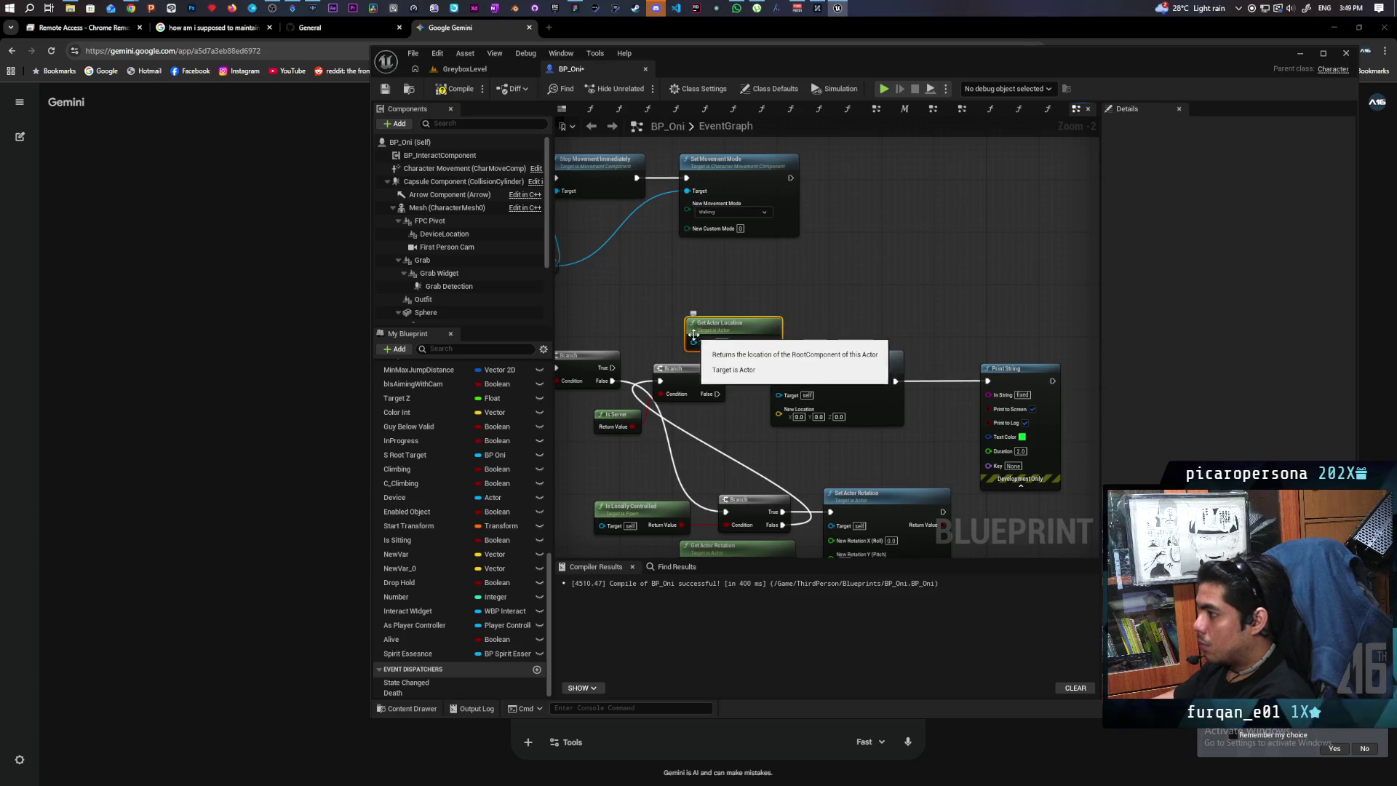
drag(688, 322, 677, 315)
drag(760, 335, 778, 409)
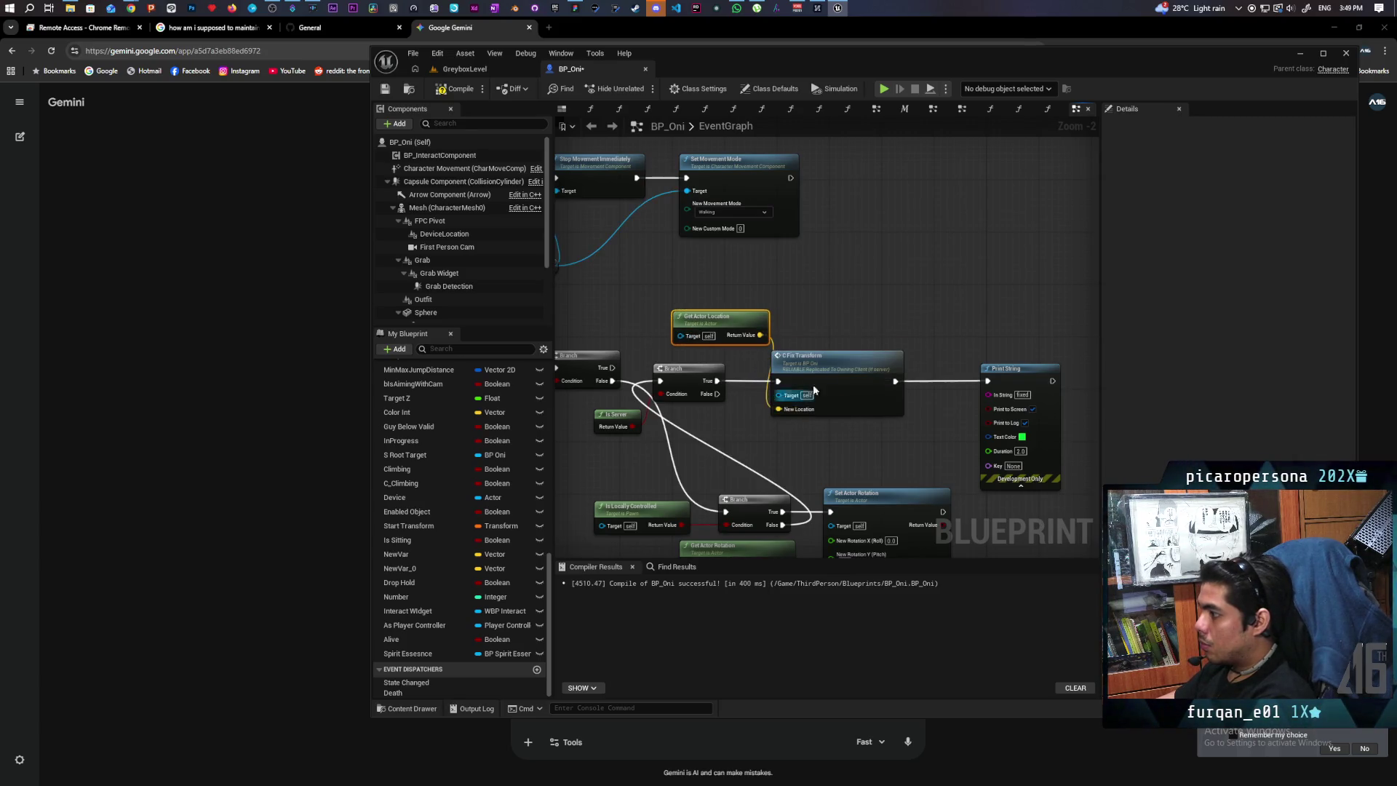
click(483, 67)
key(alt+p)
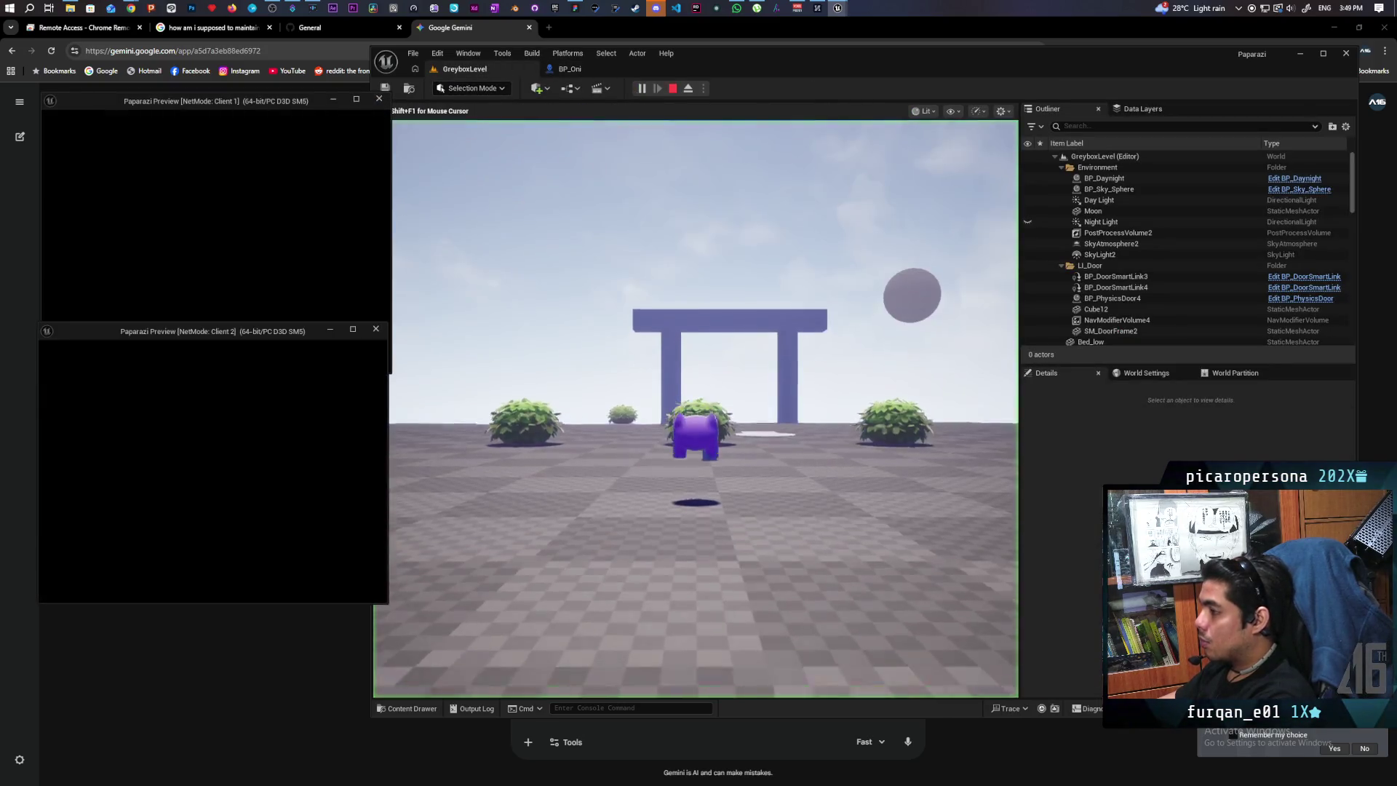
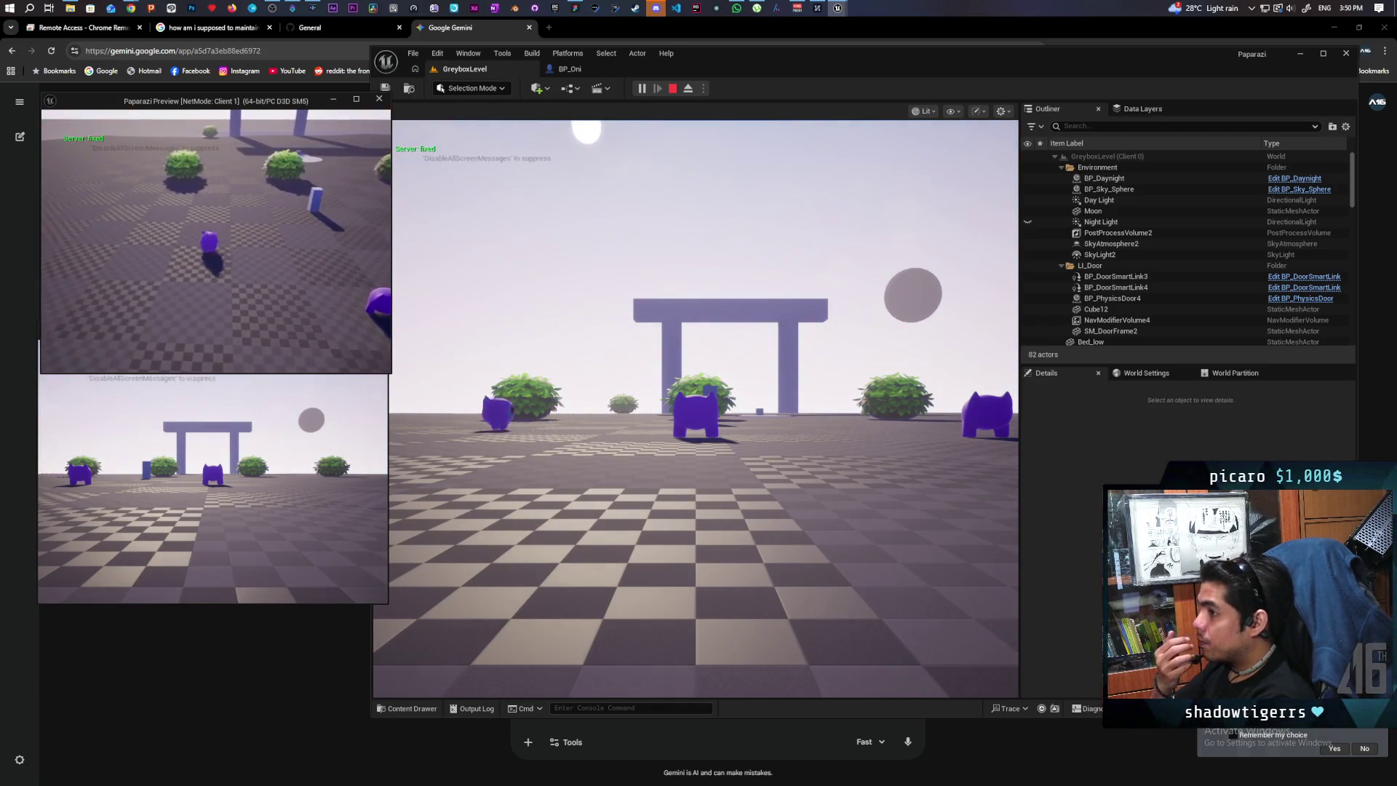
Stop the play session and wire execution into BP_Oni's Stop Movement Immediately node.
key(Escape)
click(568, 68)
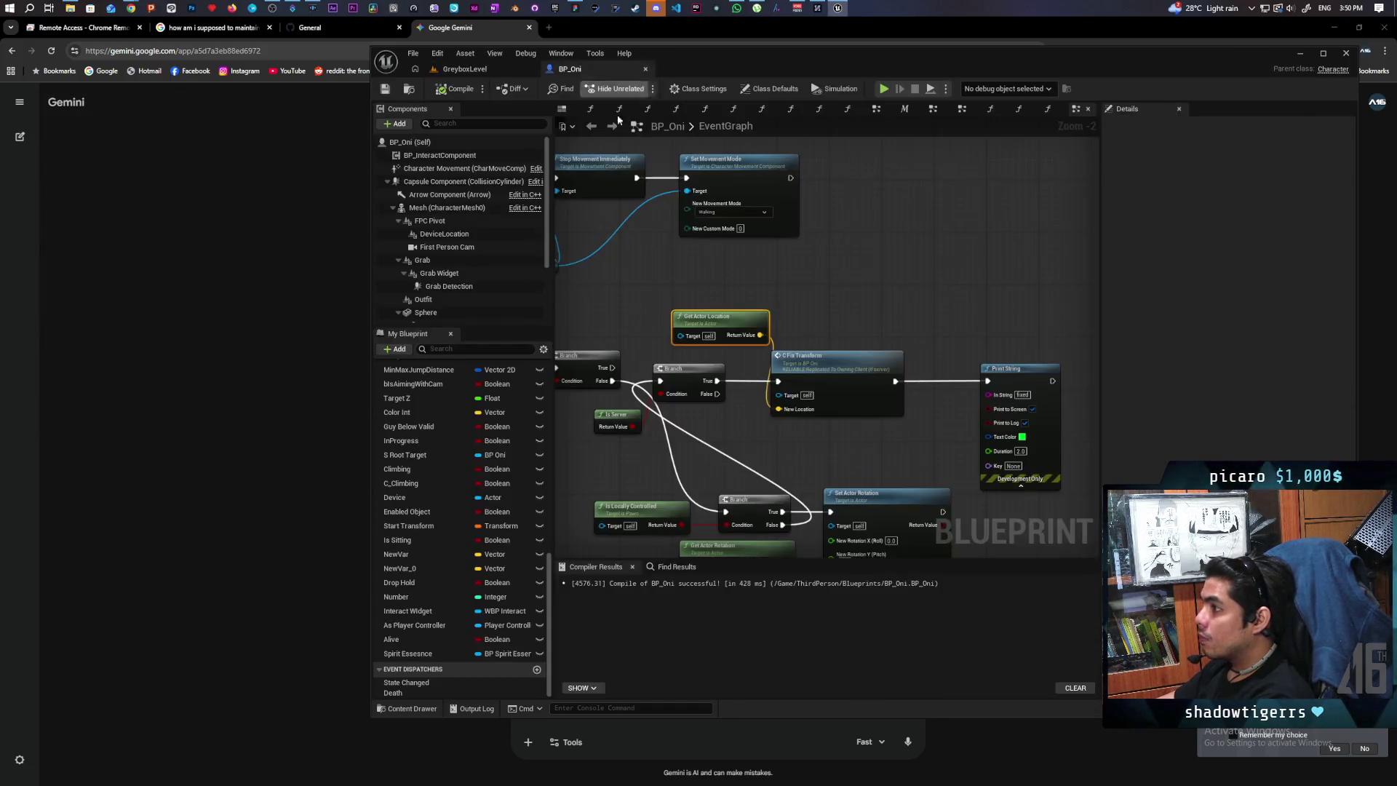
scroll(808, 304, up, 3)
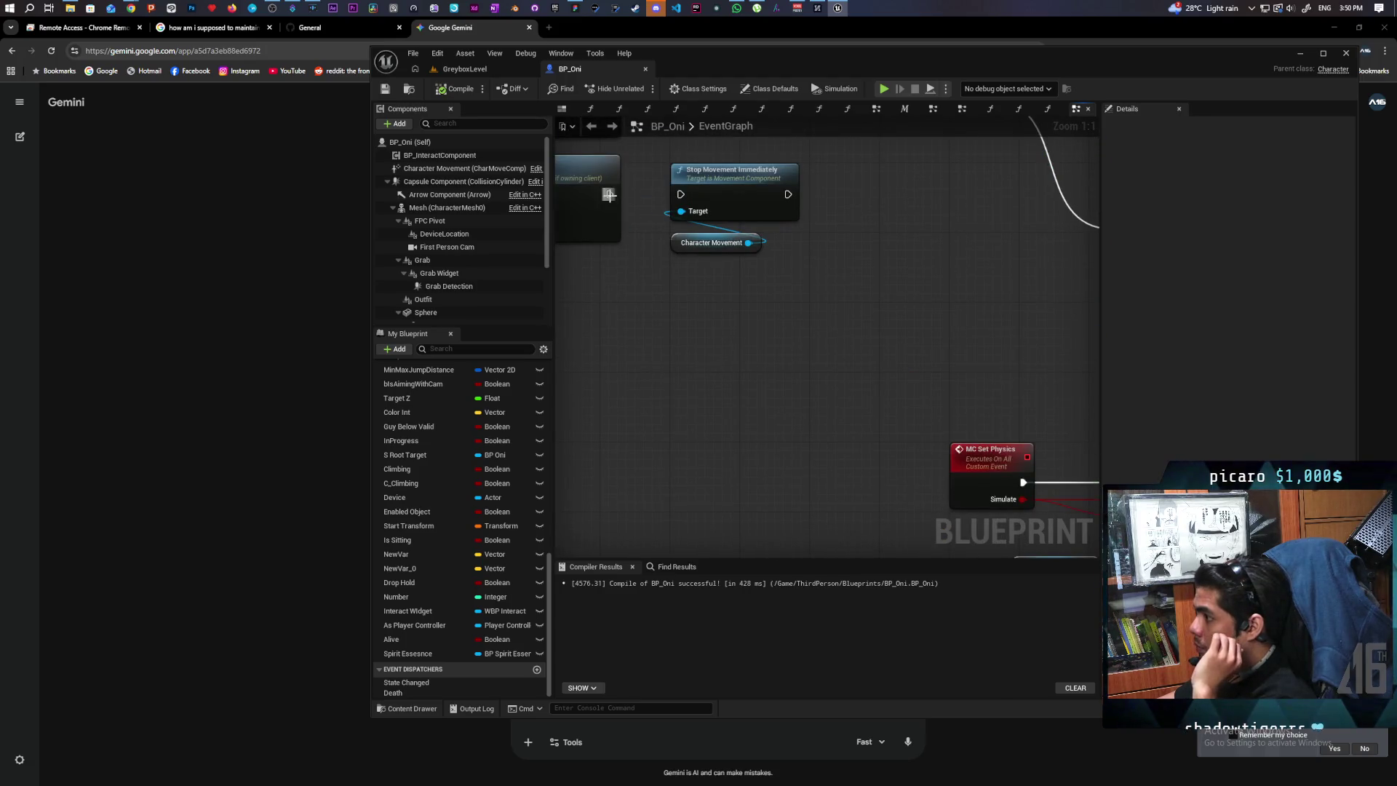
drag(609, 195, 683, 197)
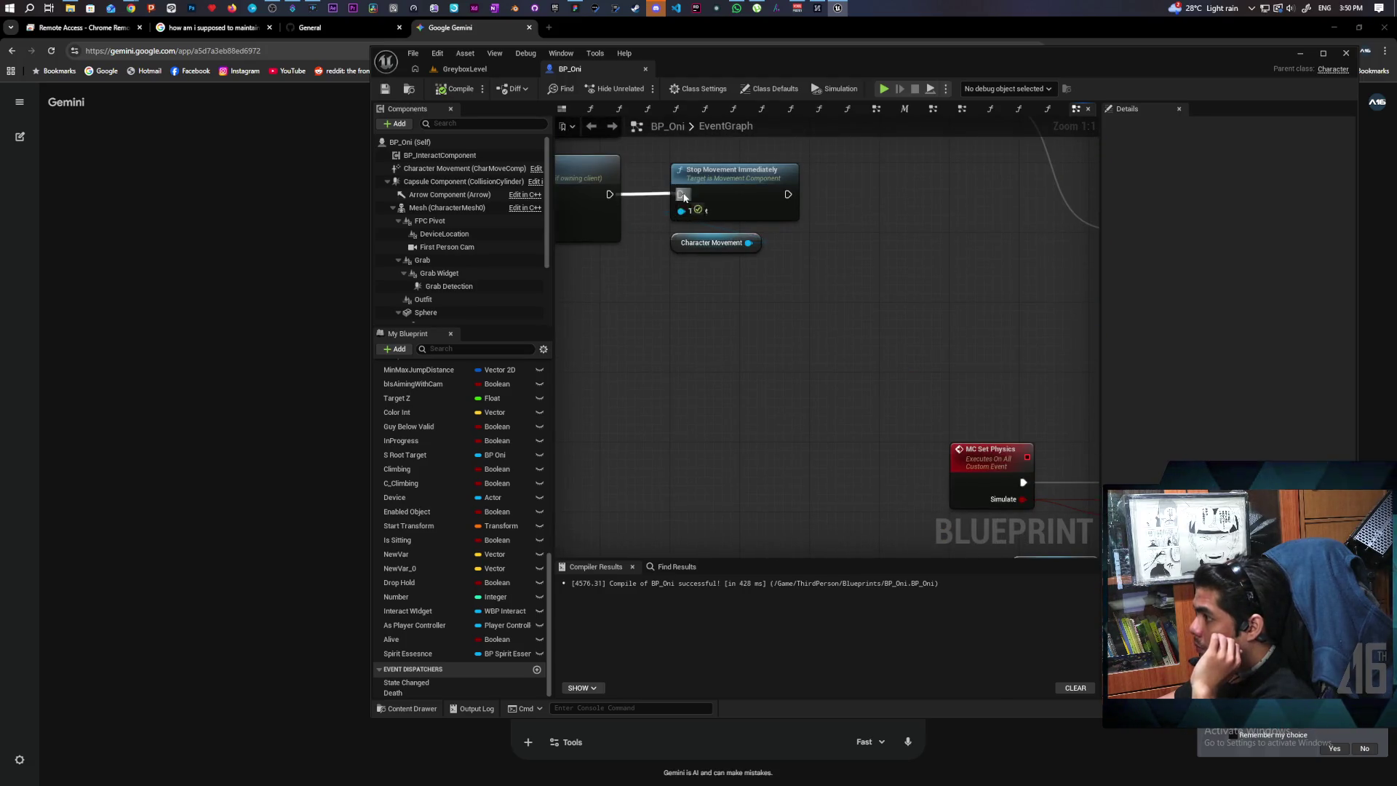
Save the changes and run a two-client multiplayer play test, then stop it.
click(478, 68)
key(ctrl+shift+s)
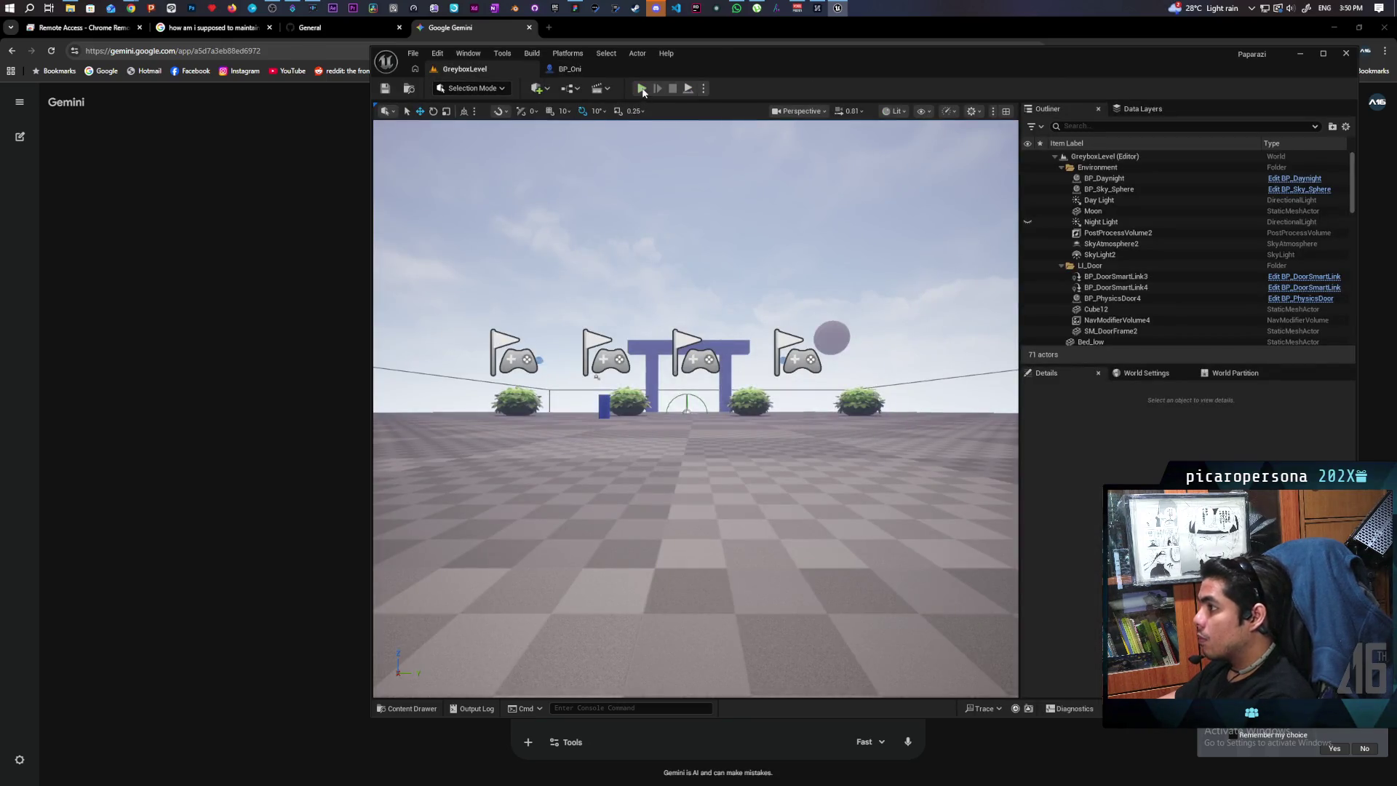
key(alt+p)
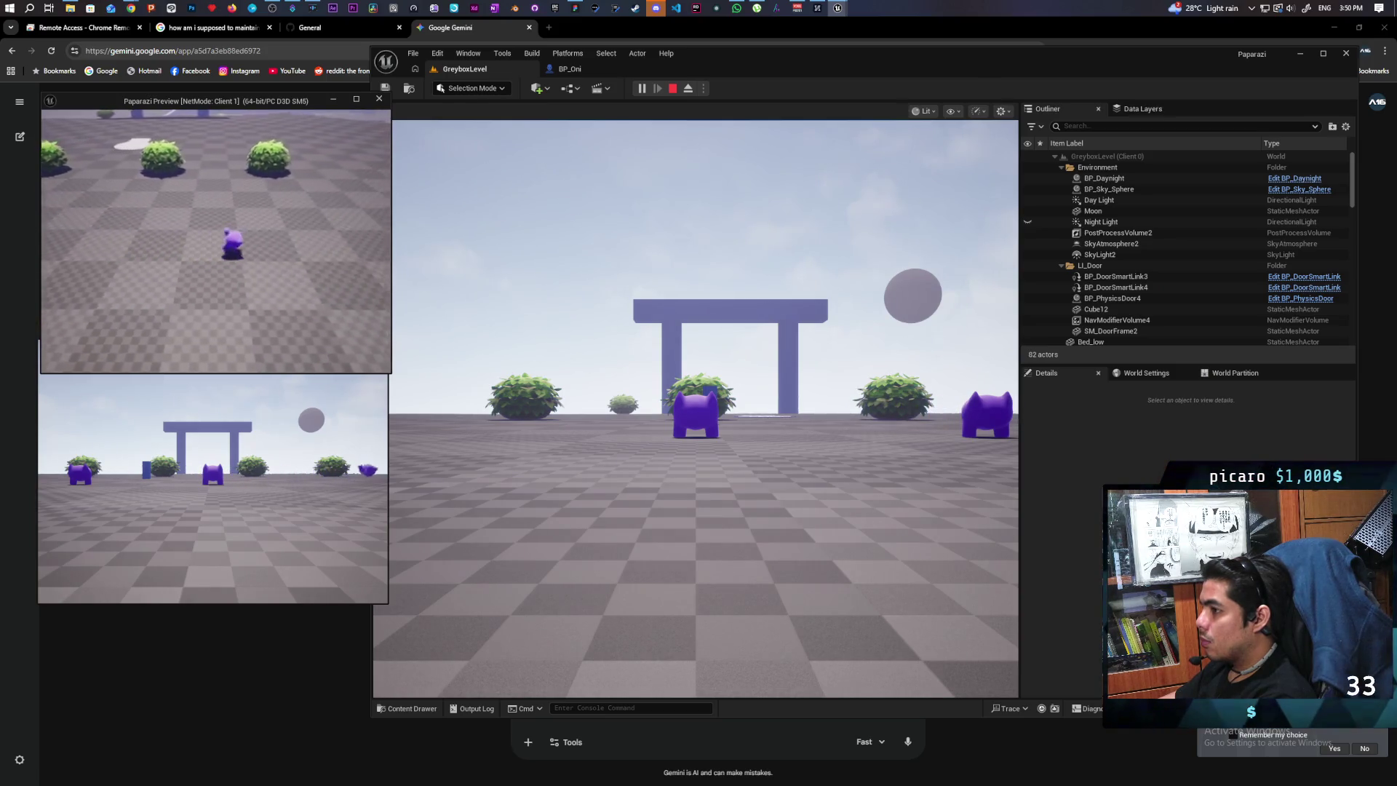
key(Escape)
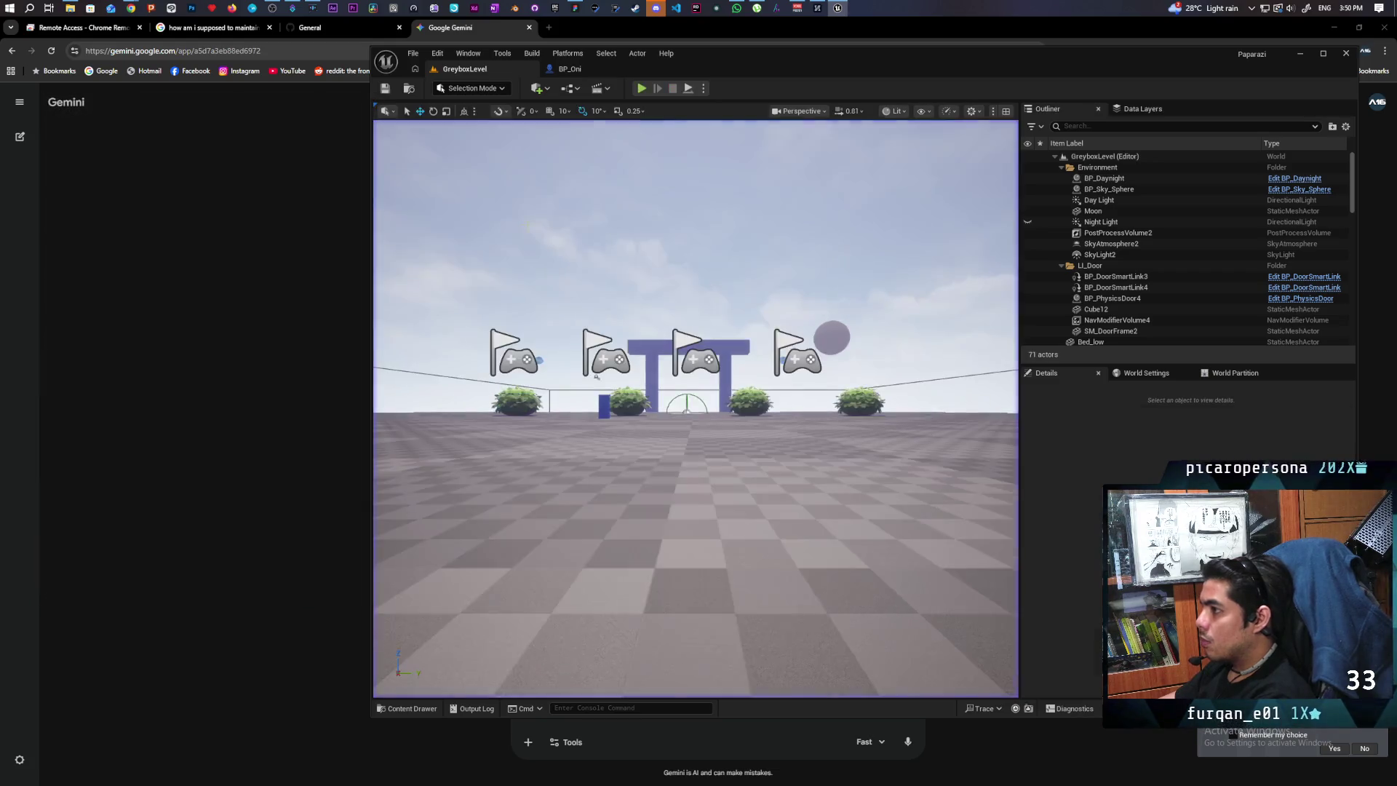
click(569, 69)
Move the Set Physics and Stop Movement nodes lower to make room in the Testing Roll group.
mouse_move(793, 322)
mouse_down()
mouse_move(789, 427)
mouse_move(773, 408)
mouse_move(665, 408)
mouse_move(778, 397)
mouse_move(771, 406)
mouse_up()
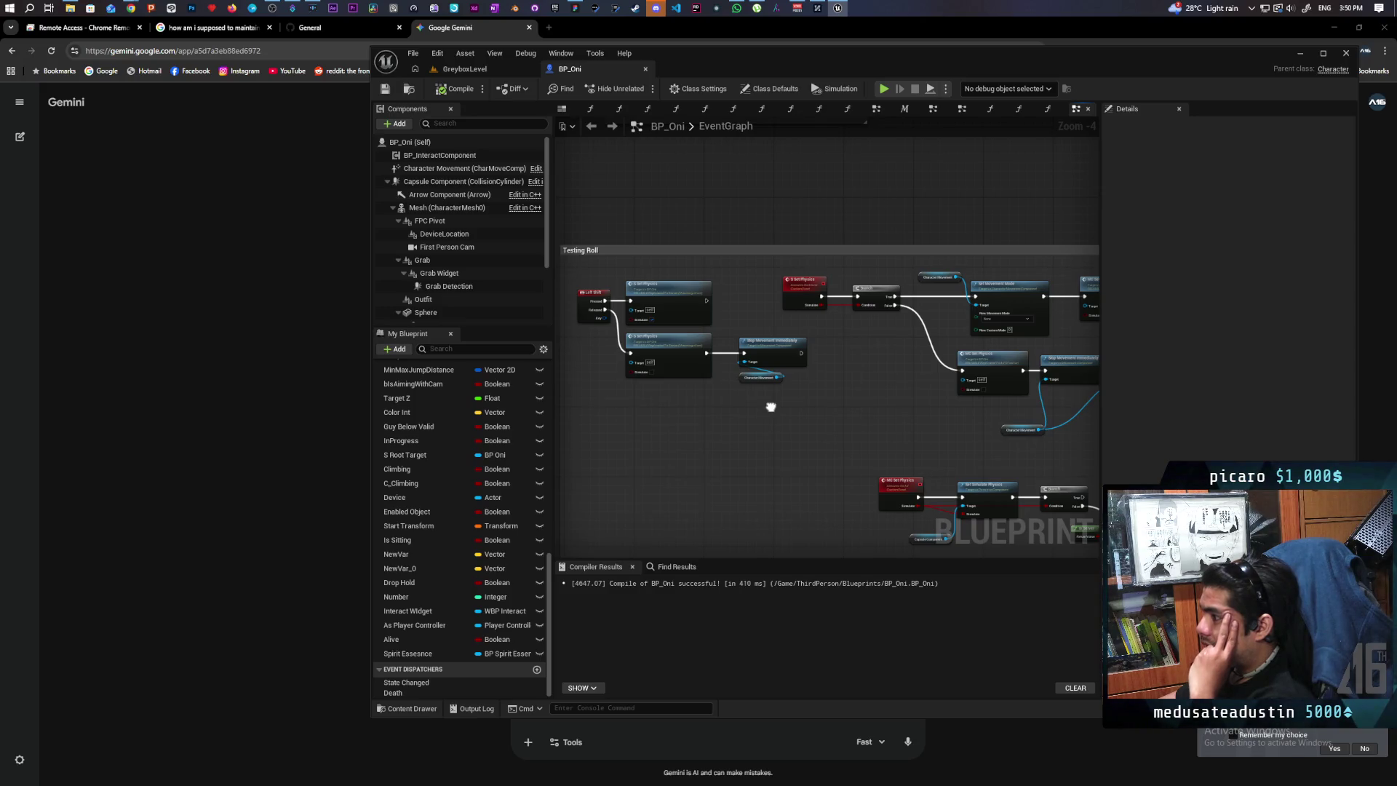
drag(770, 407, 742, 477)
scroll(775, 443, up, 3)
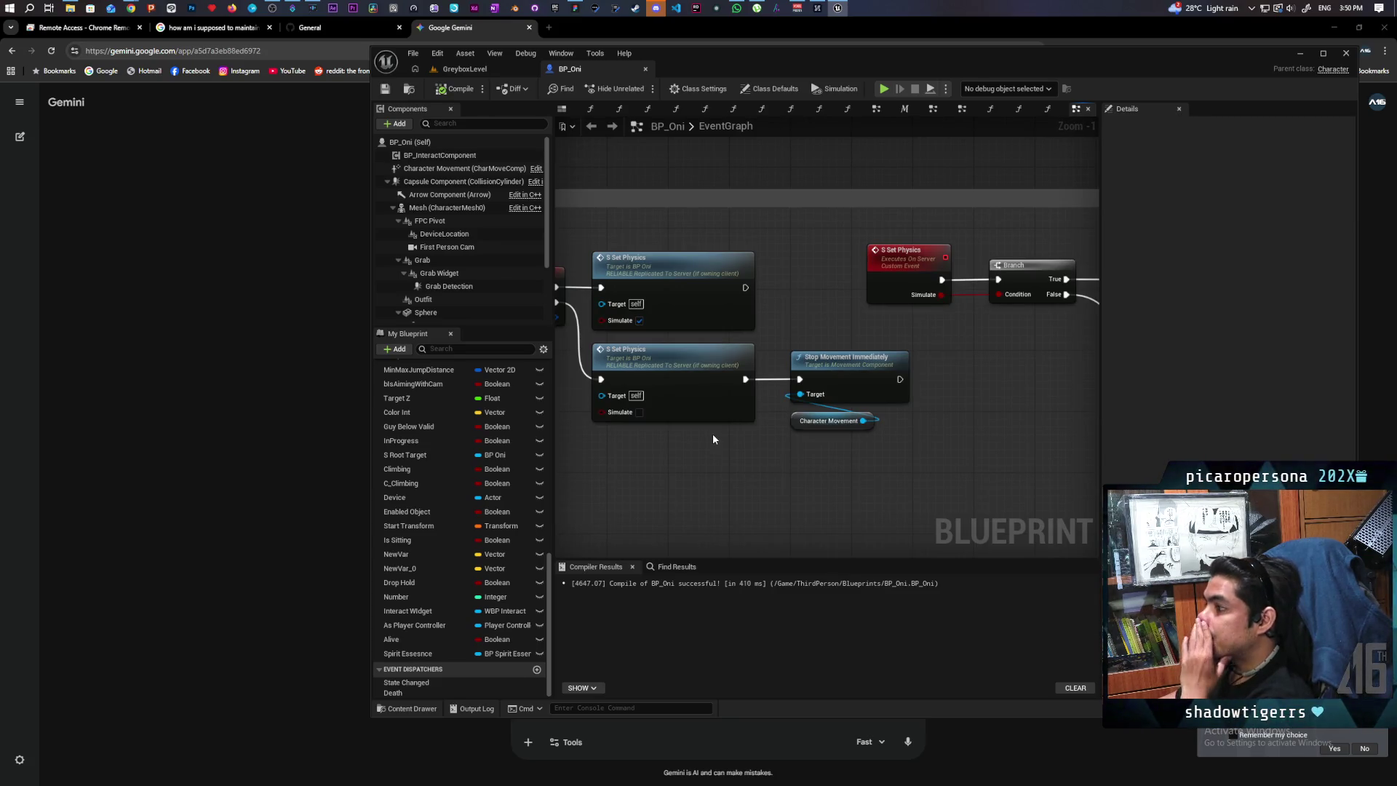
scroll(713, 440, down, 2)
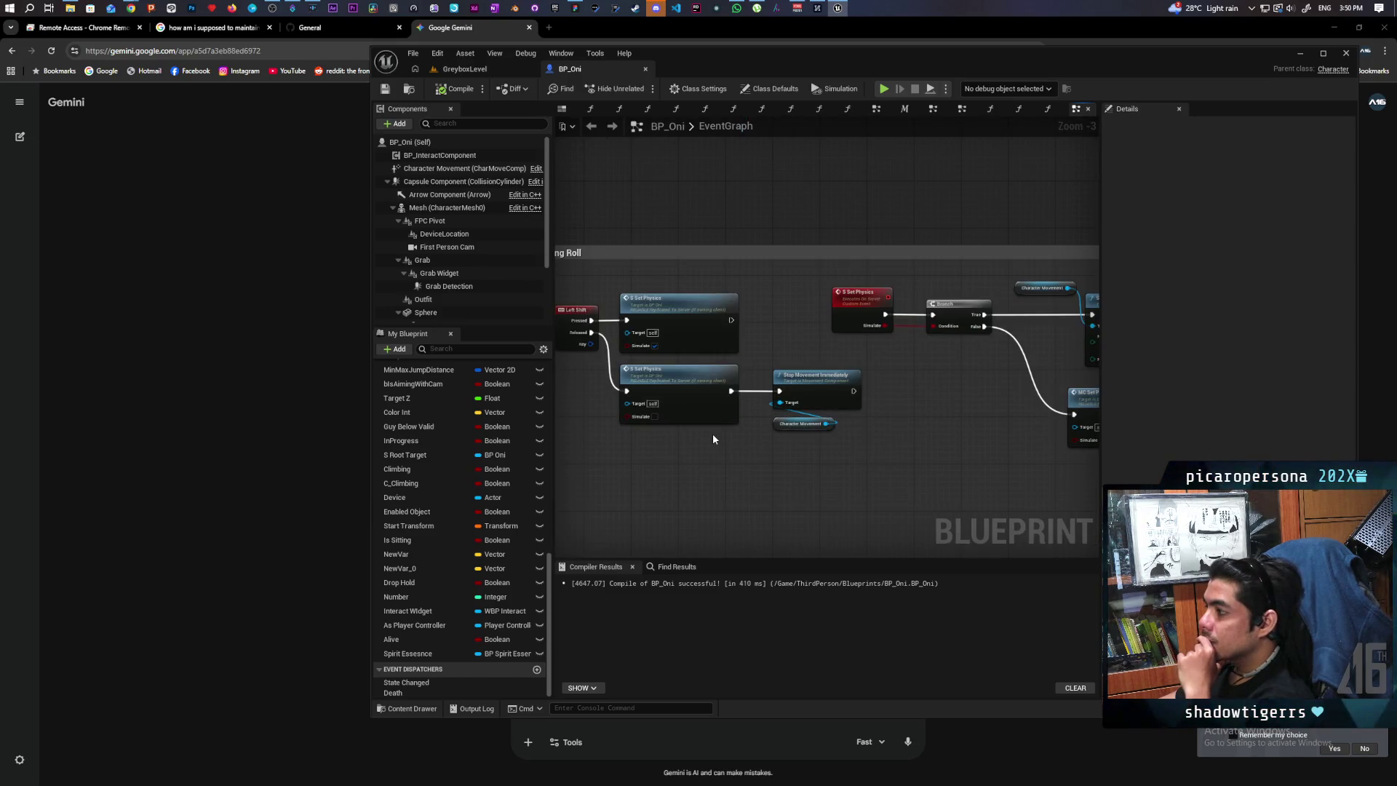
drag(679, 446, 695, 496)
drag(694, 376, 758, 373)
mouse_move(702, 508)
mouse_down()
mouse_move(729, 533)
mouse_move(679, 438)
mouse_up()
scroll(730, 534, down, 1)
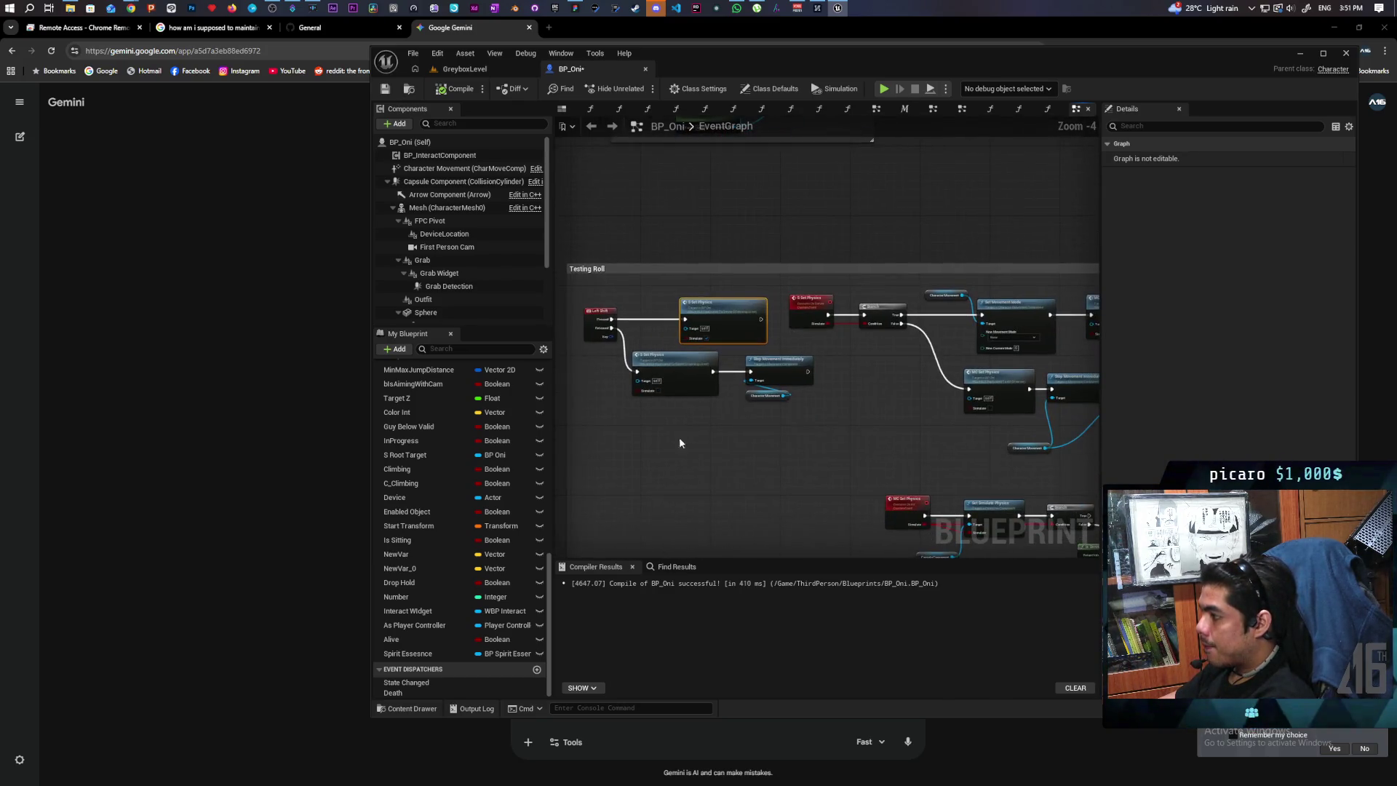
drag(806, 372, 806, 372)
mouse_move(680, 387)
mouse_down()
mouse_move(674, 417)
mouse_move(683, 408)
mouse_up()
Place a Do Once node beside the Left Shift event, discarding a misplaced Delay.
key(d)
click(728, 476)
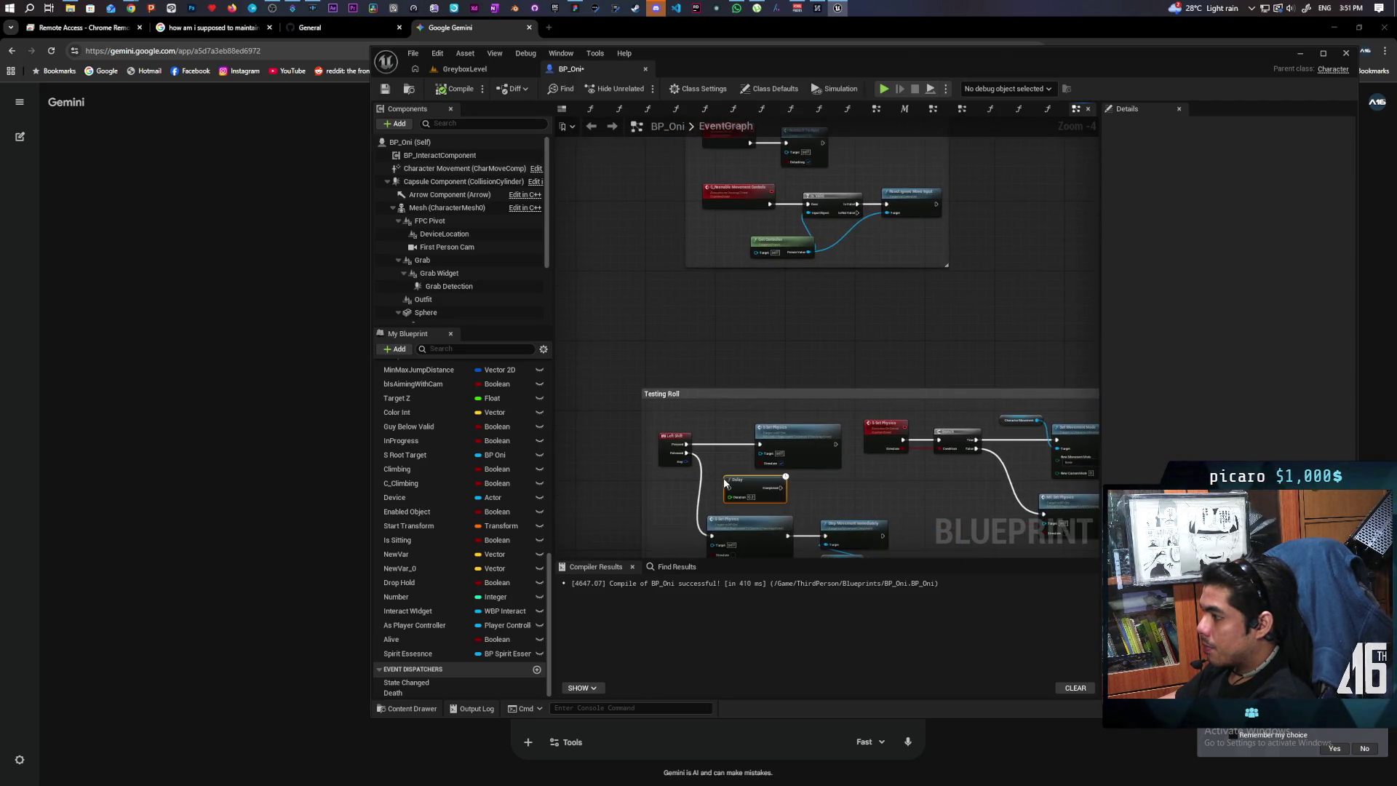
scroll(737, 485, up, 4)
key(Delete)
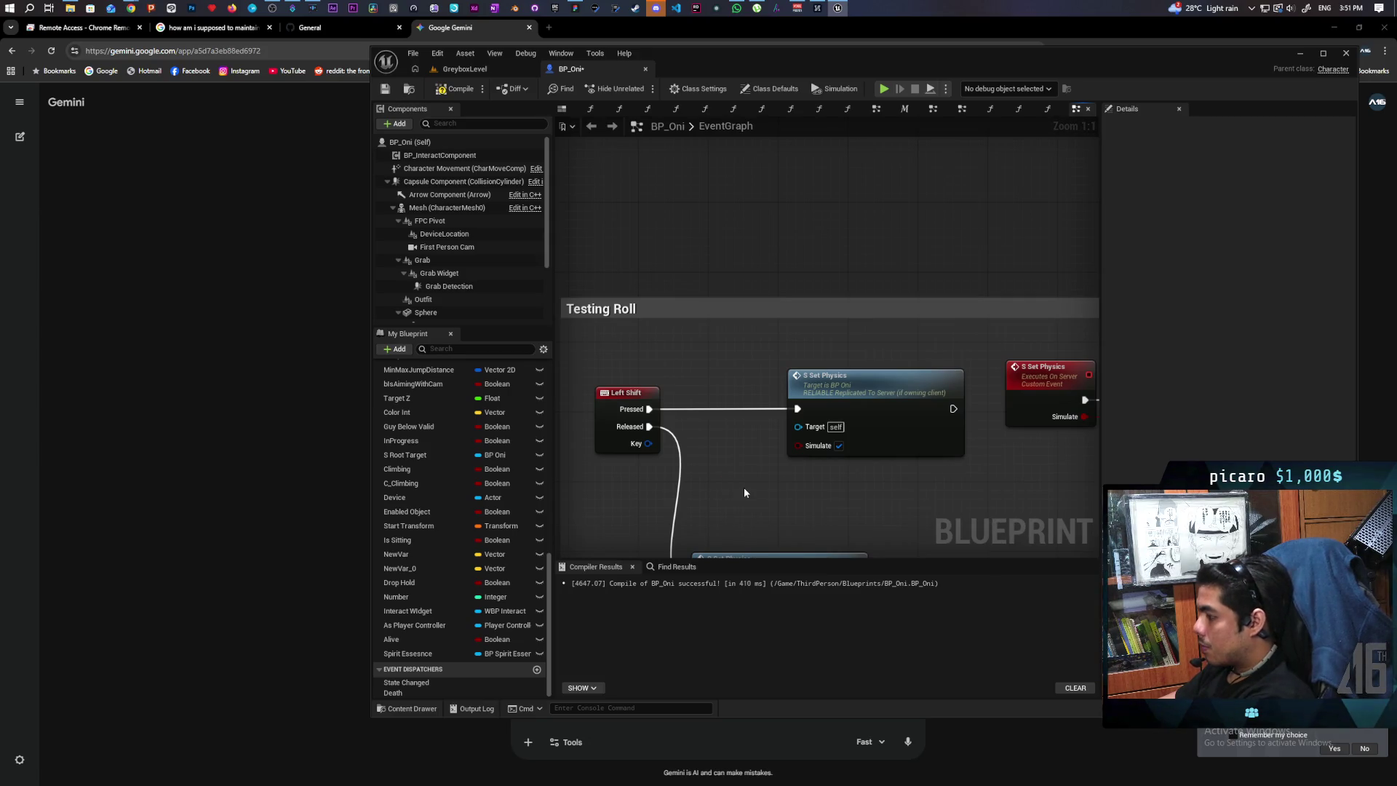
key(o)
click(736, 491)
mouse_move(736, 490)
mouse_down()
mouse_move(677, 409)
mouse_move(679, 392)
mouse_up()
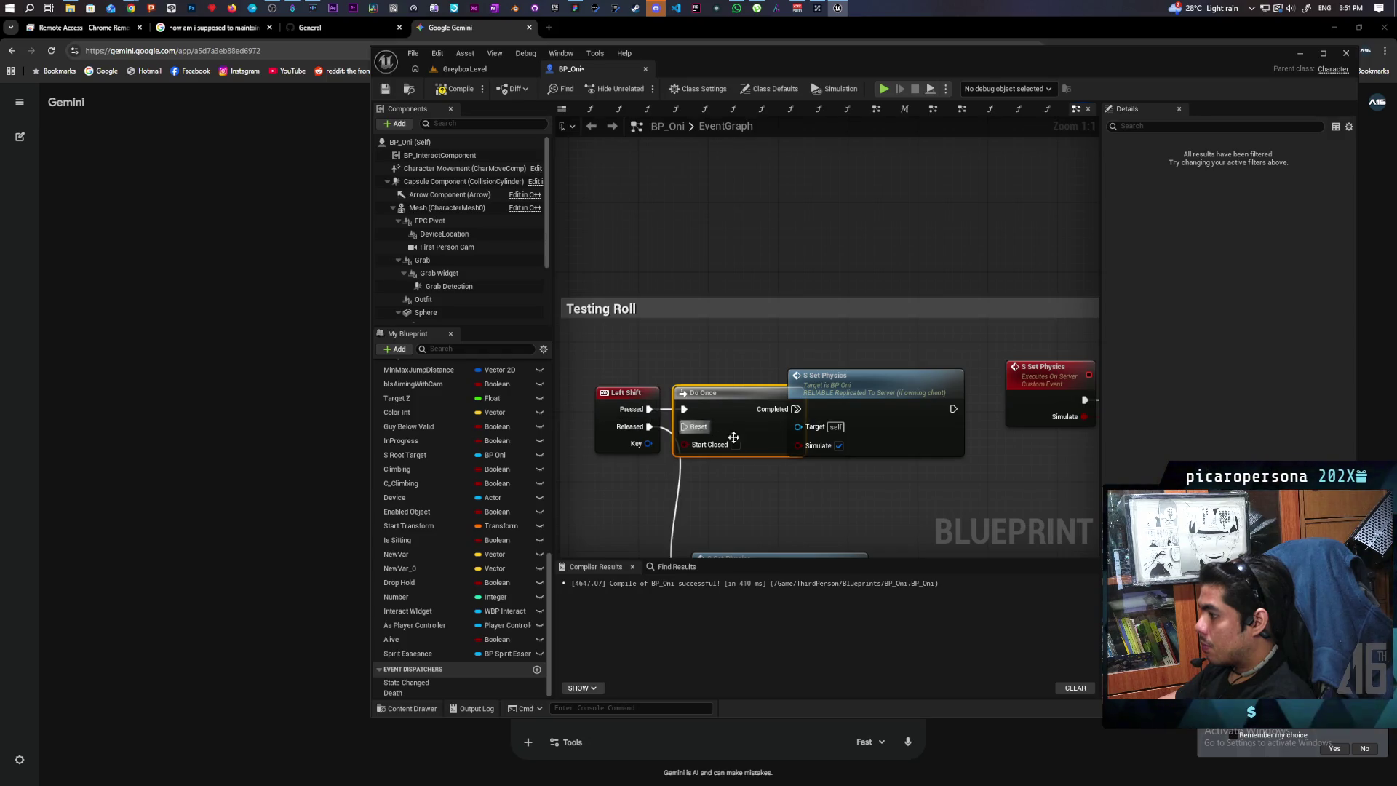
drag(766, 402, 800, 402)
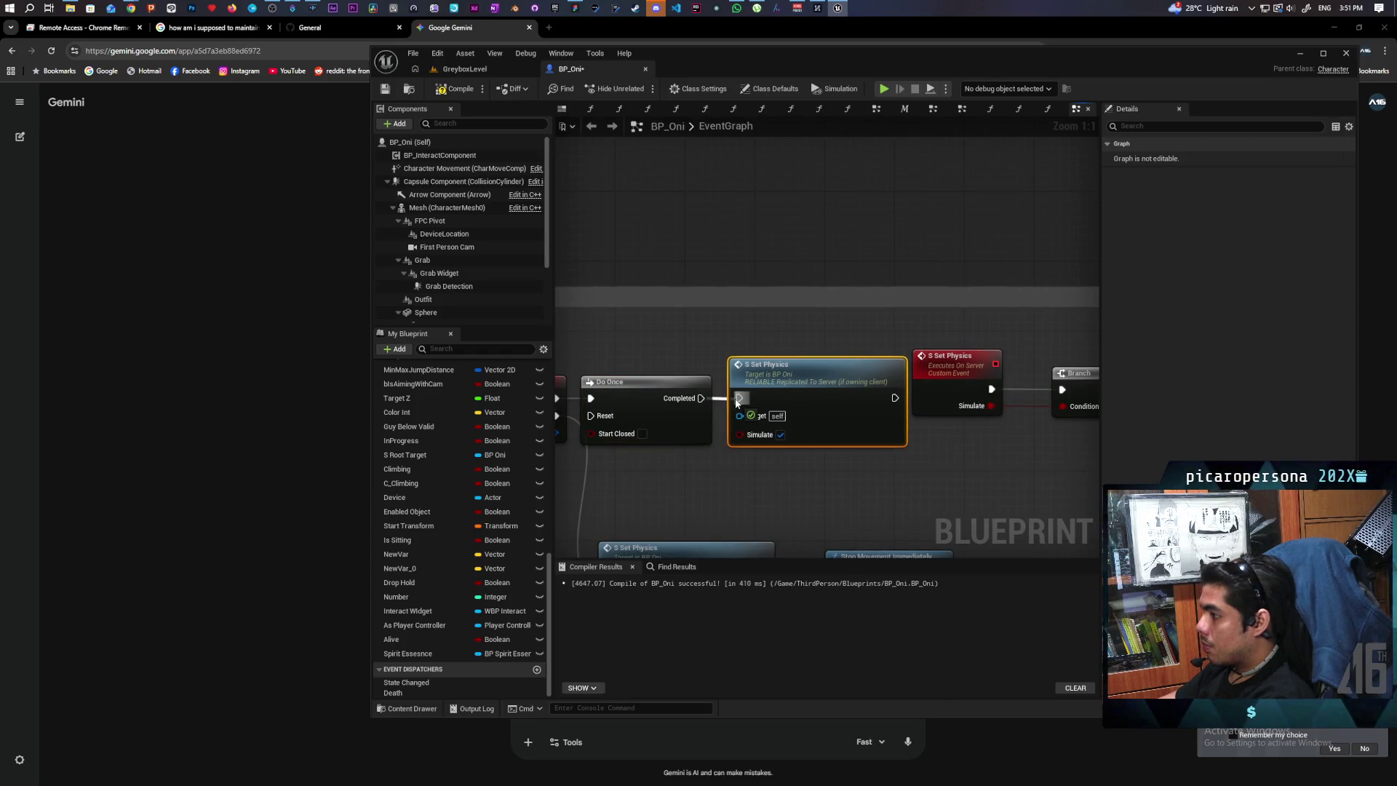
Add a 1.0 Delay after Stop Movement Immediately whose Completed resets the Do Once.
scroll(736, 403, down, 1)
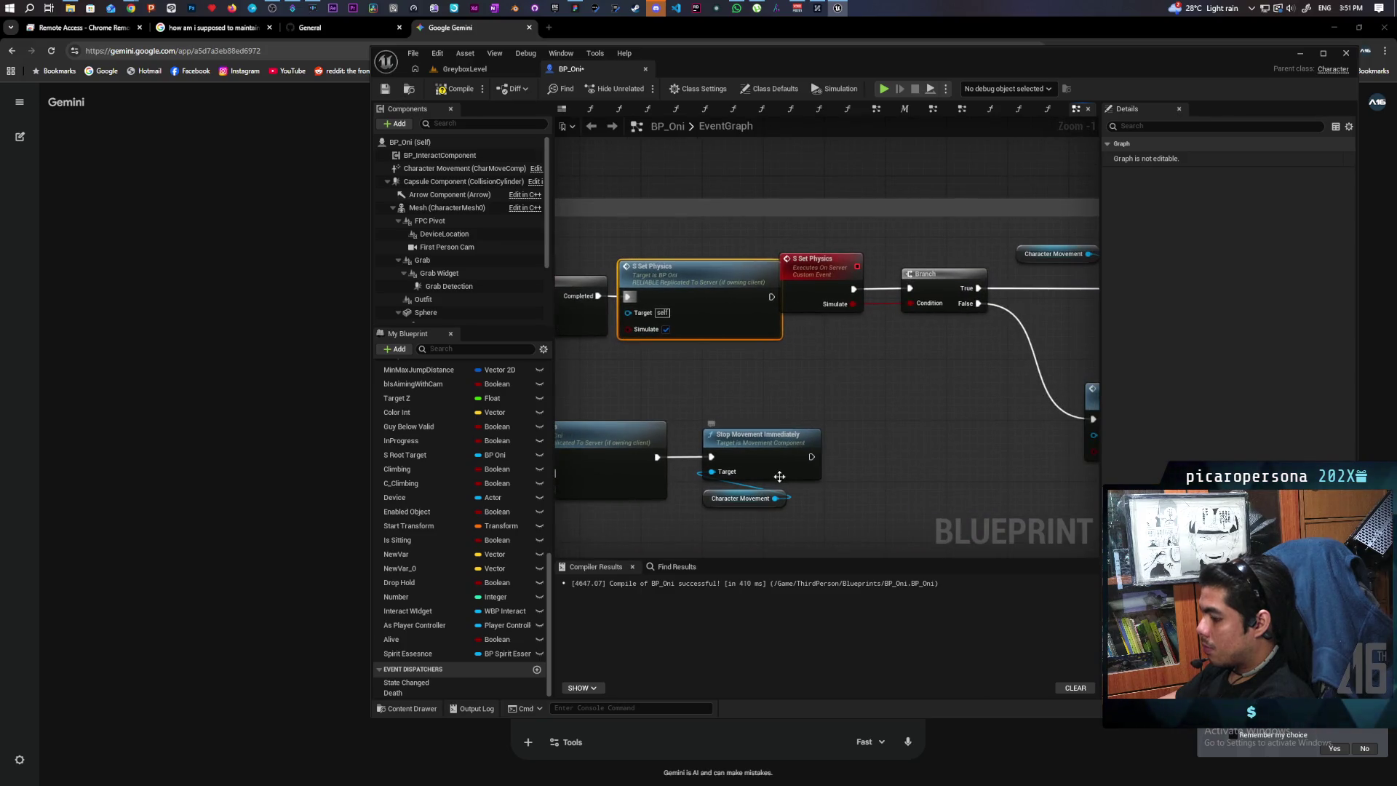
click(838, 456)
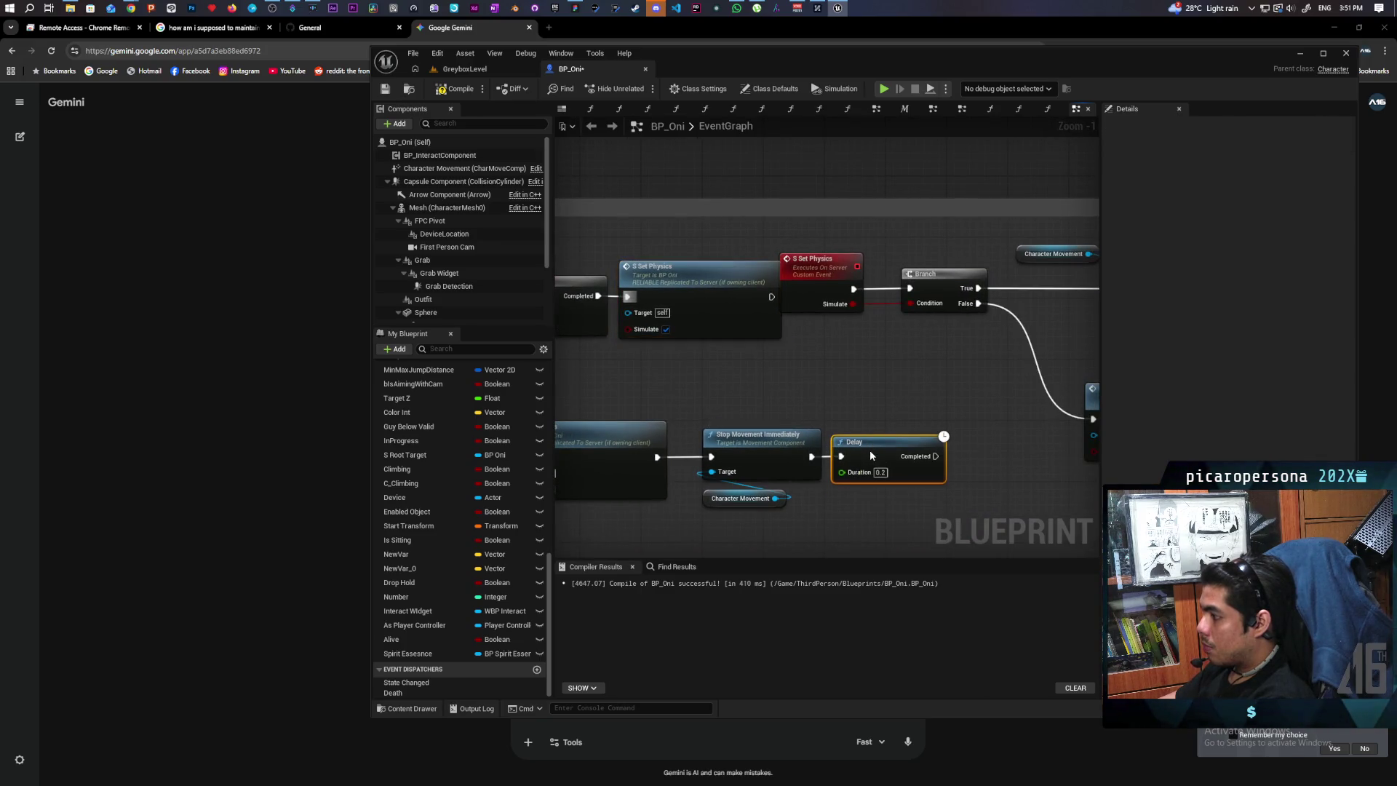
scroll(854, 397, down, 2)
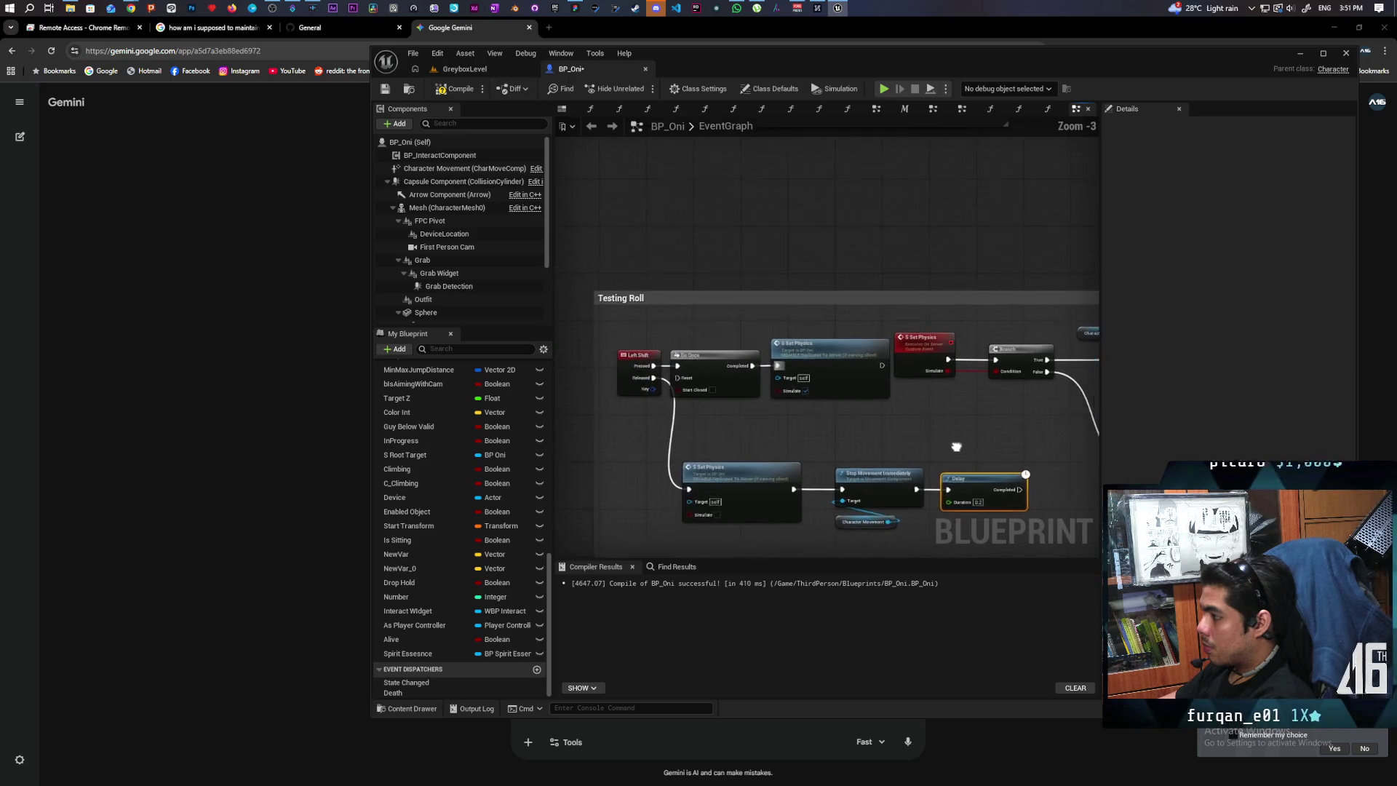
mouse_move(1025, 490)
mouse_down()
mouse_move(680, 423)
mouse_move(682, 379)
mouse_up()
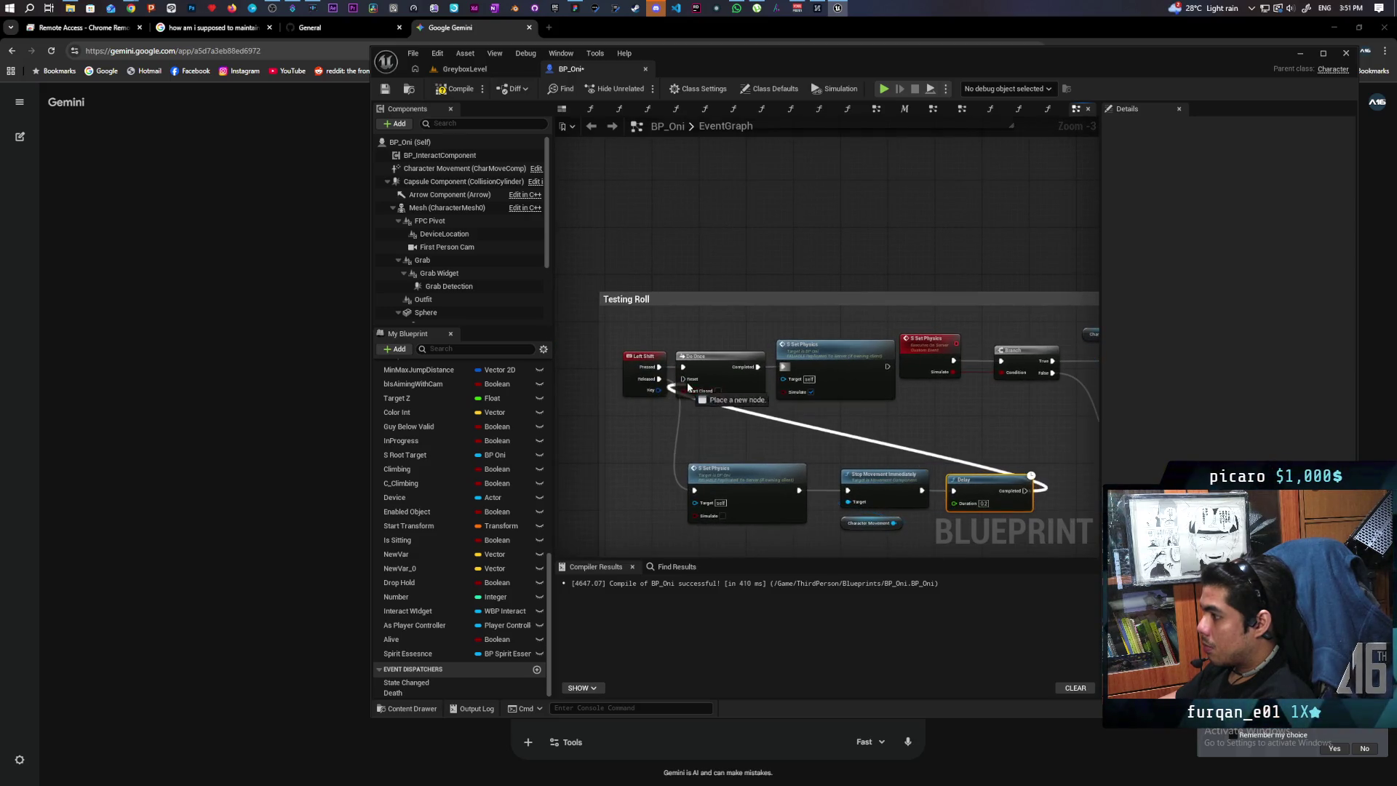
text(1)
click(934, 496)
Shift the Left Shift event and the lower three roll nodes left to tidy the graph.
mouse_move(630, 396)
mouse_down()
mouse_move(732, 382)
mouse_move(538, 350)
mouse_up()
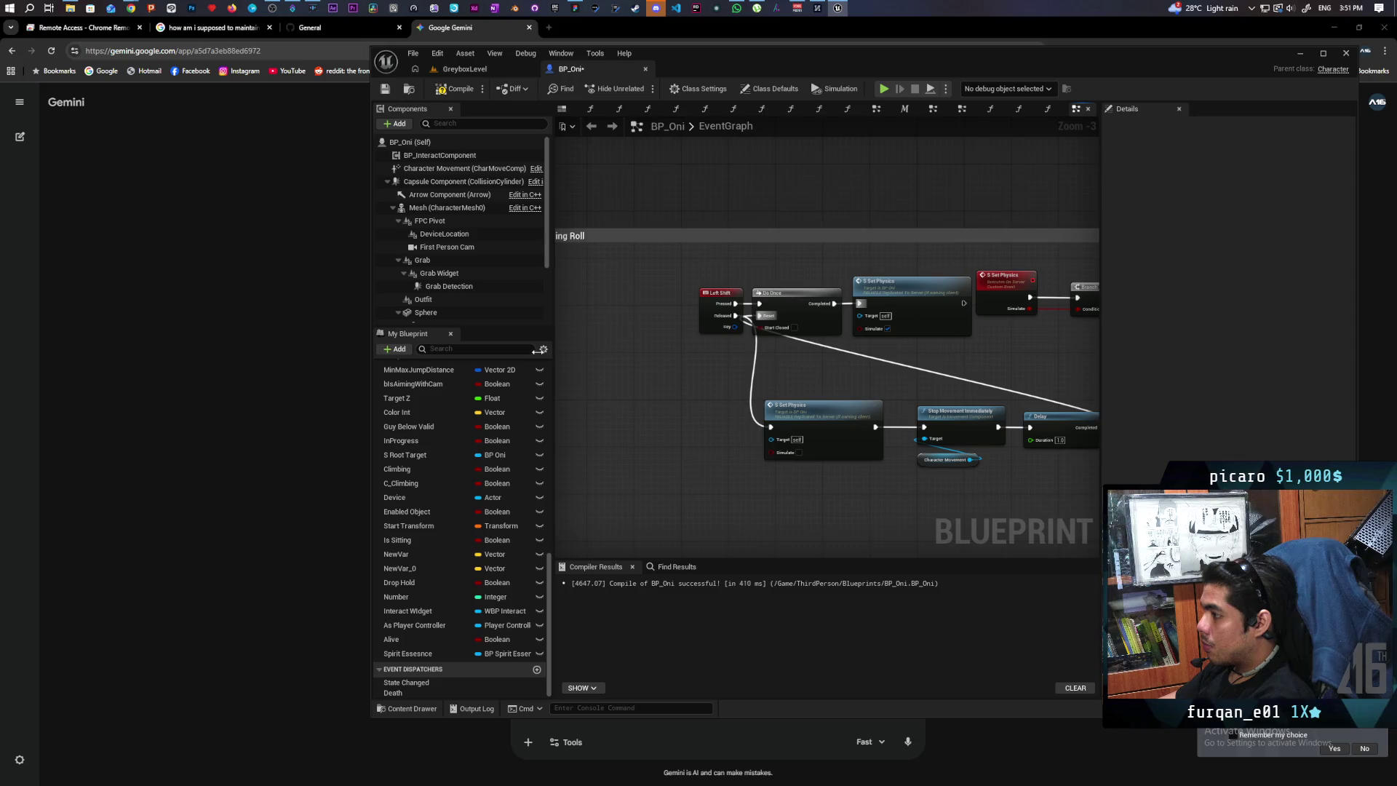
key(ctrl+z)
drag(811, 315, 731, 314)
click(699, 371)
scroll(675, 425, down, 2)
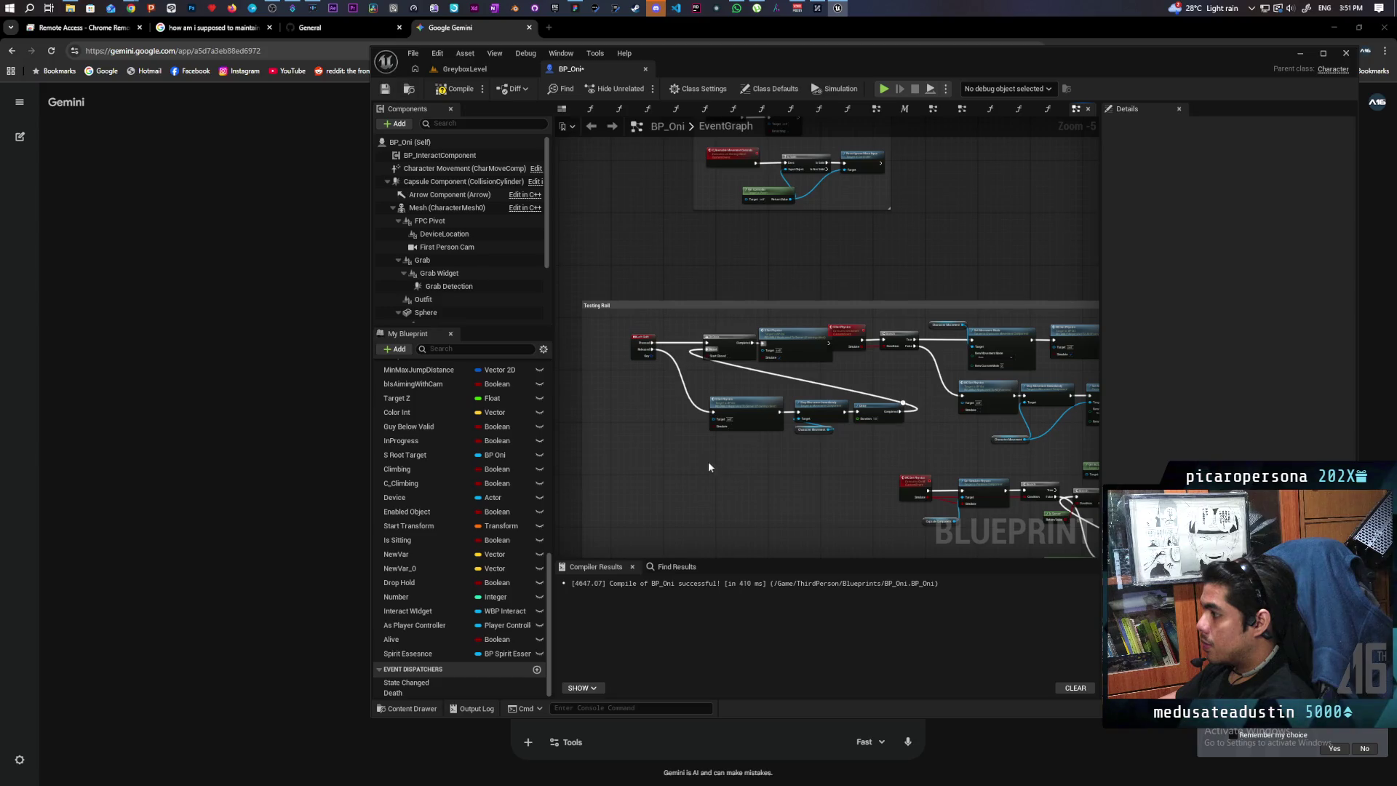
drag(886, 409, 828, 411)
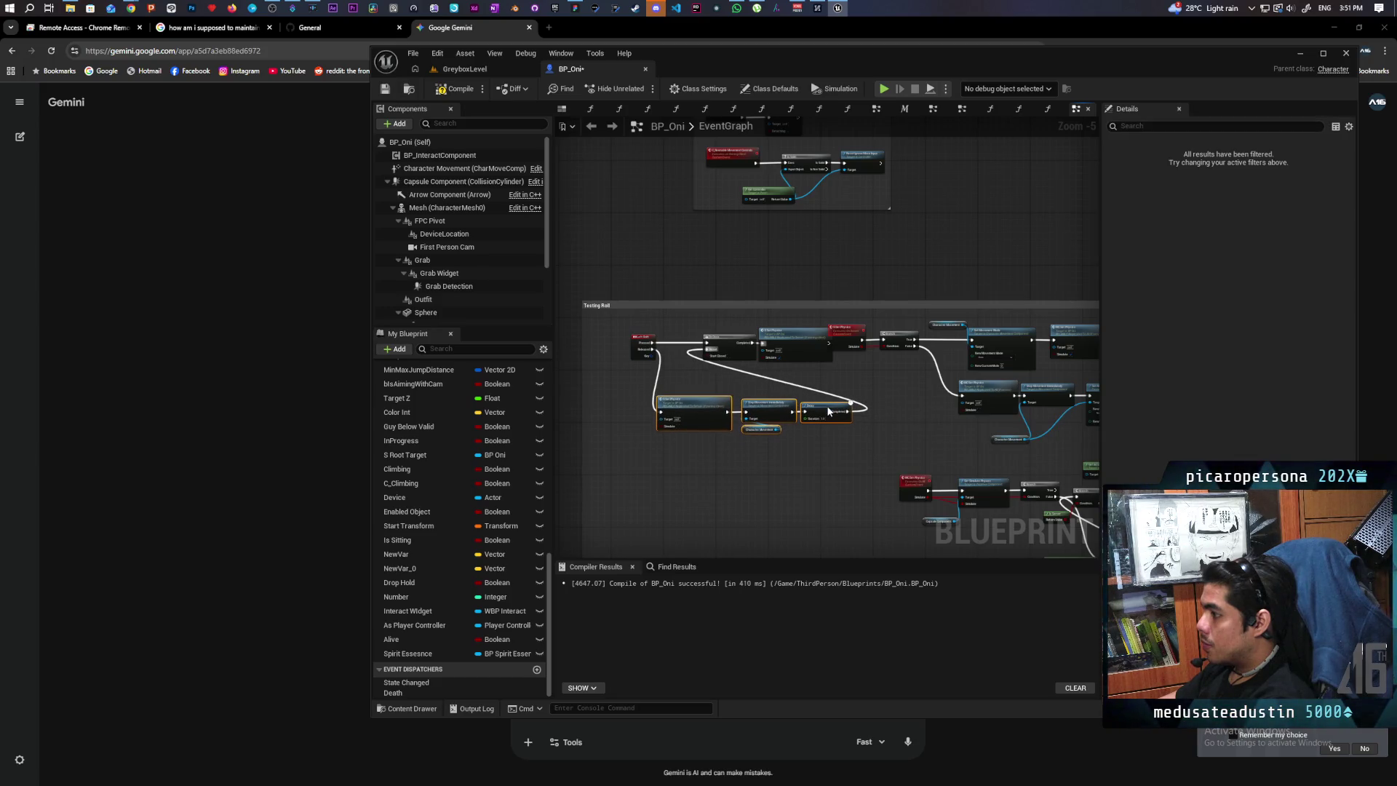
click(474, 69)
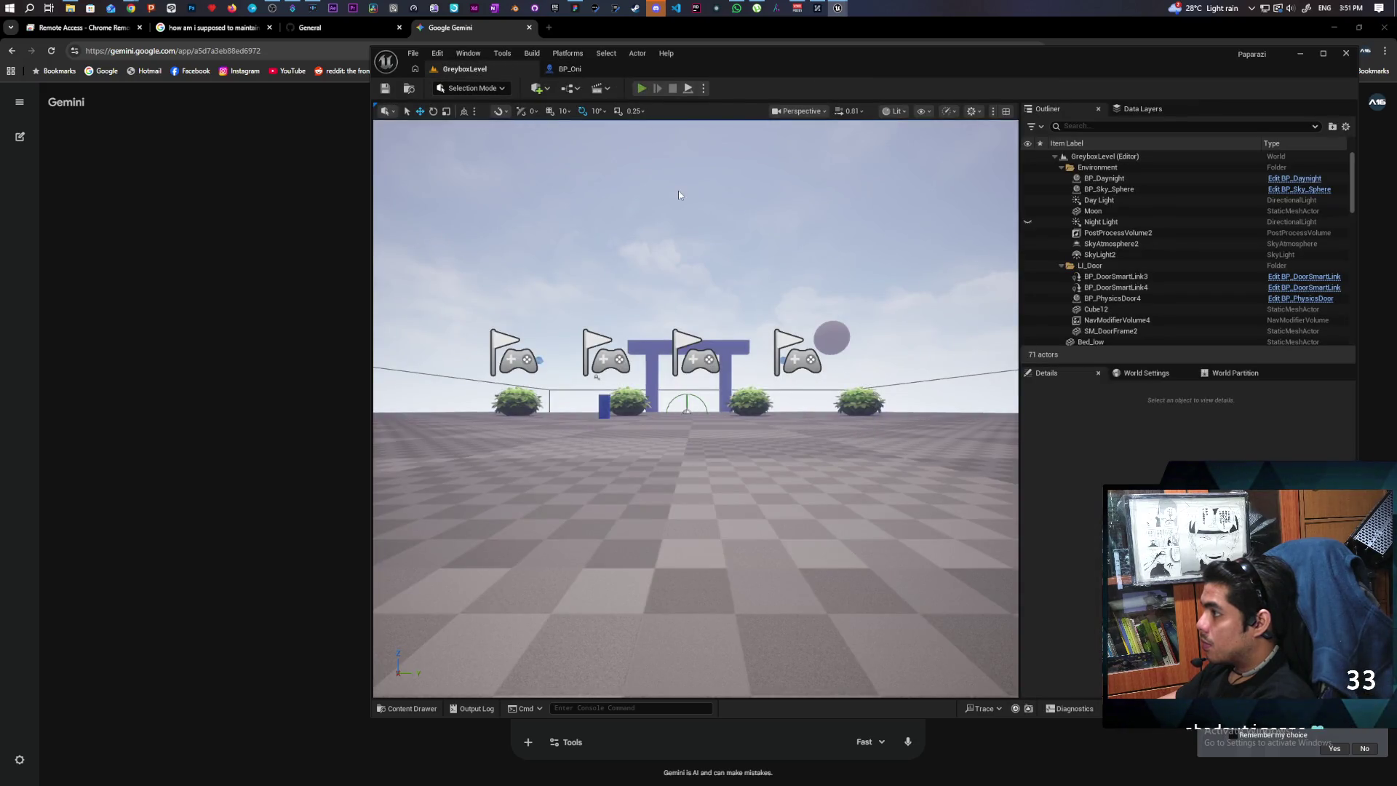
key(alt+p)
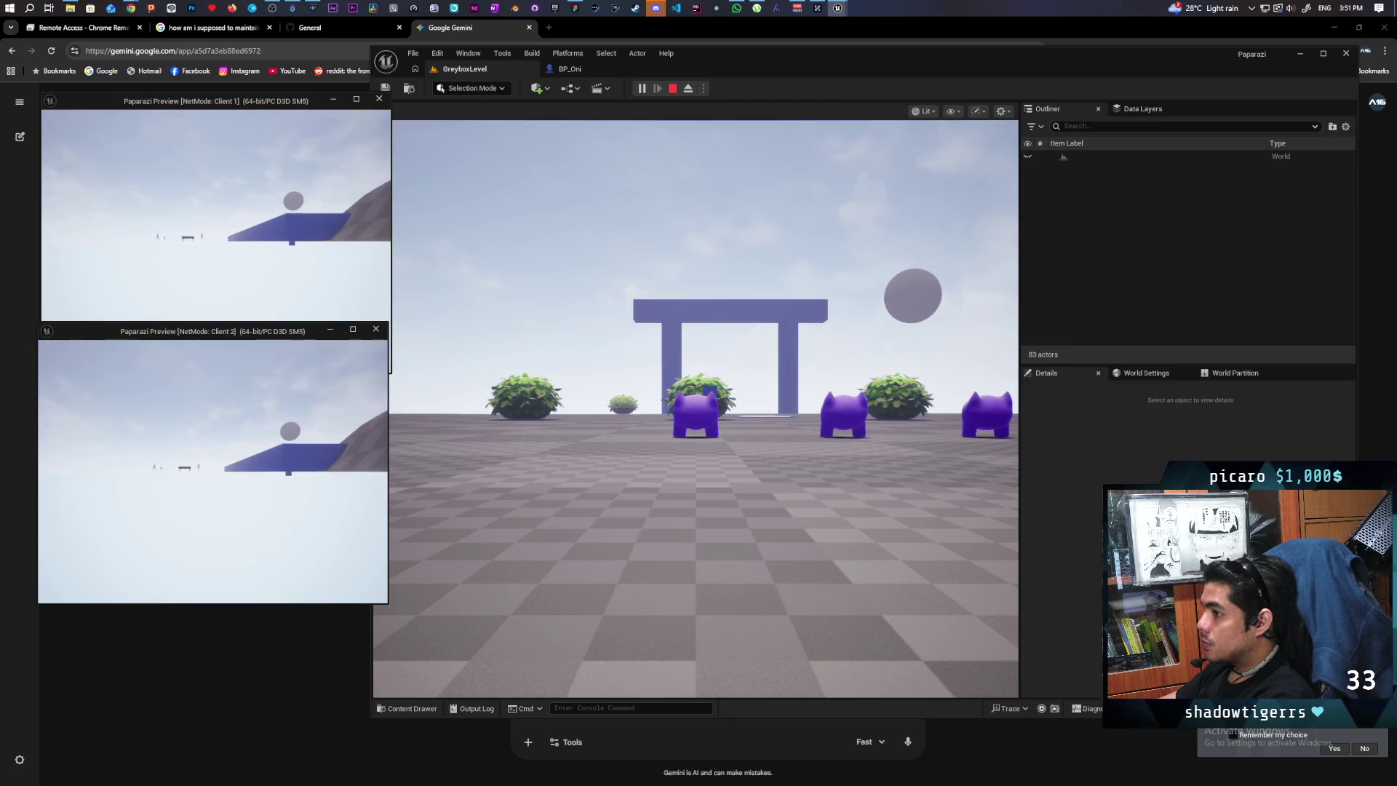
key(alt+Tab)
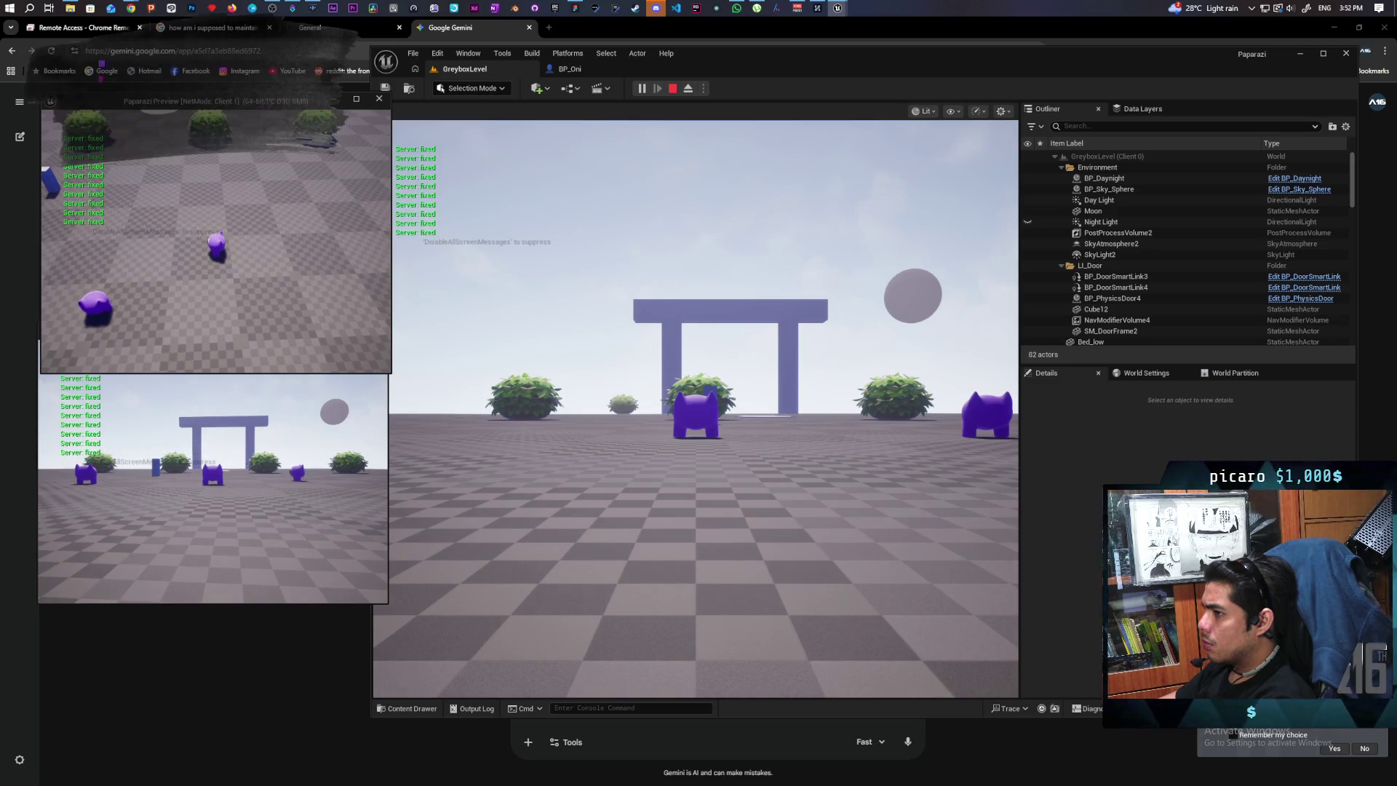
key(Escape)
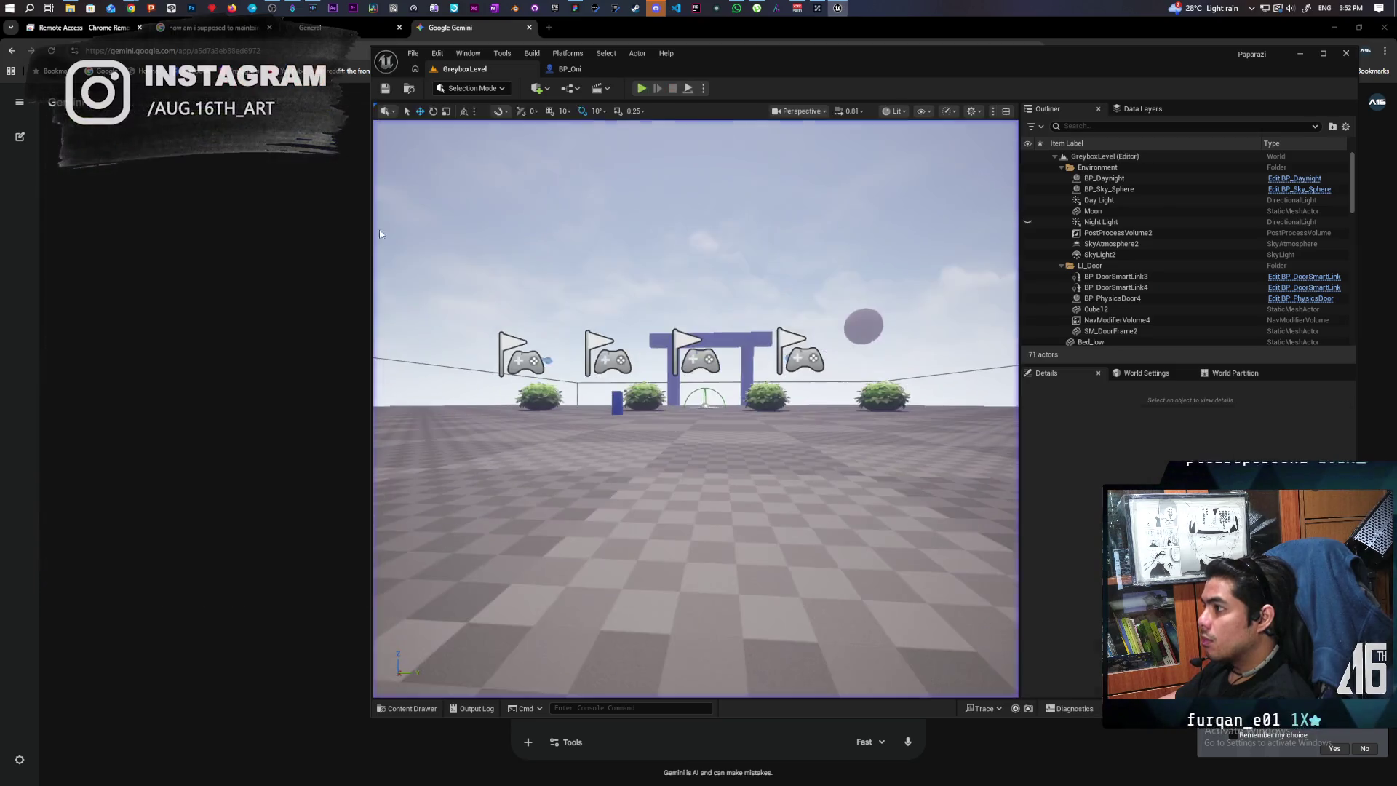
Widen the Testing Roll comment box leftward and move the Left Shift event left.
click(591, 66)
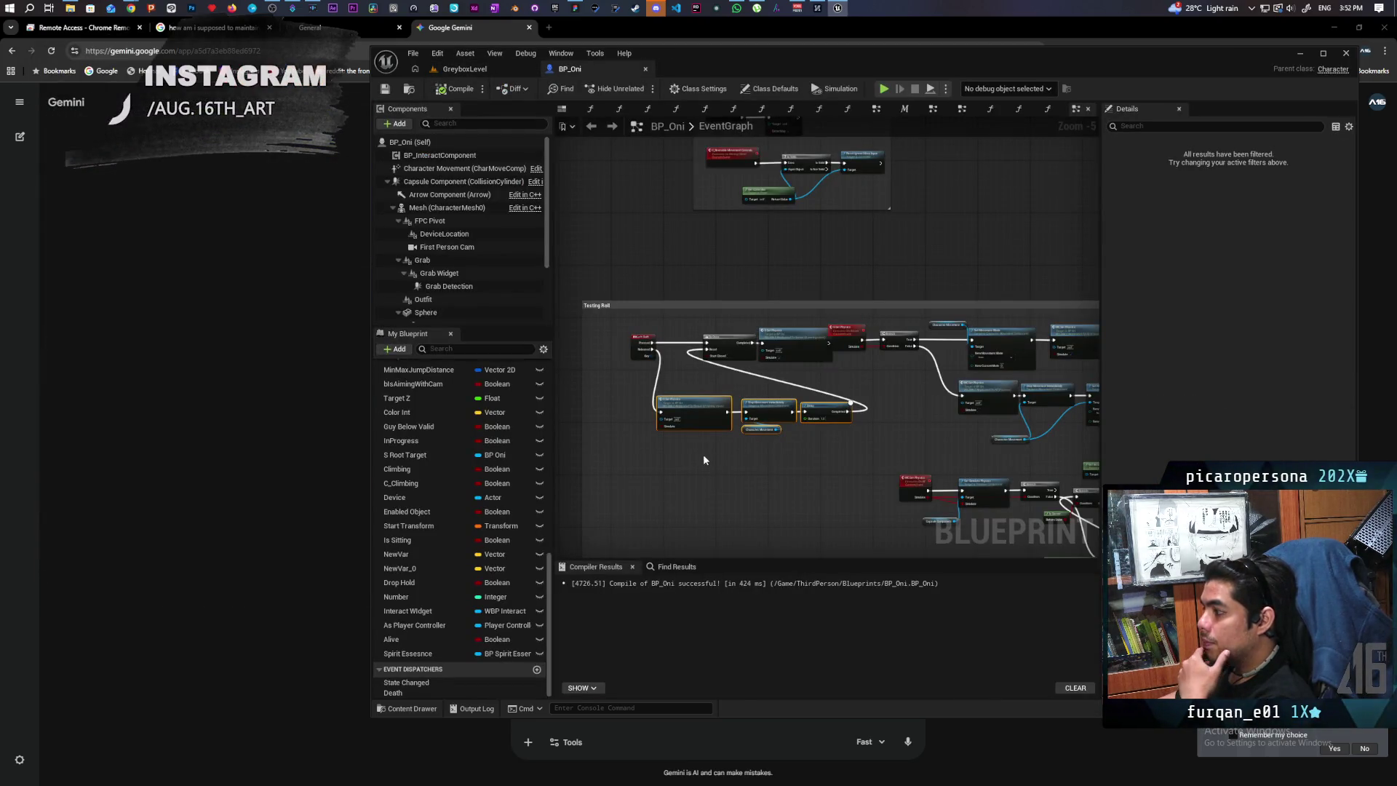
mouse_move(846, 476)
mouse_down()
mouse_move(755, 403)
mouse_move(748, 427)
mouse_move(811, 408)
mouse_move(820, 419)
mouse_up()
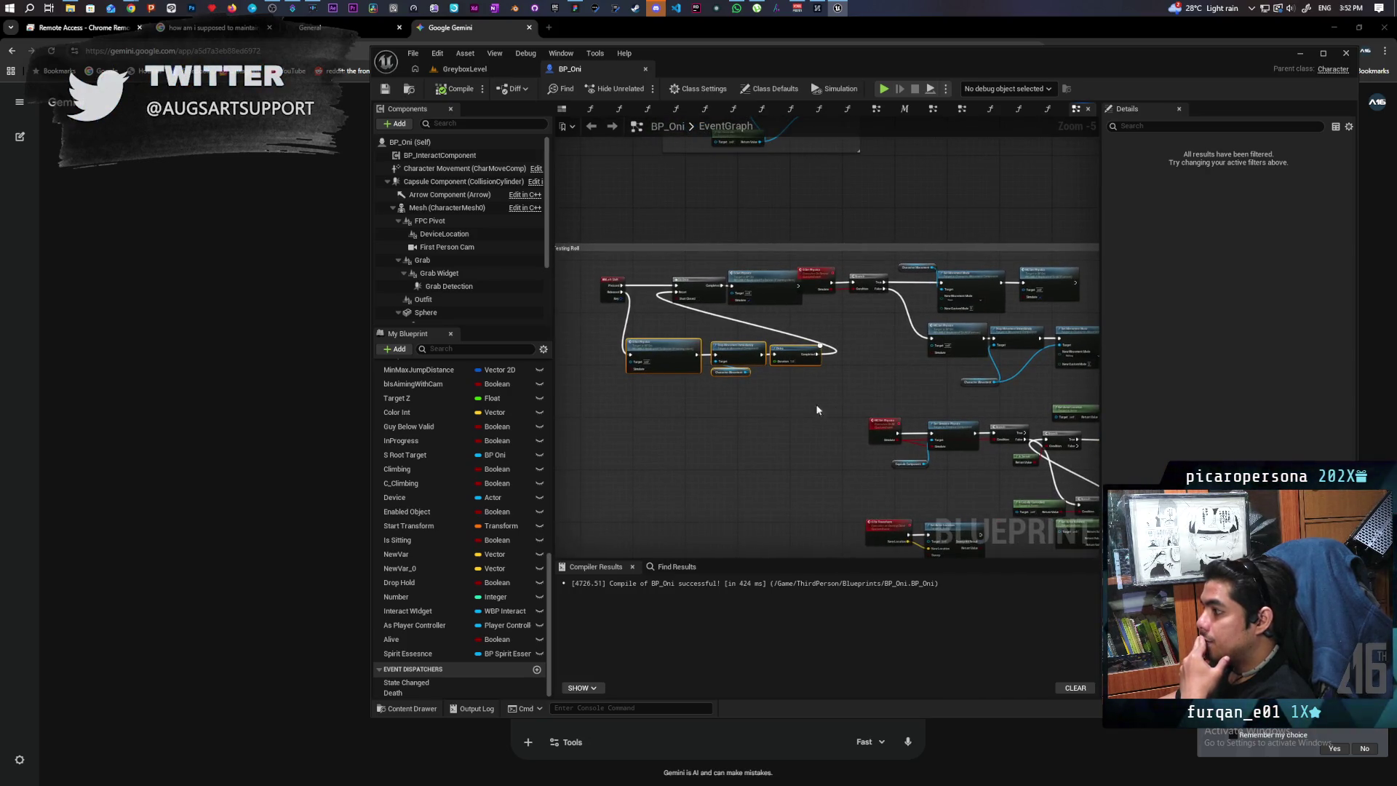
scroll(767, 403, up, 3)
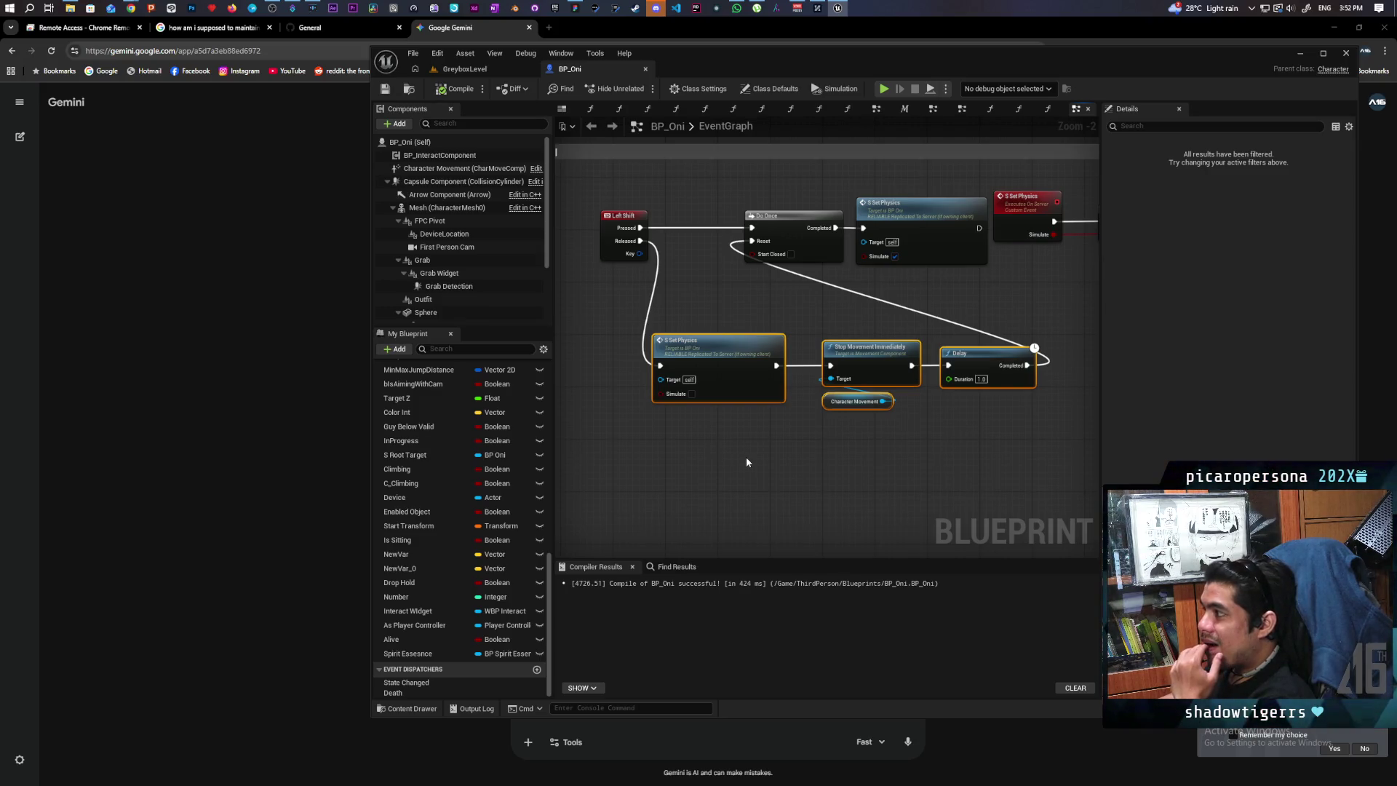
scroll(748, 457, down, 2)
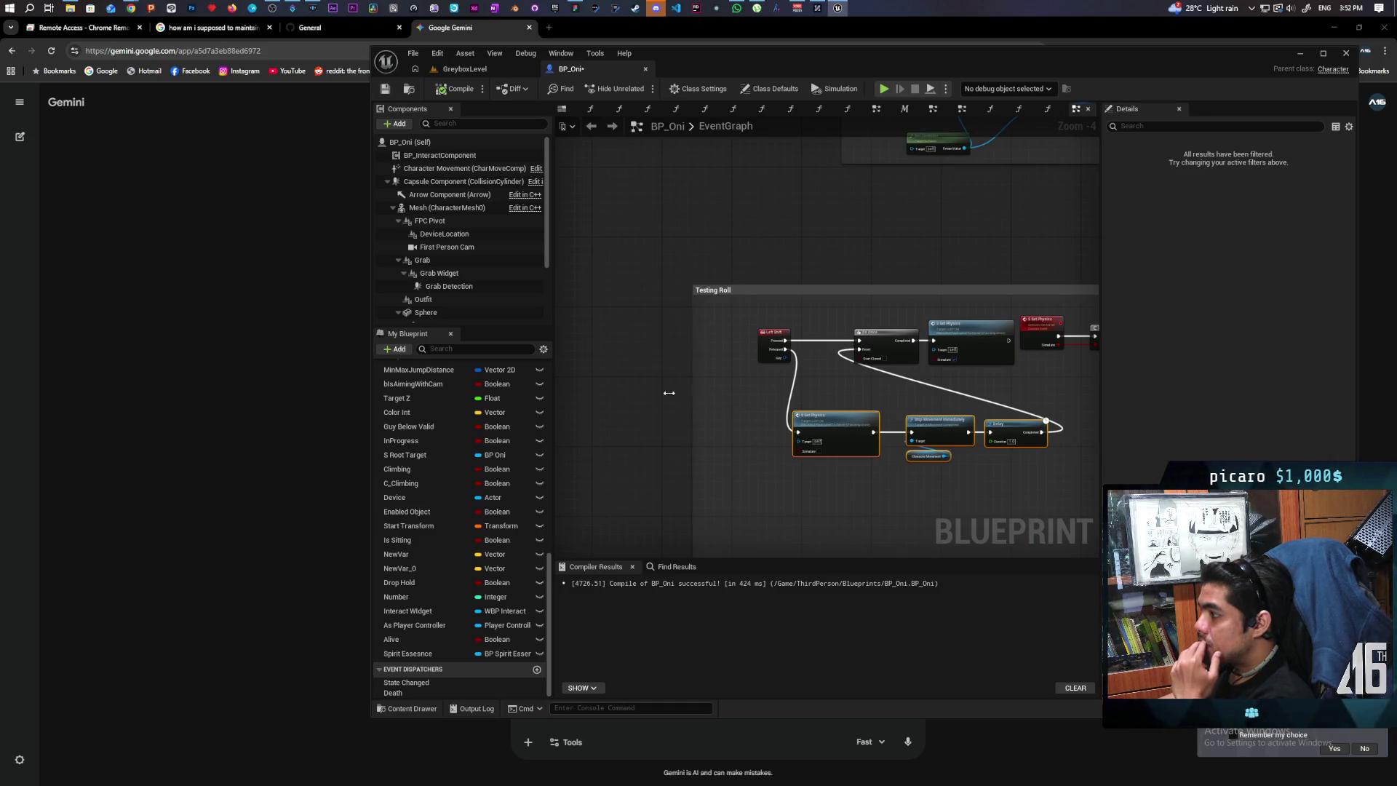
drag(668, 393, 629, 396)
drag(759, 348, 678, 351)
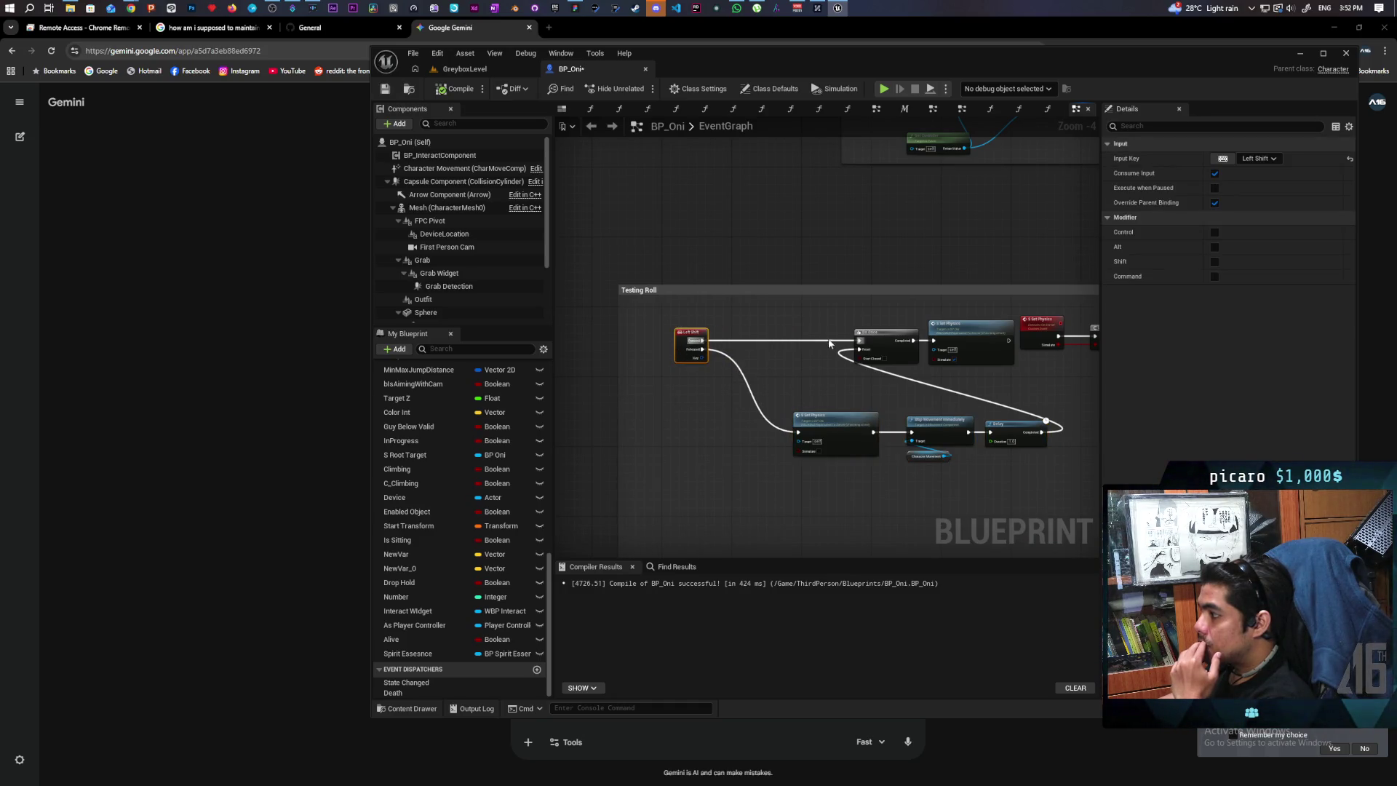
Duplicate the Do Once, route Left Shift Released through it into Set Physics, reset by Set Physics.
click(866, 338)
scroll(743, 411, up, 4)
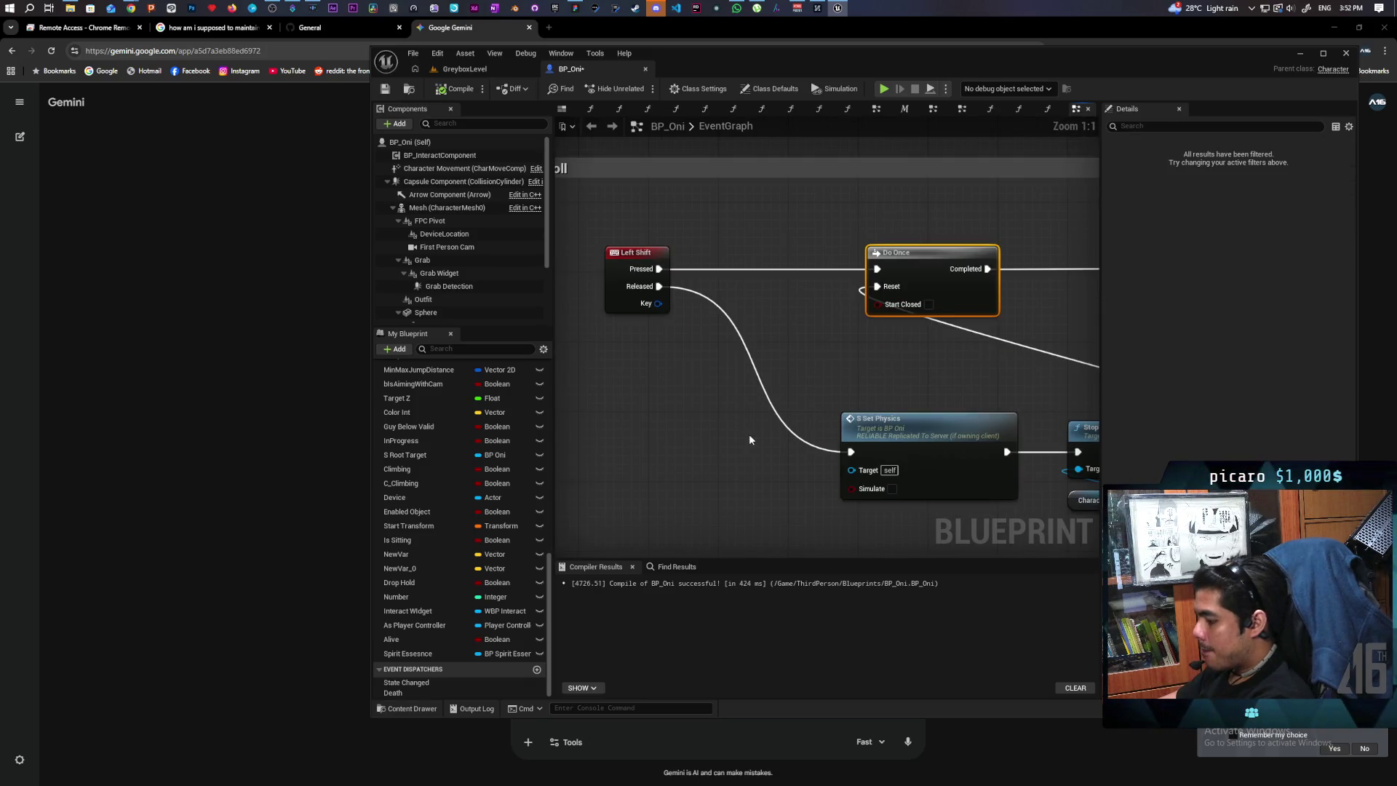
key(ctrl+c)
key(ctrl+v)
mouse_move(659, 285)
mouse_down()
mouse_move(750, 437)
mouse_move(694, 435)
mouse_up()
drag(778, 451, 862, 454)
scroll(708, 427, down, 4)
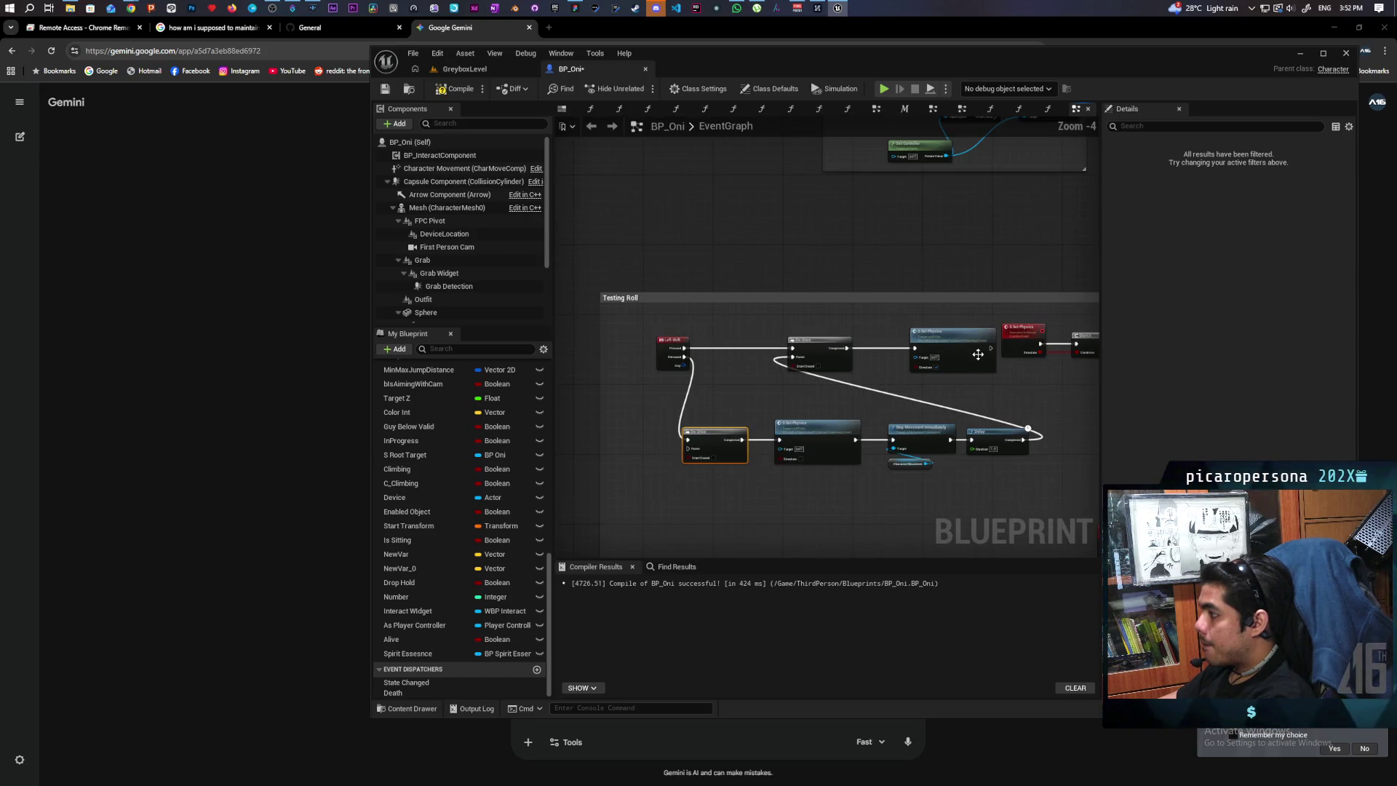
drag(989, 351, 689, 447)
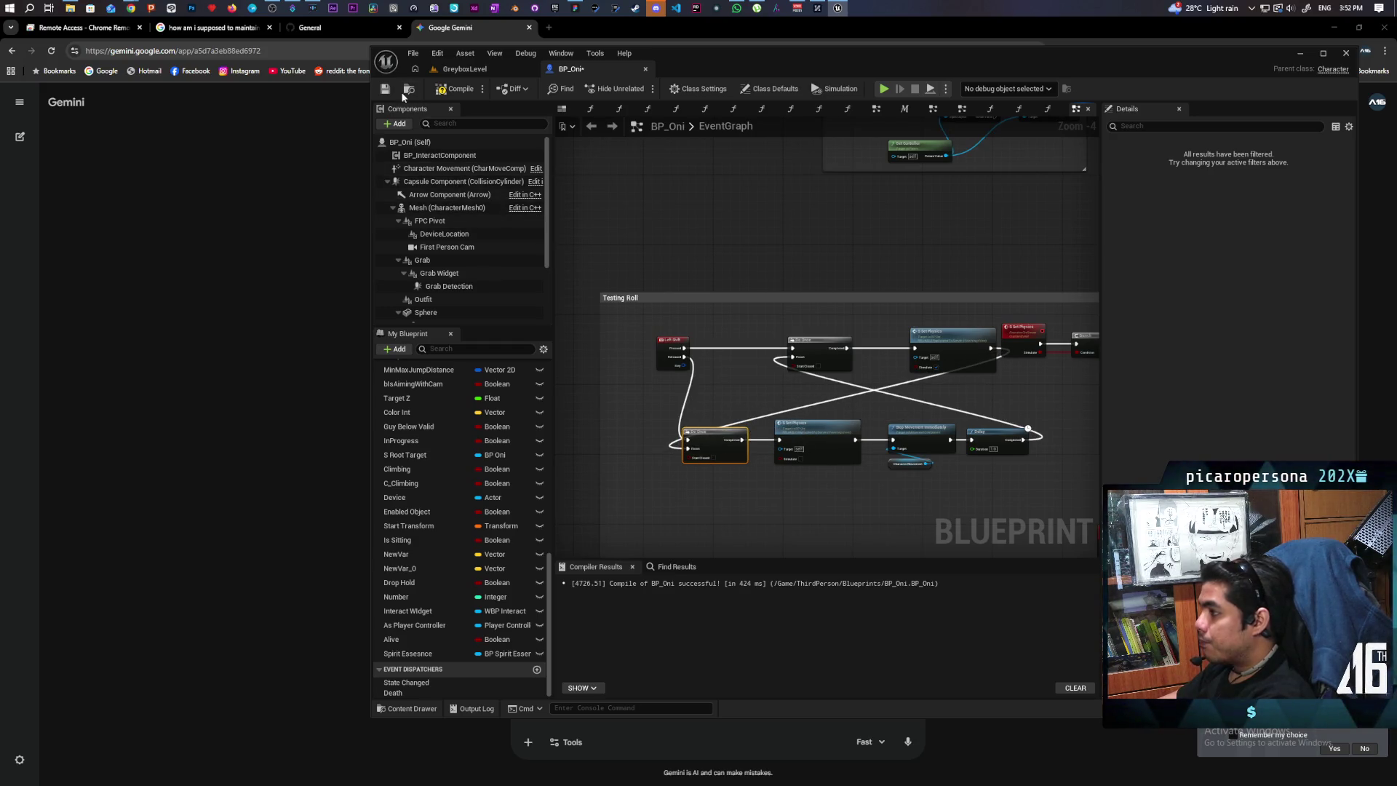
click(475, 70)
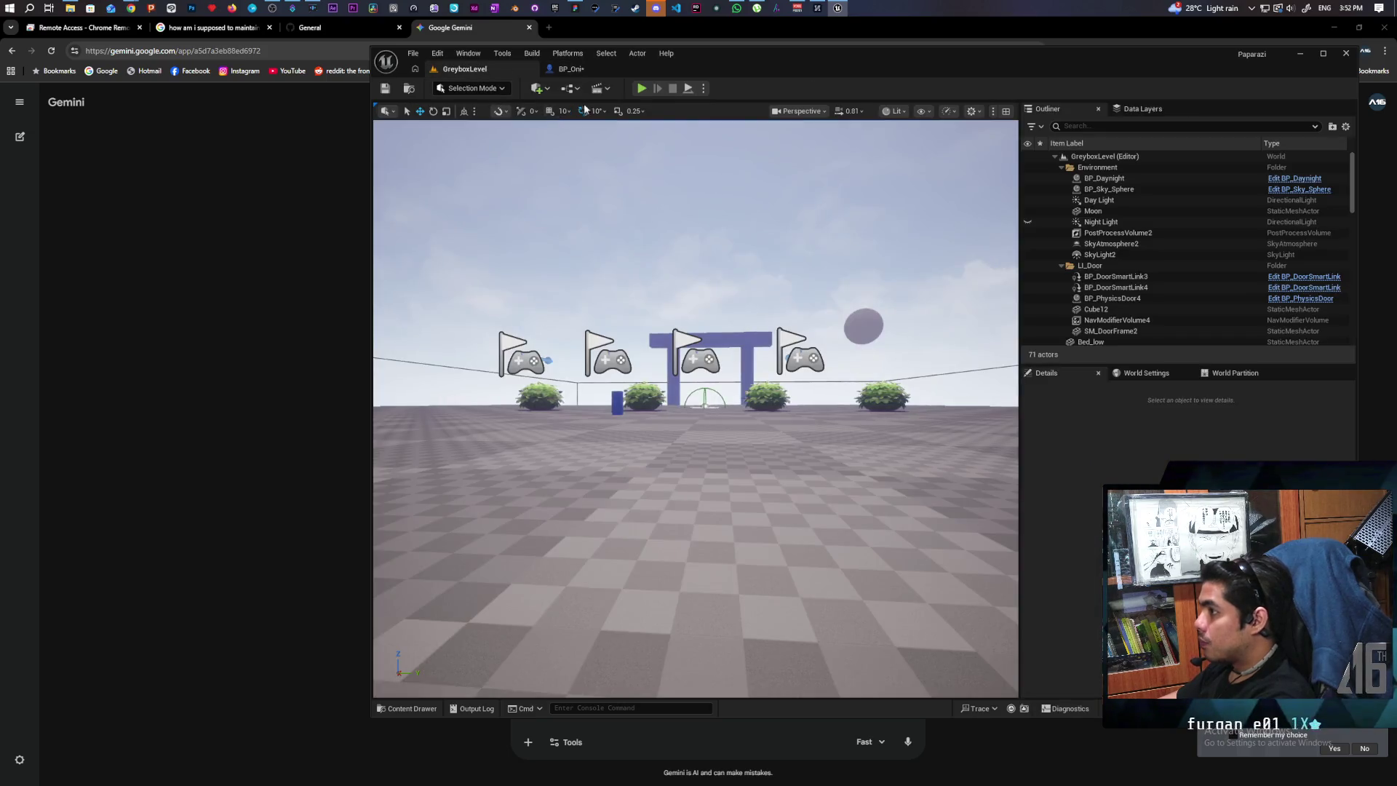
click(641, 89)
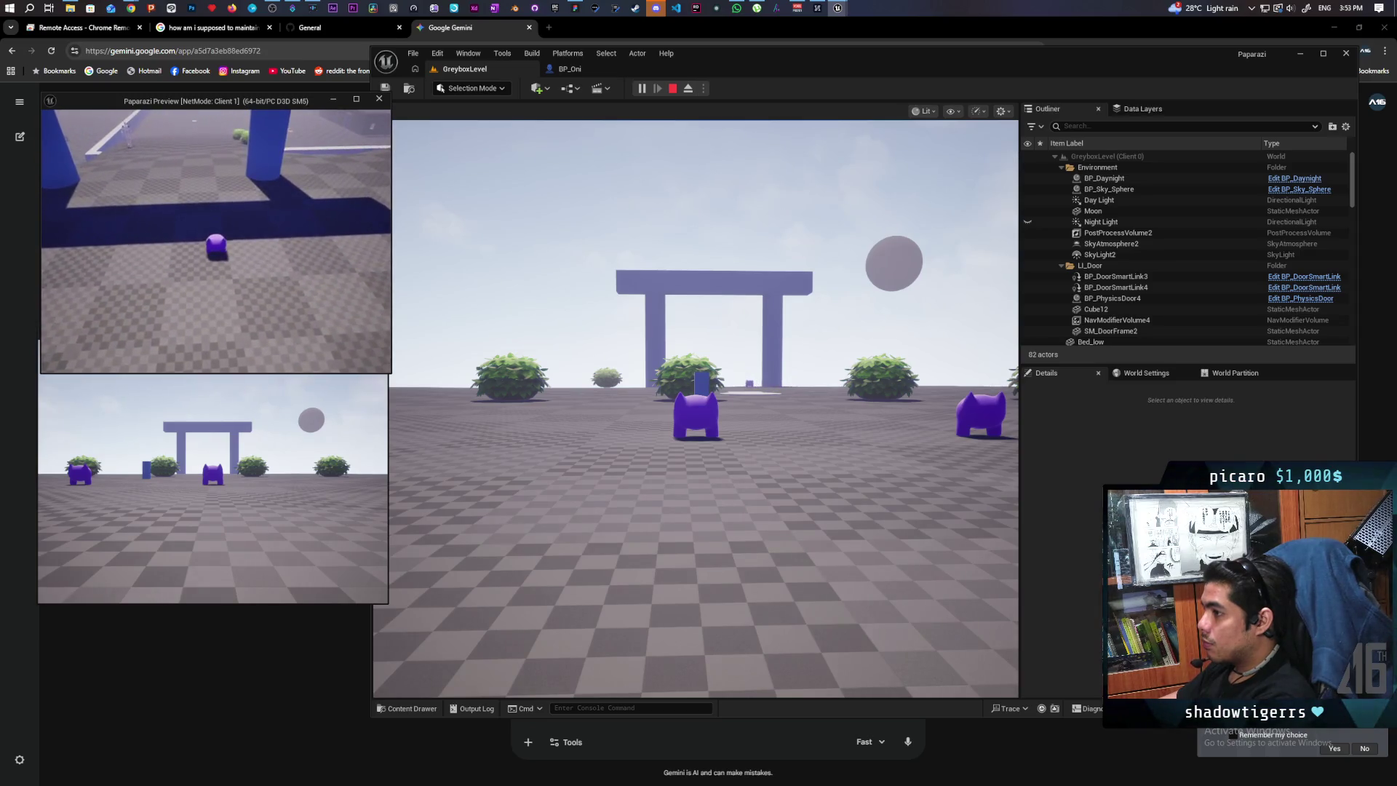
key(shift+F1)
click(665, 397)
key(w)
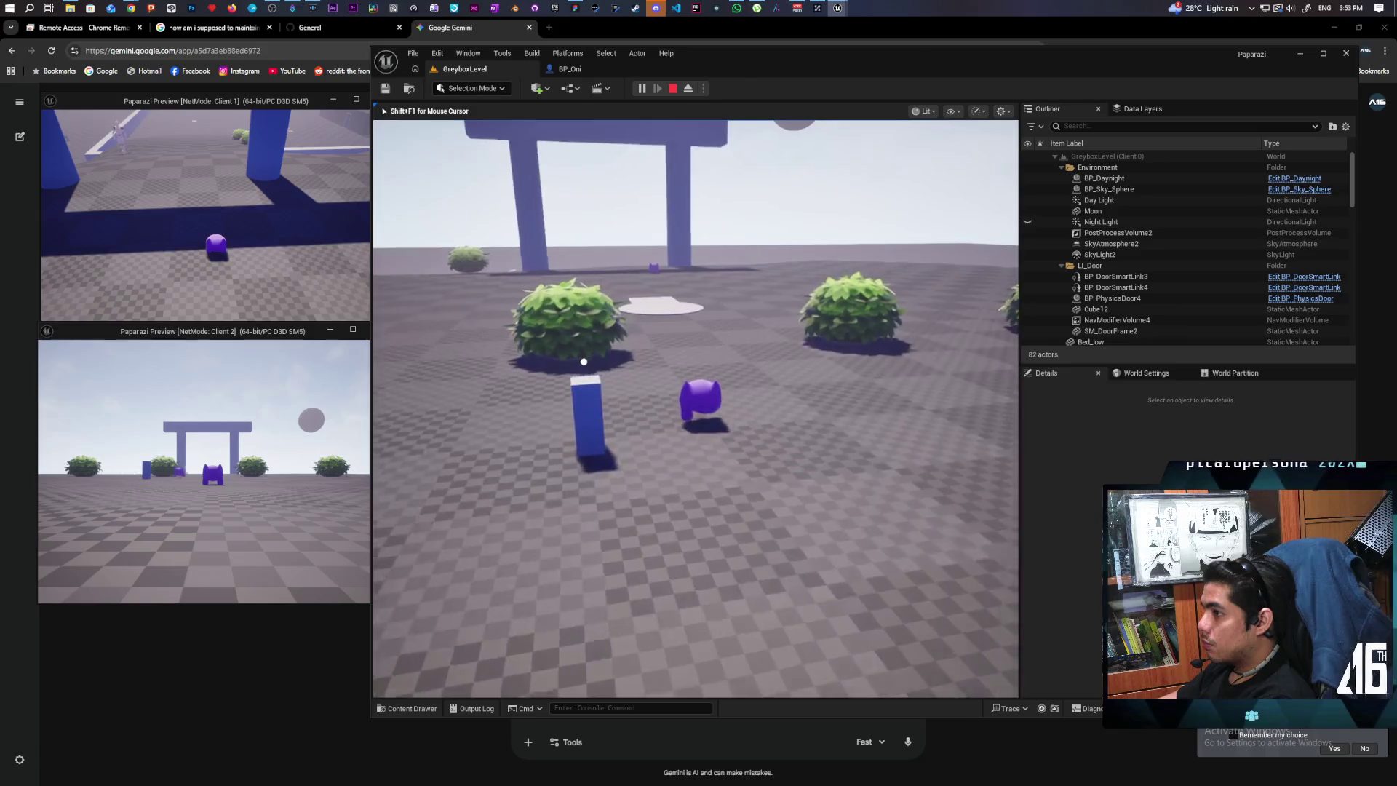
key(w)
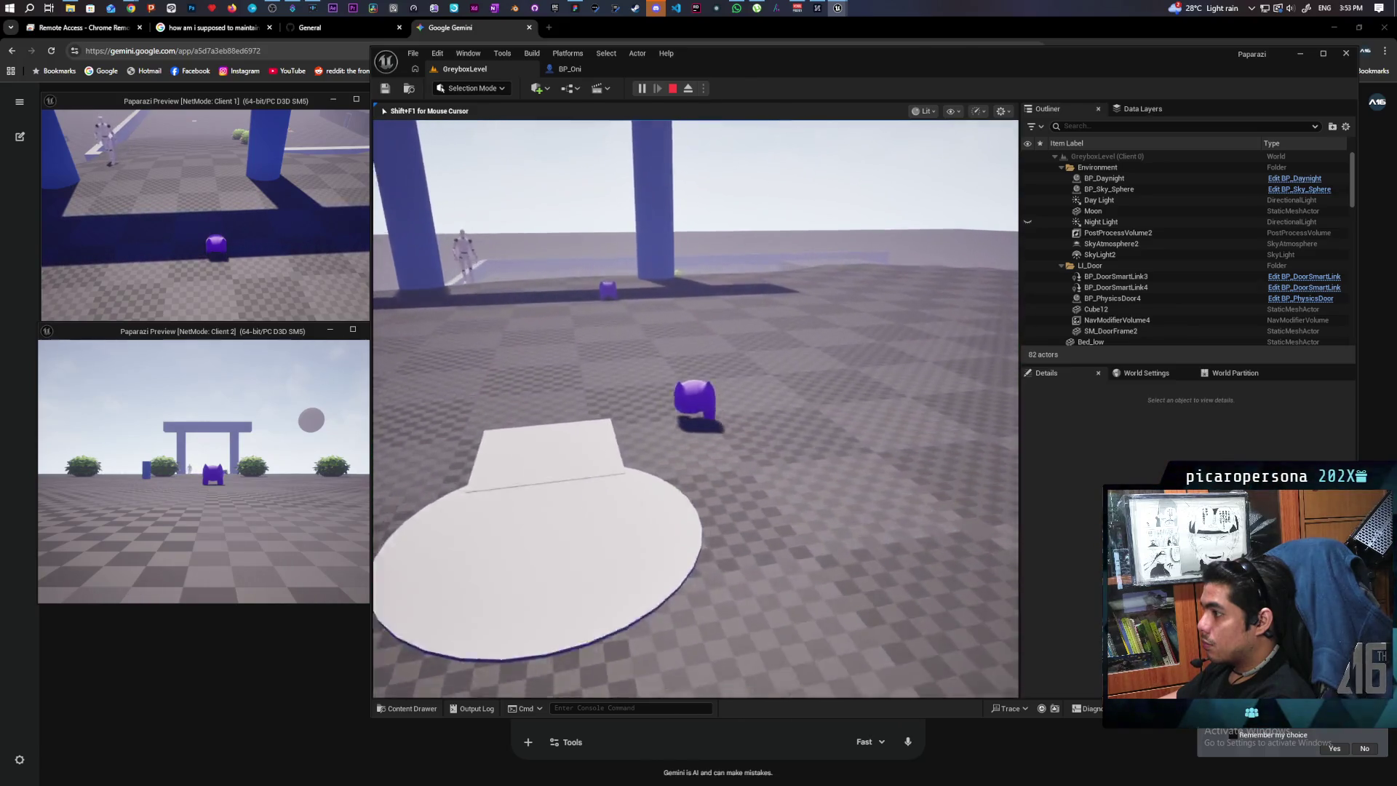
key(w)
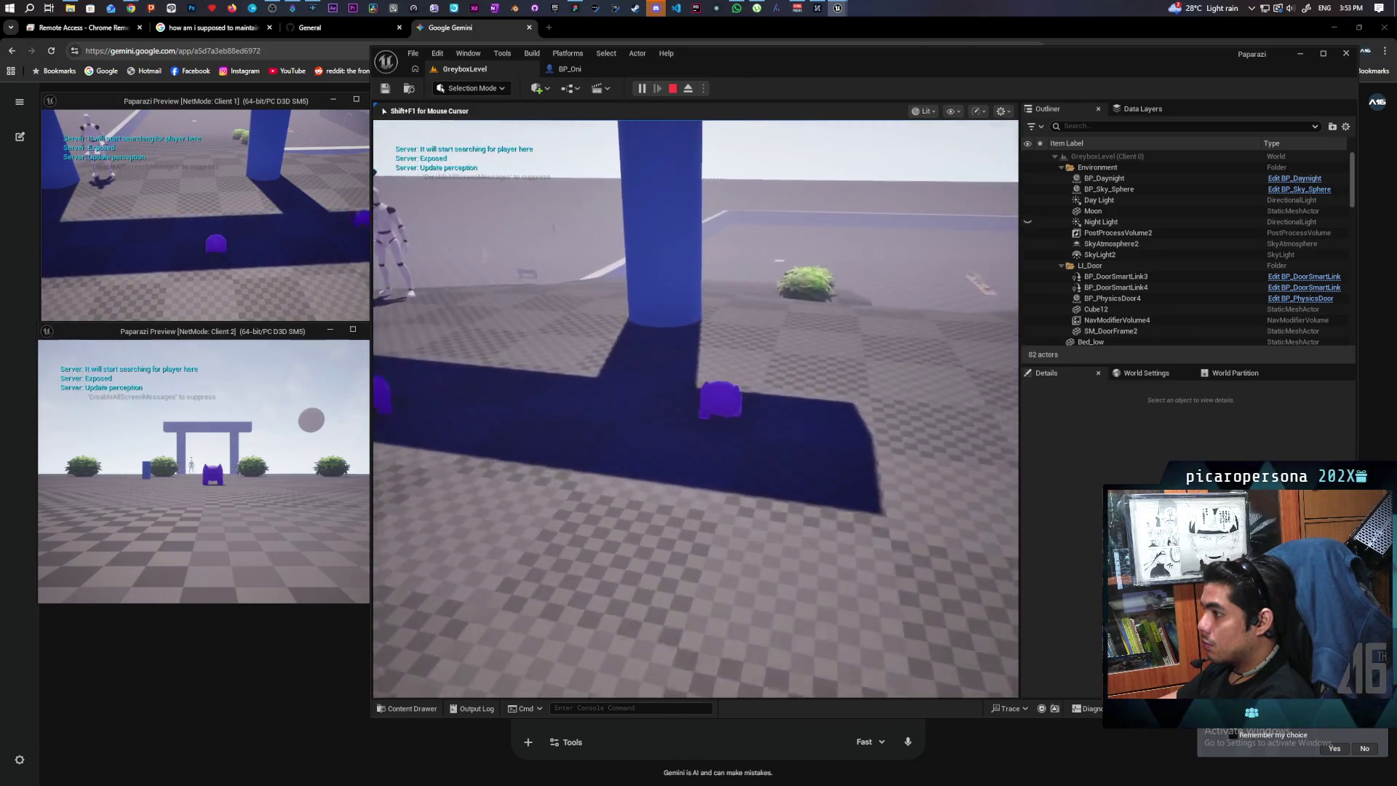
key(alt+Tab)
key(w)
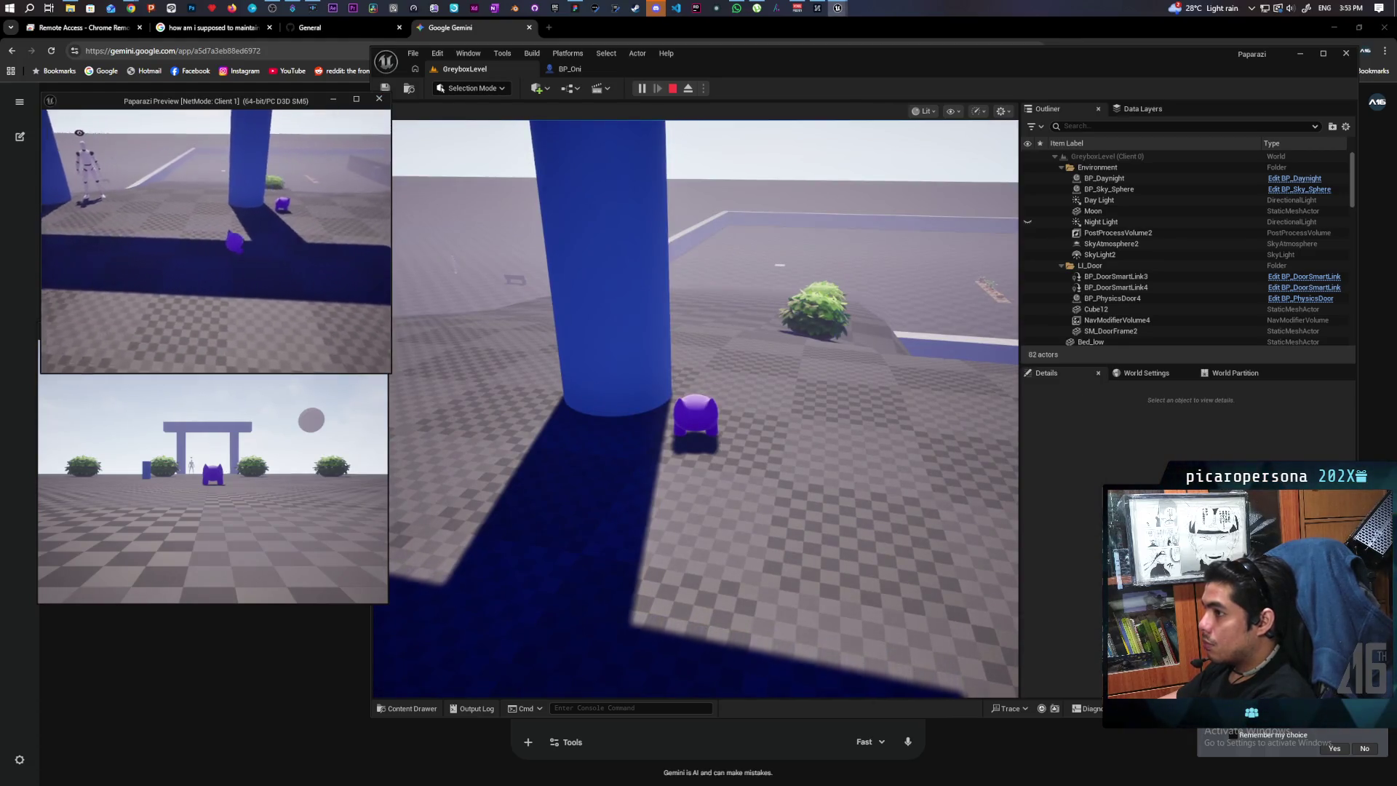
key(w)
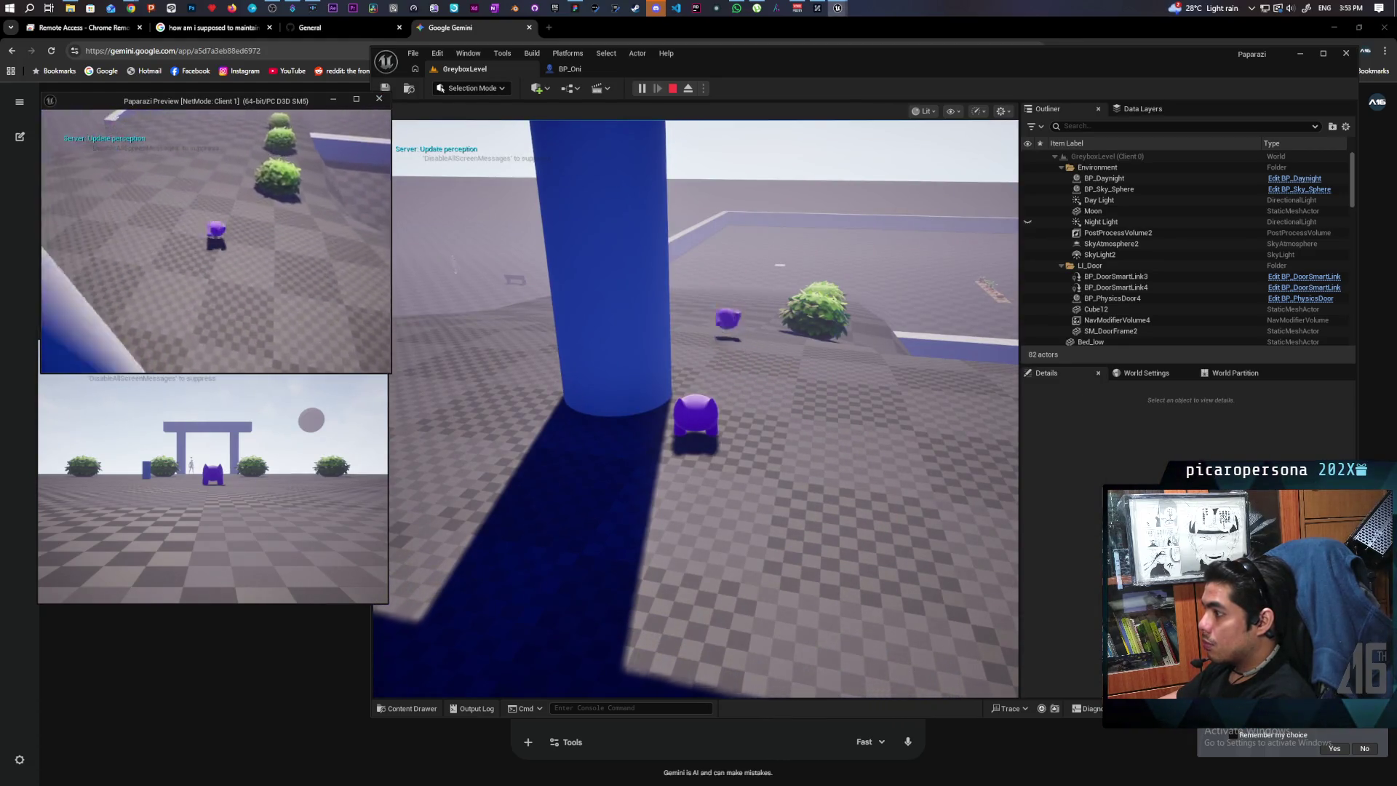
key(w)
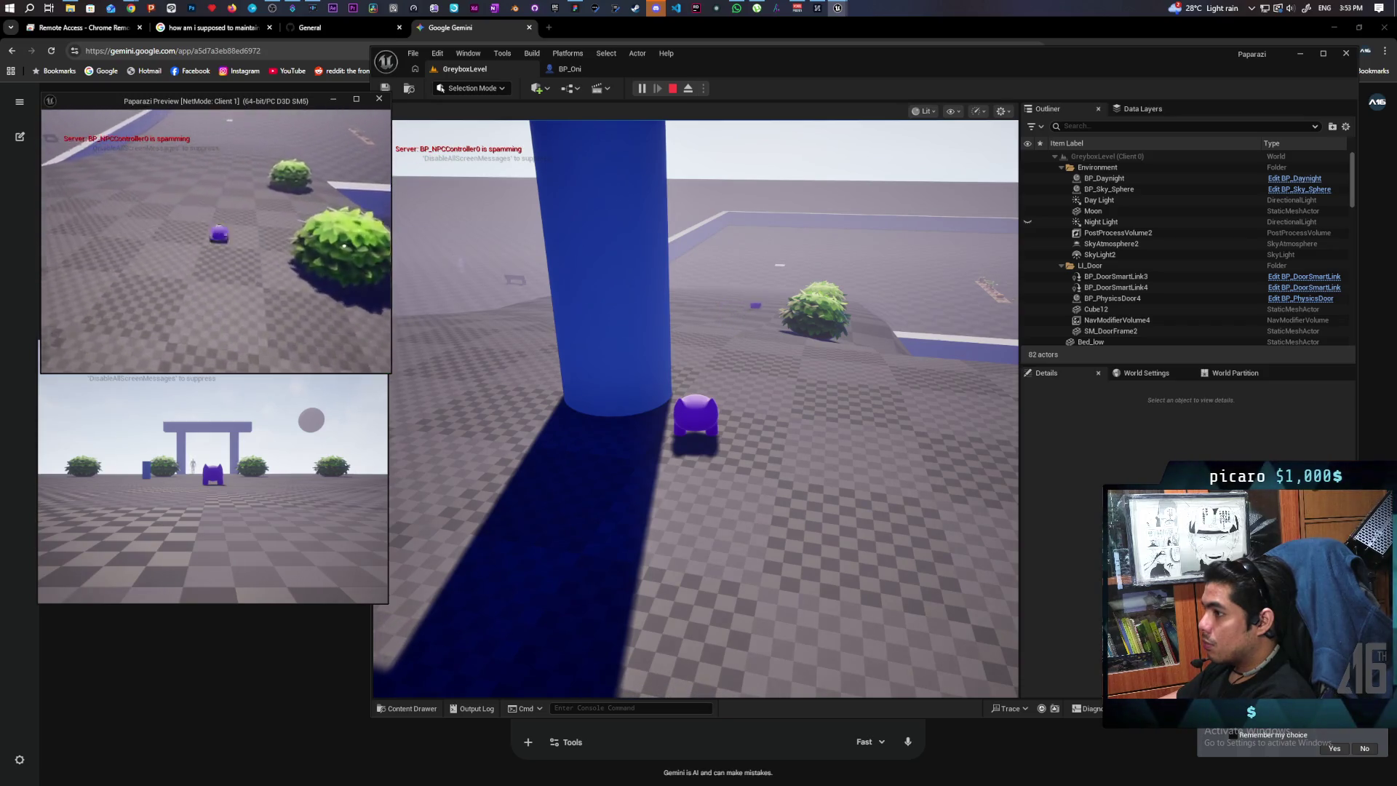
key(w)
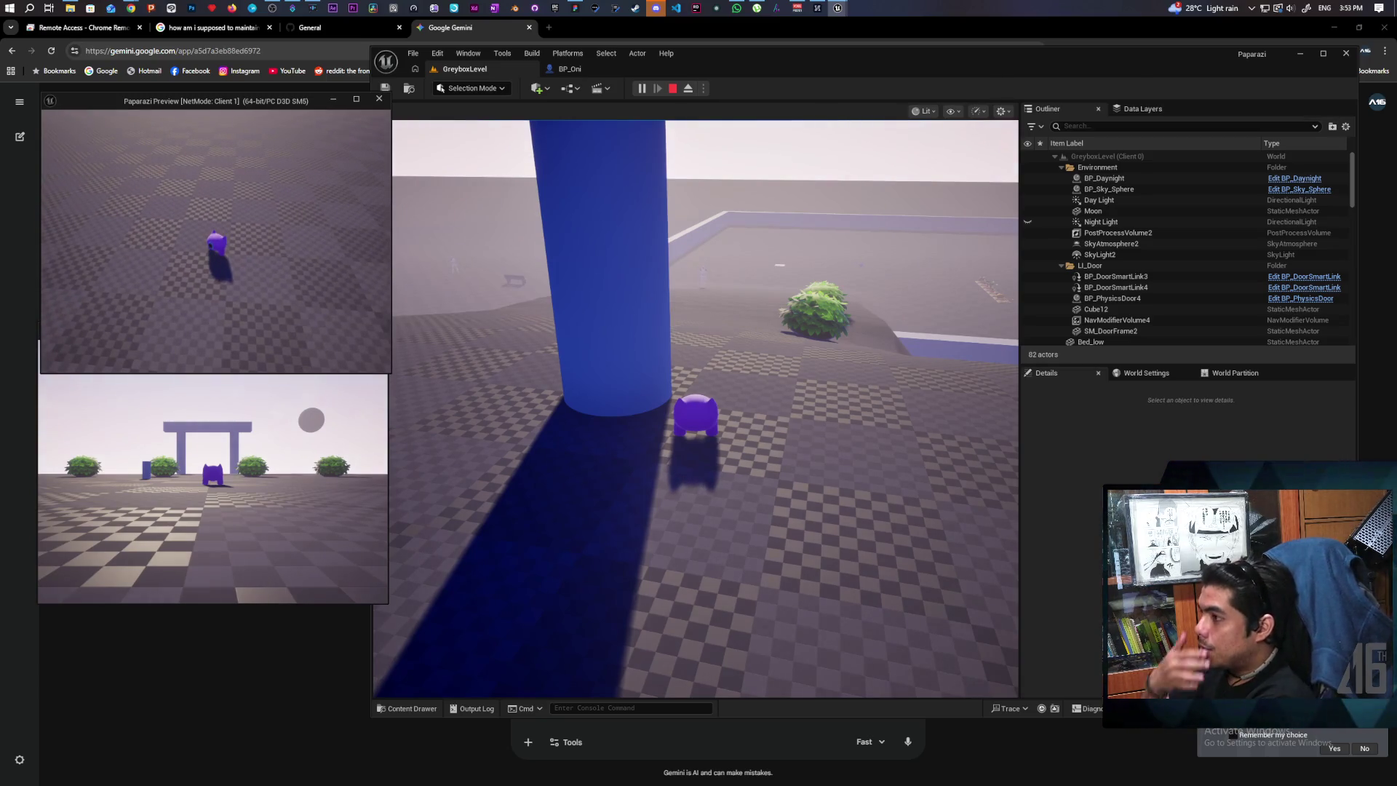
key(Escape)
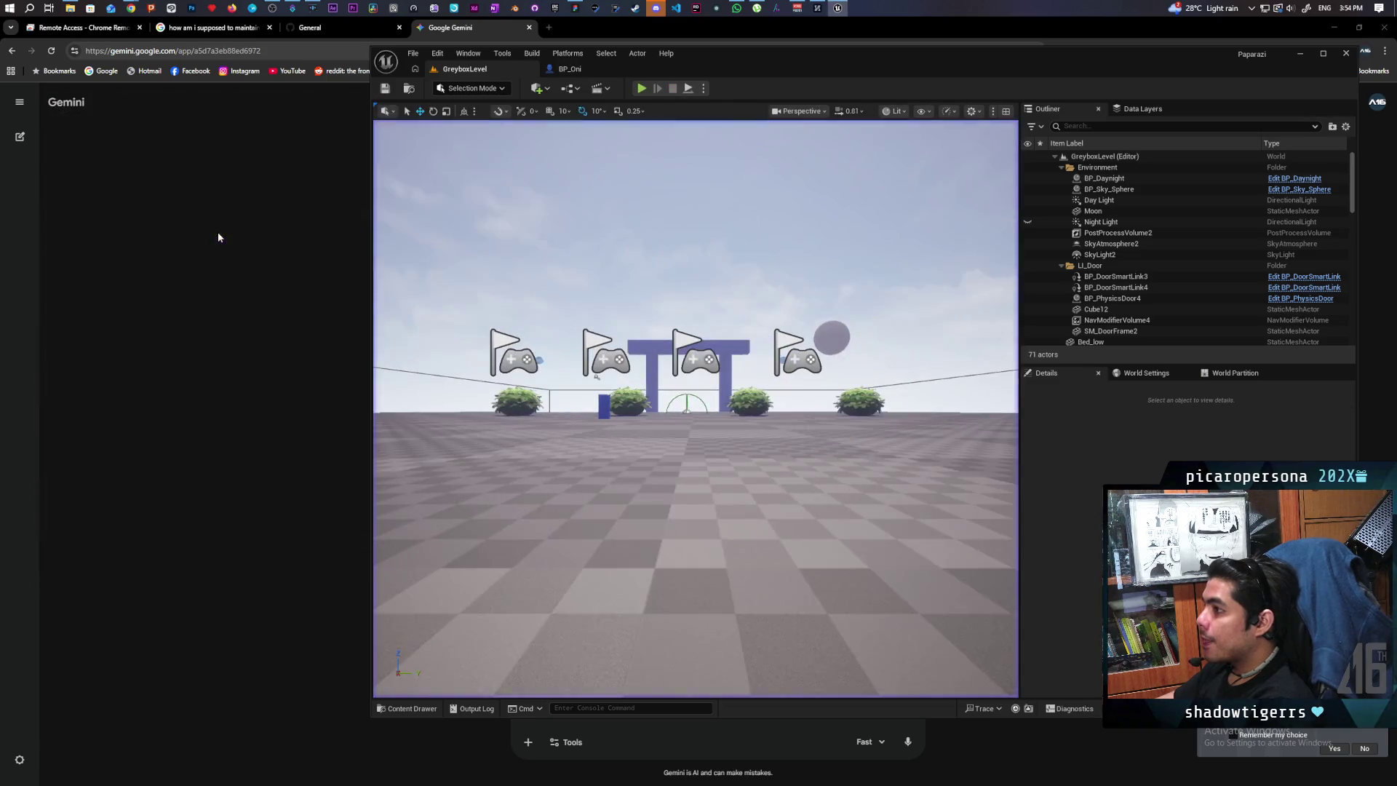
Ask Gemini why movement input returns more slowly the longer the character stays simulated.
click(307, 278)
text(it seems that)
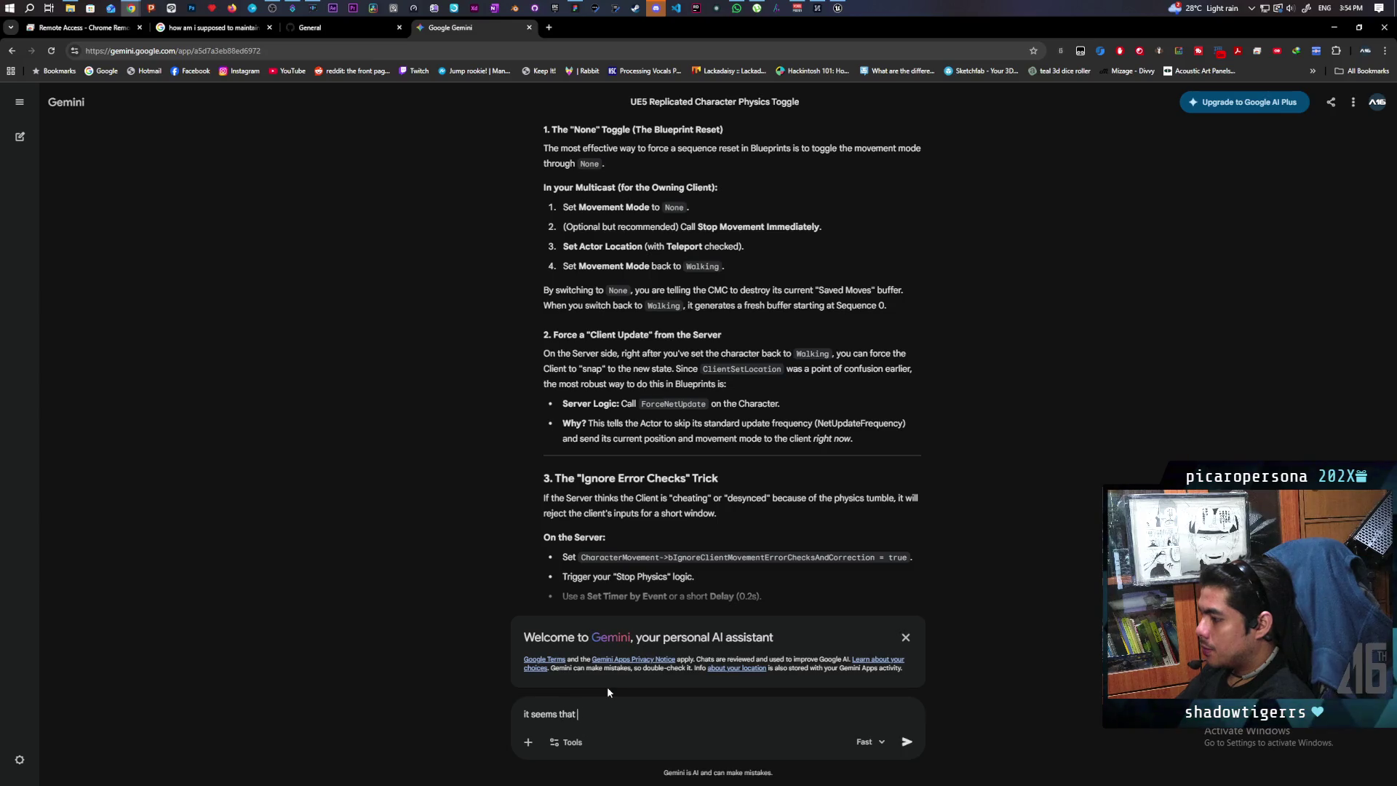
text( the longer i stay)
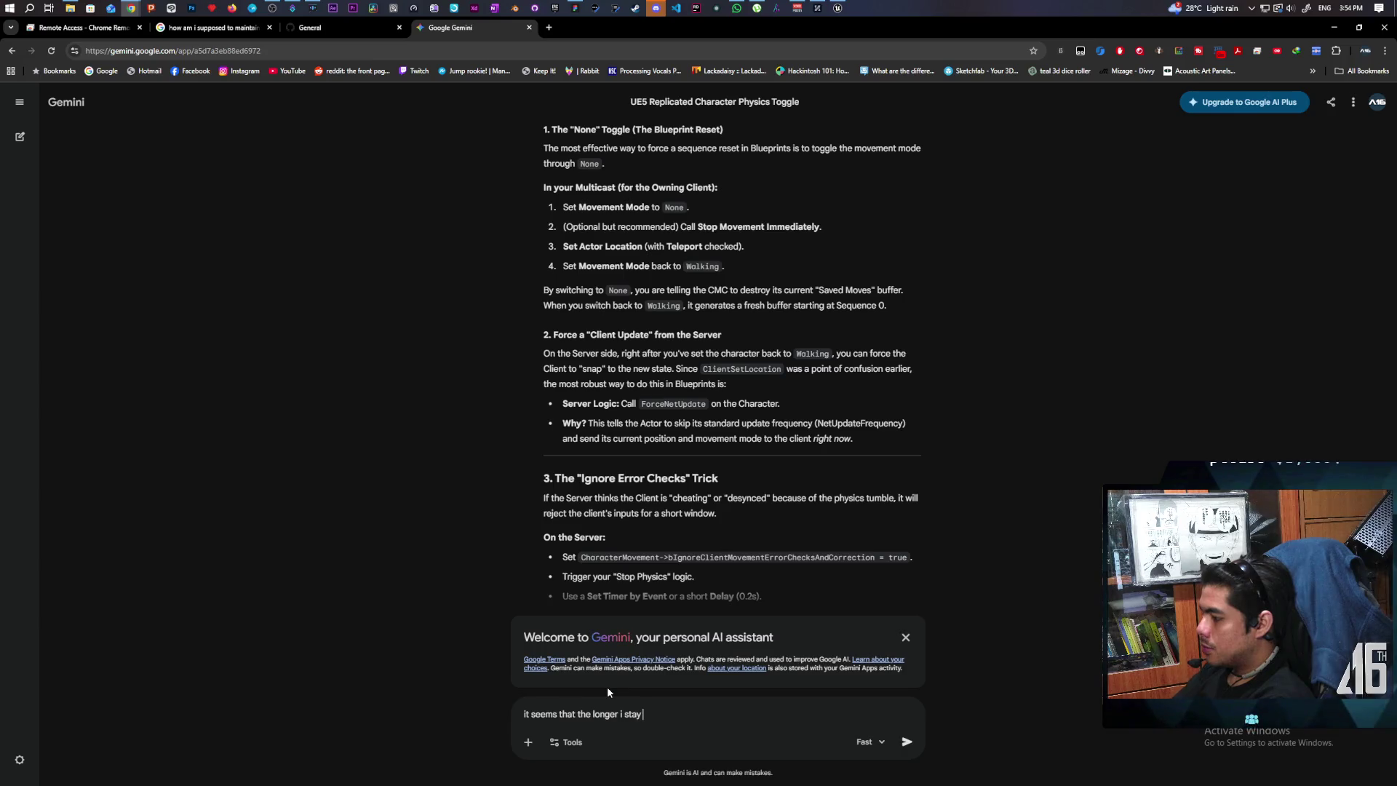
text( simulated the longer it takes)
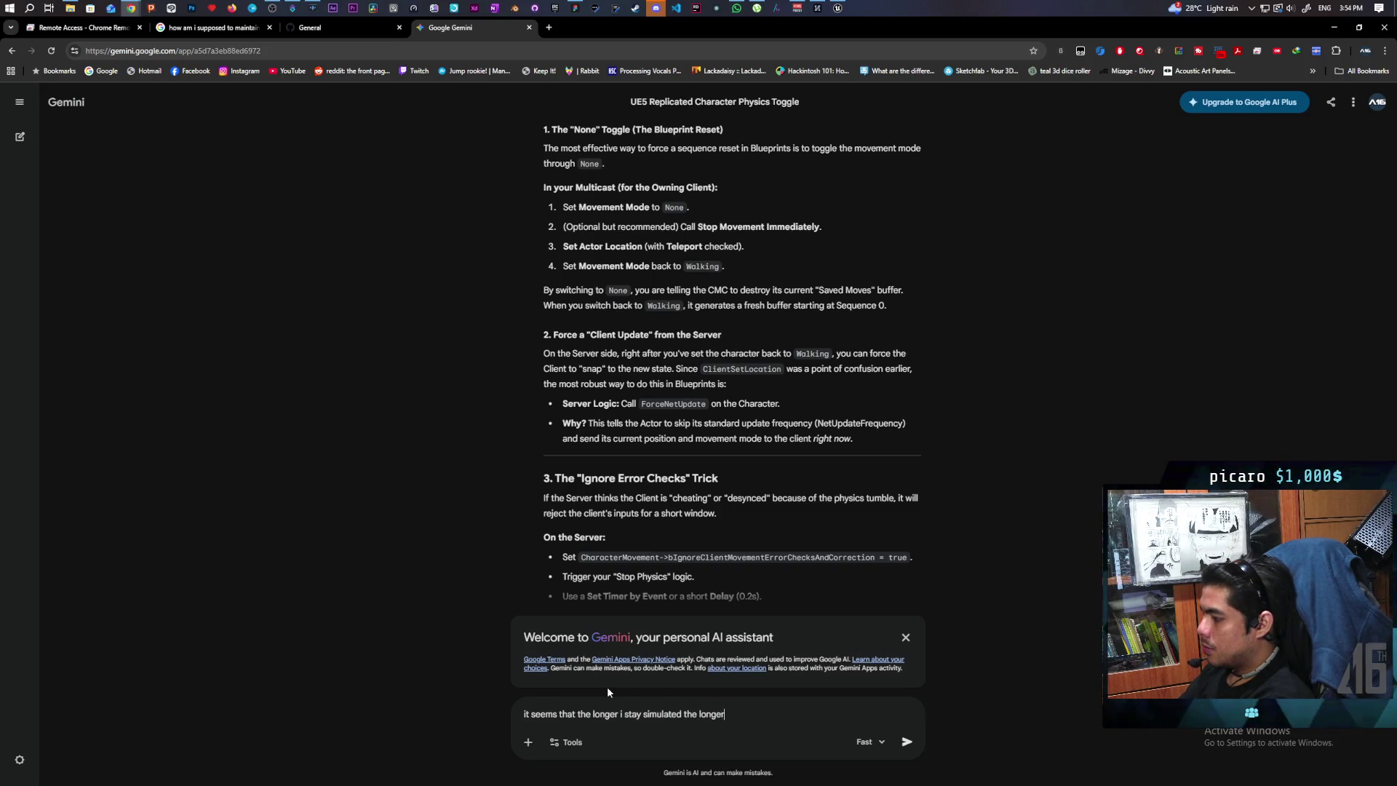
text( be)
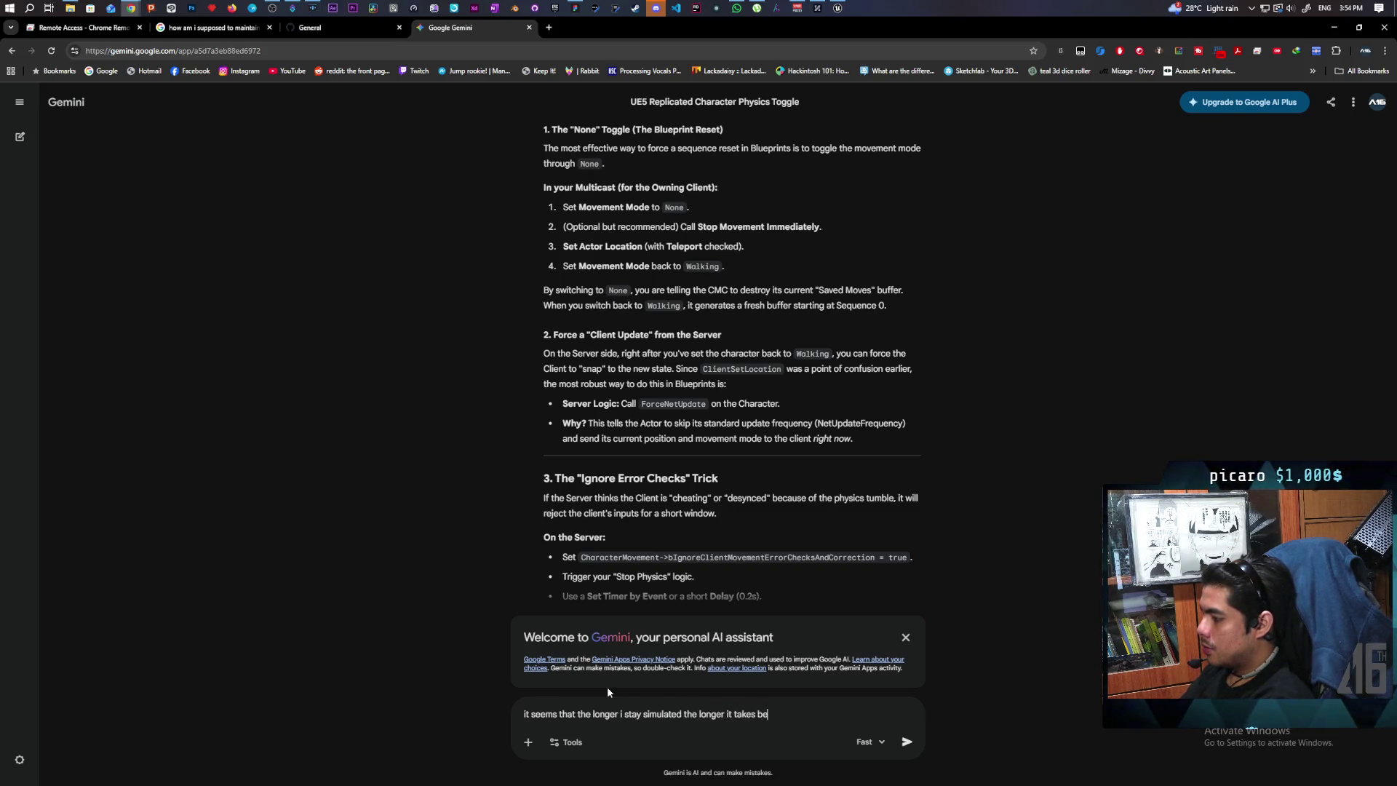
text(fore it takes)
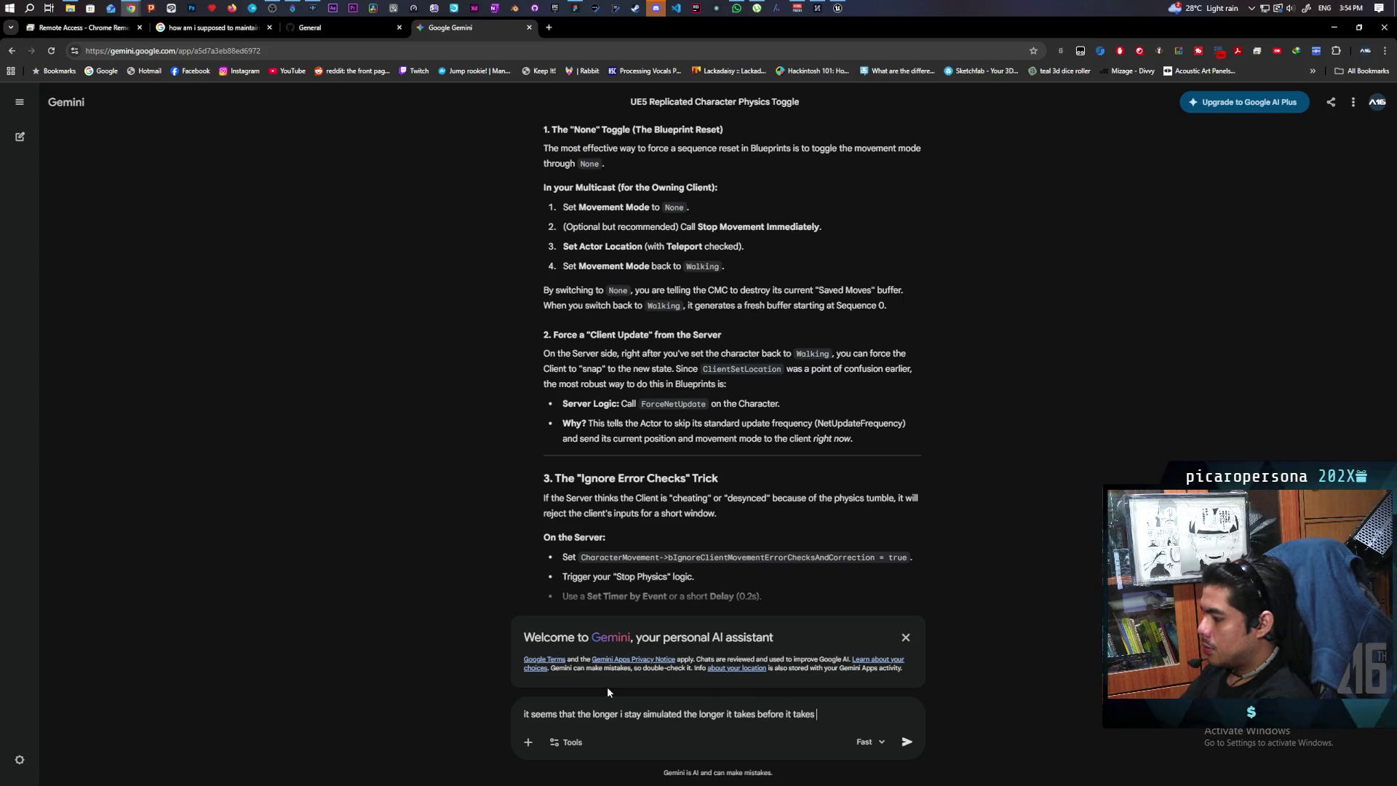
text( movement)
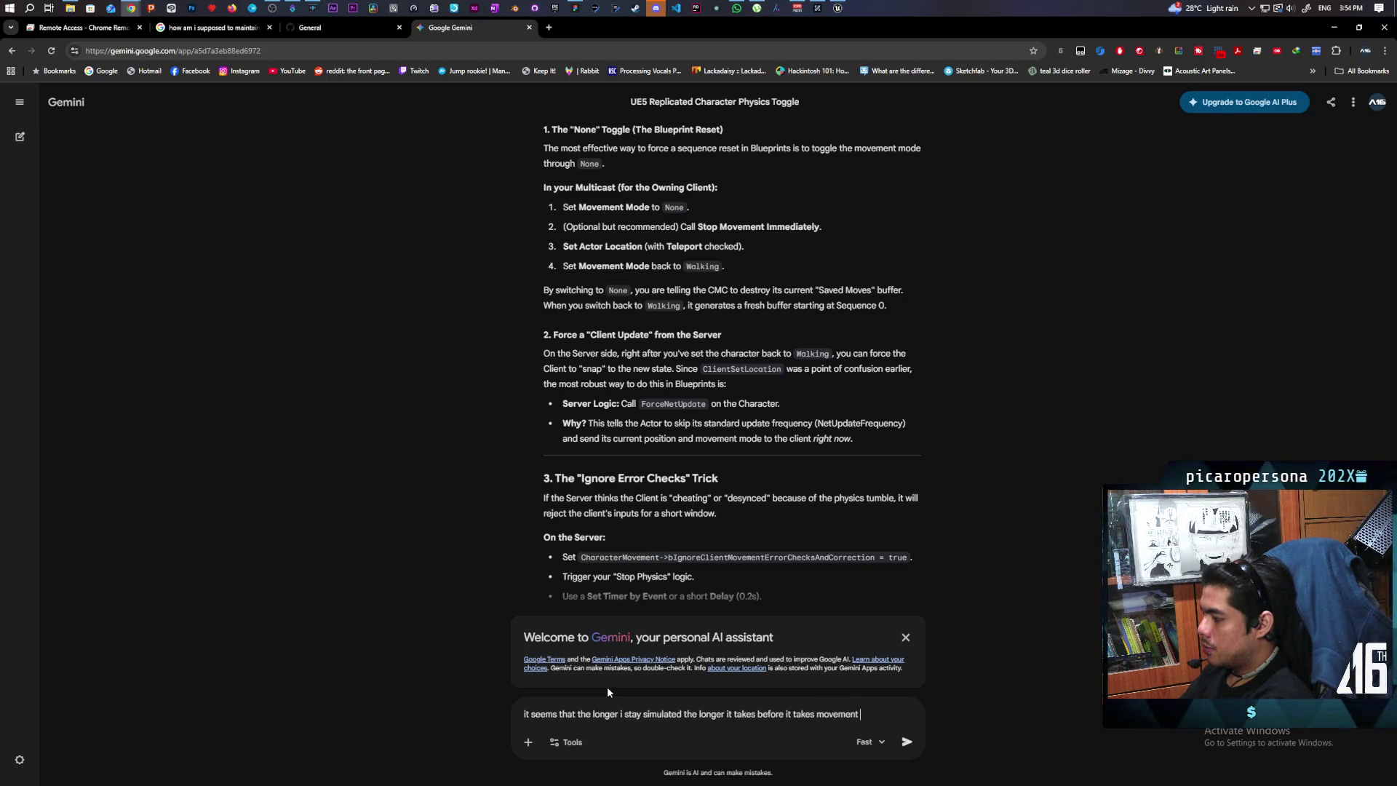
text( inputs after turning off simulat)
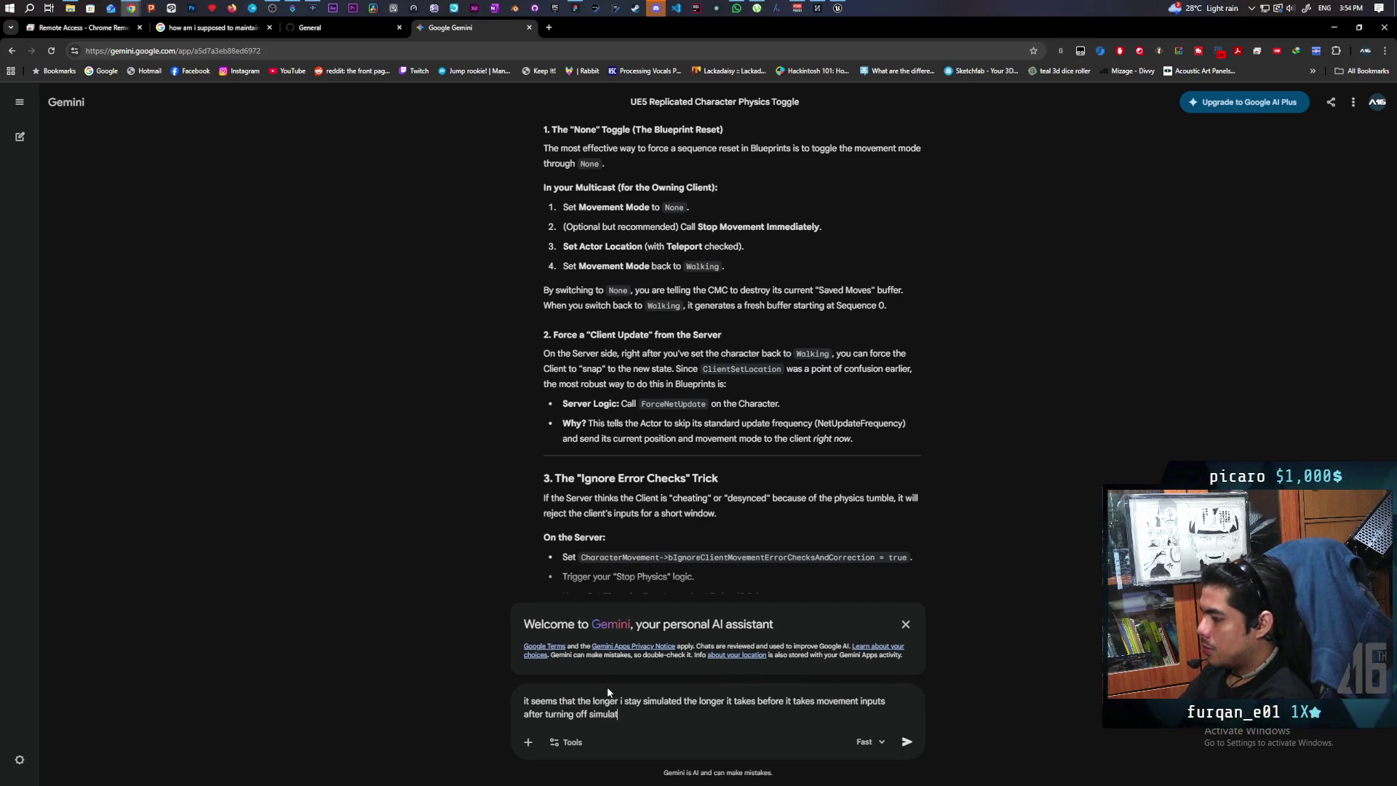
text(e)
key(Return)
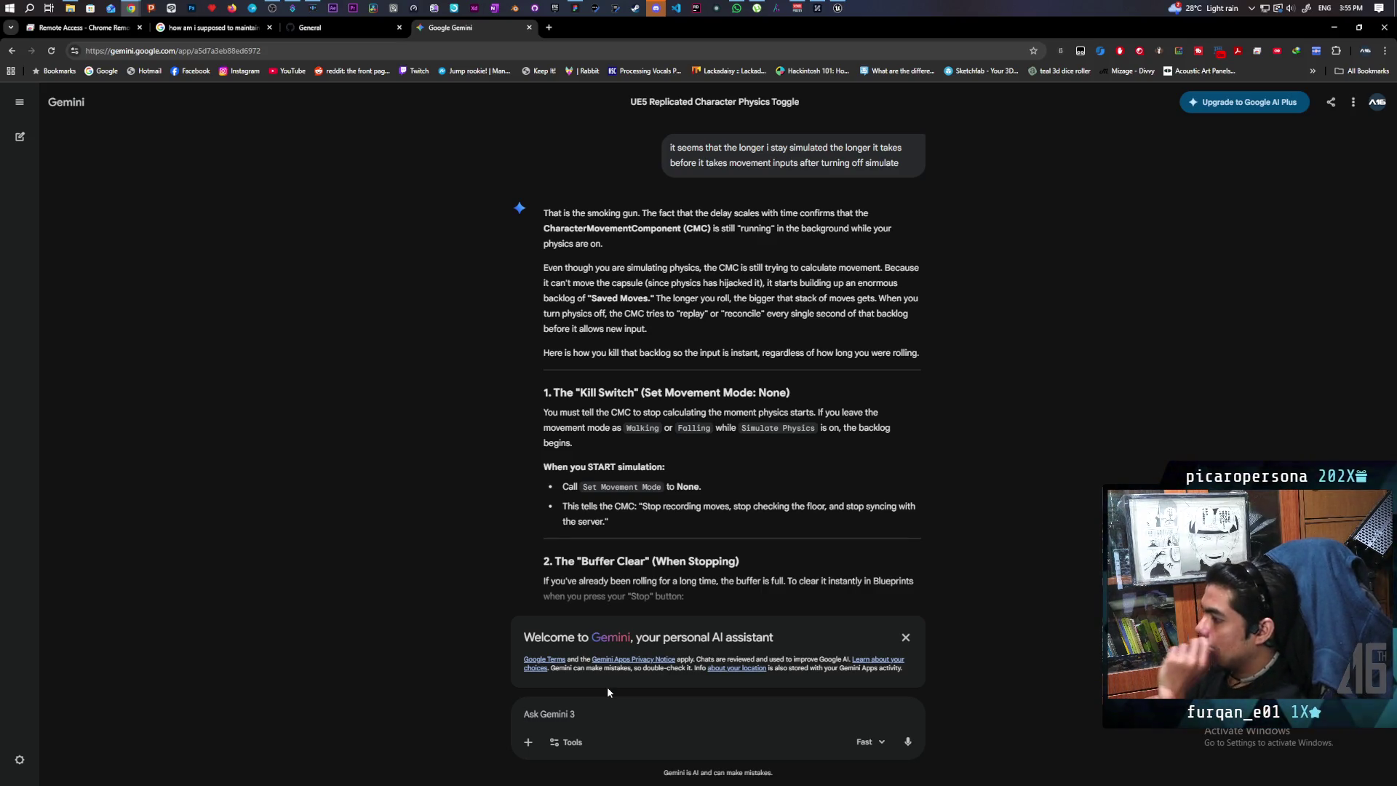
Read down Gemini's saved-moves explanation to the Final Optimized Logic Flow table and start a CMC follow-up.
scroll(733, 478, down, 2)
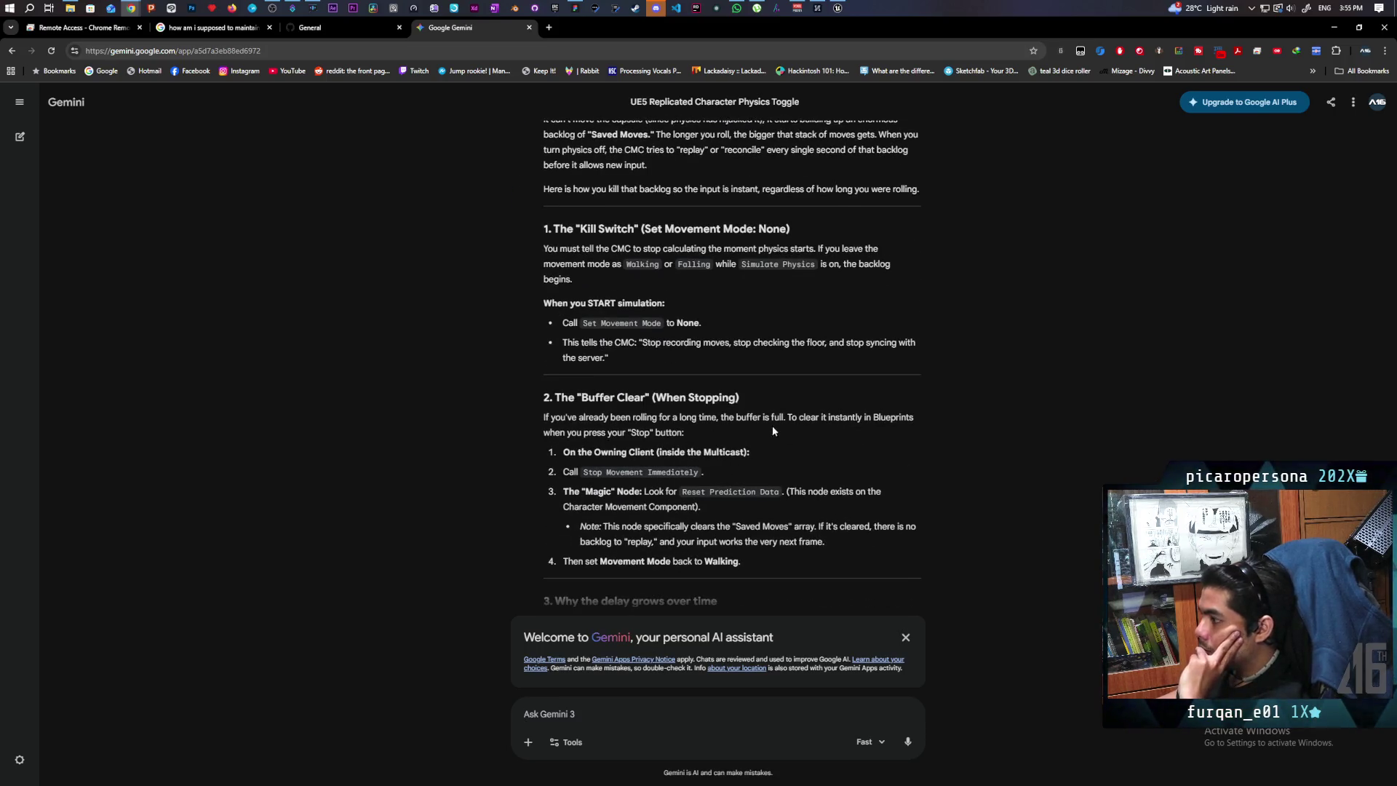
scroll(783, 417, down, 1)
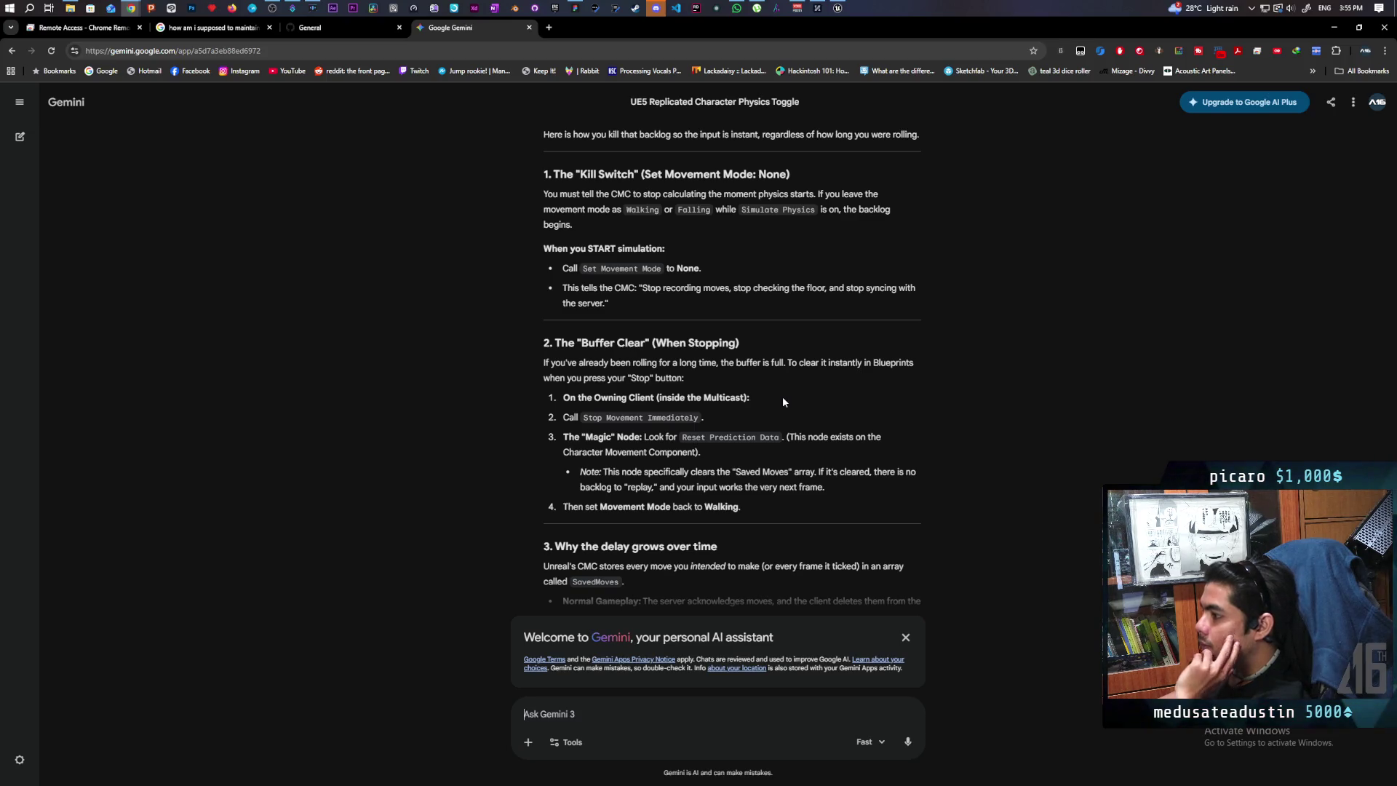
scroll(783, 402, down, 1)
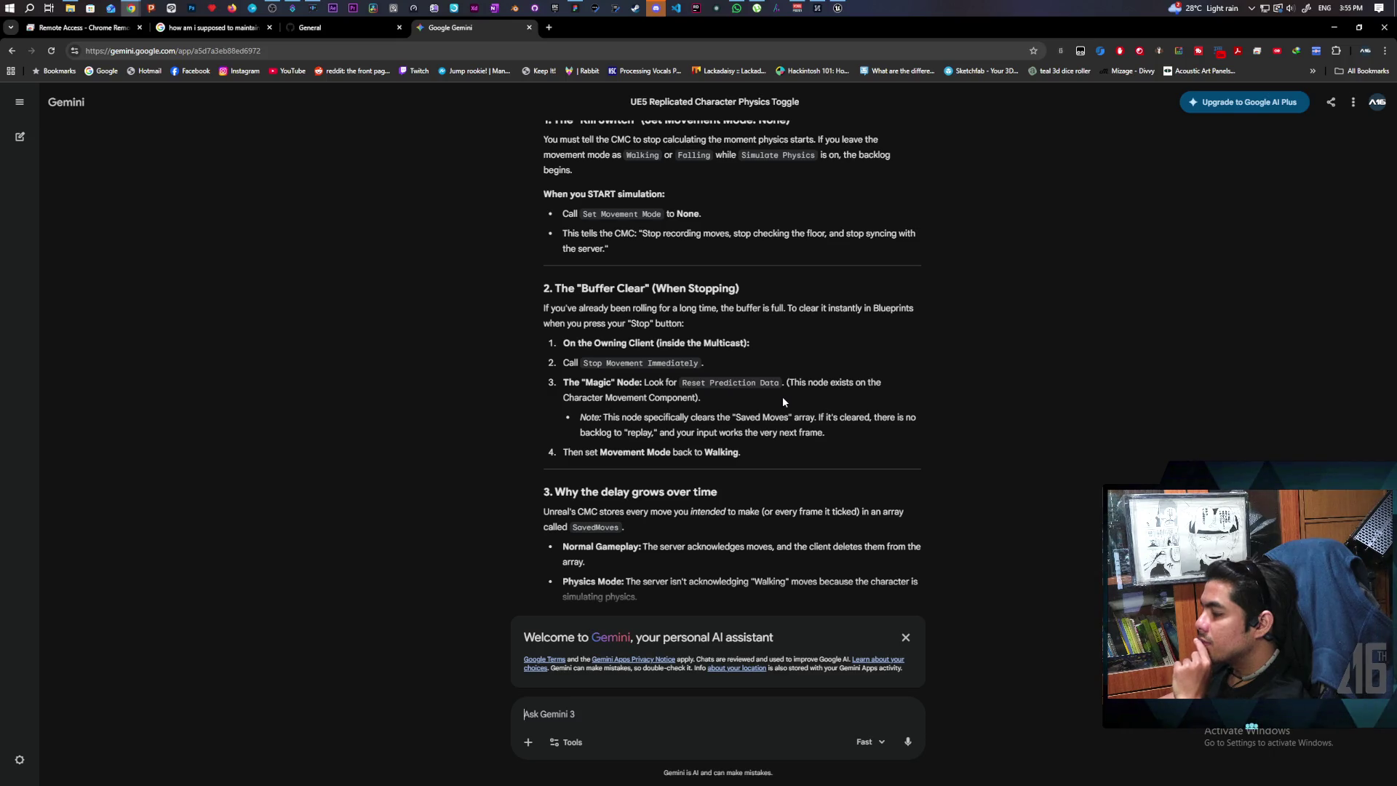
scroll(782, 399, down, 1)
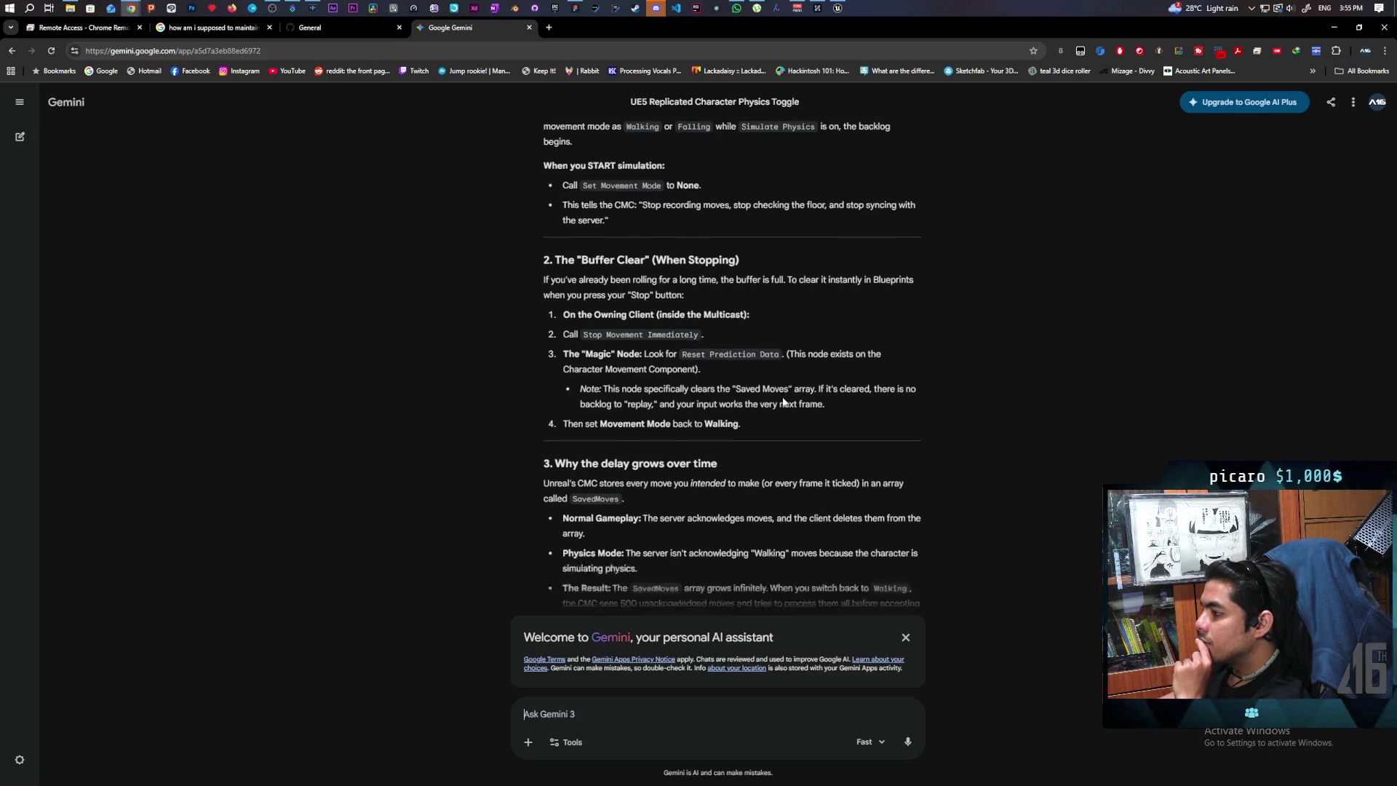
scroll(783, 400, down, 1)
scroll(782, 399, down, 1)
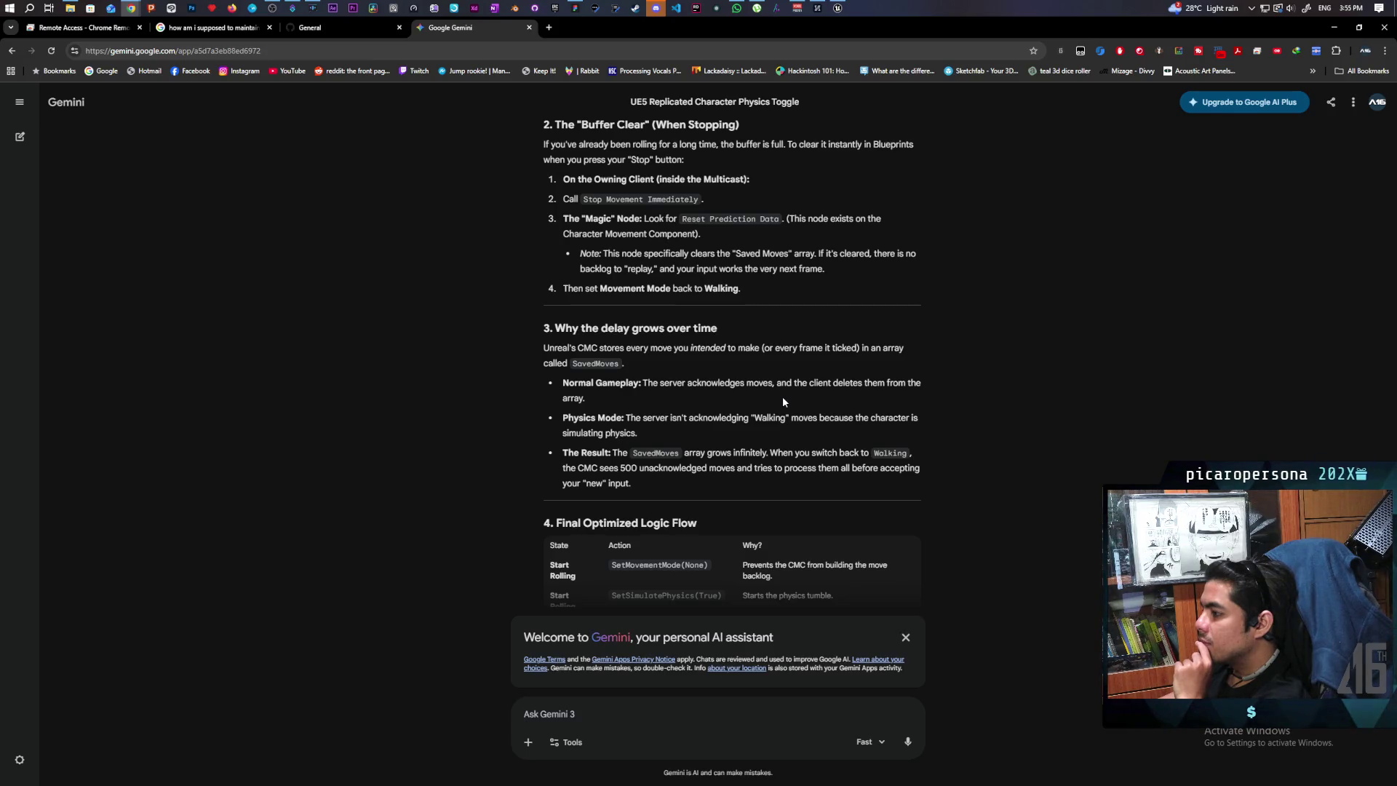
scroll(783, 401, down, 3)
scroll(783, 398, down, 3)
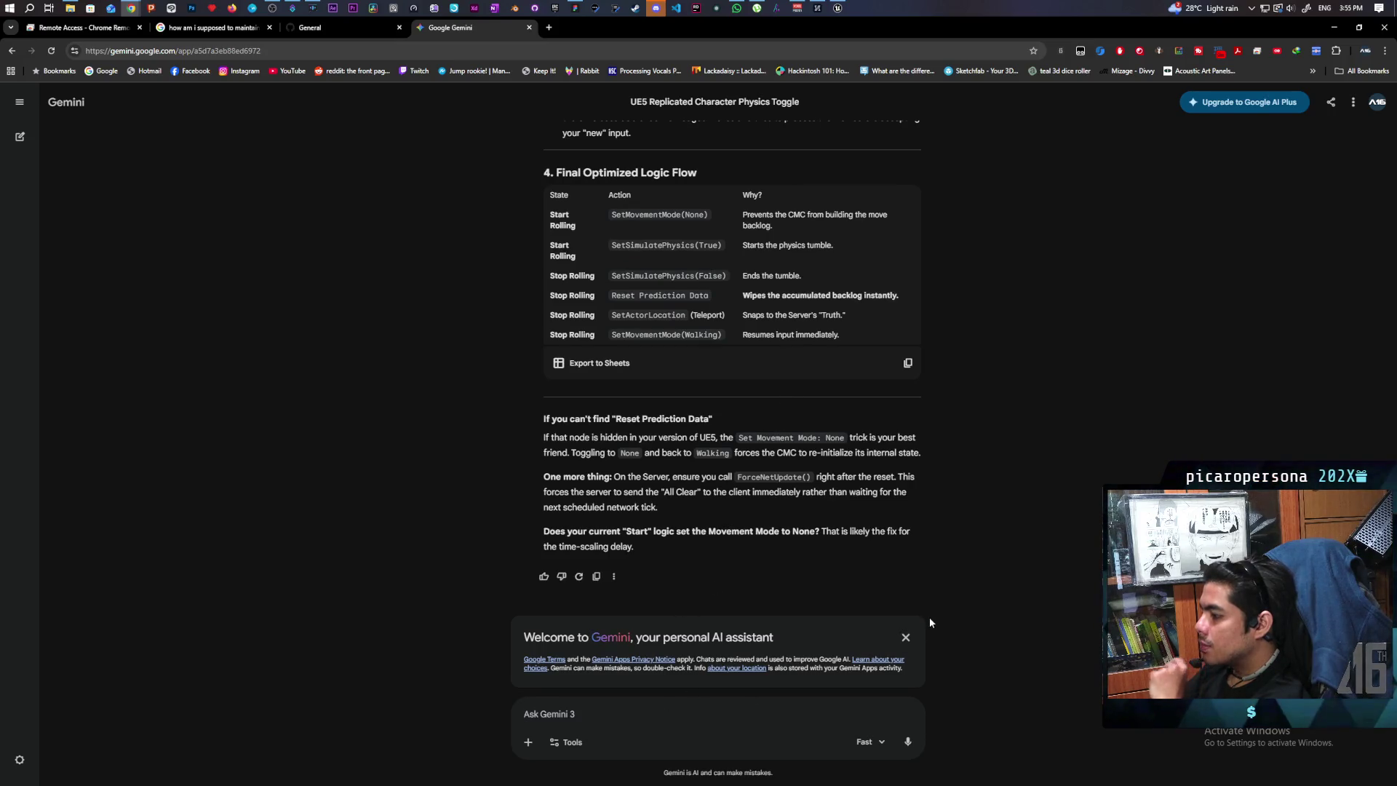
text(what about turning cmc off instead while)
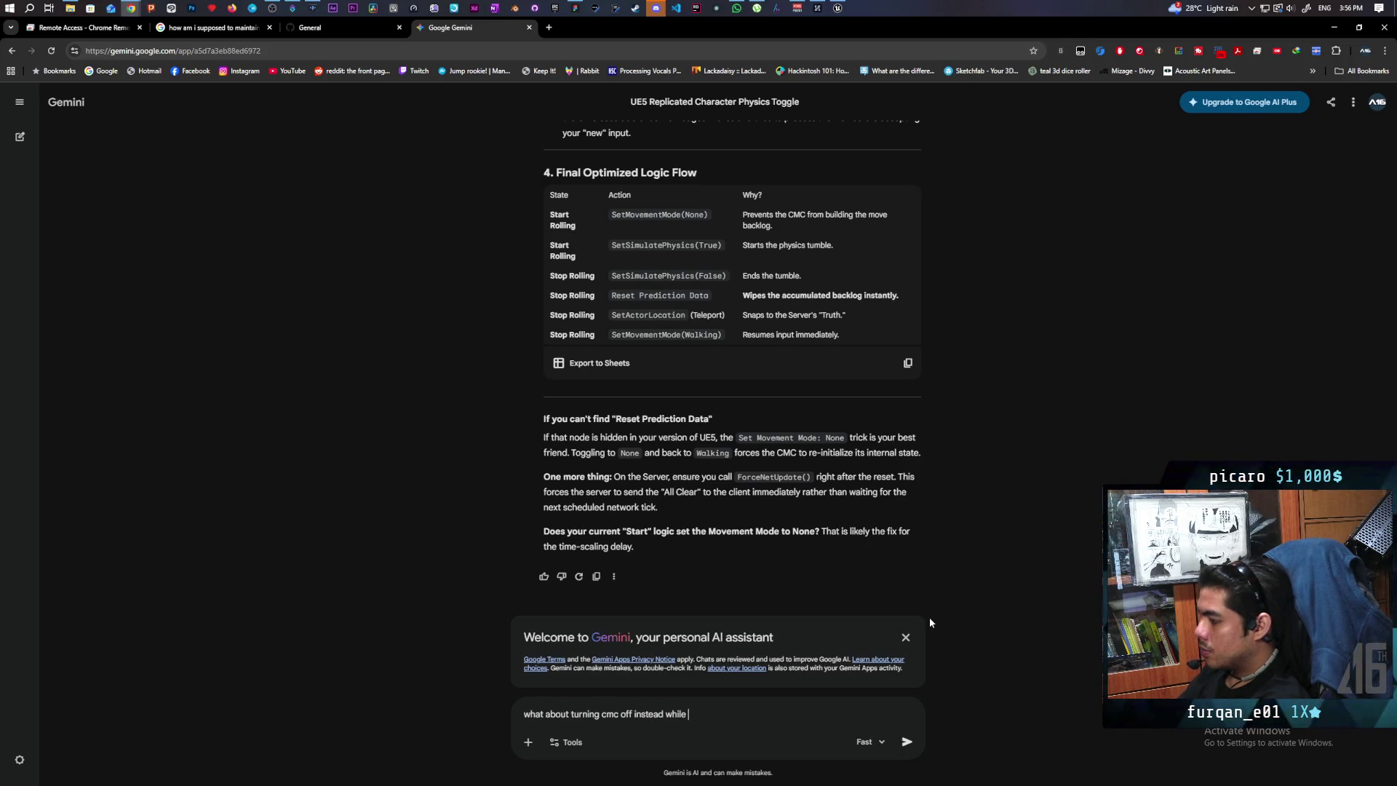
Ask Gemini about turning the CMC off instead and deactivating only on the server, then return to Unreal.
text(ng?)
key(Return)
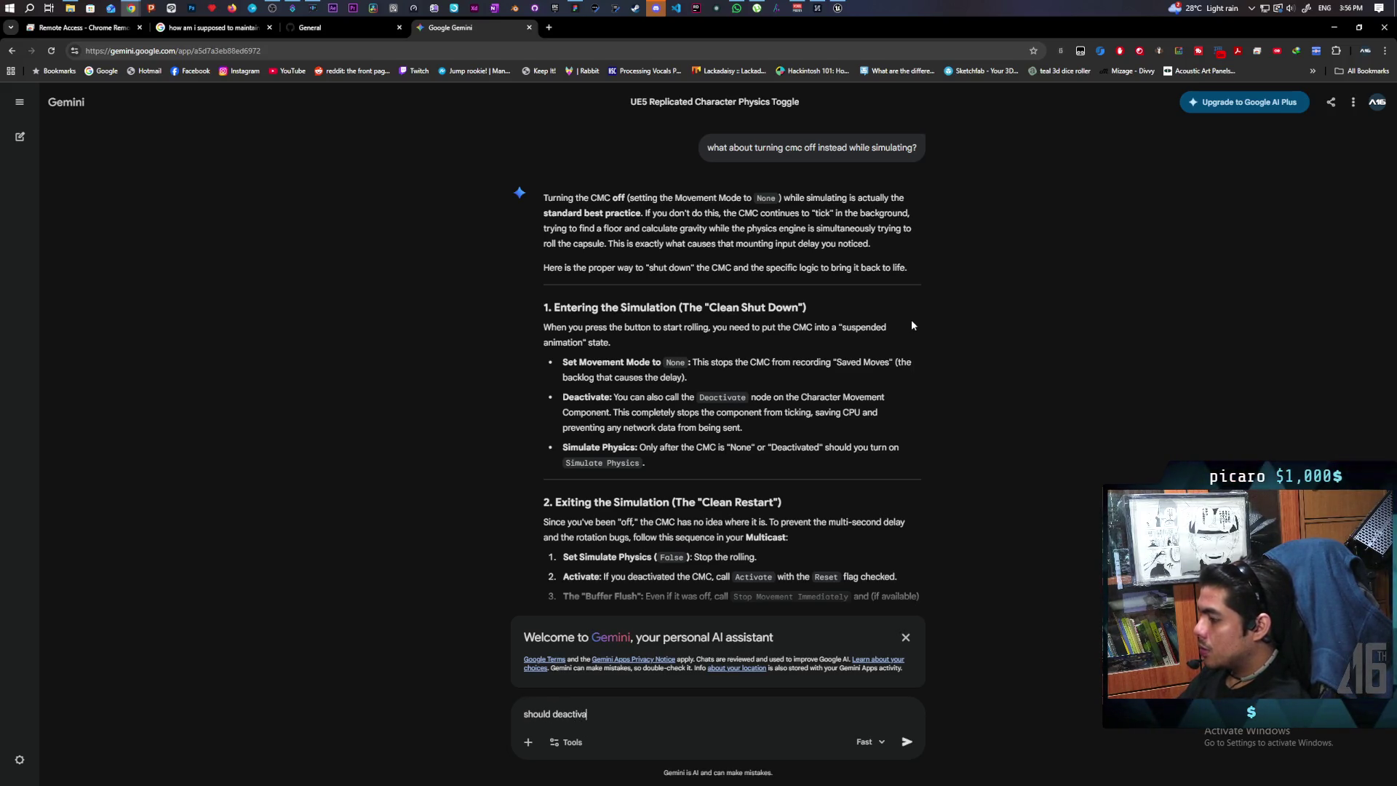
text(e done onlyu)
key(BackSpace)
key(BackSpace)
text(on the ser)
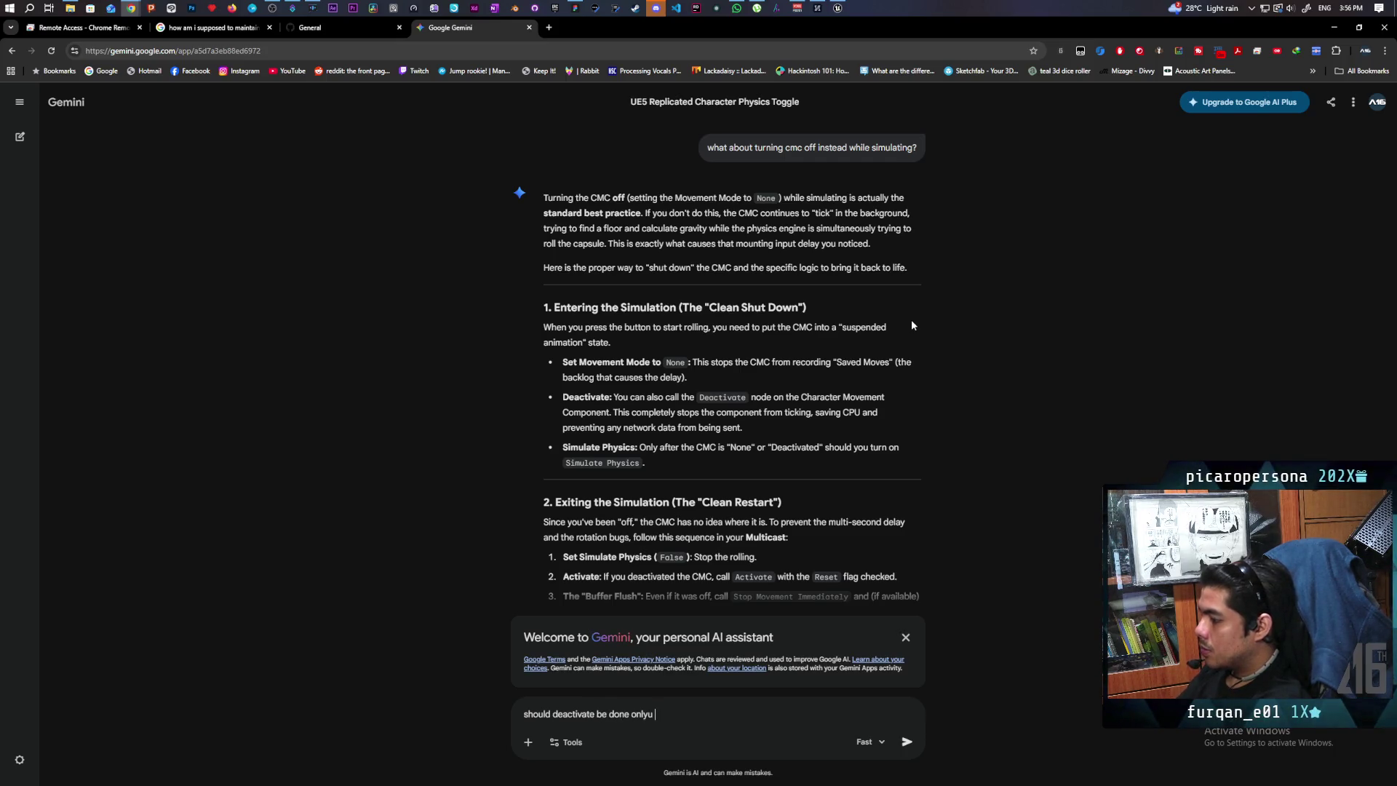
text(ver?)
key(Return)
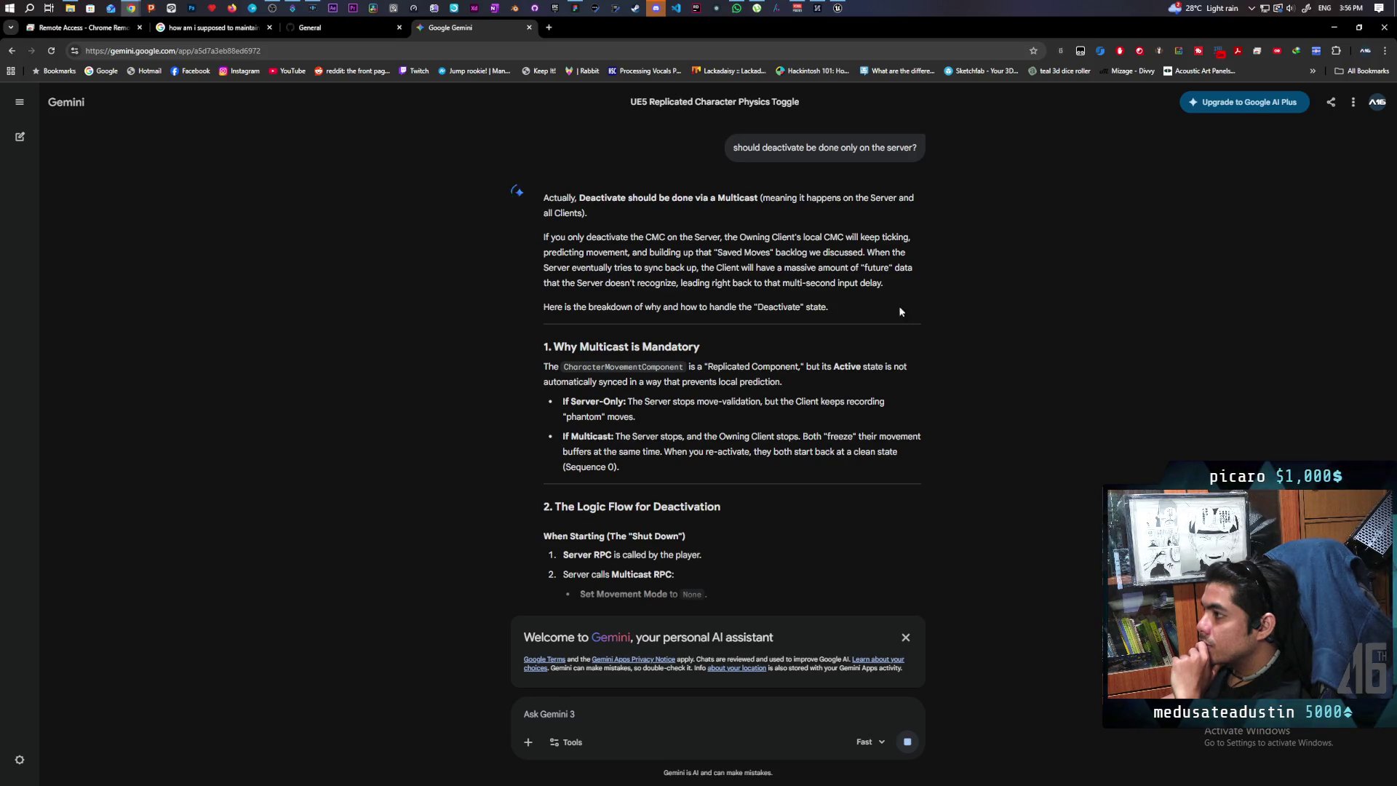
mouse_move(840, 11)
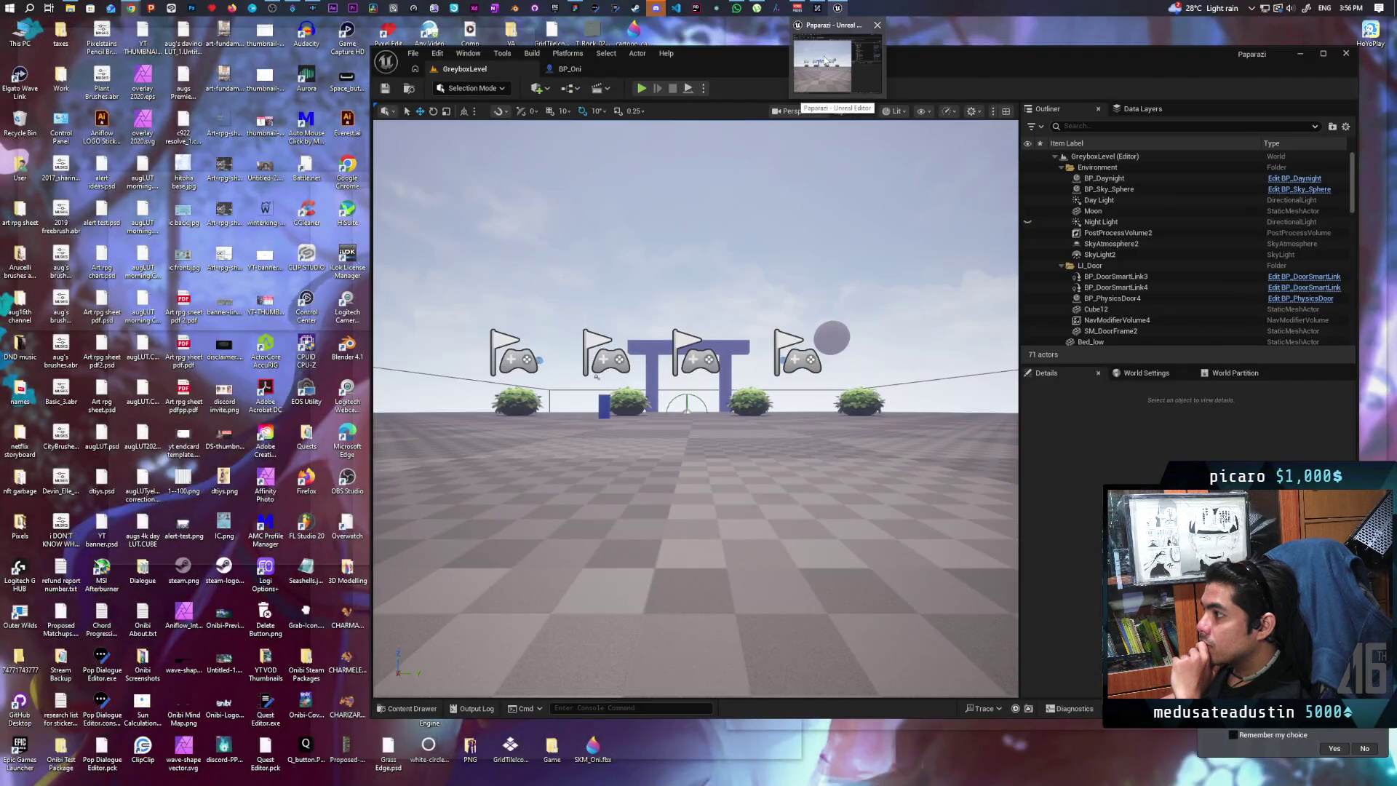
click(822, 66)
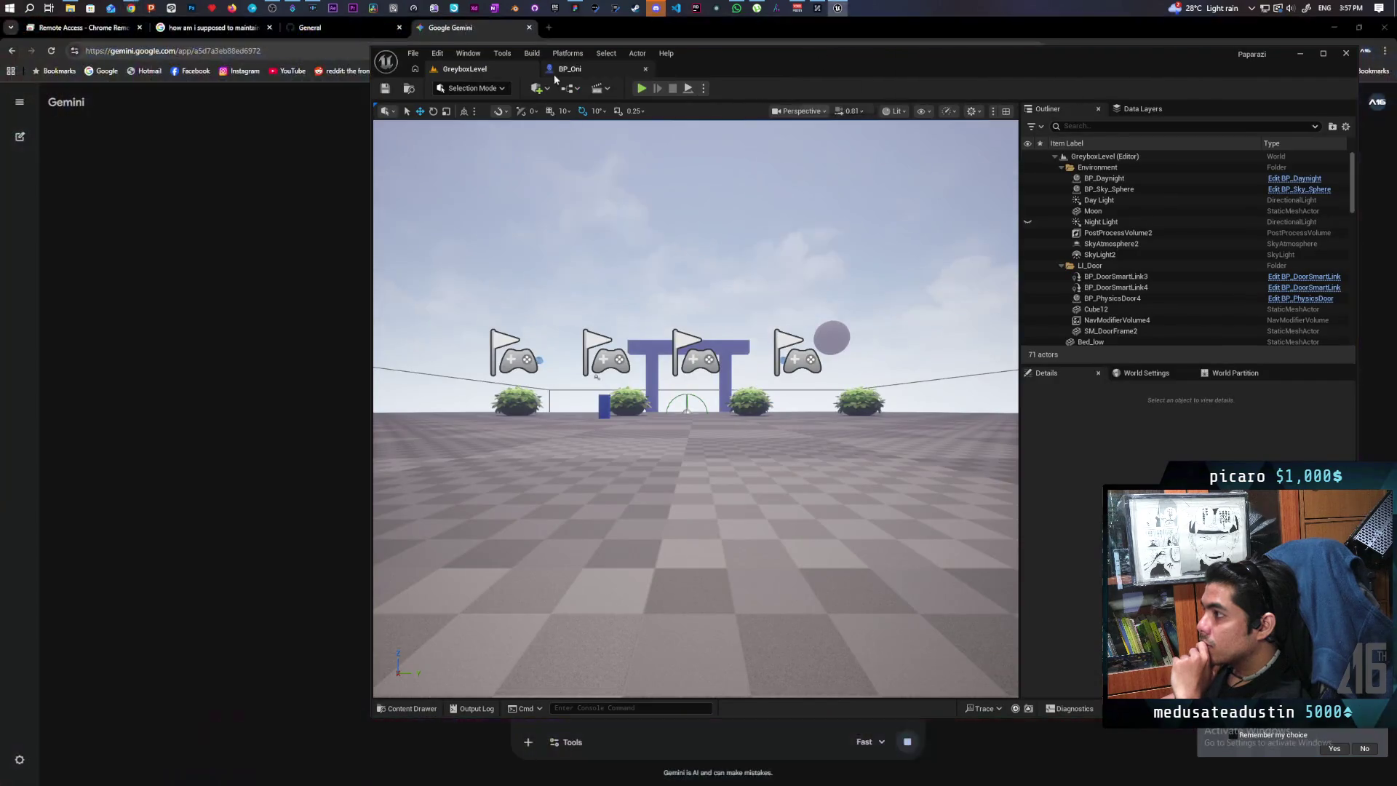
Add a Character Movement Disable Movement node into the MC Set Physics chain before Set Simulate Physics.
click(558, 70)
scroll(770, 393, down, 5)
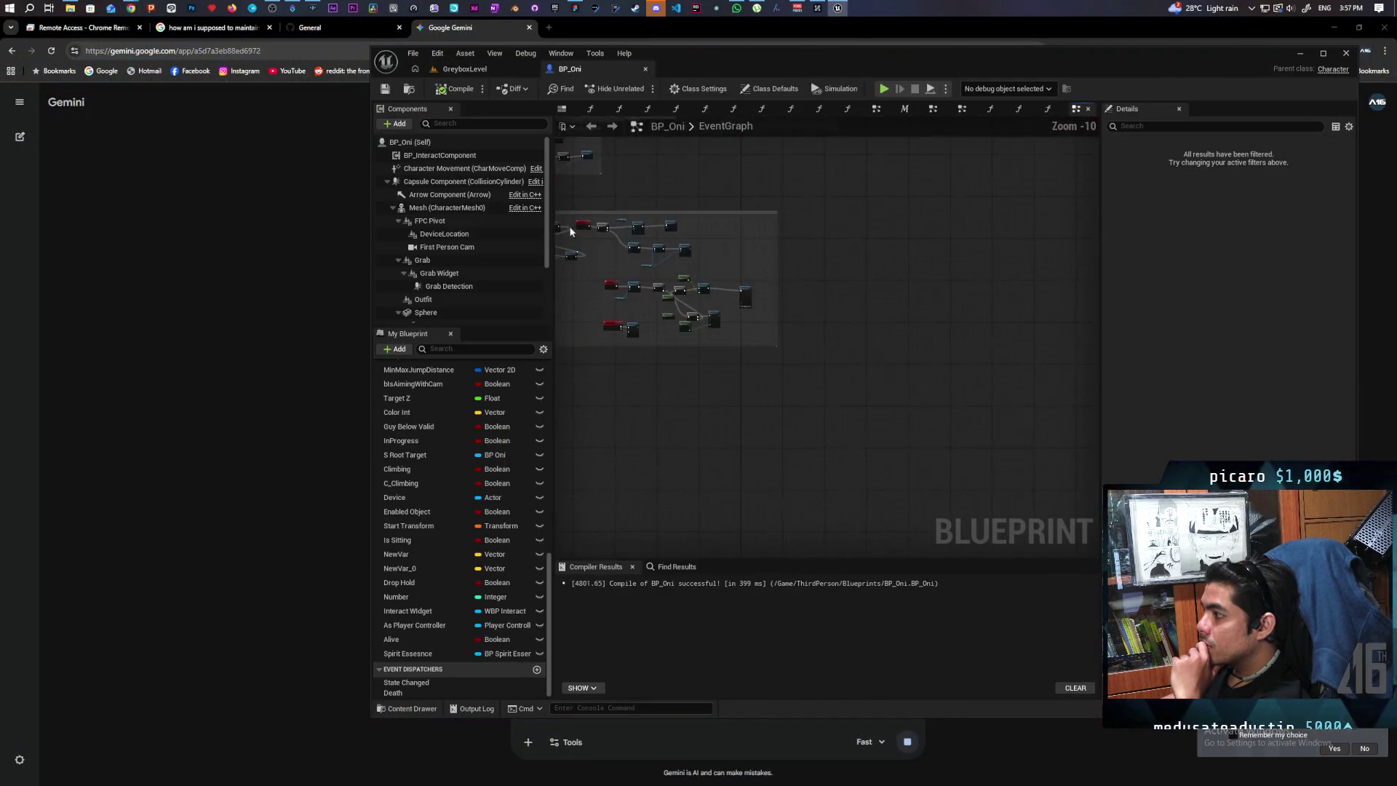
scroll(633, 287, up, 8)
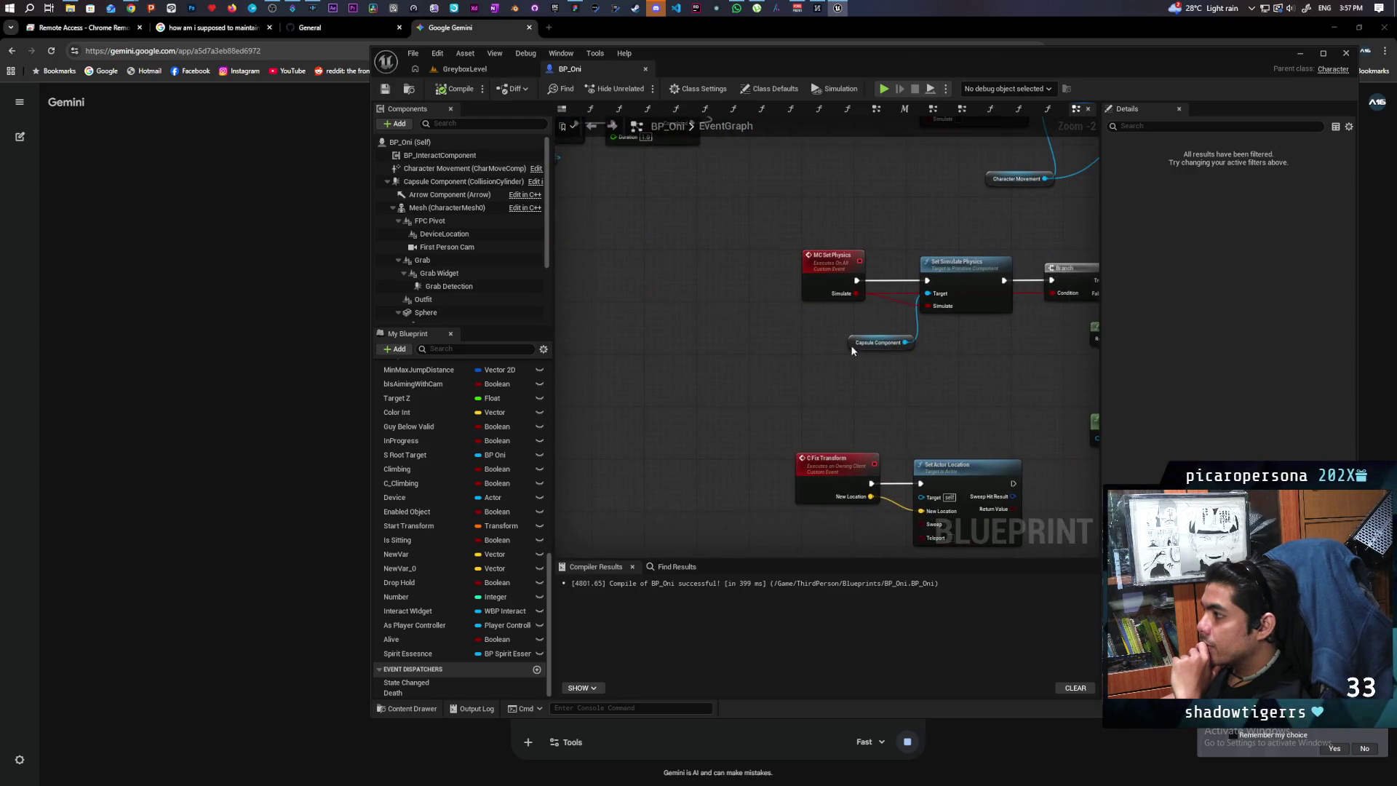
drag(821, 268, 670, 269)
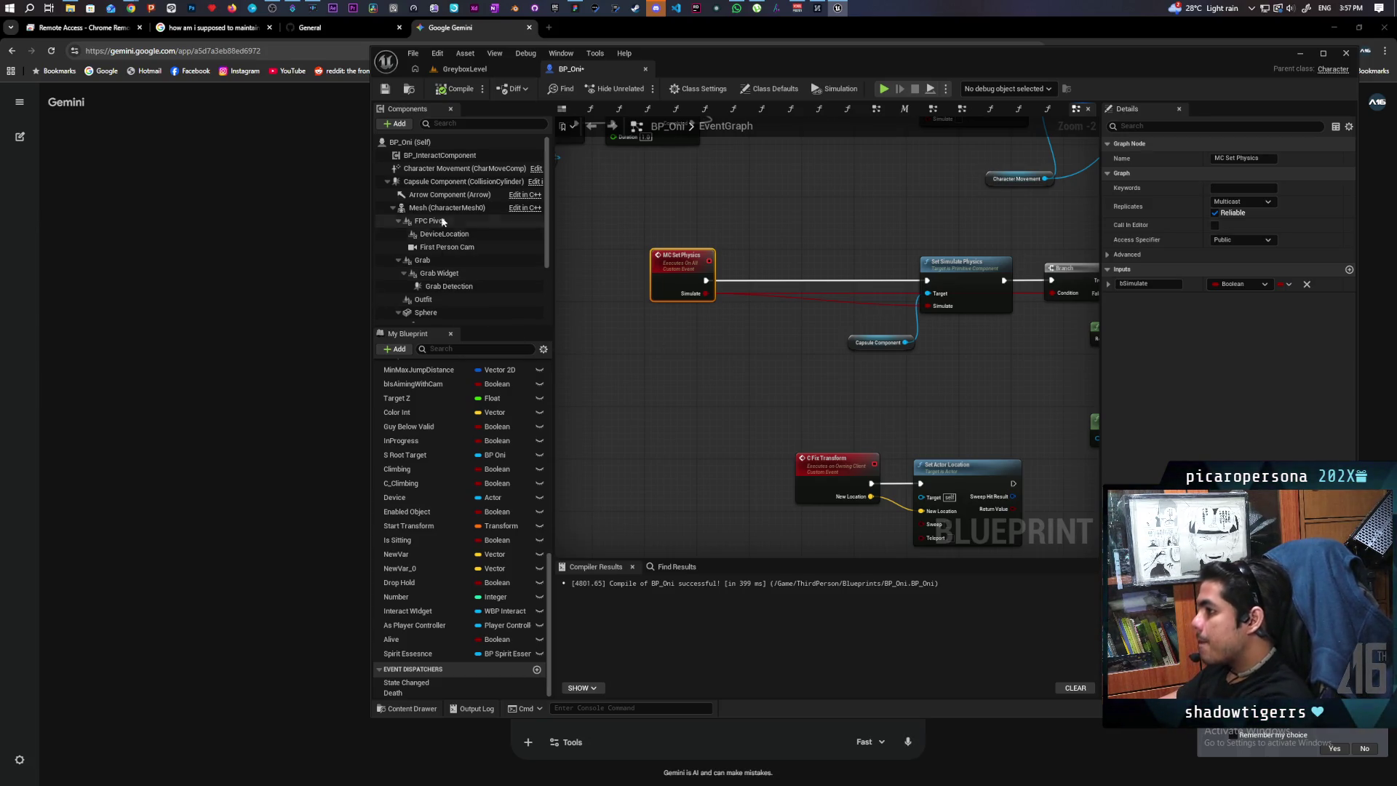
mouse_move(436, 168)
mouse_down()
mouse_move(634, 336)
mouse_move(736, 366)
mouse_up()
text(disable)
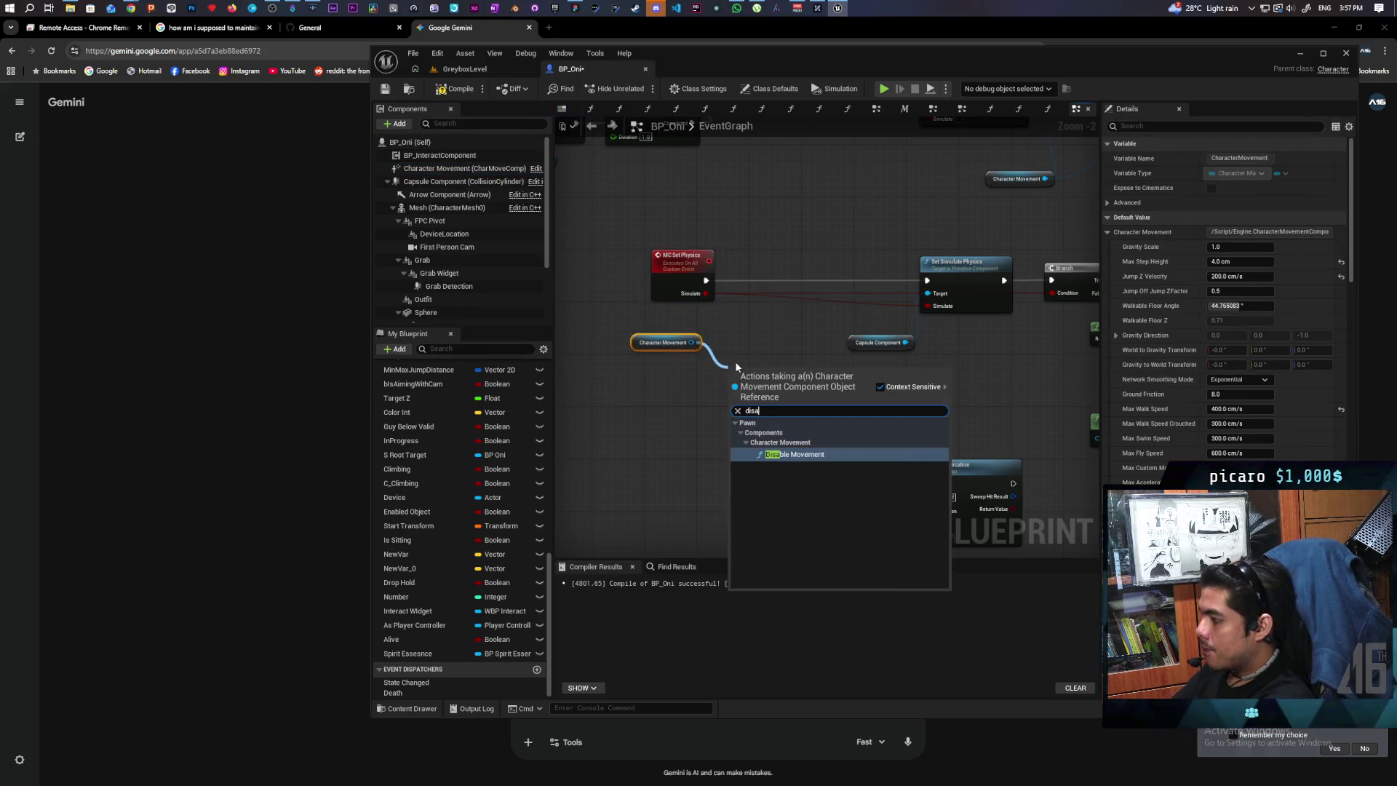
key(Return)
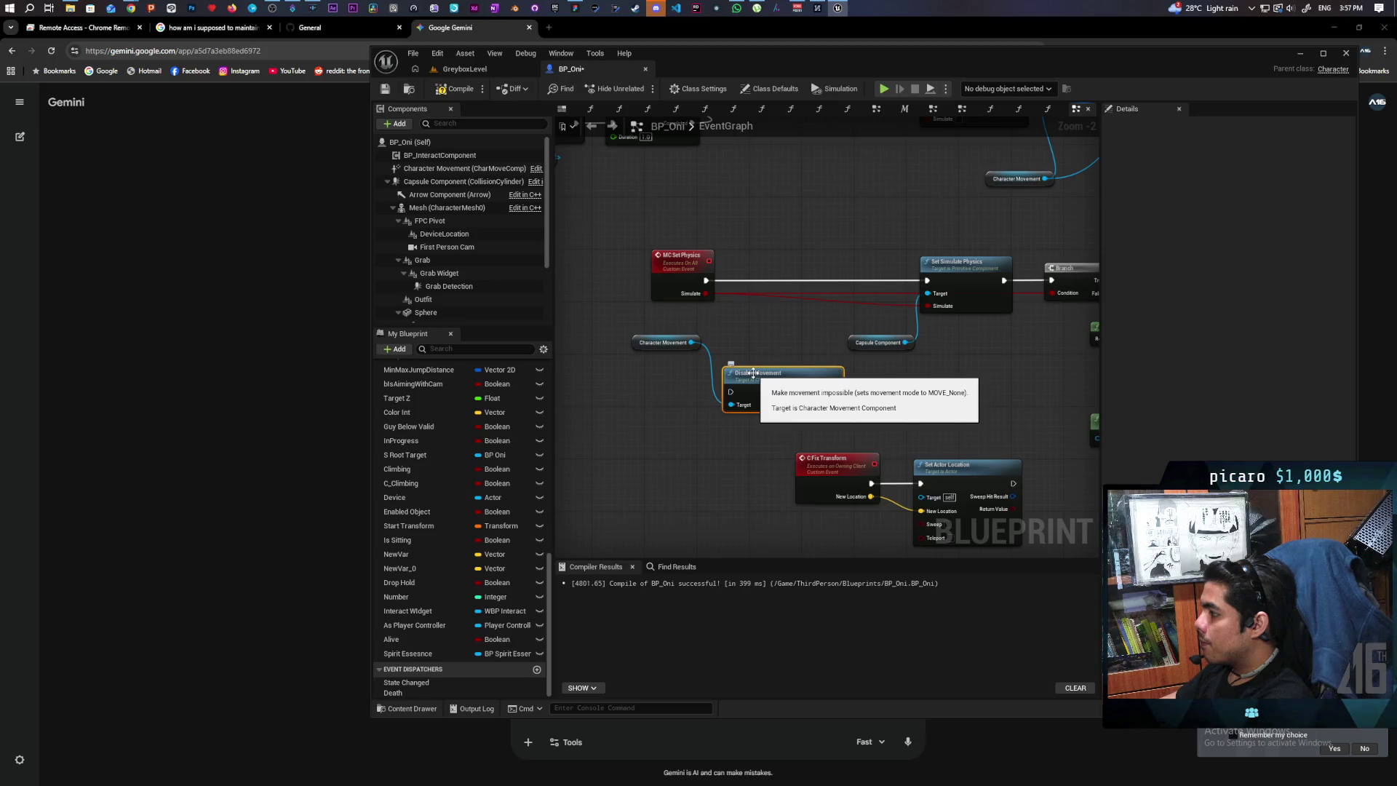
drag(743, 374, 756, 262)
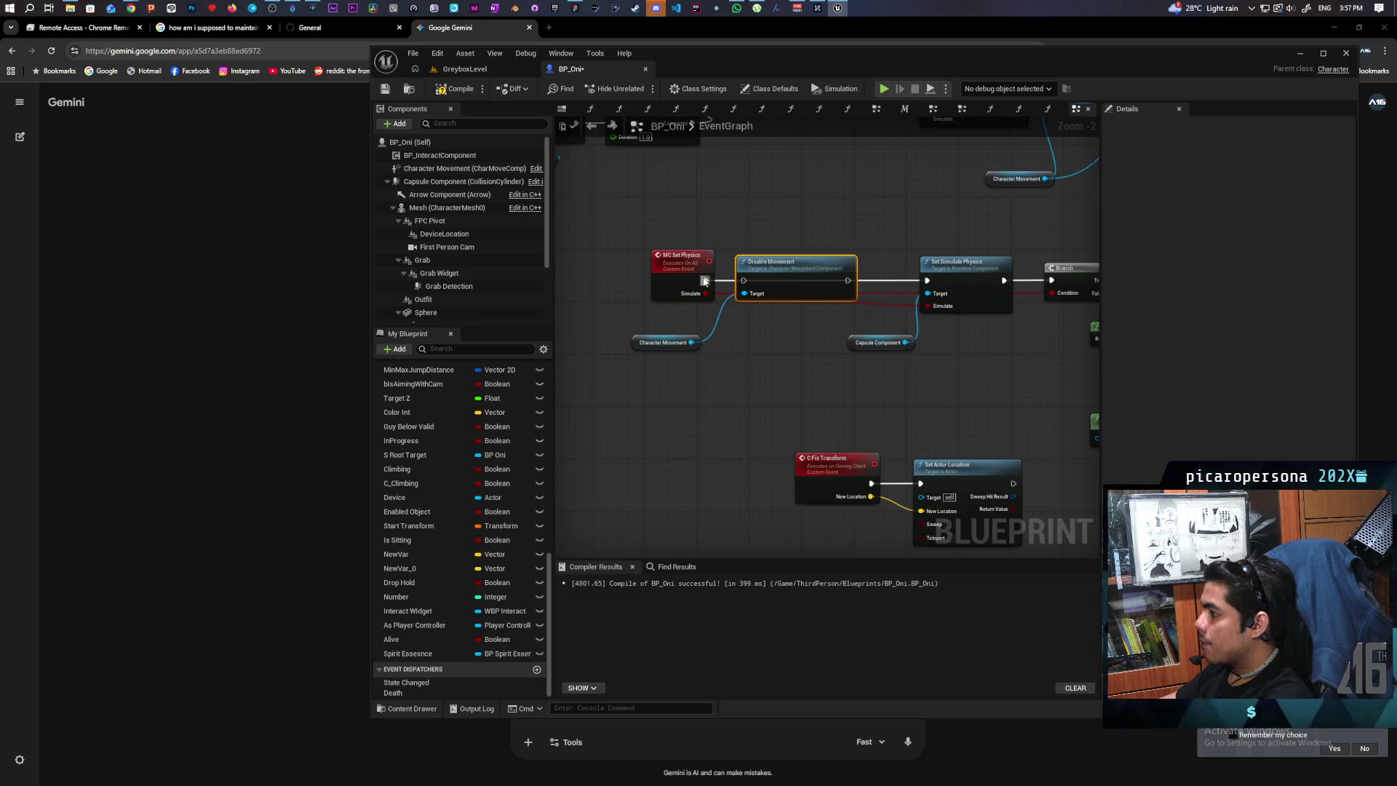
drag(848, 280, 926, 280)
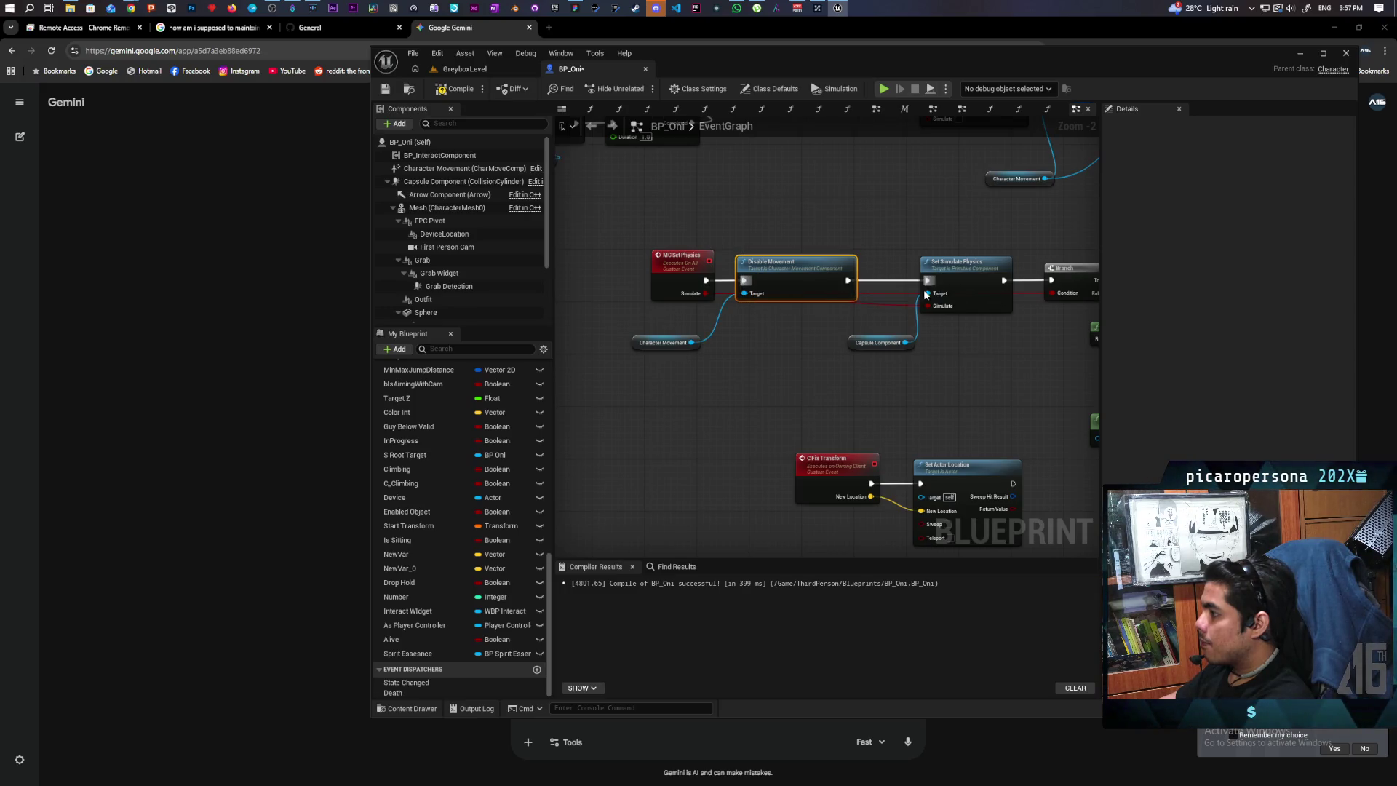
click(469, 69)
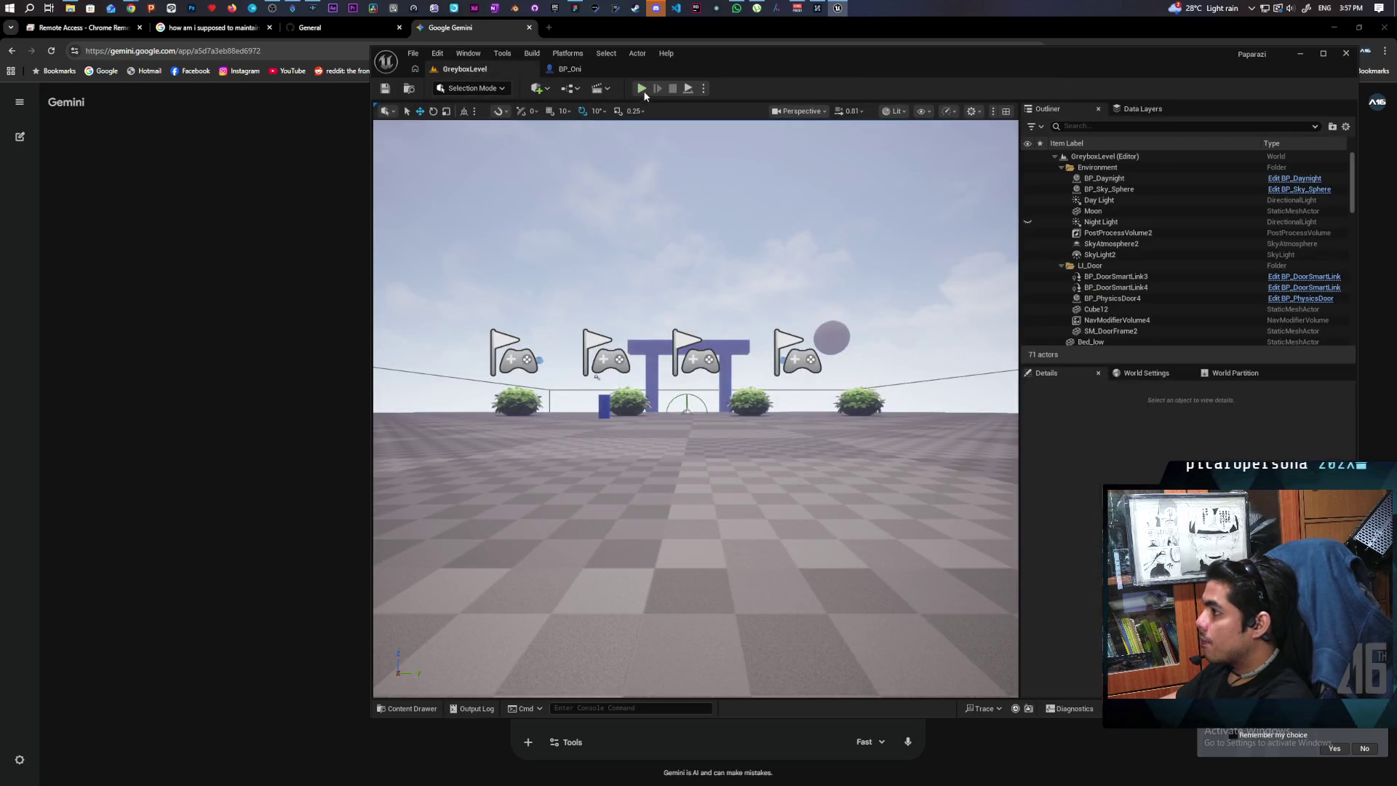
Run a multiplayer play test, pressing E to trigger the tested action, then stop it.
click(641, 89)
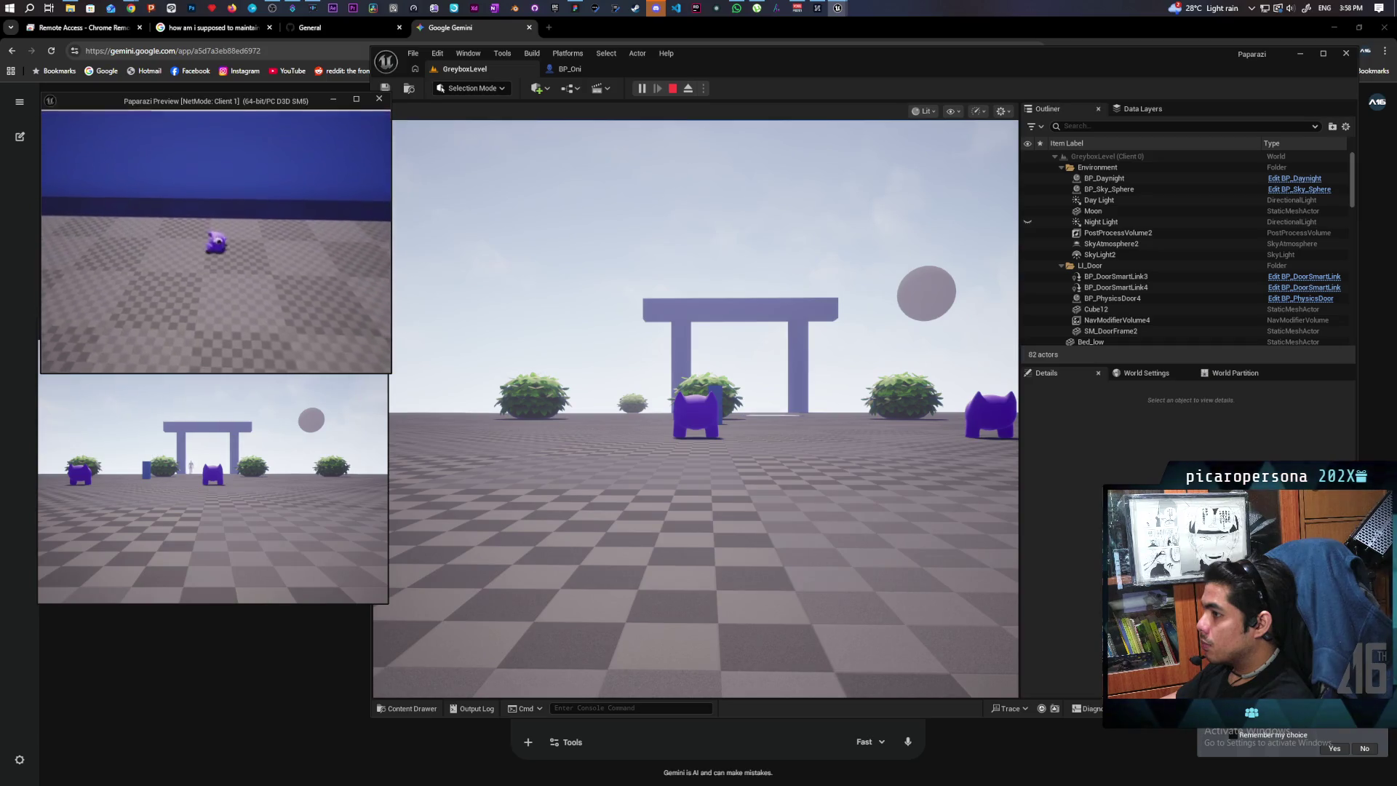
key(e)
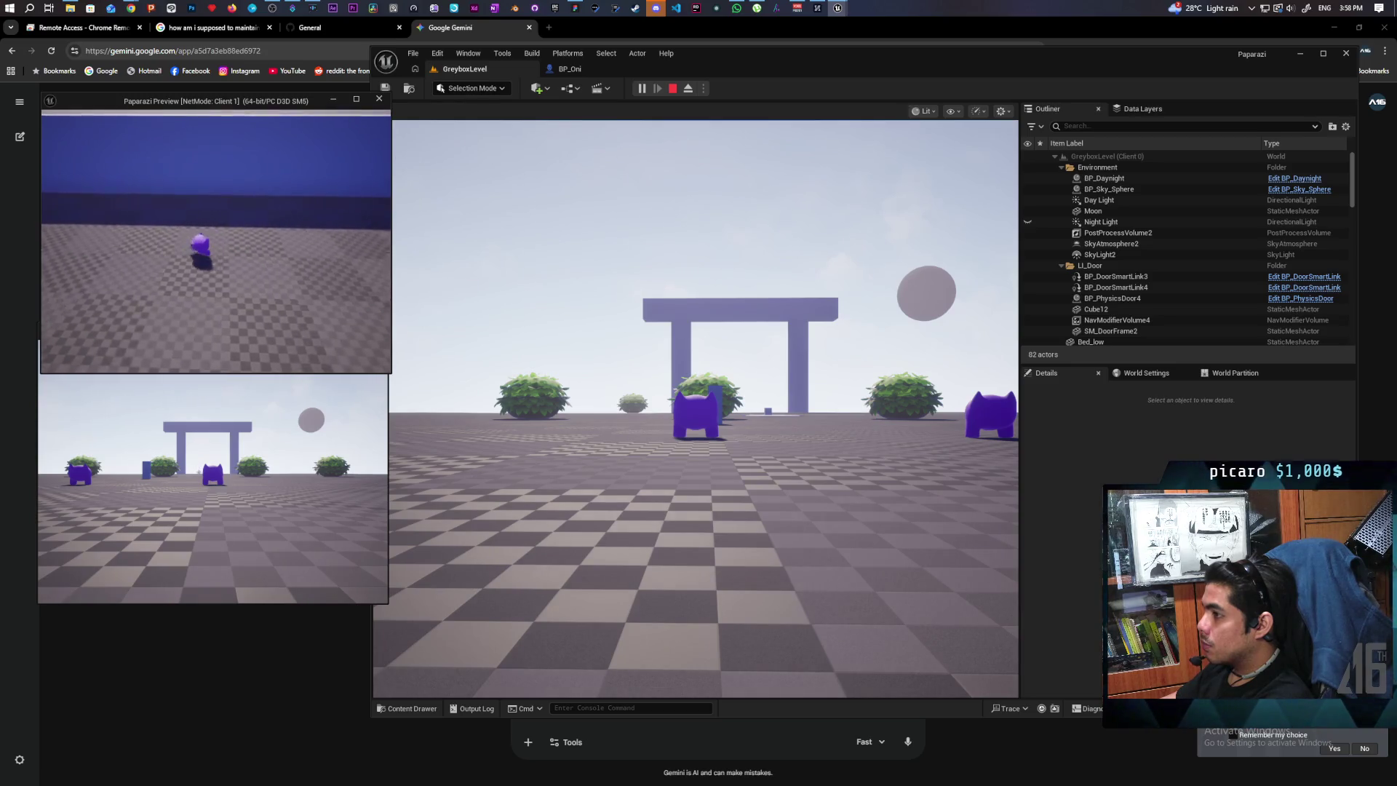
key(Escape)
click(582, 69)
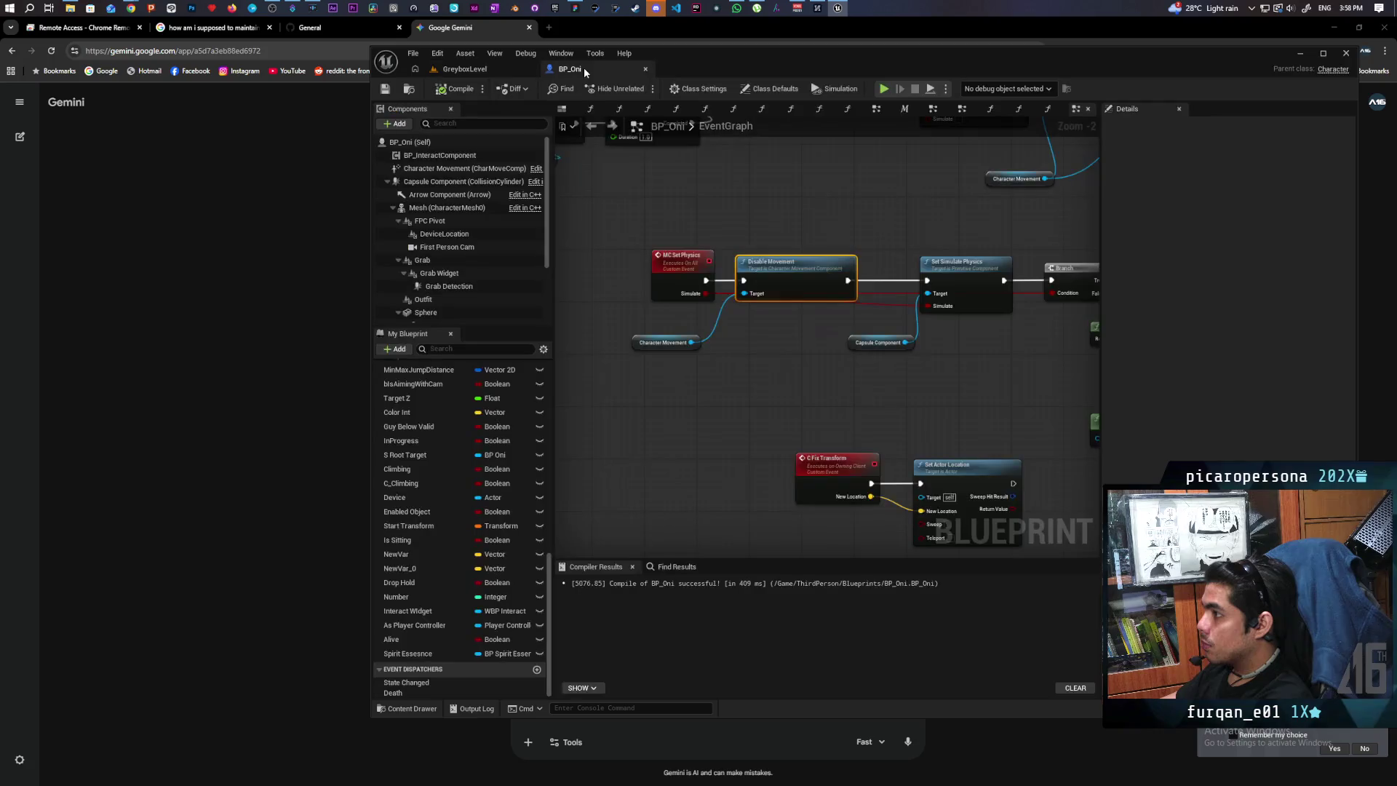
Put a Character Movement Deactivate node after MC Set Physics in place of Disable Movement and save.
drag(691, 344, 694, 373)
text(disable)
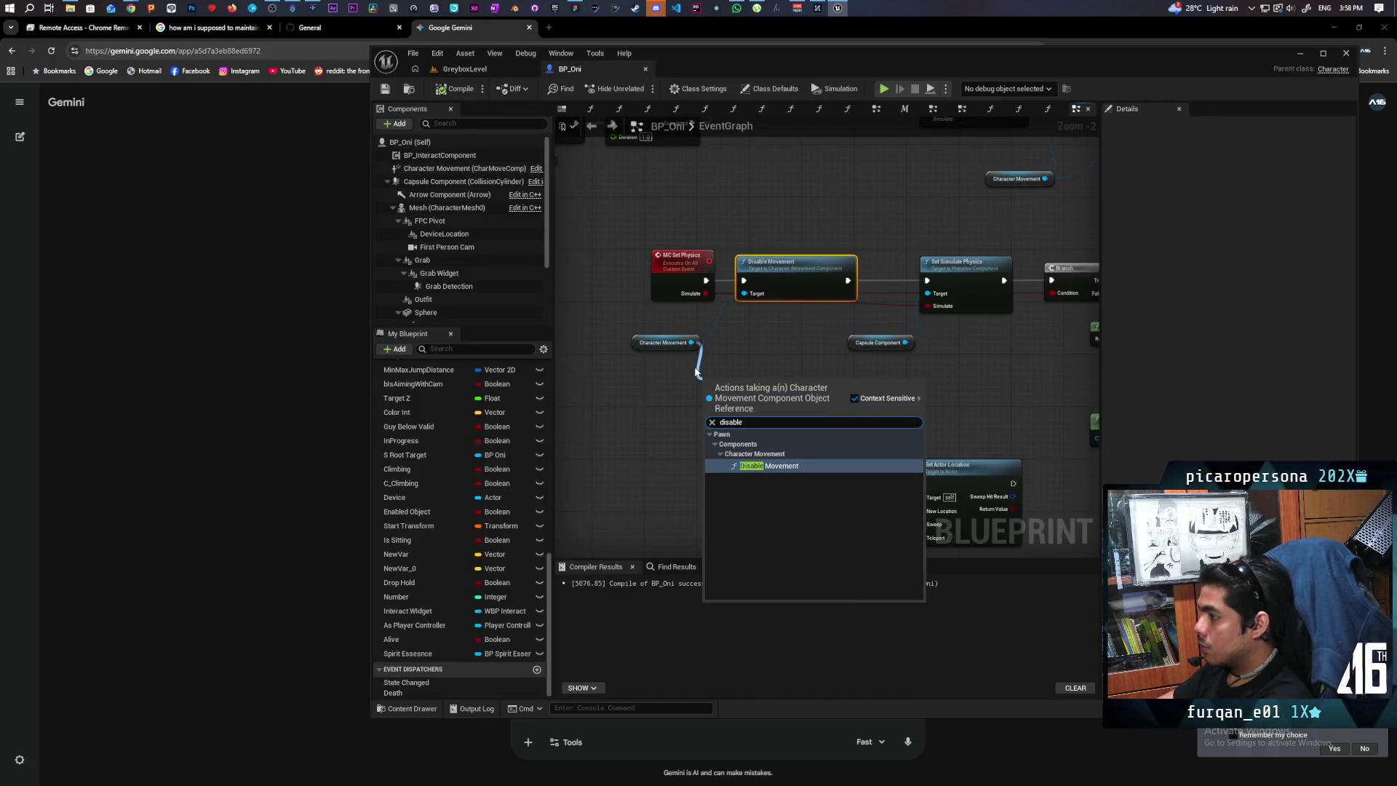
key(BackSpace)
key(BackSpace)
key(BackSpace)
text(deact)
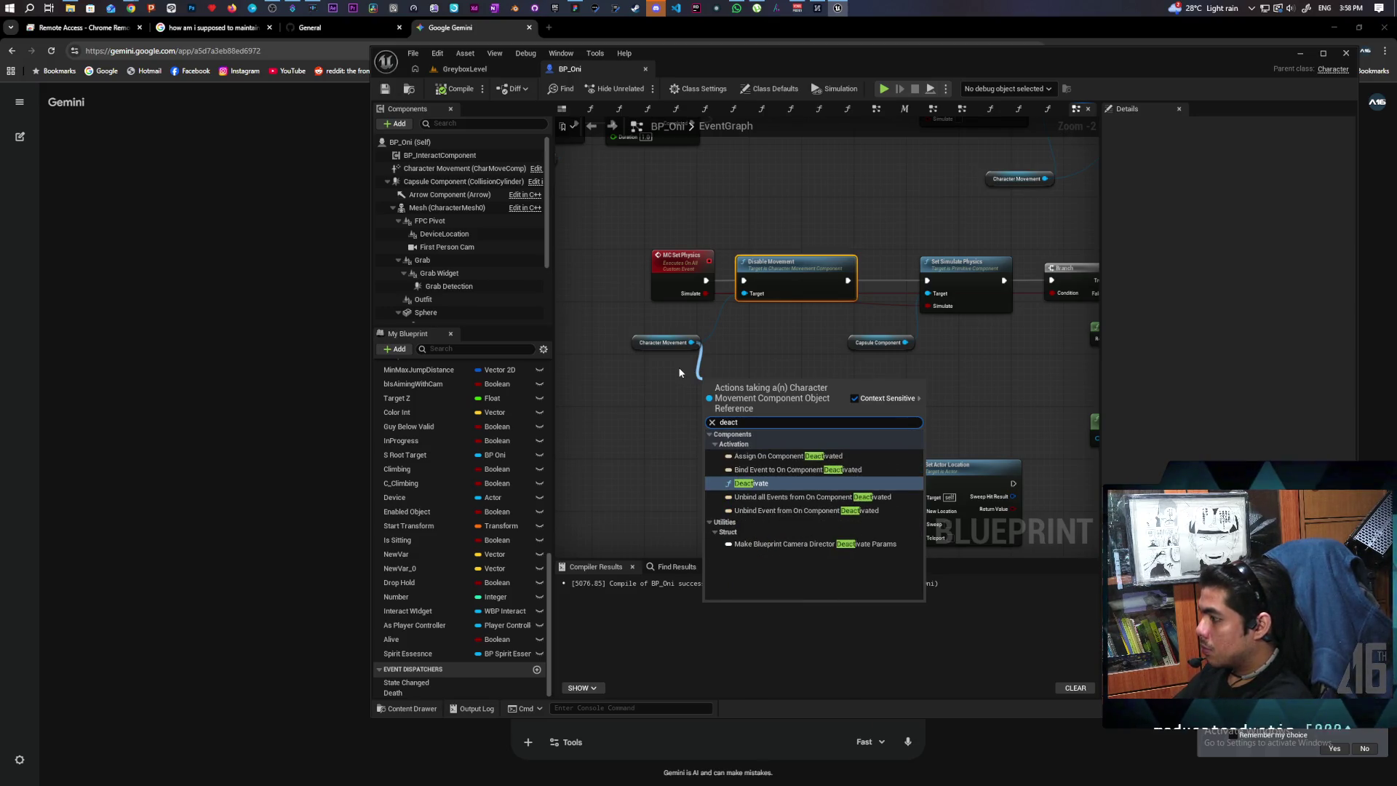
key(Return)
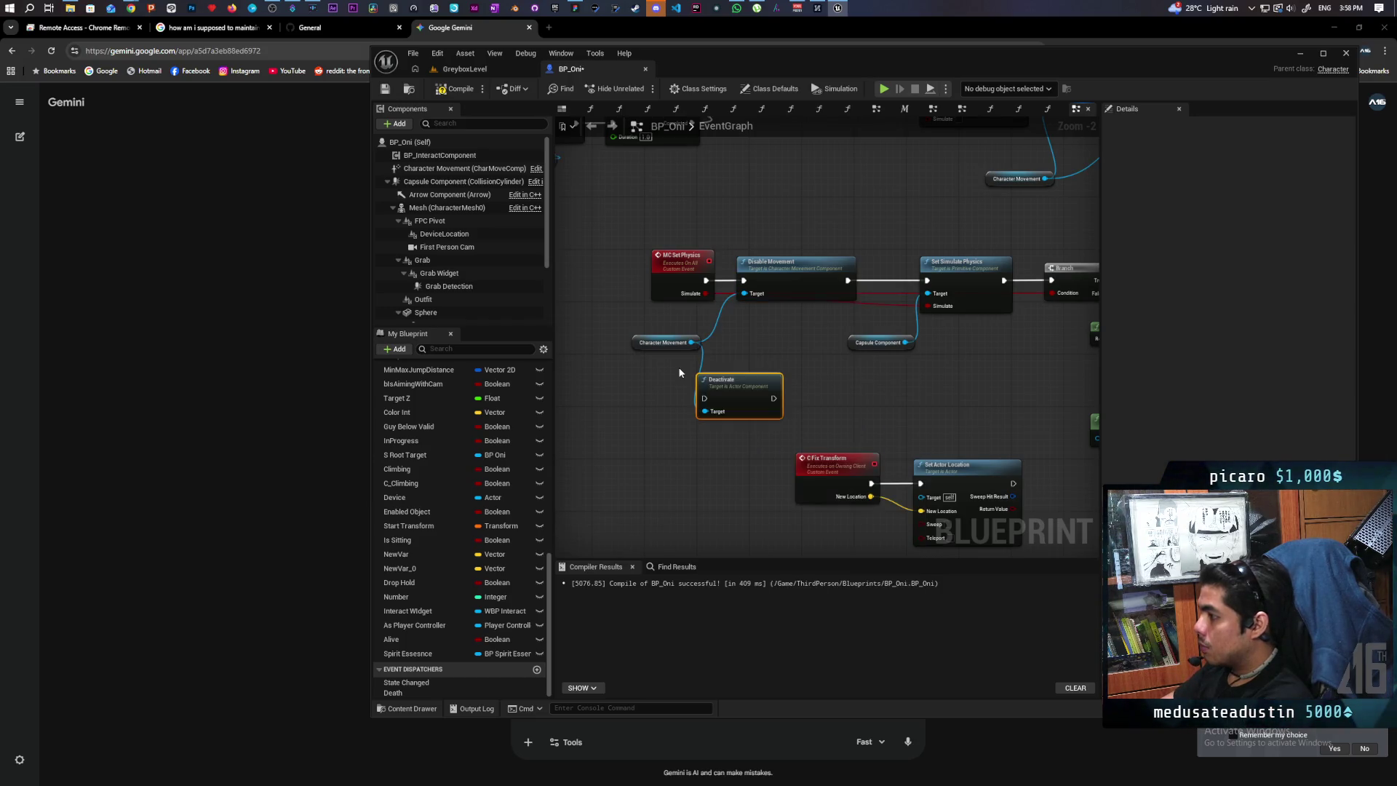
drag(713, 368, 765, 403)
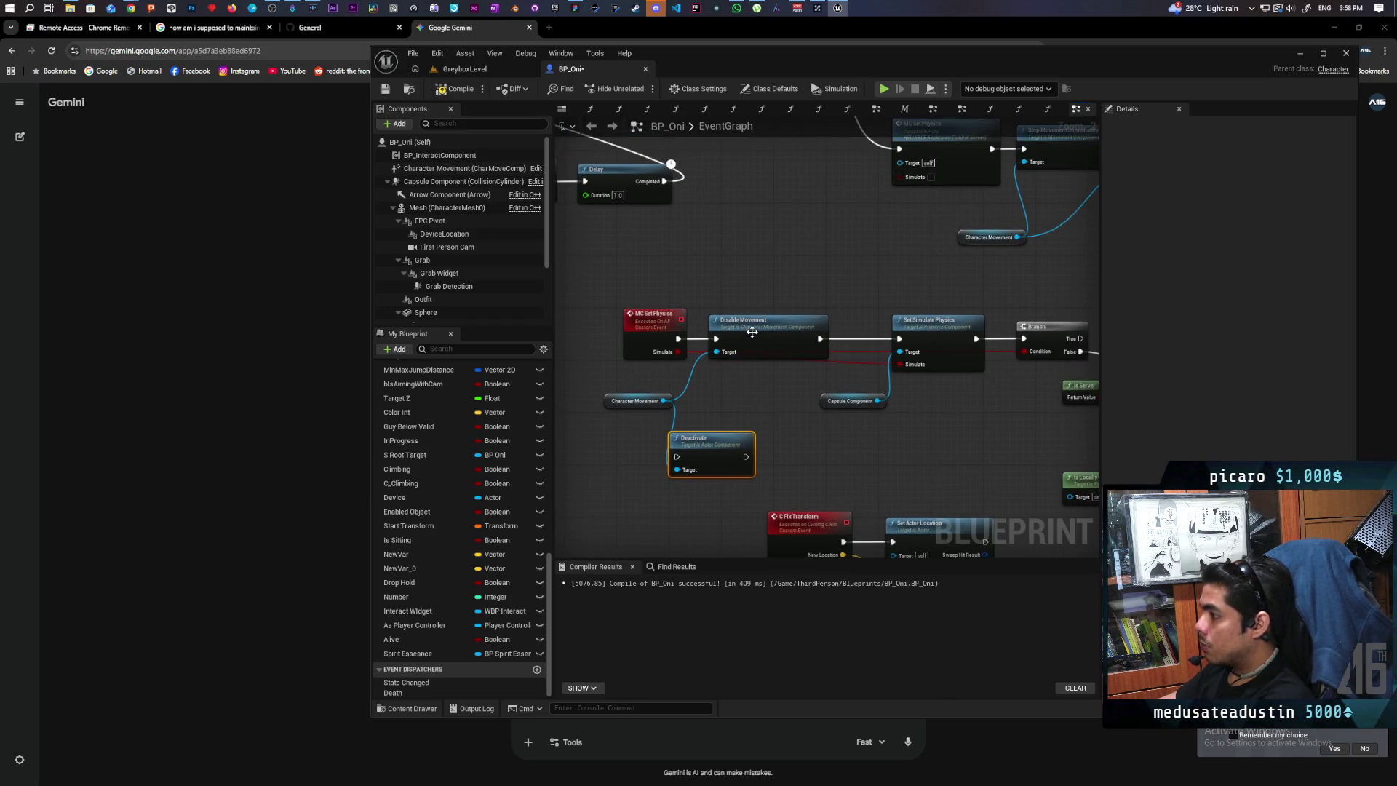
drag(752, 331, 751, 279)
mouse_move(691, 445)
mouse_down()
mouse_move(744, 322)
mouse_move(902, 339)
mouse_up()
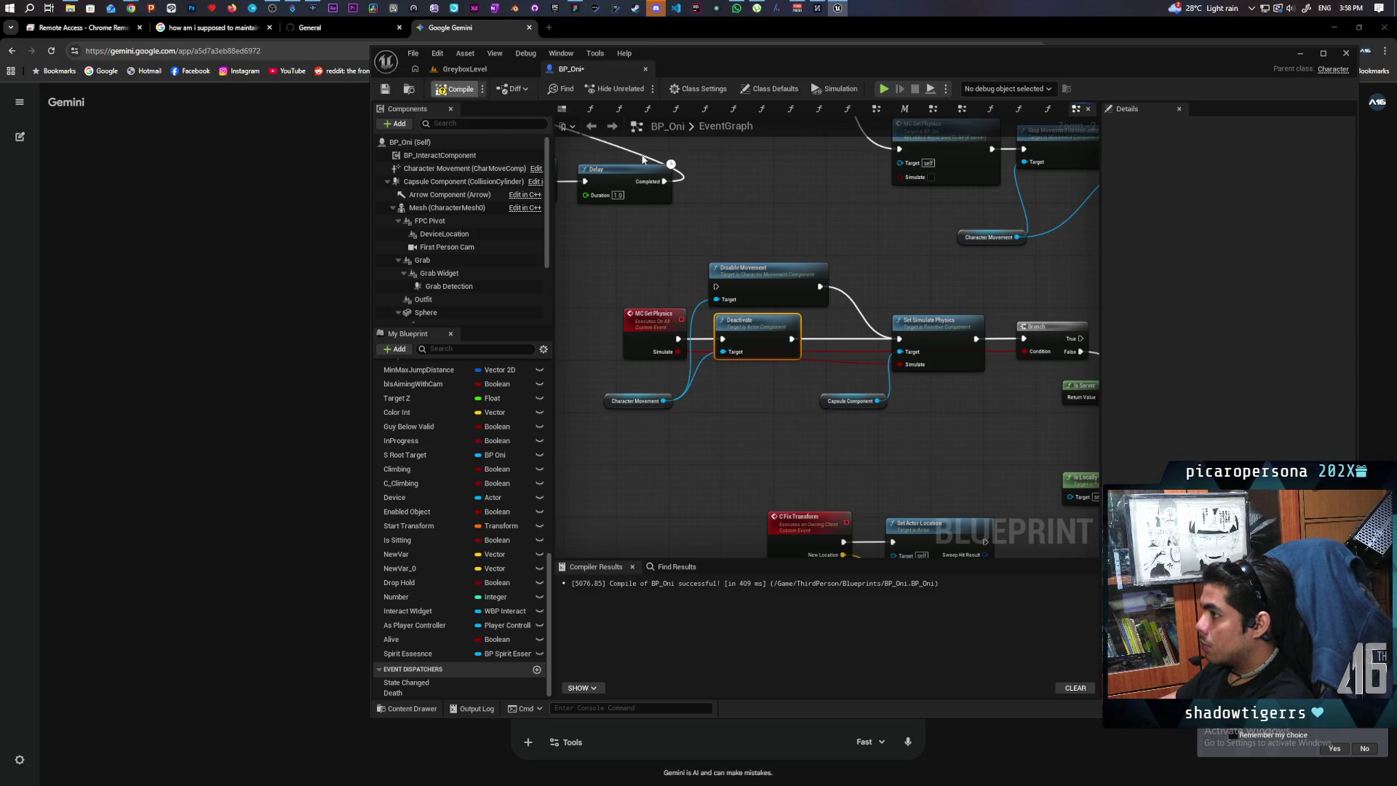
key(ctrl+s)
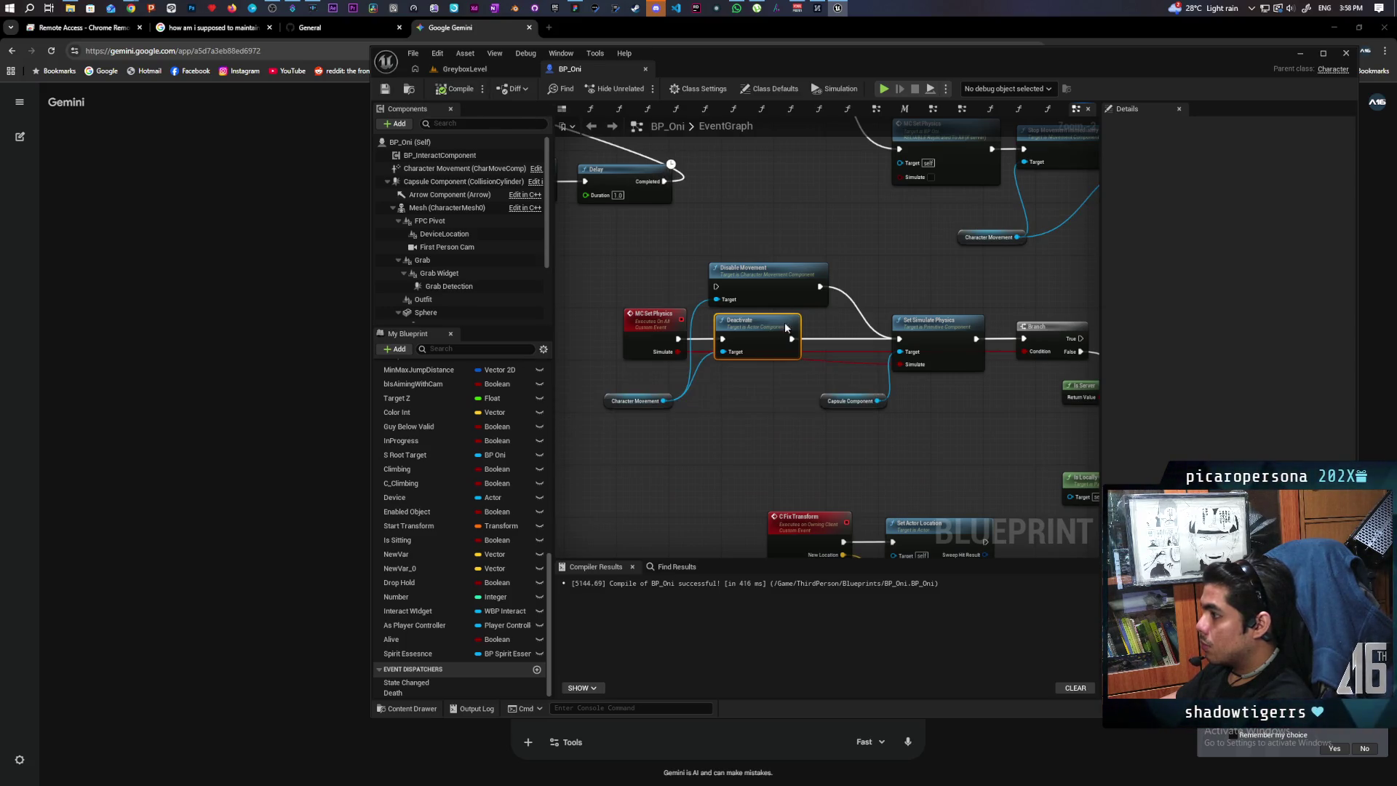
Add an Activate node for Character Movement with Reset turned on.
scroll(761, 374, down, 1)
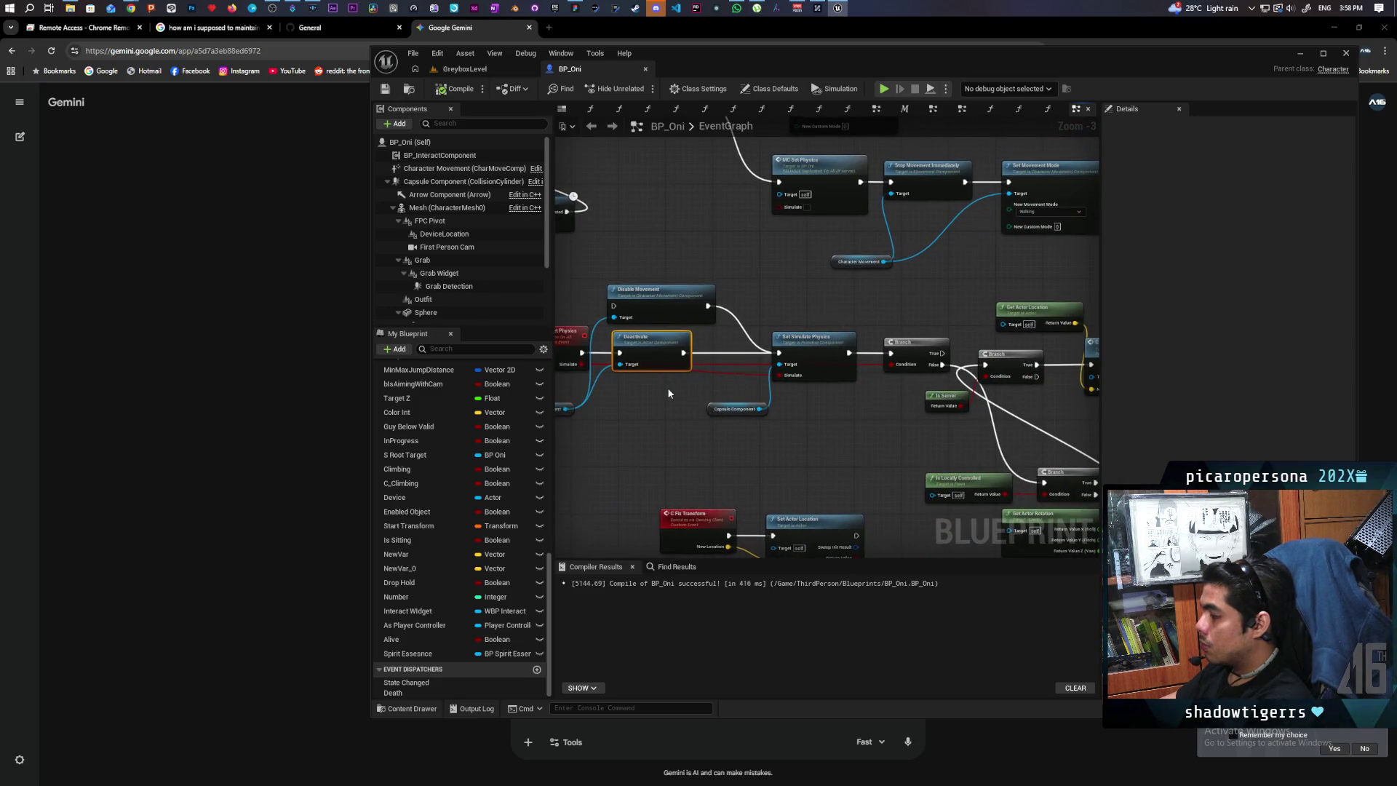
scroll(668, 393, up, 1)
scroll(668, 393, down, 2)
scroll(700, 393, up, 5)
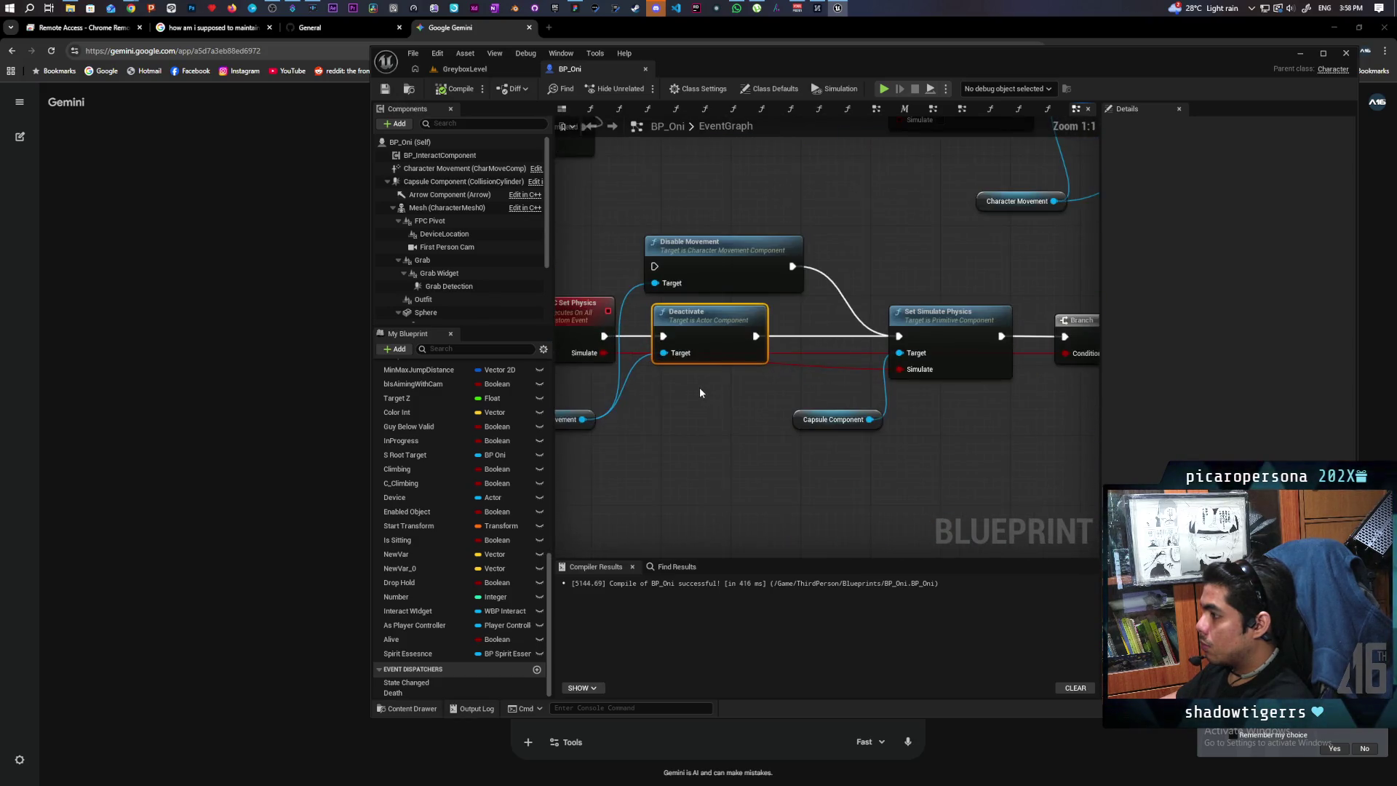
drag(720, 270, 692, 500)
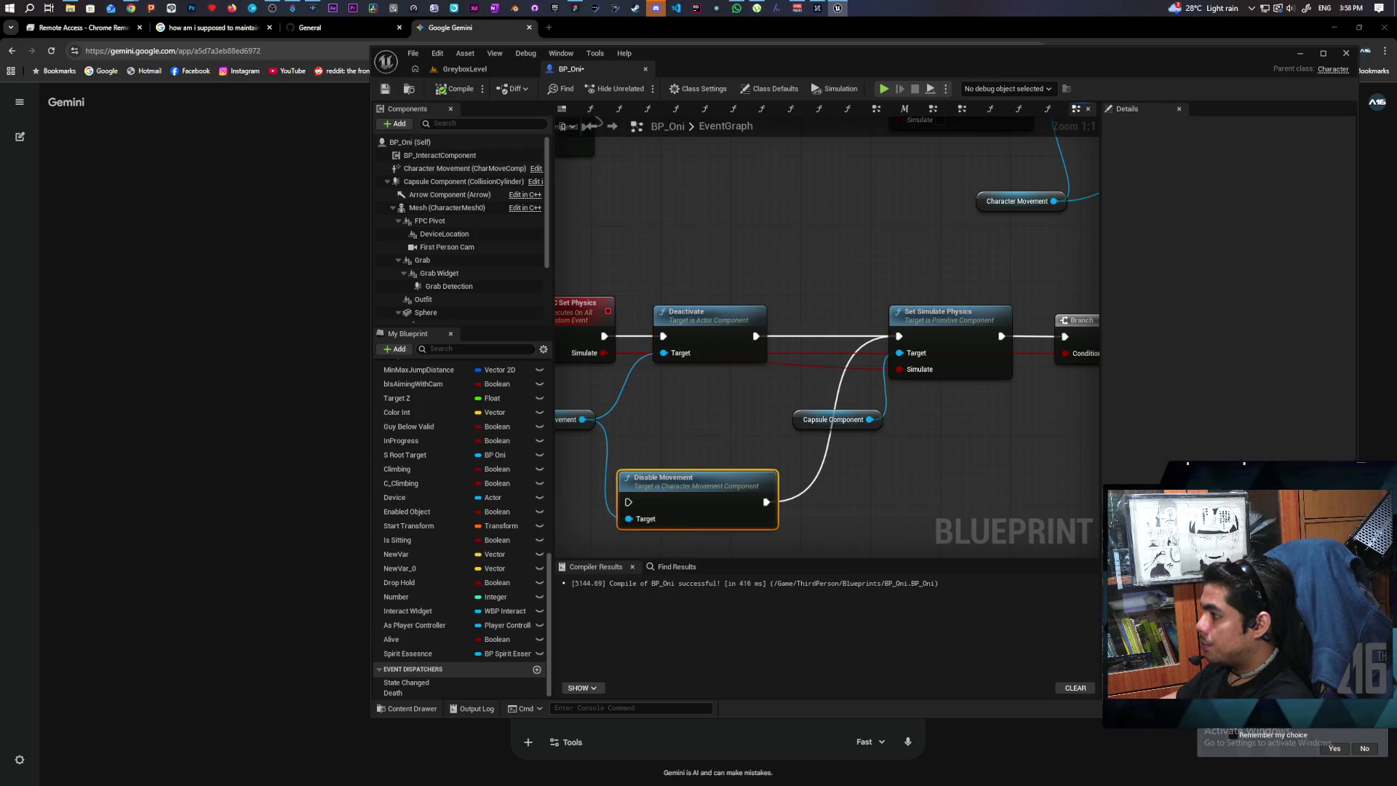
mouse_move(675, 399)
mouse_down()
mouse_move(622, 480)
mouse_move(619, 458)
mouse_up()
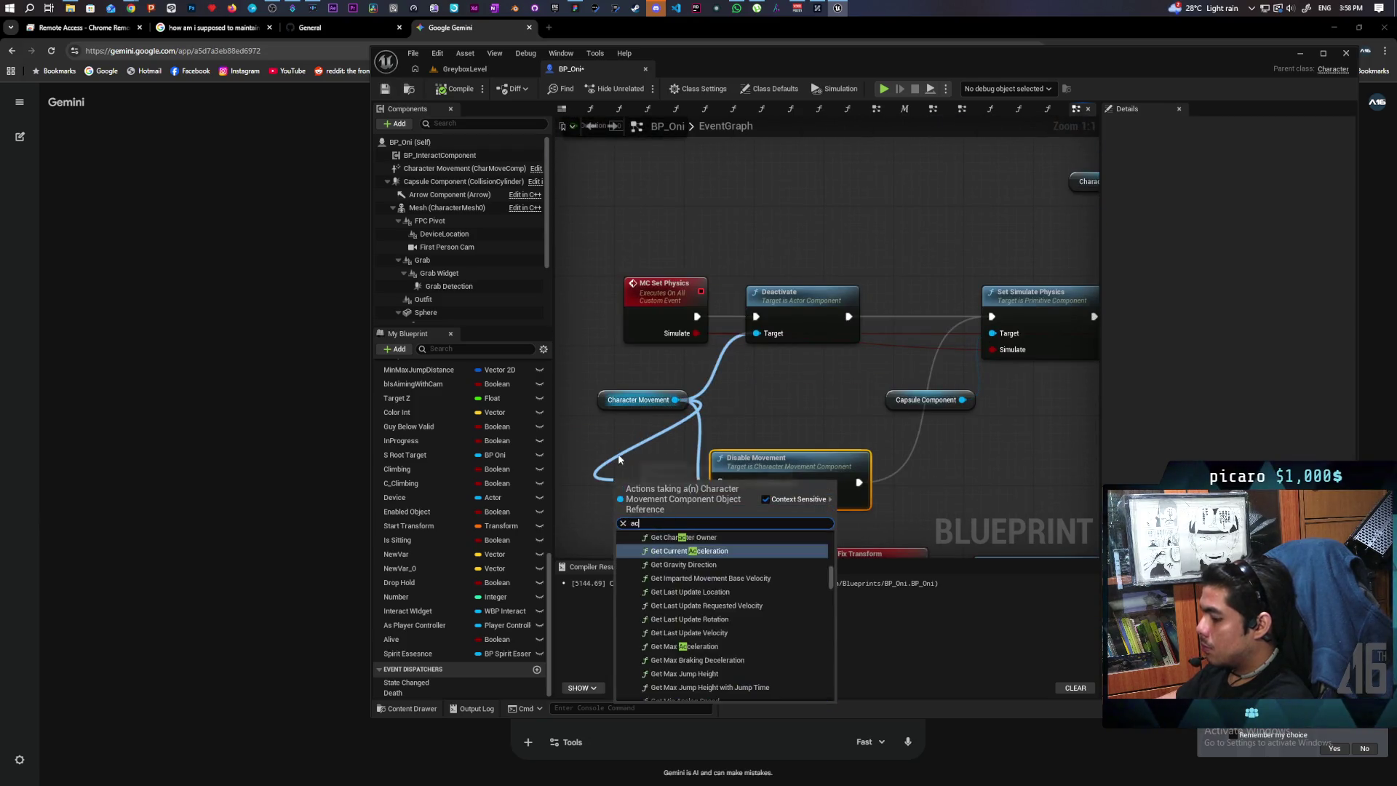
text(activate)
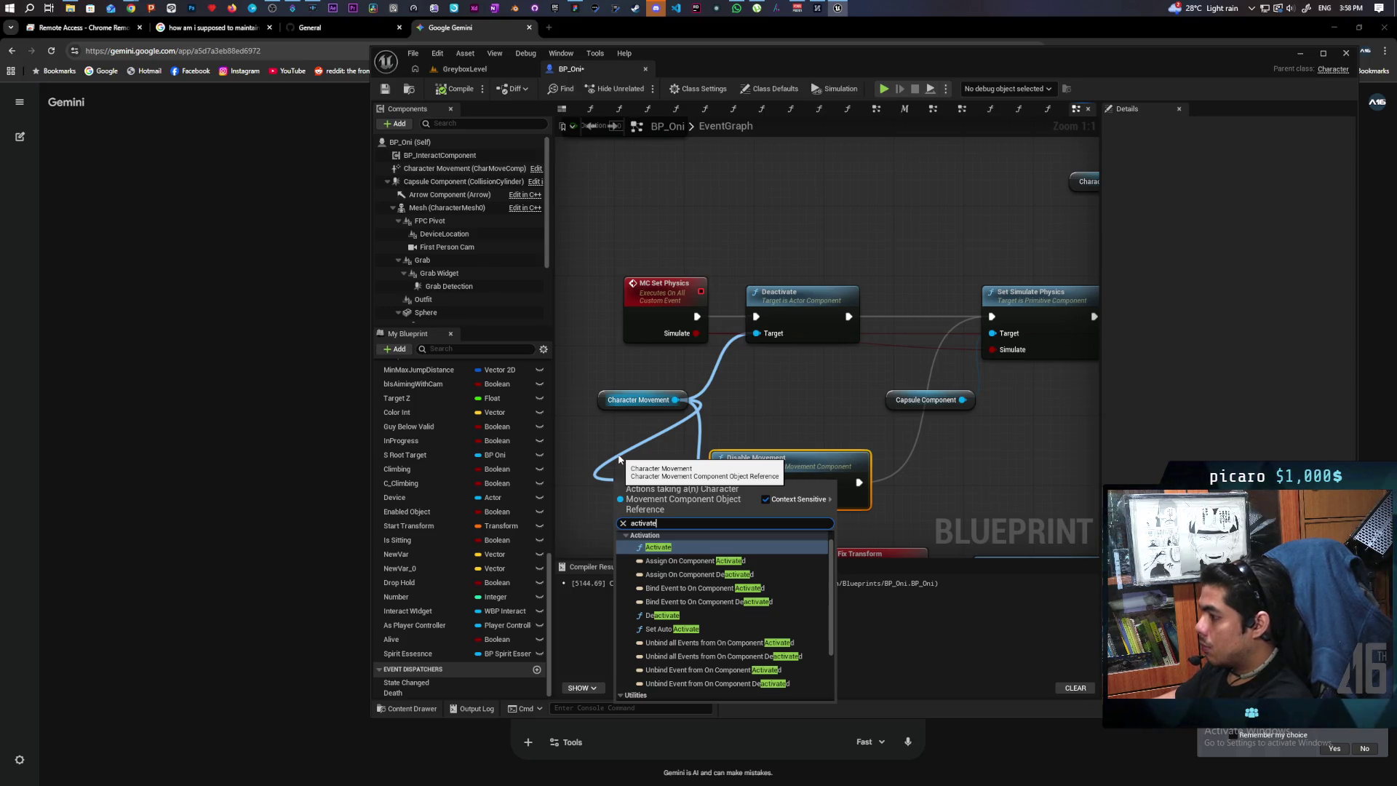
click(658, 546)
drag(672, 502, 791, 393)
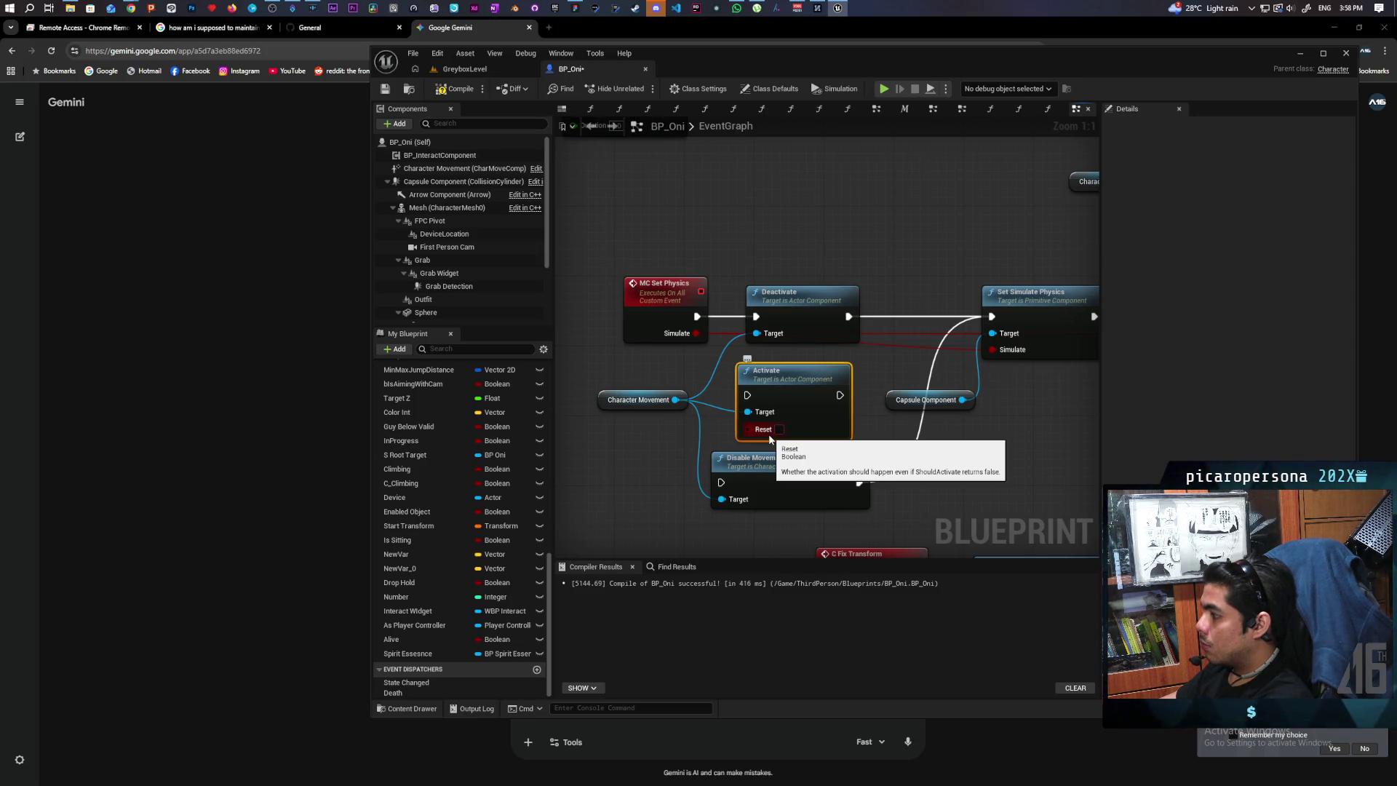
click(779, 429)
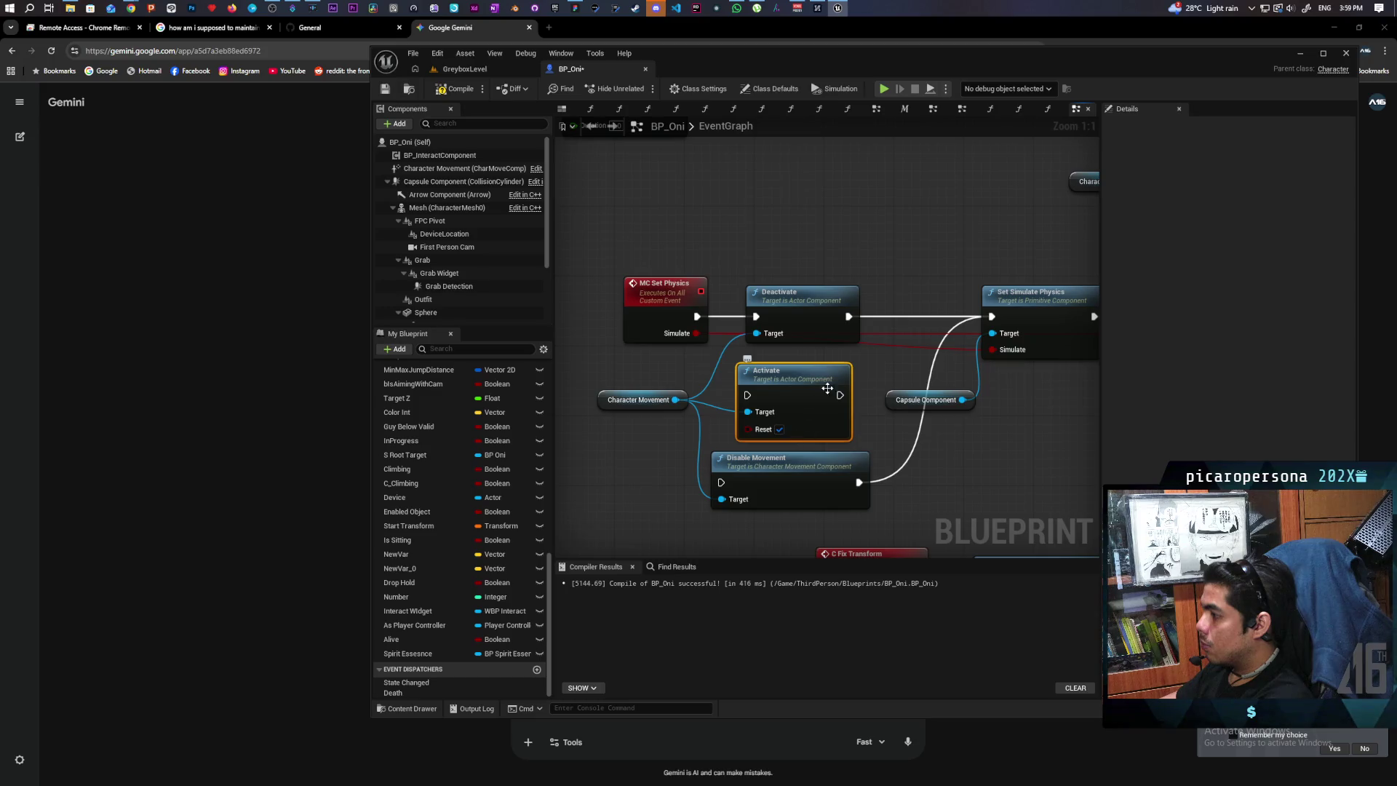
Add a Branch after MC Set Physics with Simulate wired into its condition.
mouse_move(827, 389)
mouse_down()
mouse_move(740, 433)
mouse_move(769, 408)
mouse_up()
mouse_move(754, 323)
mouse_down()
mouse_move(831, 268)
mouse_move(863, 147)
mouse_up()
drag(735, 364, 718, 399)
drag(778, 292, 751, 378)
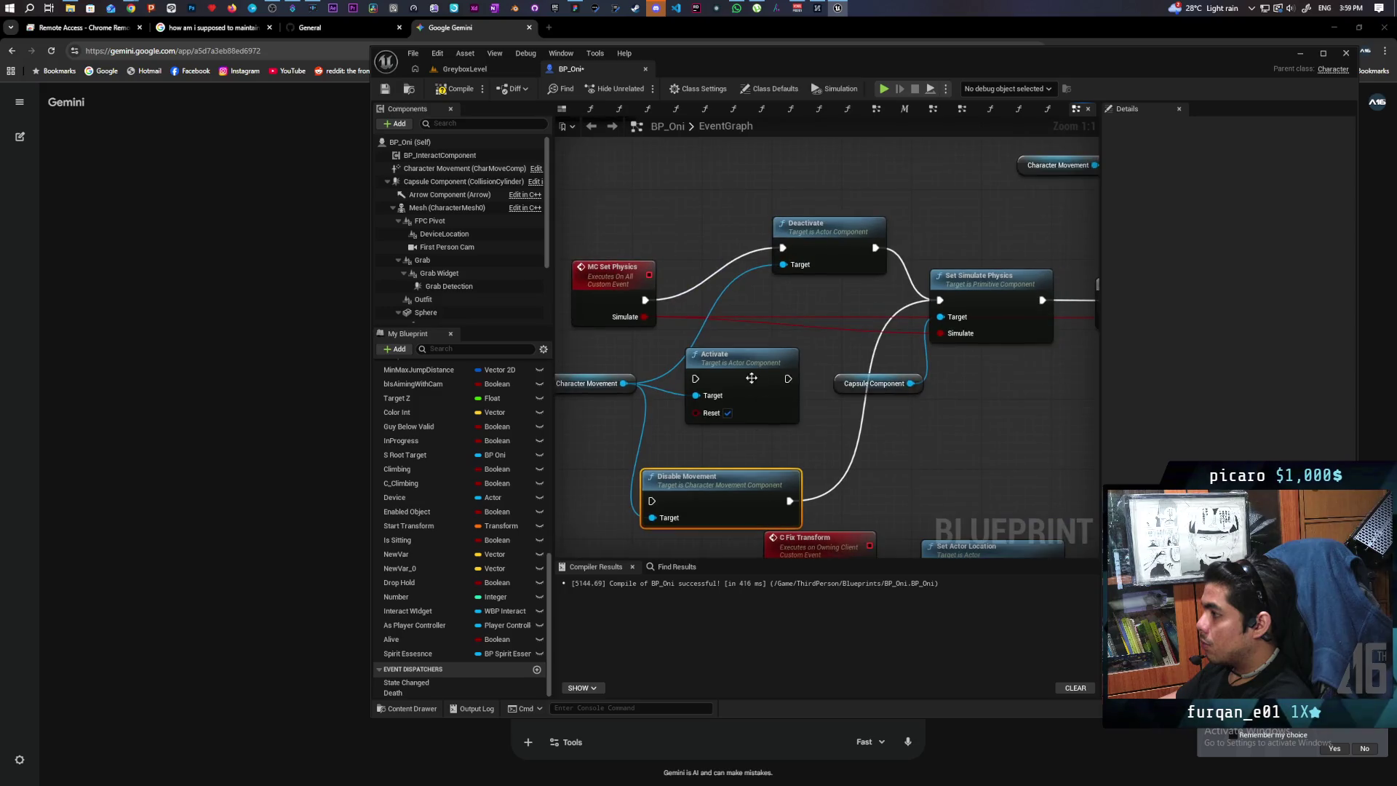
drag(593, 278, 549, 280)
drag(705, 324, 842, 334)
click(804, 275)
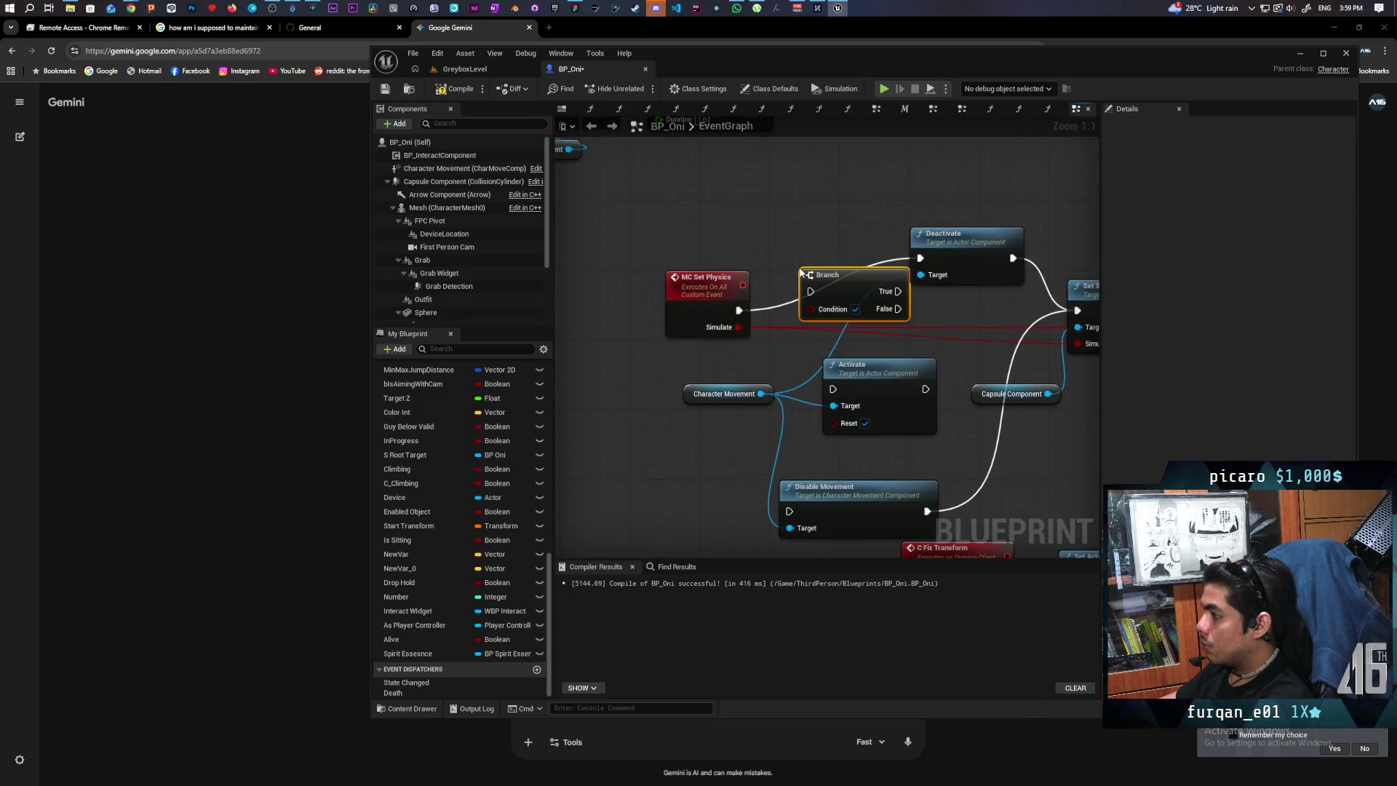
mouse_move(739, 326)
mouse_down()
mouse_move(811, 308)
mouse_move(793, 293)
mouse_move(683, 297)
mouse_move(740, 318)
mouse_move(763, 271)
mouse_move(867, 296)
mouse_move(848, 250)
mouse_up()
Place Deactivate beside the Branch and Activate by Set Actor Rotation, shifting the C Fix Transform group right.
mouse_move(883, 192)
mouse_down()
mouse_move(871, 243)
mouse_move(734, 255)
mouse_up()
drag(630, 332, 630, 356)
scroll(756, 385, down, 1)
scroll(865, 394, down, 1)
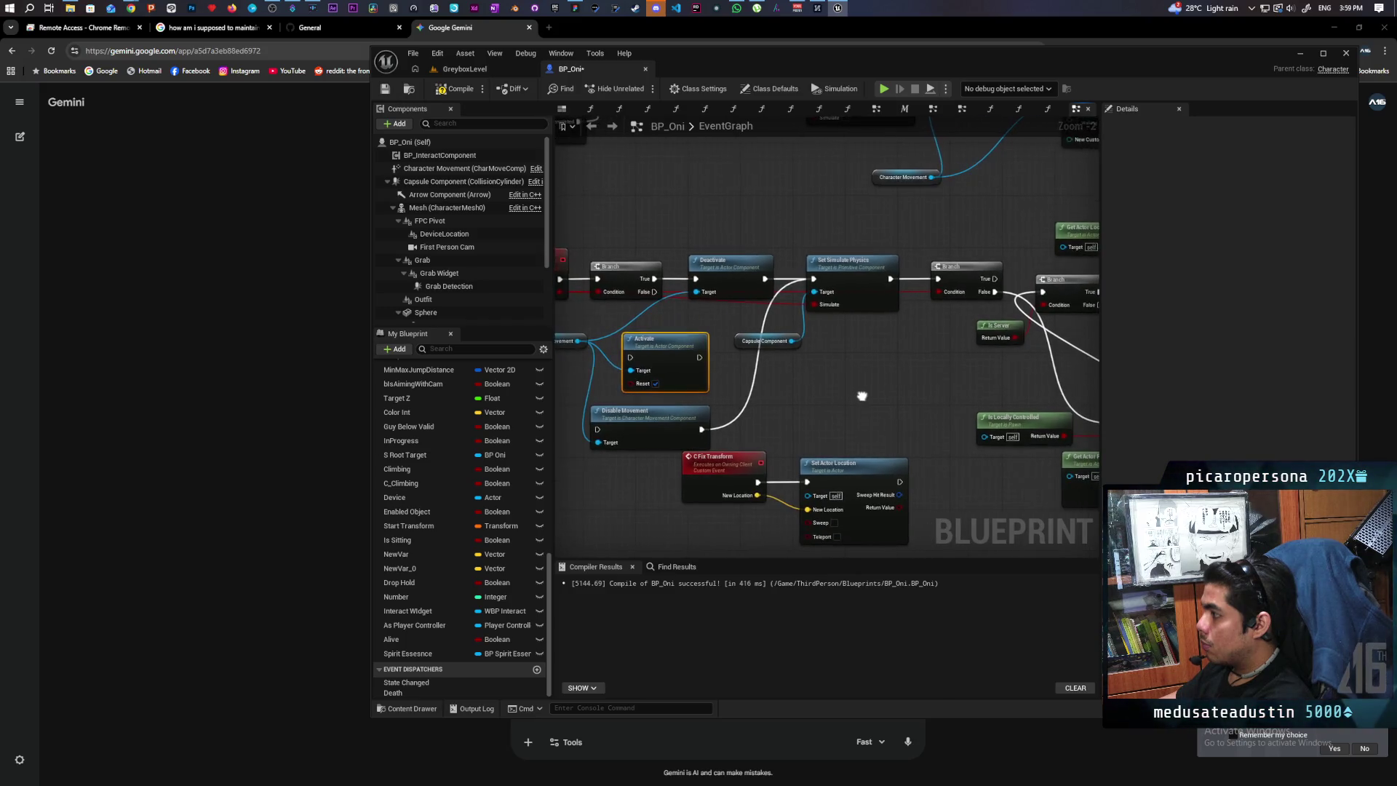
drag(861, 396, 929, 372)
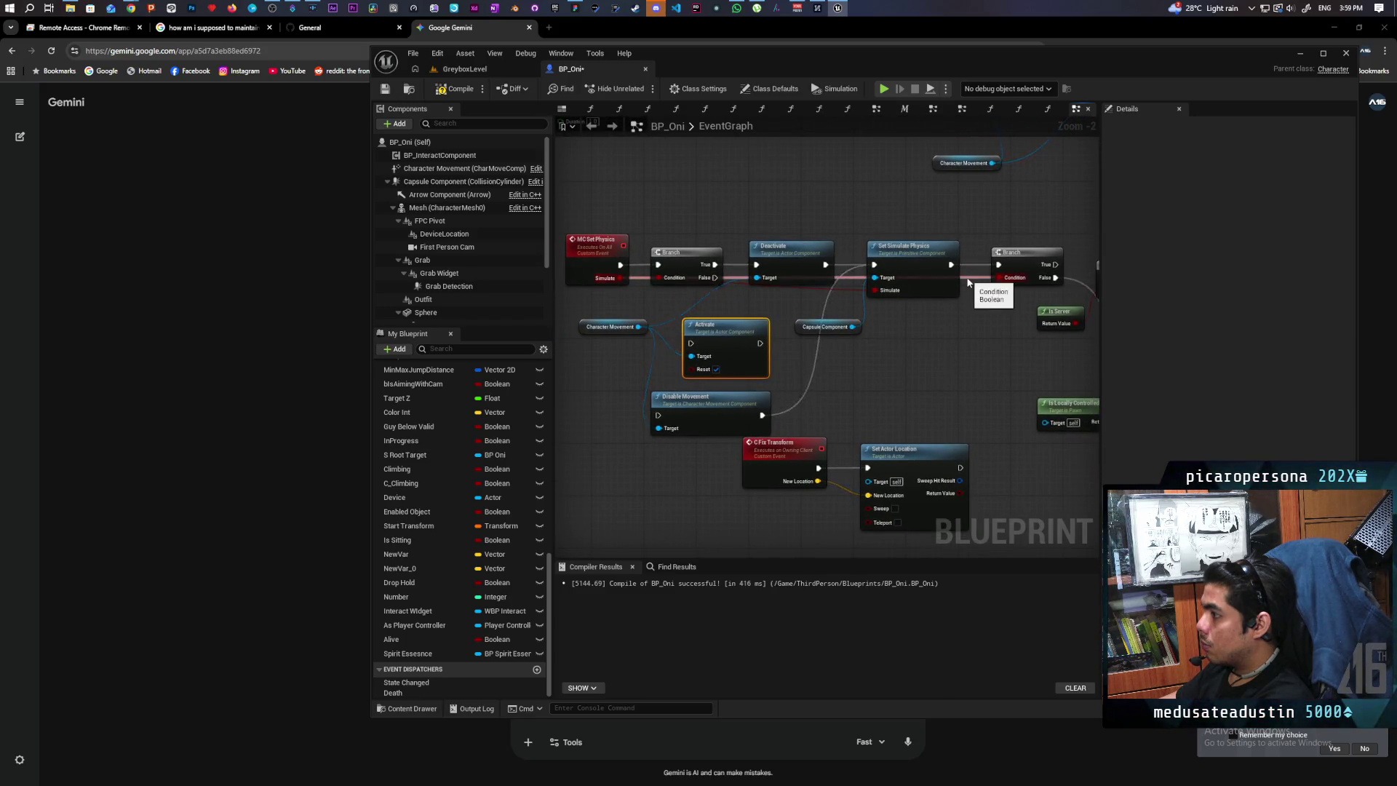
scroll(956, 334, down, 1)
drag(949, 340, 894, 362)
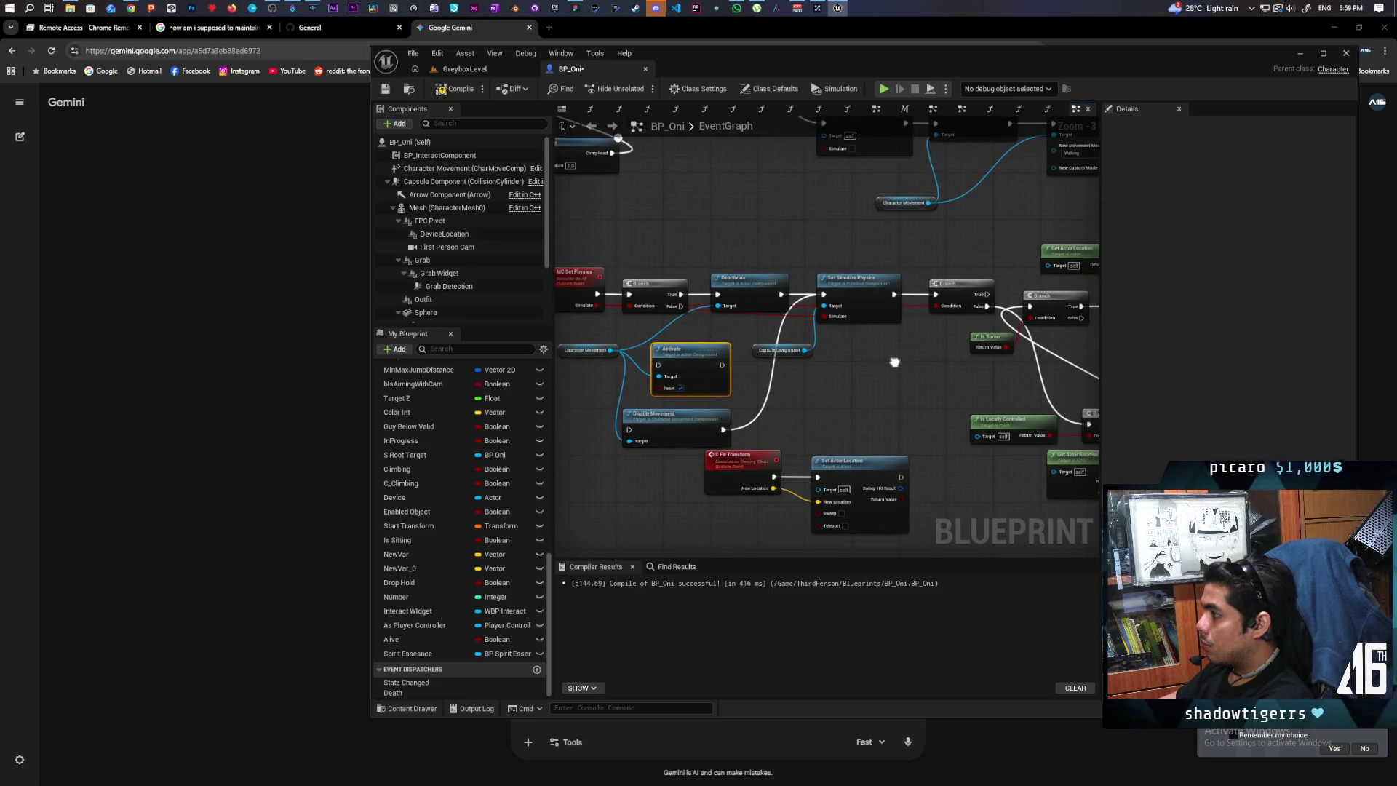
mouse_move(702, 367)
mouse_down()
mouse_move(839, 382)
mouse_move(888, 422)
mouse_move(822, 531)
mouse_move(770, 494)
mouse_move(668, 473)
mouse_move(652, 502)
mouse_move(649, 491)
mouse_up()
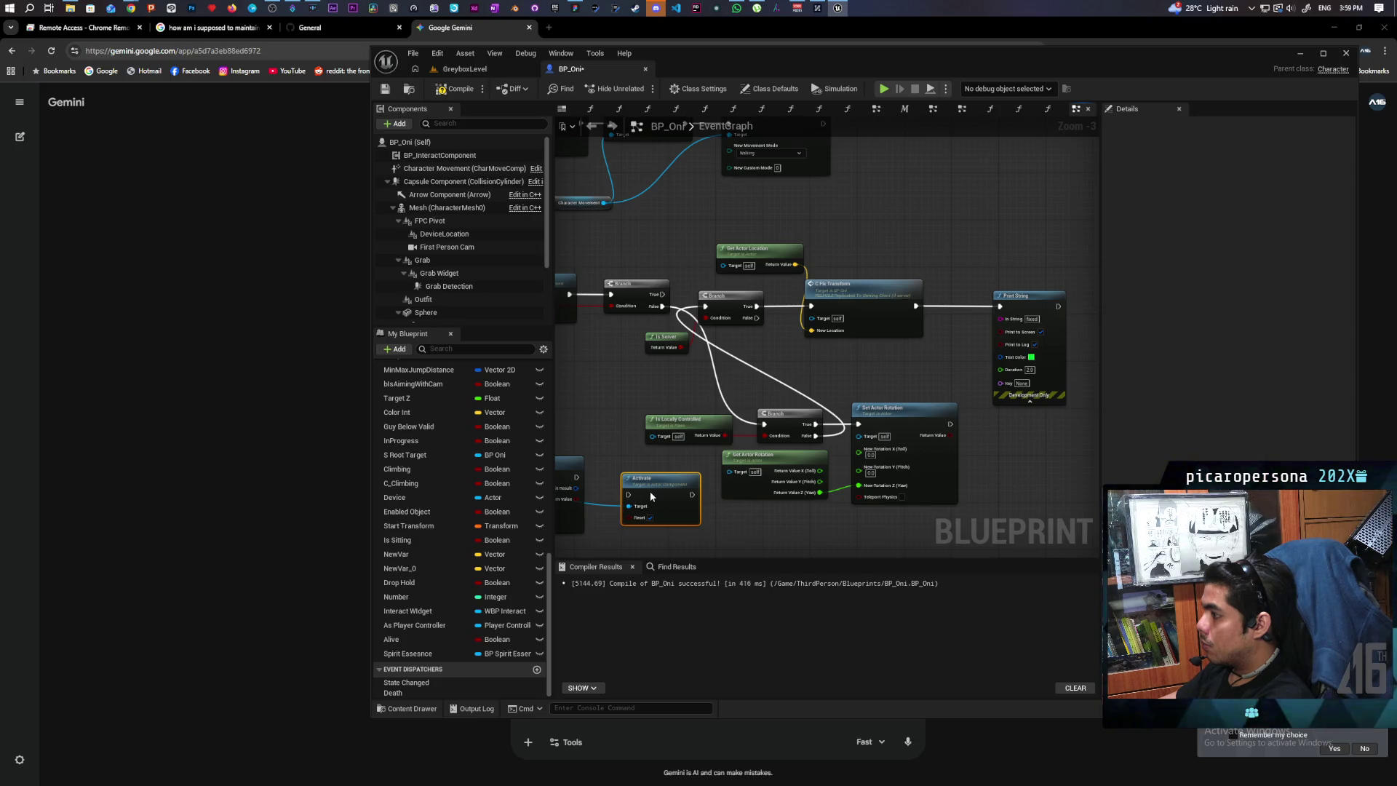
drag(651, 494, 640, 484)
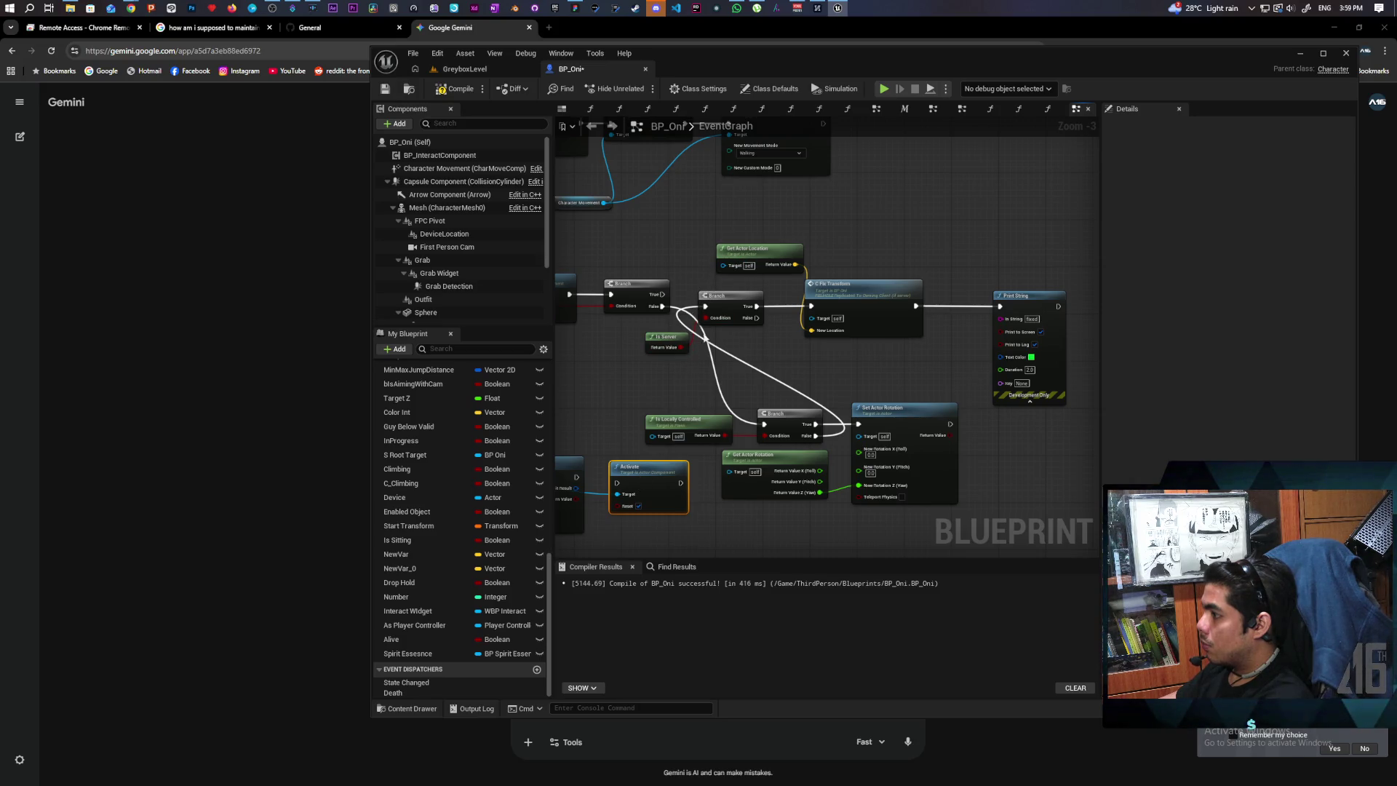
drag(749, 228, 1069, 396)
drag(875, 301, 1081, 295)
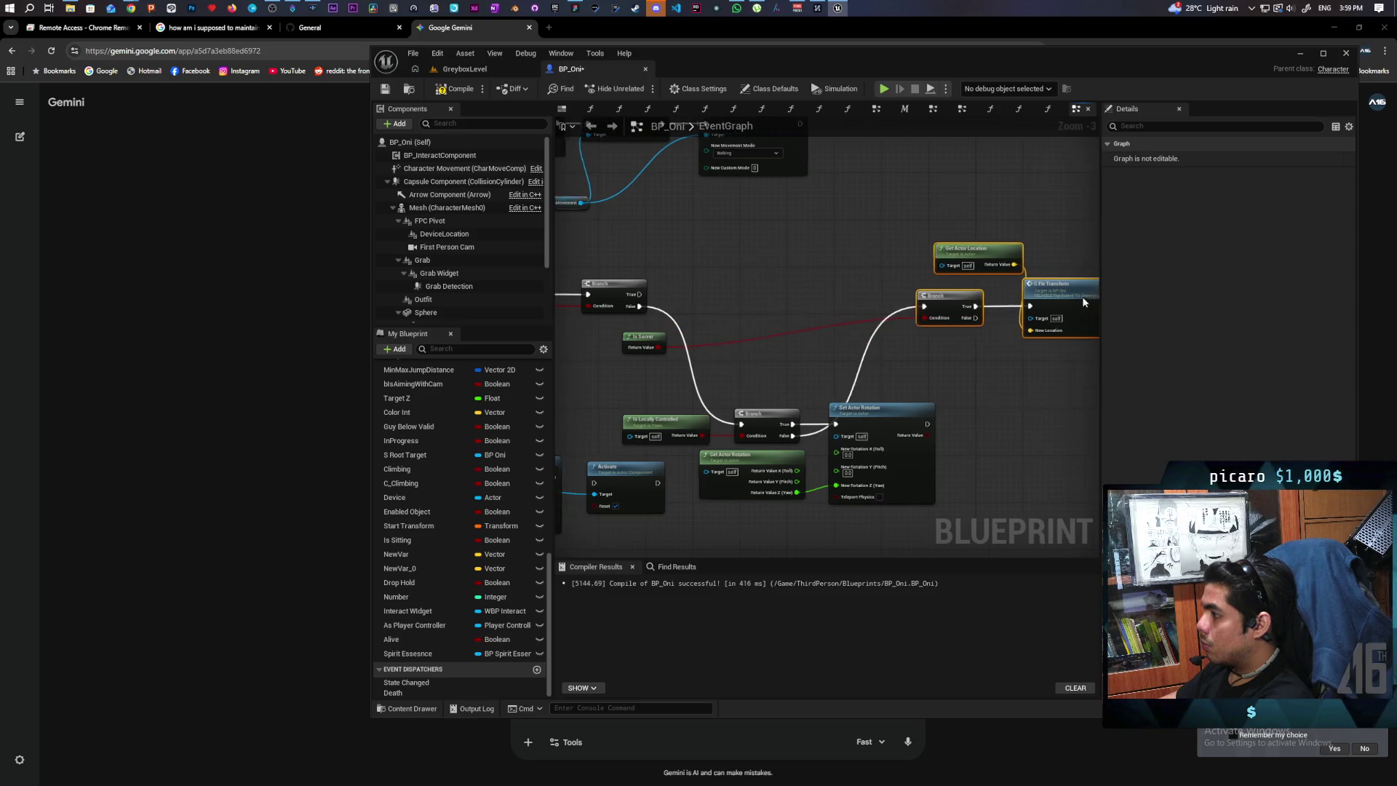
Add a Sequence node beside the Branch and wire Branch False into it.
mouse_move(680, 388)
mouse_down()
mouse_move(800, 387)
mouse_move(898, 463)
mouse_move(1006, 414)
mouse_up()
mouse_move(702, 391)
mouse_down()
mouse_move(782, 394)
mouse_move(947, 311)
mouse_up()
click(726, 379)
drag(731, 395, 773, 312)
key(Escape)
mouse_move(740, 389)
mouse_down()
mouse_move(771, 321)
mouse_move(791, 323)
mouse_move(764, 322)
mouse_up()
drag(721, 477, 762, 390)
mouse_move(792, 330)
mouse_down()
mouse_move(731, 414)
mouse_move(734, 387)
mouse_up()
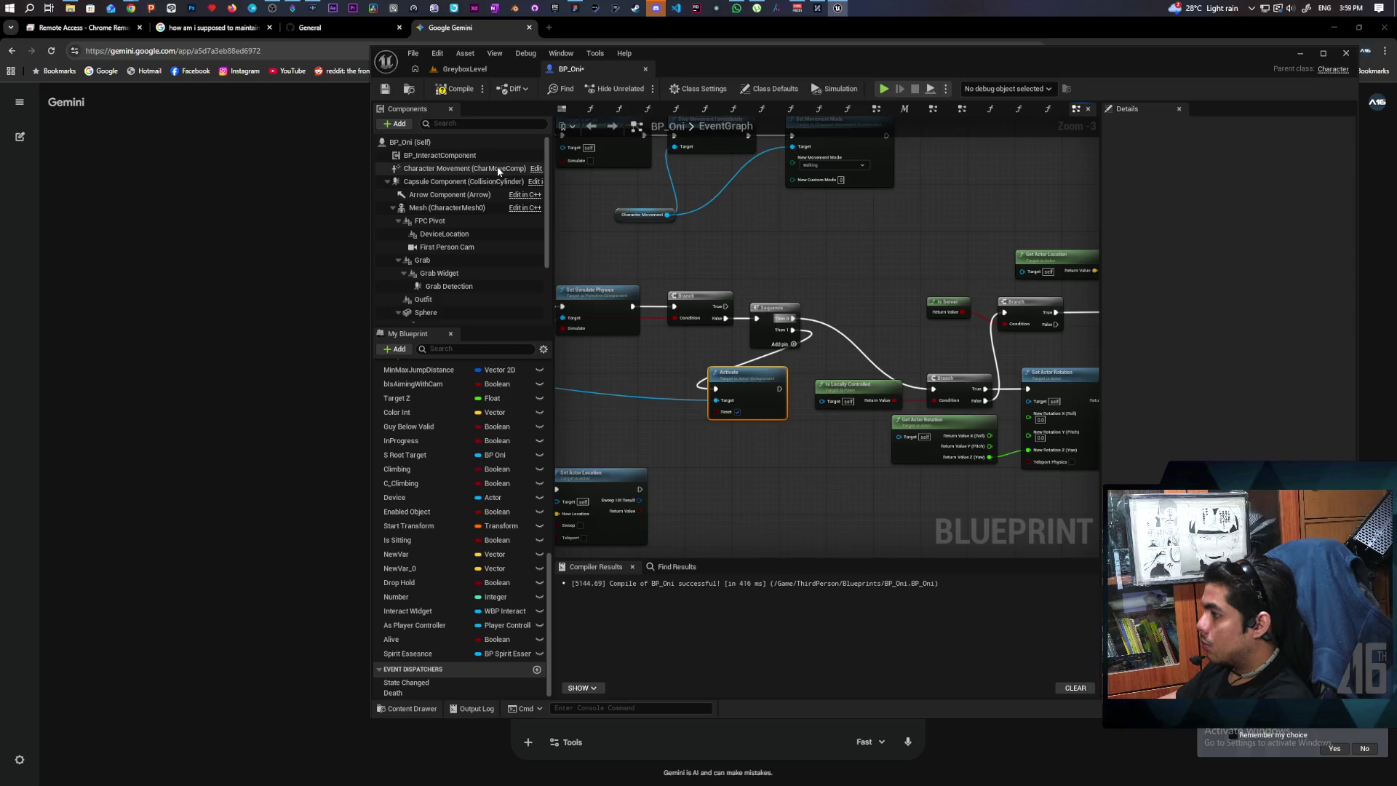
click(478, 70)
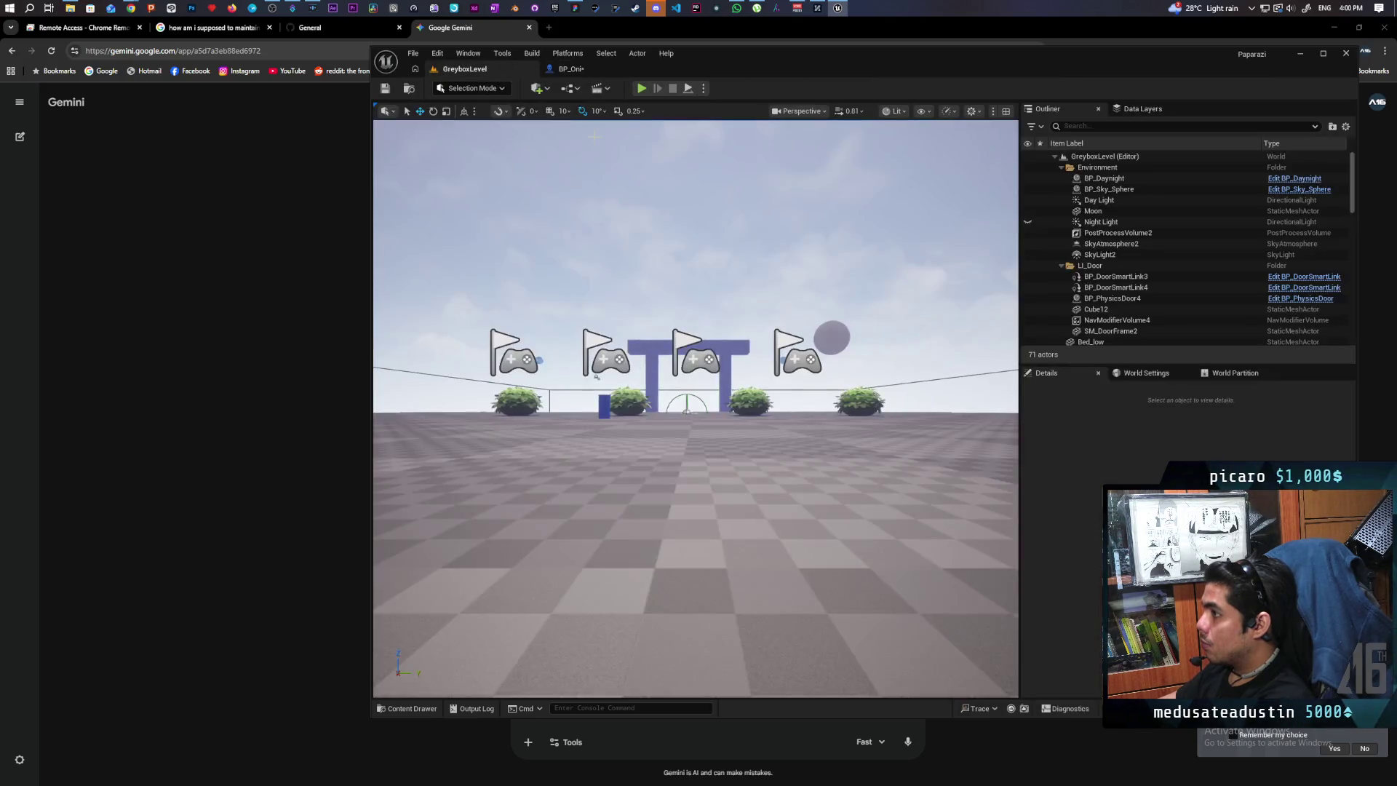
Run another two-client play test of GreyboxLevel and stop it.
click(640, 88)
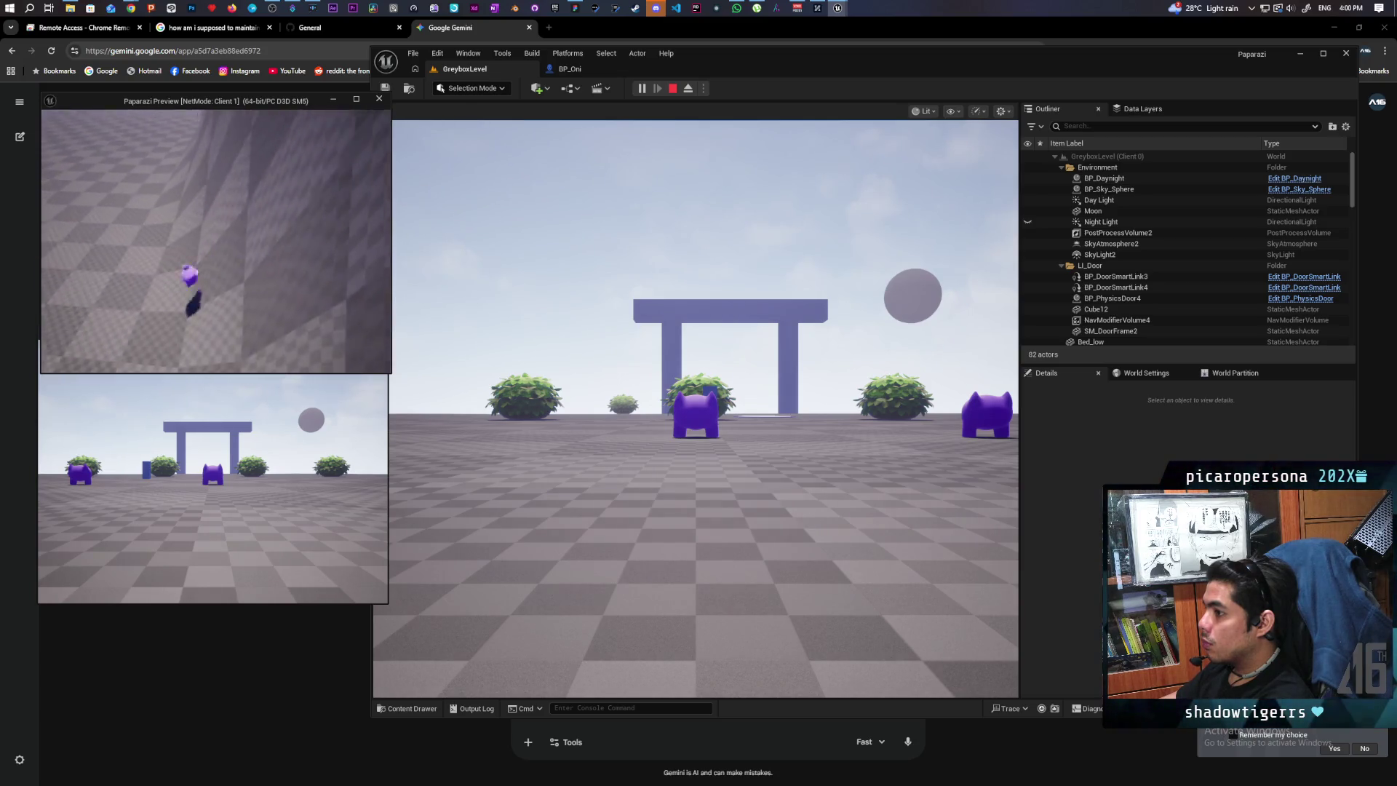
key(Escape)
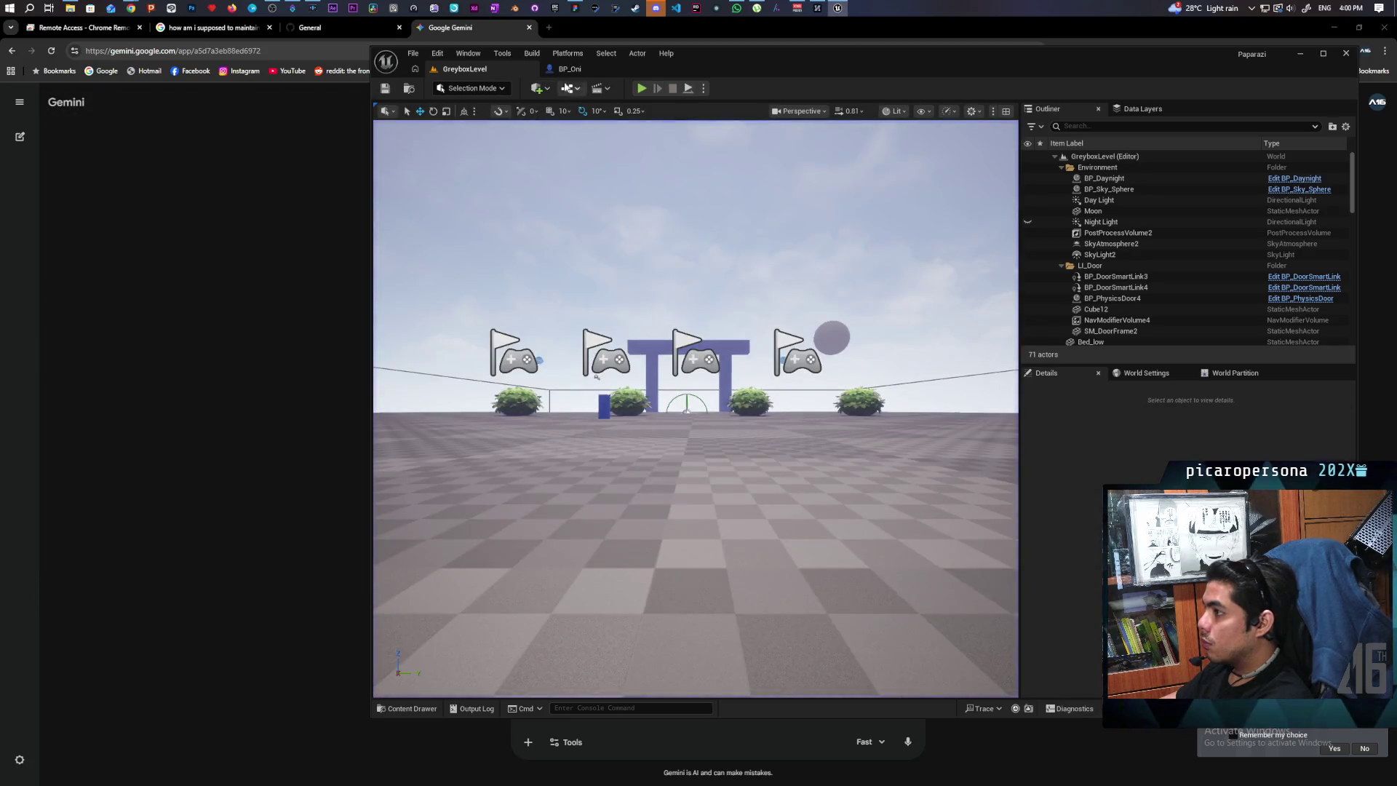
click(570, 68)
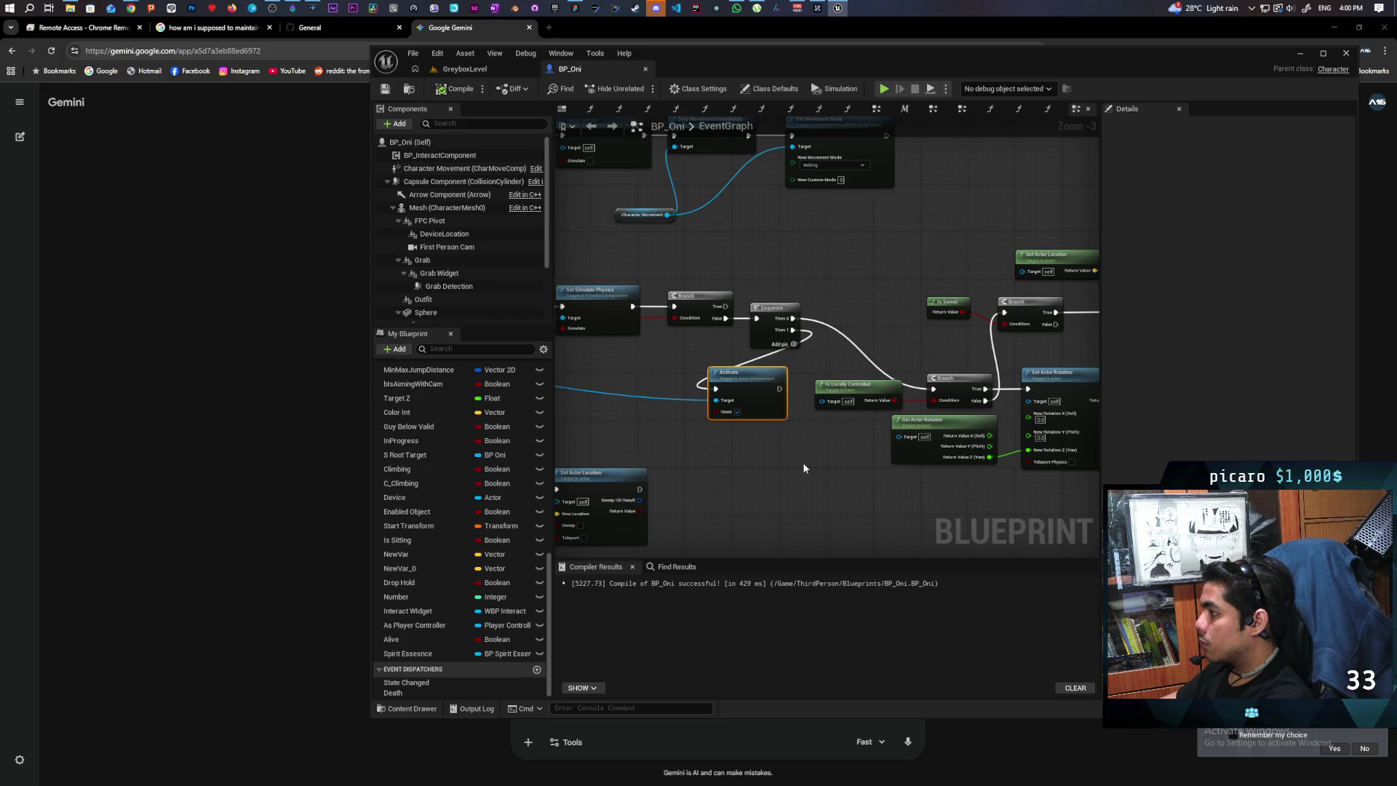
In MC Set Physics, wire the Branch False output into Set Simulate Physics.
mouse_move(804, 468)
mouse_down()
mouse_move(938, 473)
mouse_move(809, 420)
mouse_move(885, 420)
mouse_up()
scroll(787, 387, up, 3)
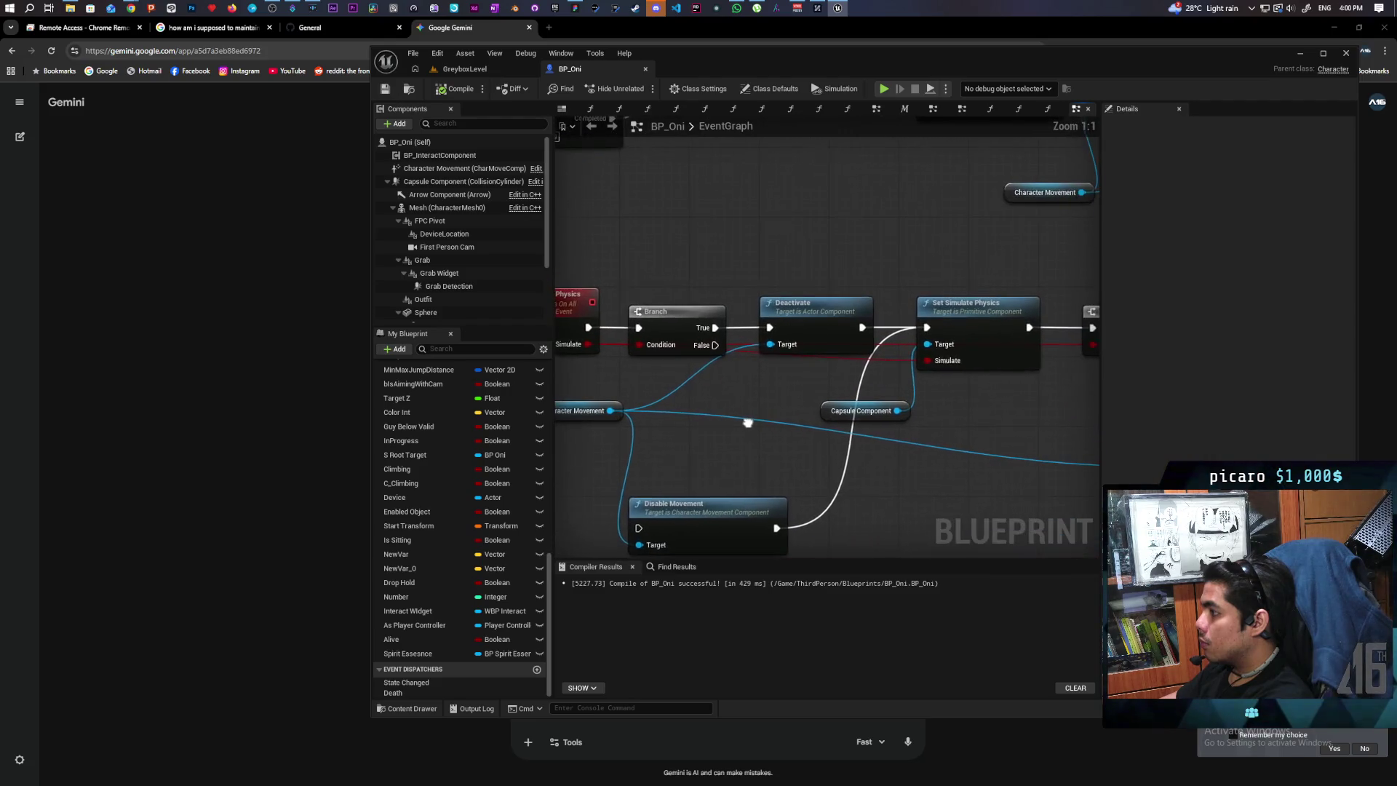
click(804, 282)
mouse_move(715, 344)
mouse_down()
mouse_move(928, 328)
mouse_move(928, 340)
mouse_up()
click(905, 292)
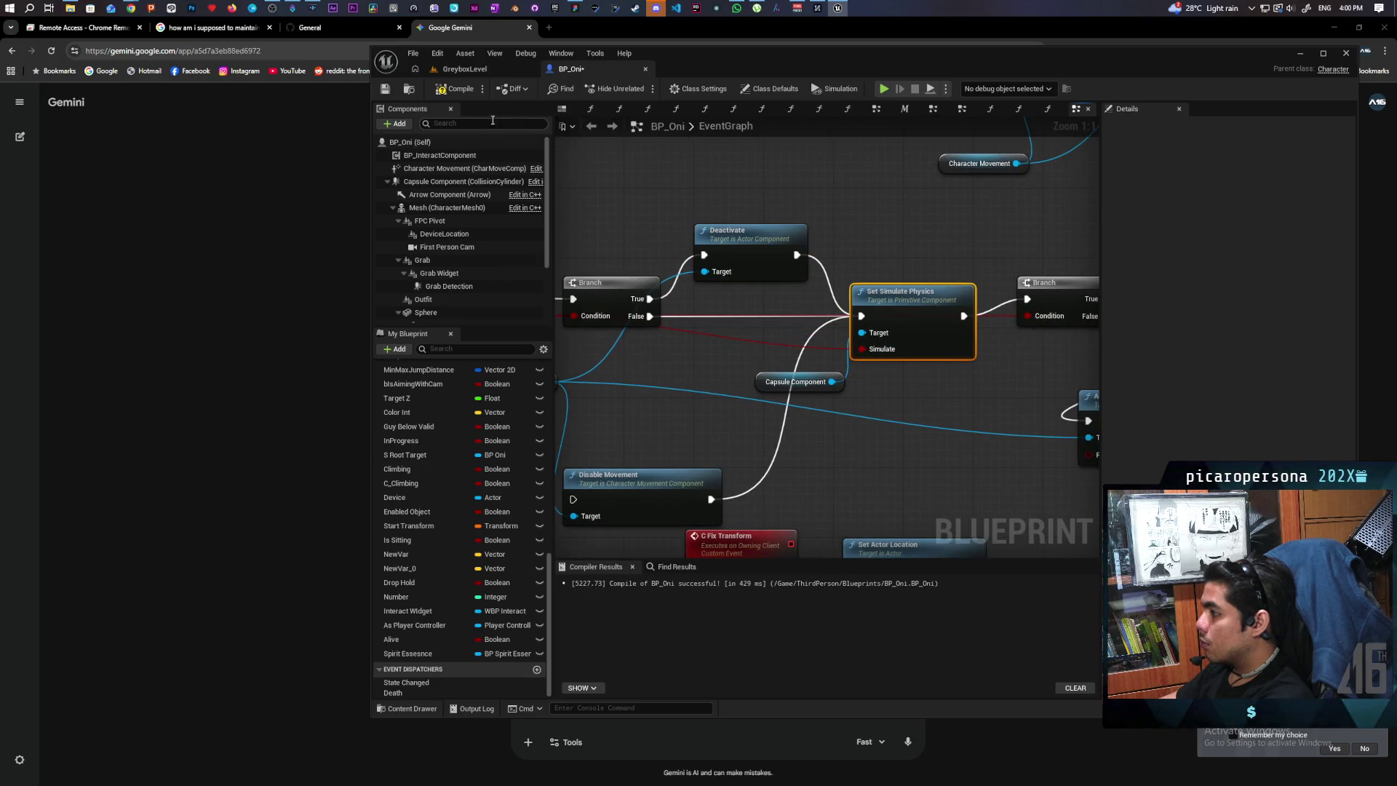
Run a two-client play test of GreyboxLevel, stop it, and return to BP_Oni.
click(473, 68)
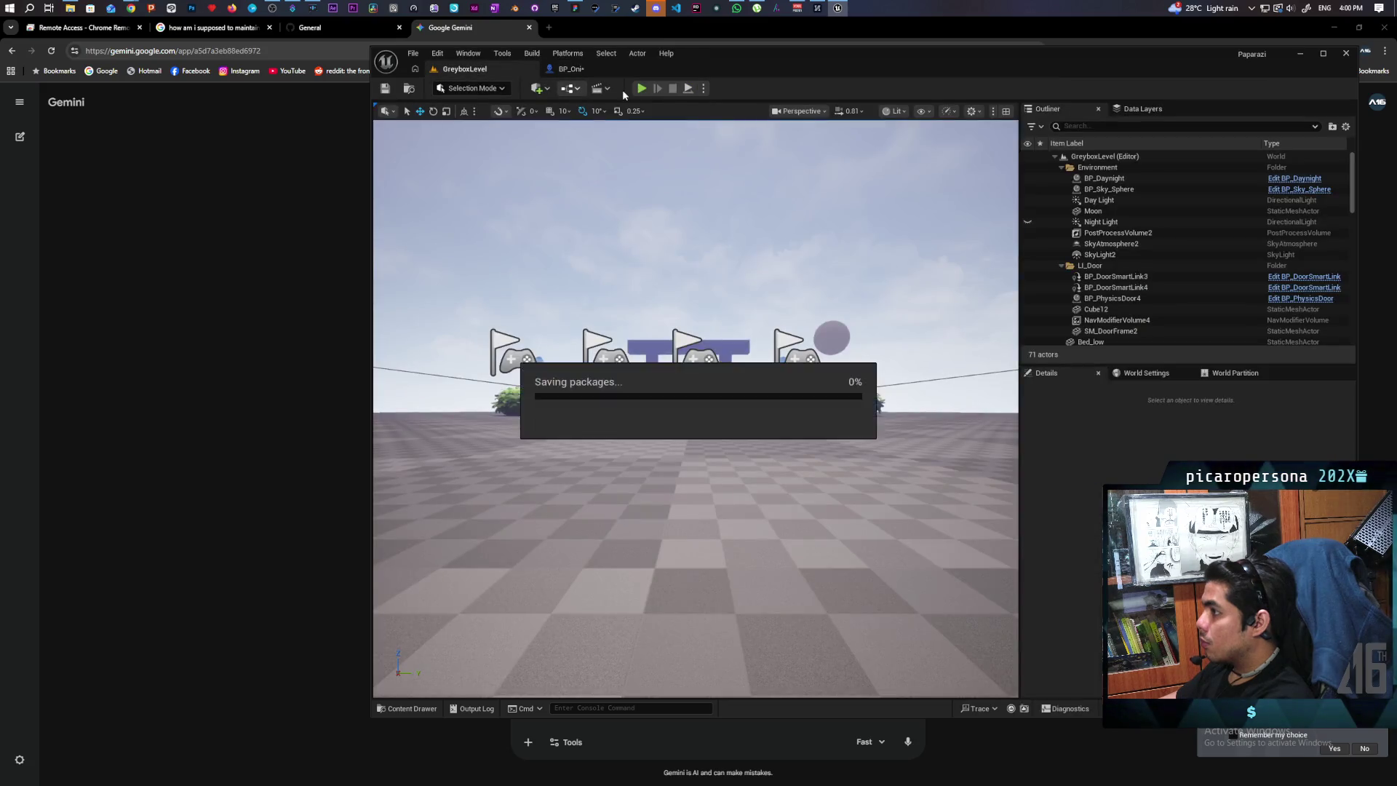
key(alt+p)
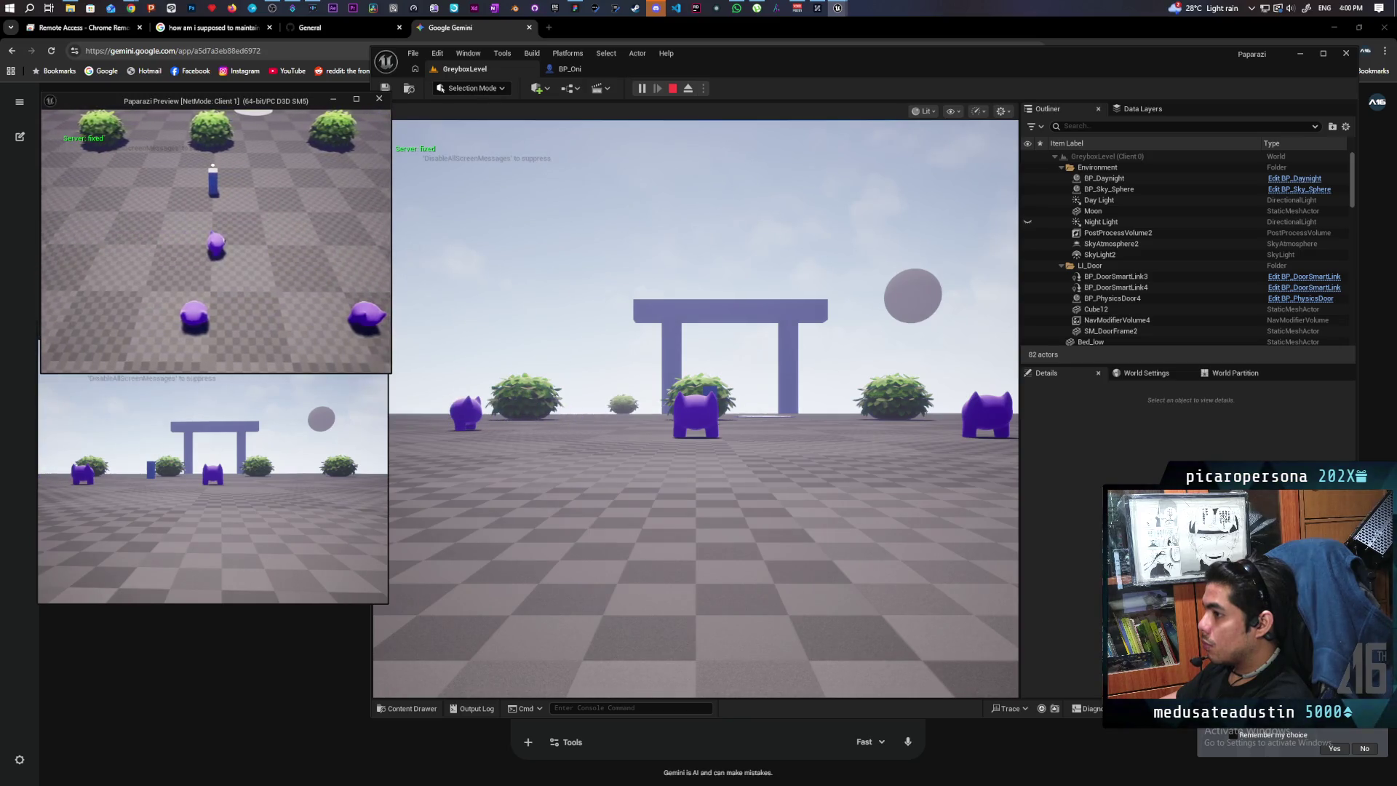
key(Escape)
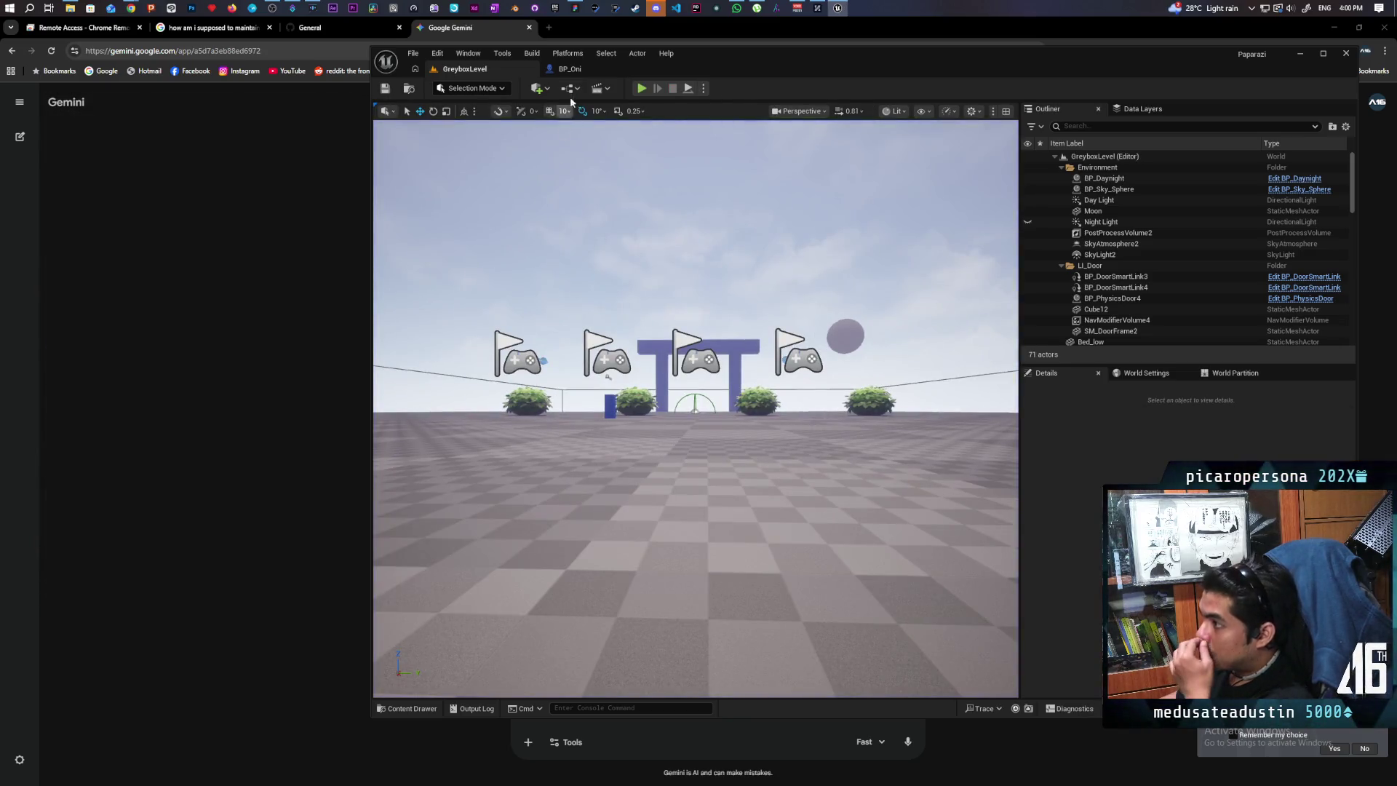
click(570, 68)
scroll(675, 325, down, 3)
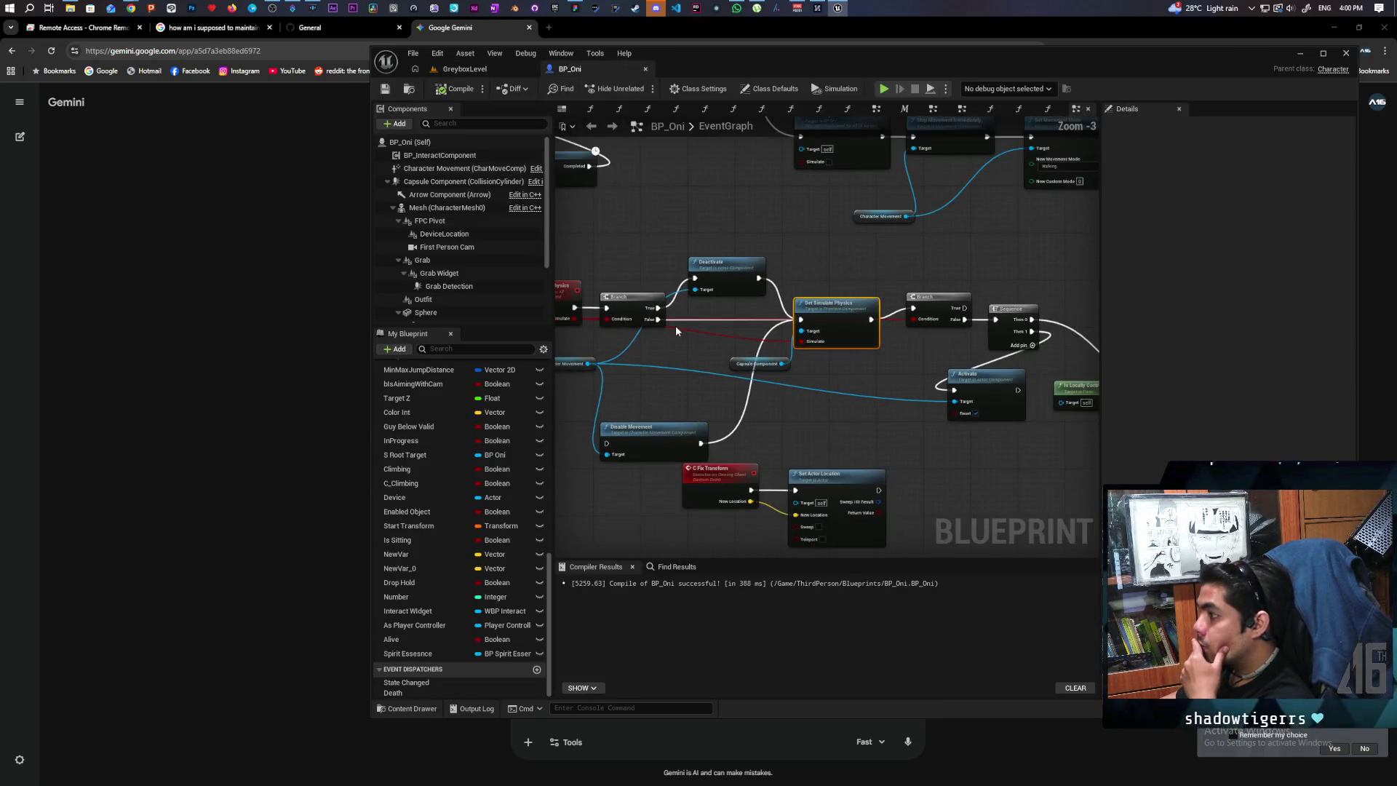
Remove the Sequence node from the Branch chain near the Activate node.
mouse_move(776, 376)
mouse_down()
mouse_move(730, 286)
mouse_move(565, 290)
mouse_up()
drag(755, 355, 675, 325)
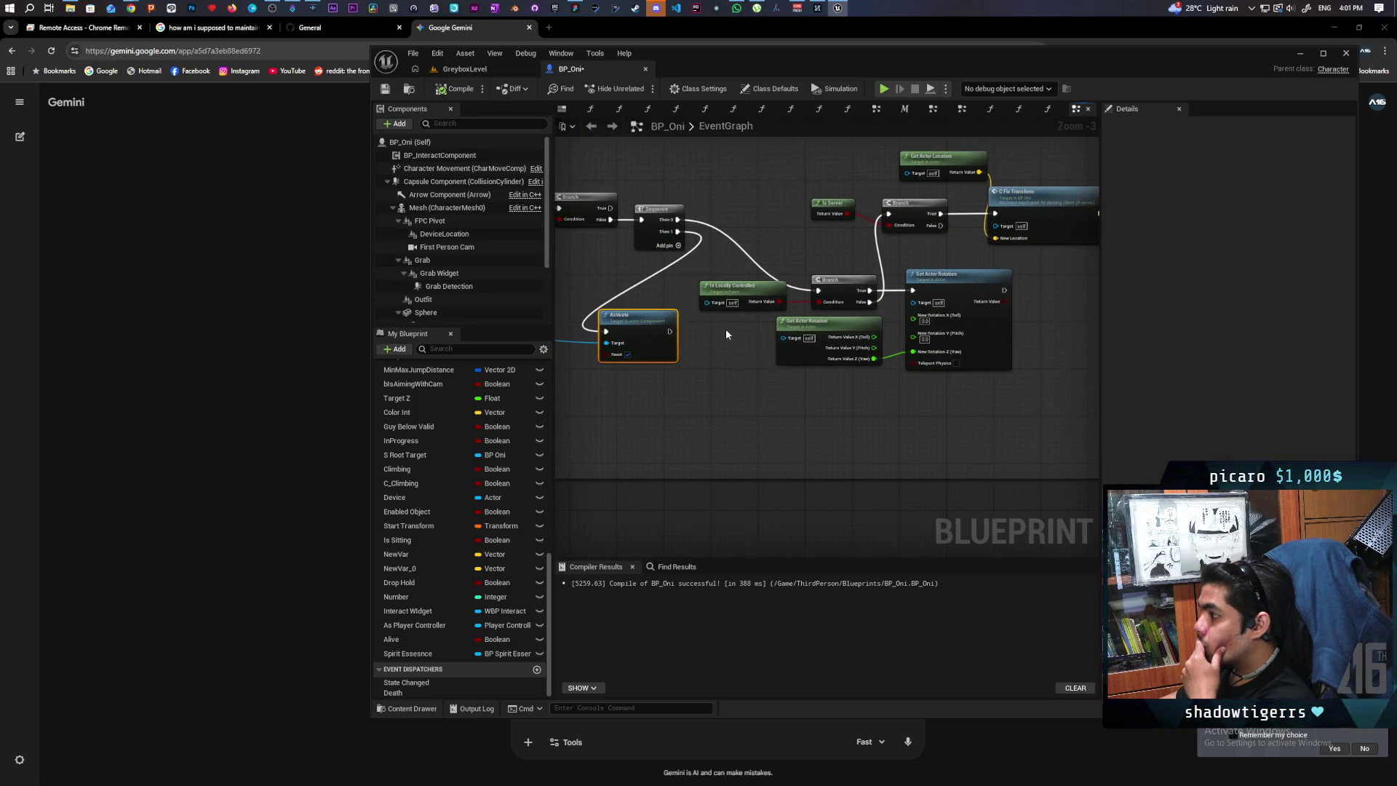
mouse_move(726, 329)
mouse_down()
mouse_move(950, 352)
mouse_move(836, 324)
mouse_move(757, 346)
mouse_move(929, 398)
mouse_move(953, 386)
mouse_move(881, 386)
mouse_up()
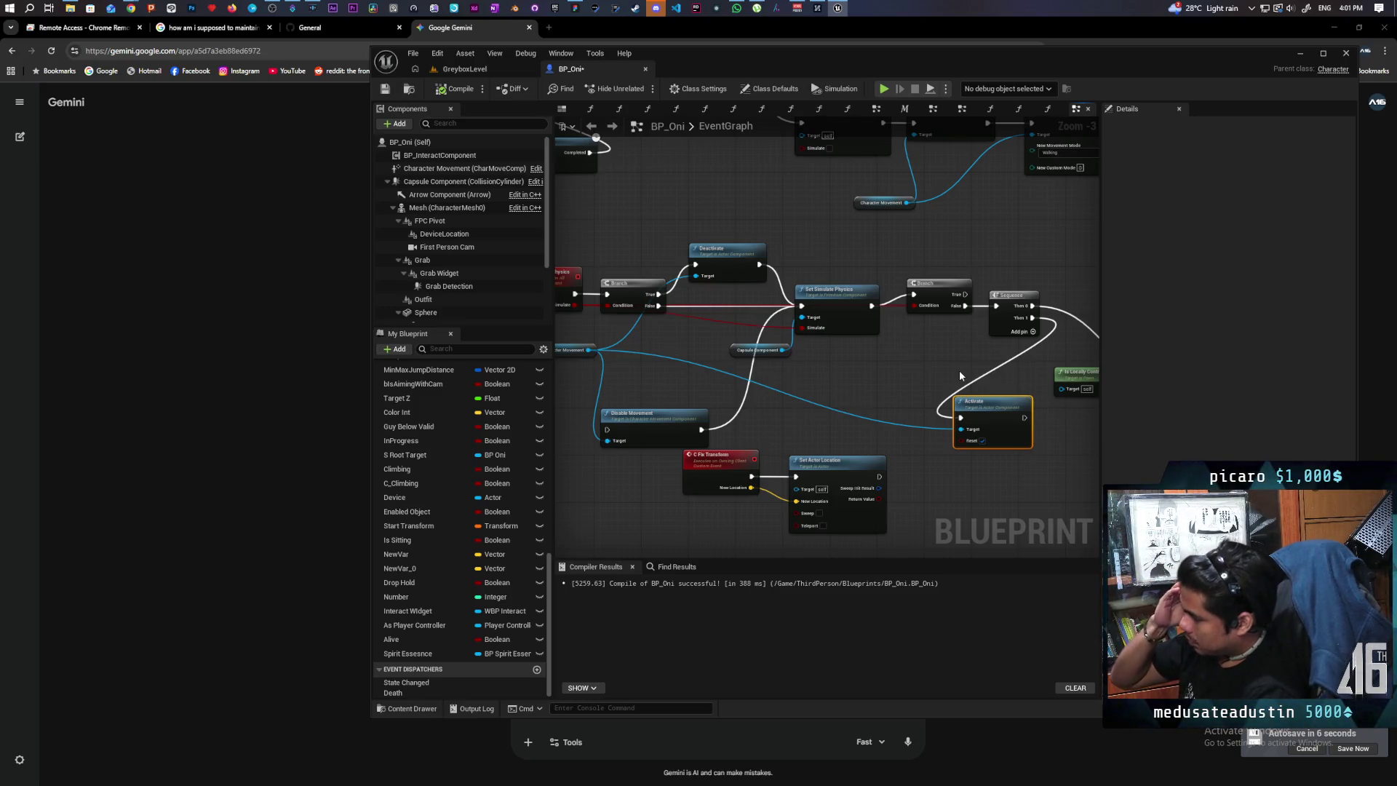
mouse_move(994, 348)
mouse_down()
mouse_move(917, 344)
mouse_move(1035, 306)
mouse_move(739, 274)
mouse_move(639, 288)
mouse_up()
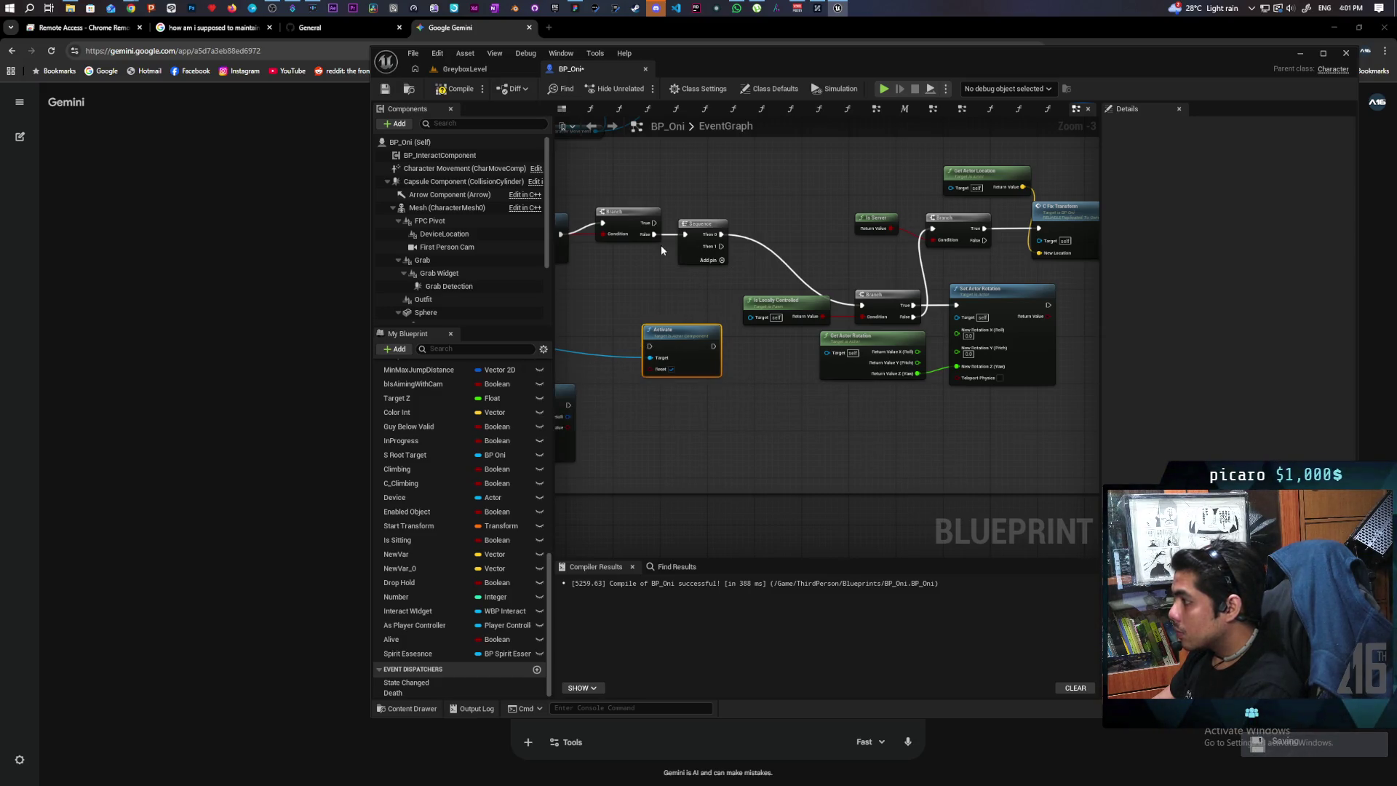
drag(721, 246, 861, 305)
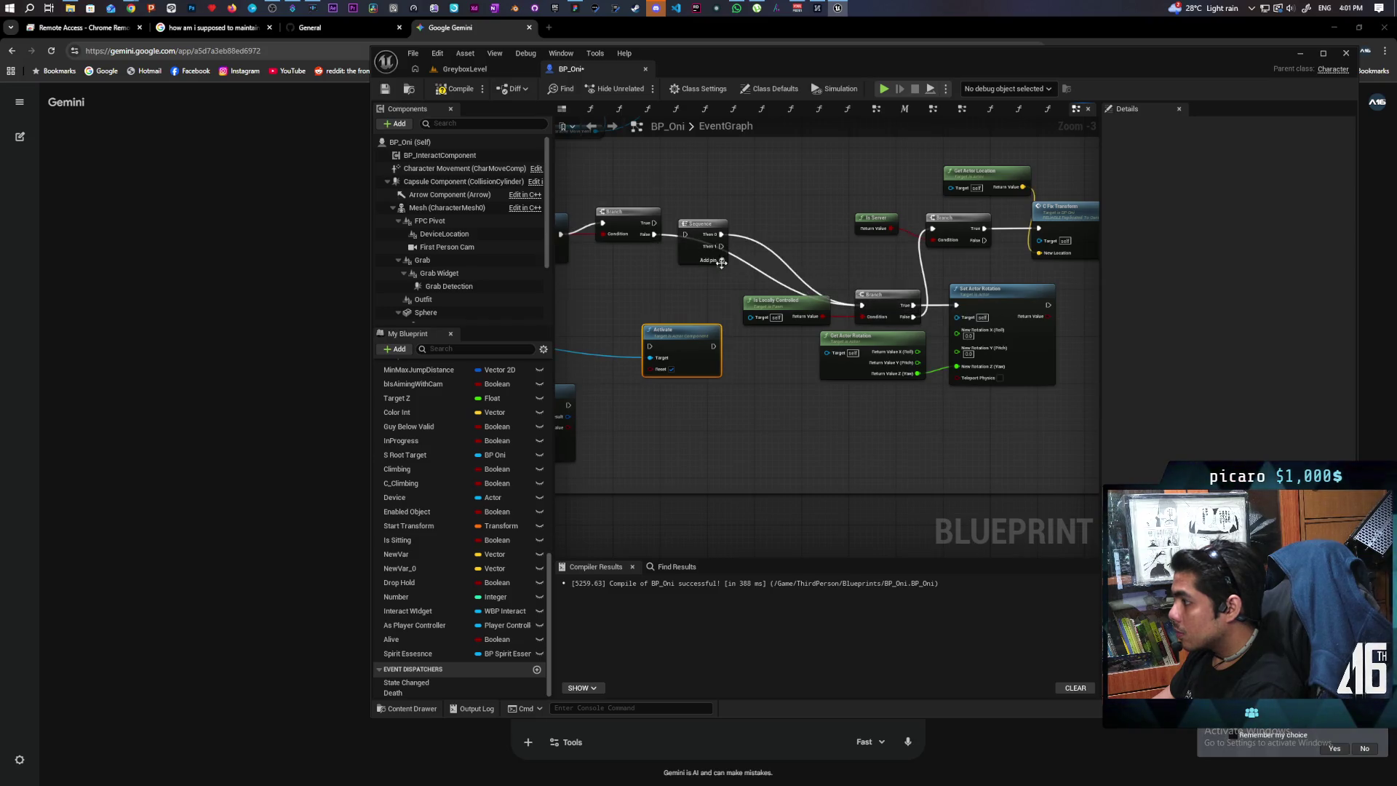
click(718, 256)
key(Delete)
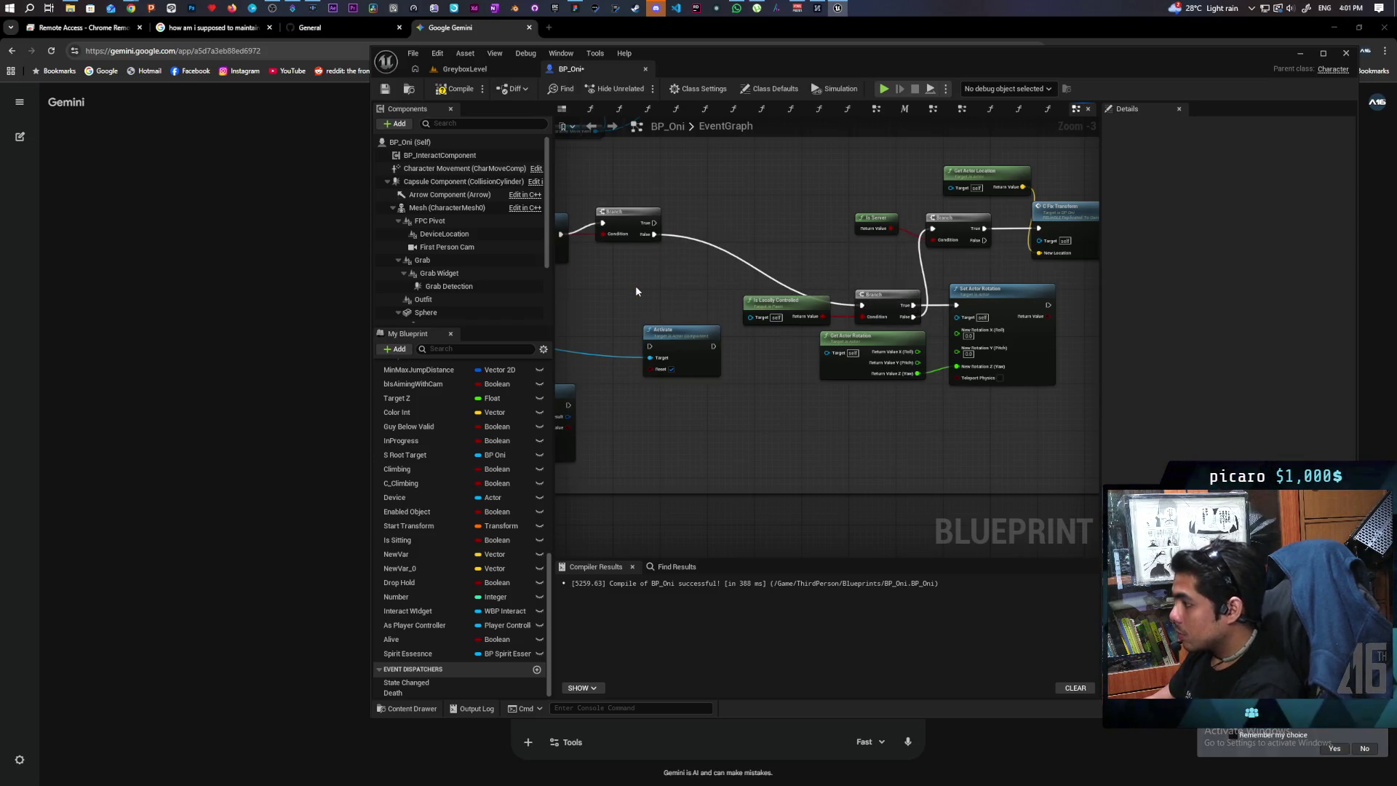
Rearrange the Activate, Is Locally Controlled, Branch and rotation nodes into a cleaner layout.
click(626, 220)
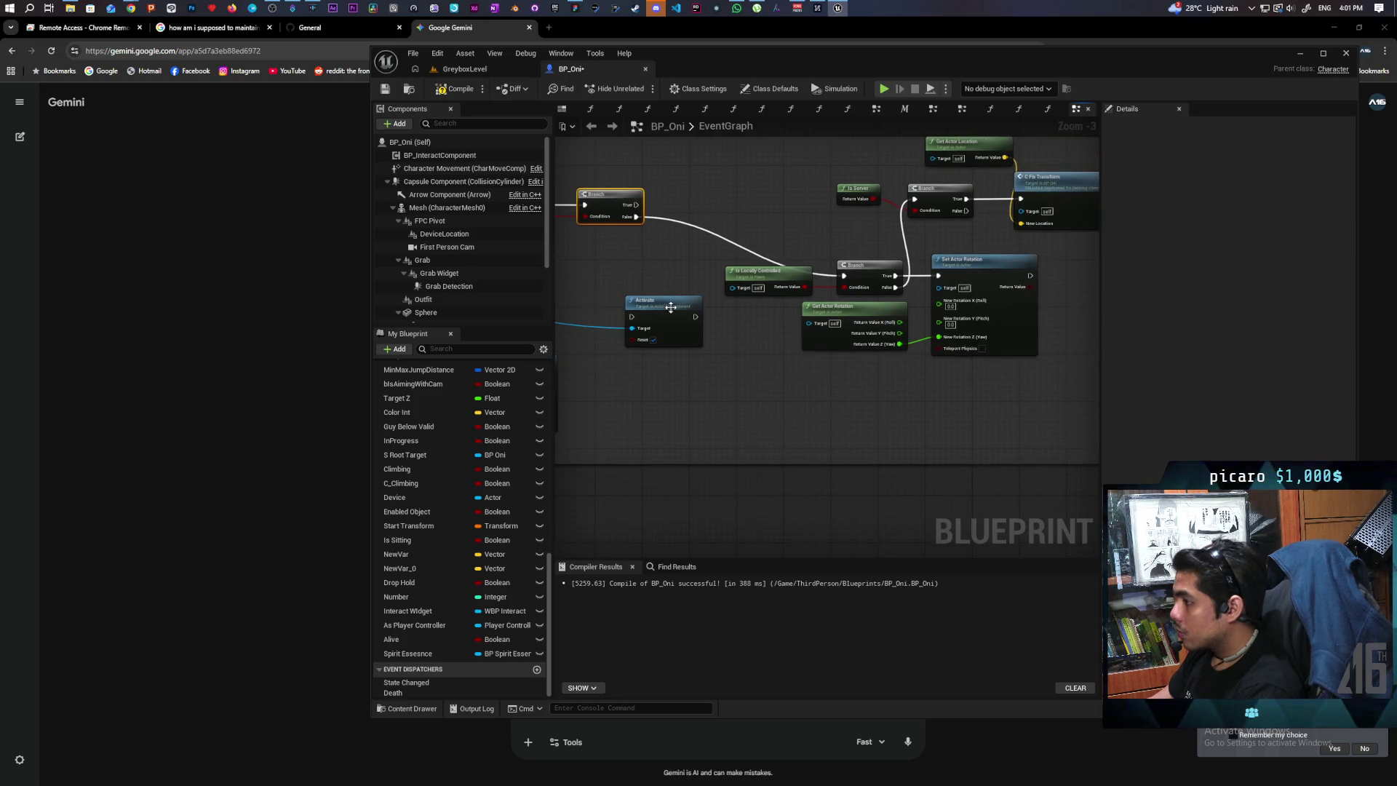
drag(670, 307, 705, 389)
drag(760, 272, 594, 272)
drag(796, 251, 1047, 360)
mouse_move(877, 271)
mouse_down()
mouse_move(703, 224)
mouse_move(714, 218)
mouse_up()
click(713, 338)
drag(712, 338, 737, 405)
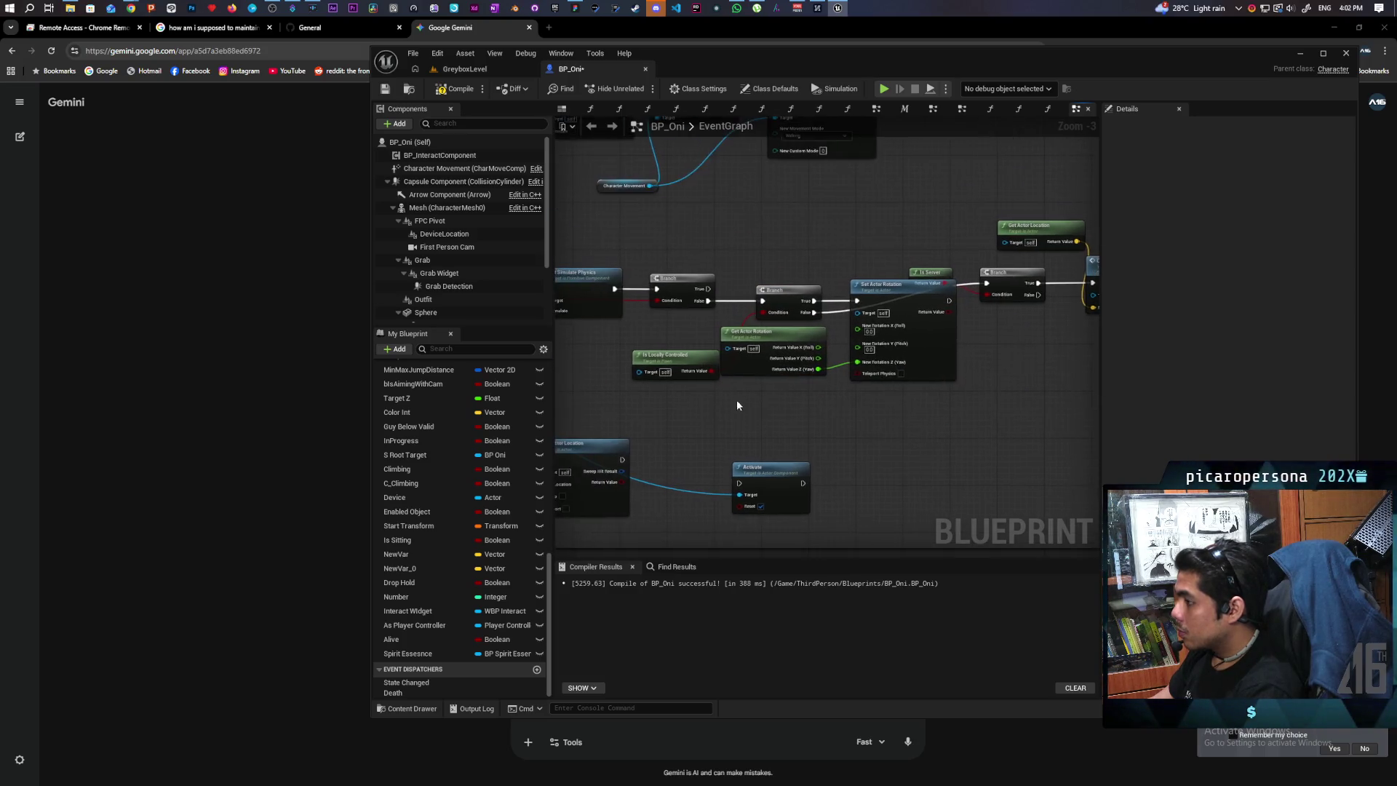
mouse_move(691, 356)
mouse_down()
mouse_move(648, 352)
mouse_move(684, 333)
mouse_up()
mouse_move(645, 413)
mouse_down()
mouse_move(1036, 409)
mouse_move(633, 381)
mouse_move(692, 393)
mouse_move(652, 388)
mouse_up()
Place Activate above Is Server and Branch, then route Branch False into Activate.
mouse_move(938, 320)
mouse_down()
mouse_move(924, 373)
mouse_move(946, 347)
mouse_move(935, 381)
mouse_up()
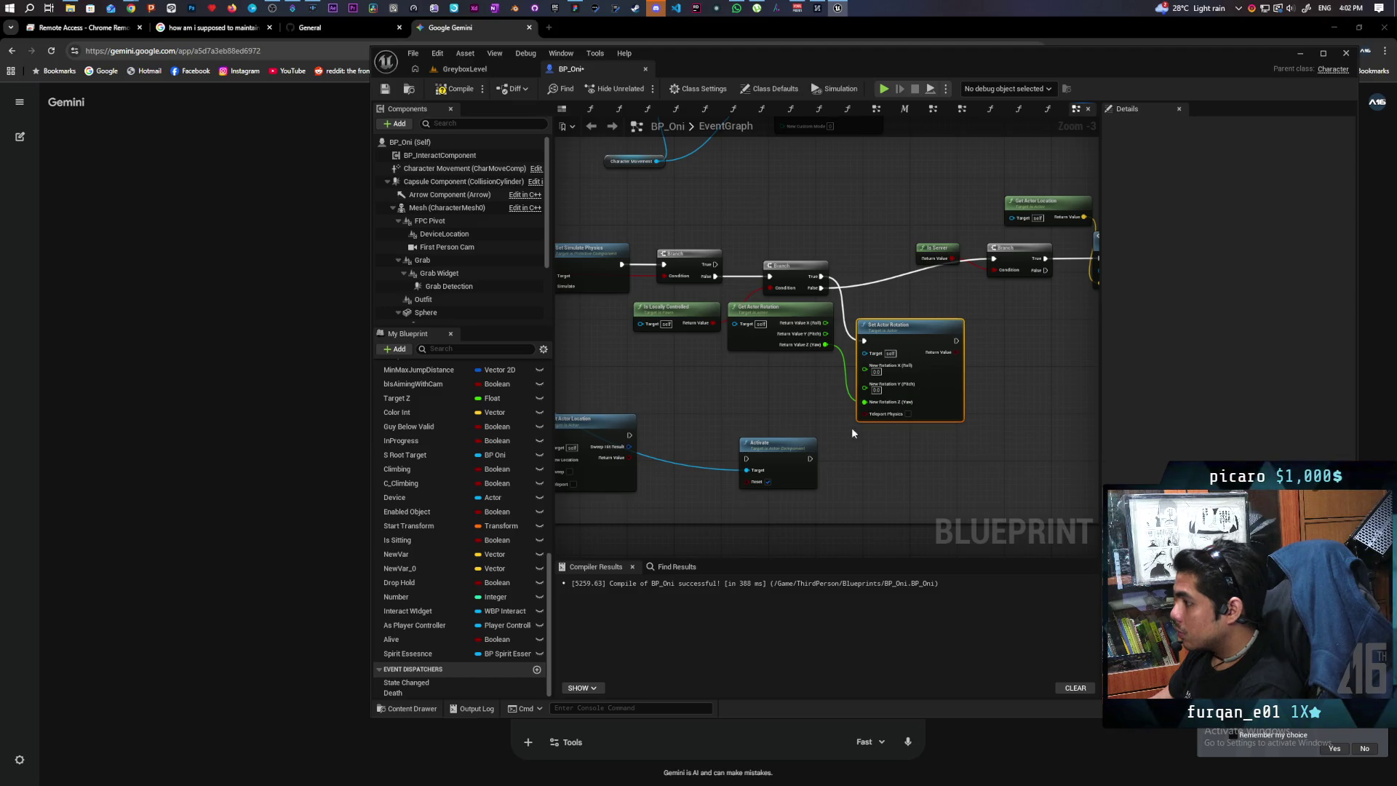
mouse_move(669, 527)
mouse_down()
mouse_move(792, 332)
mouse_move(792, 284)
mouse_up()
mouse_move(736, 338)
mouse_down()
mouse_move(804, 296)
mouse_move(778, 267)
mouse_move(844, 276)
mouse_move(902, 308)
mouse_up()
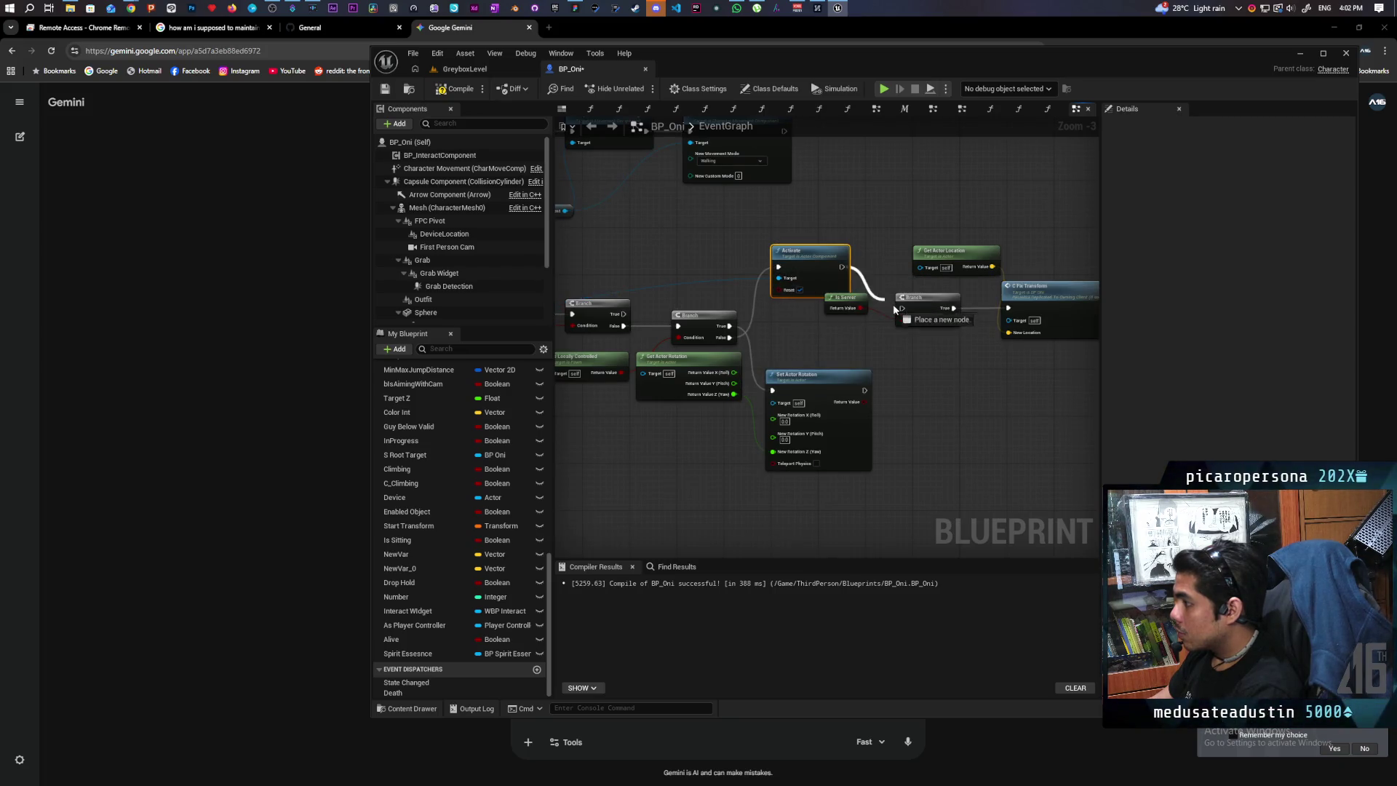
Play GreyboxLevel with two clients, walk a character forward with W, then return to BP_Oni.
click(499, 70)
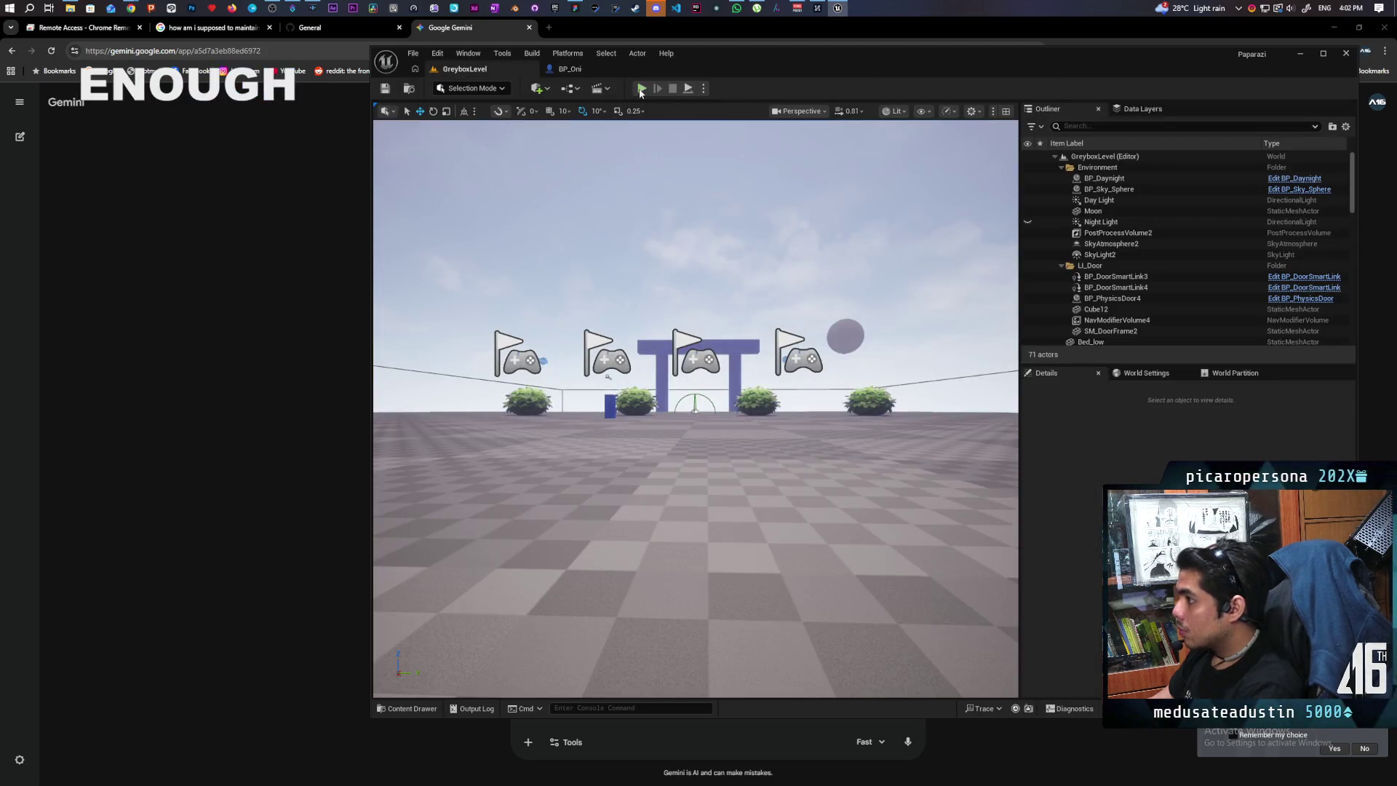
click(641, 88)
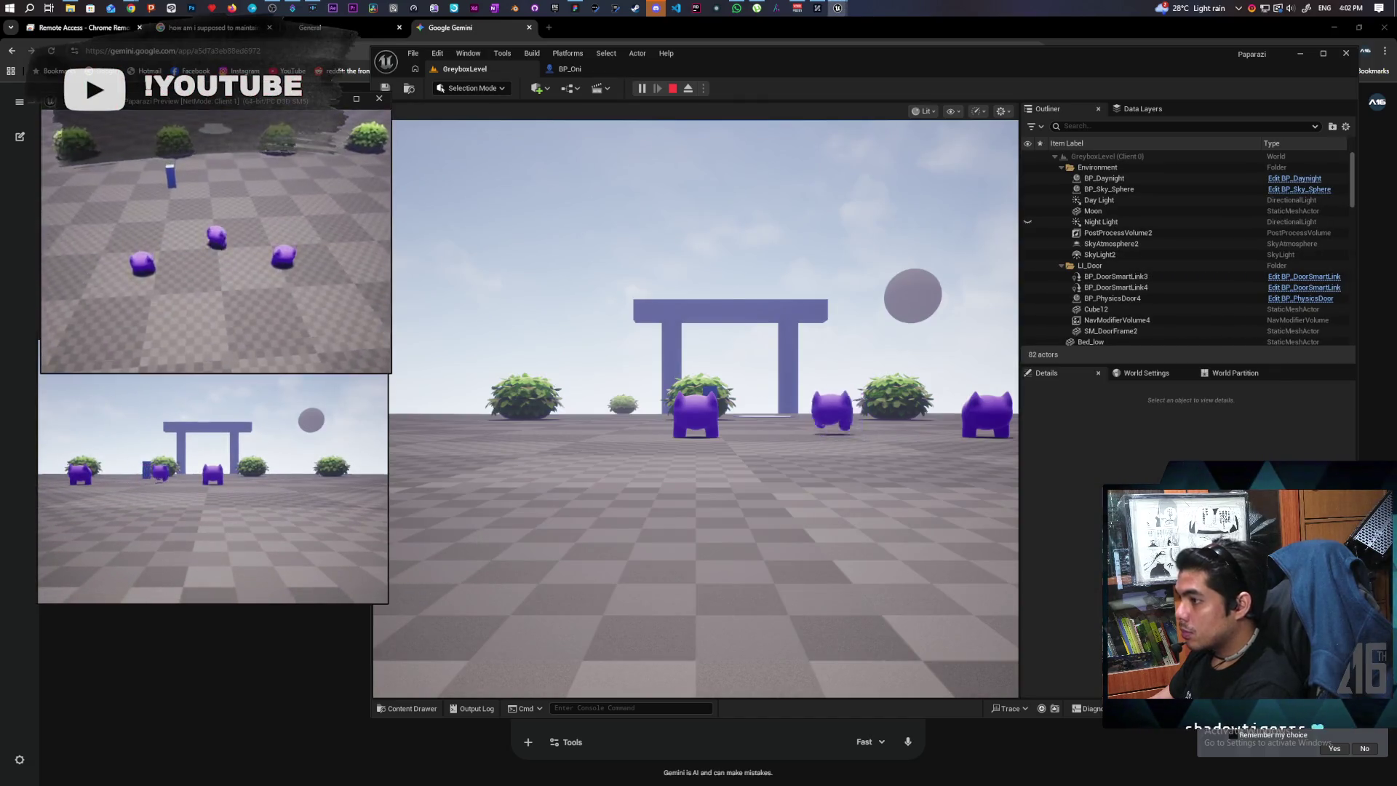
key(w)
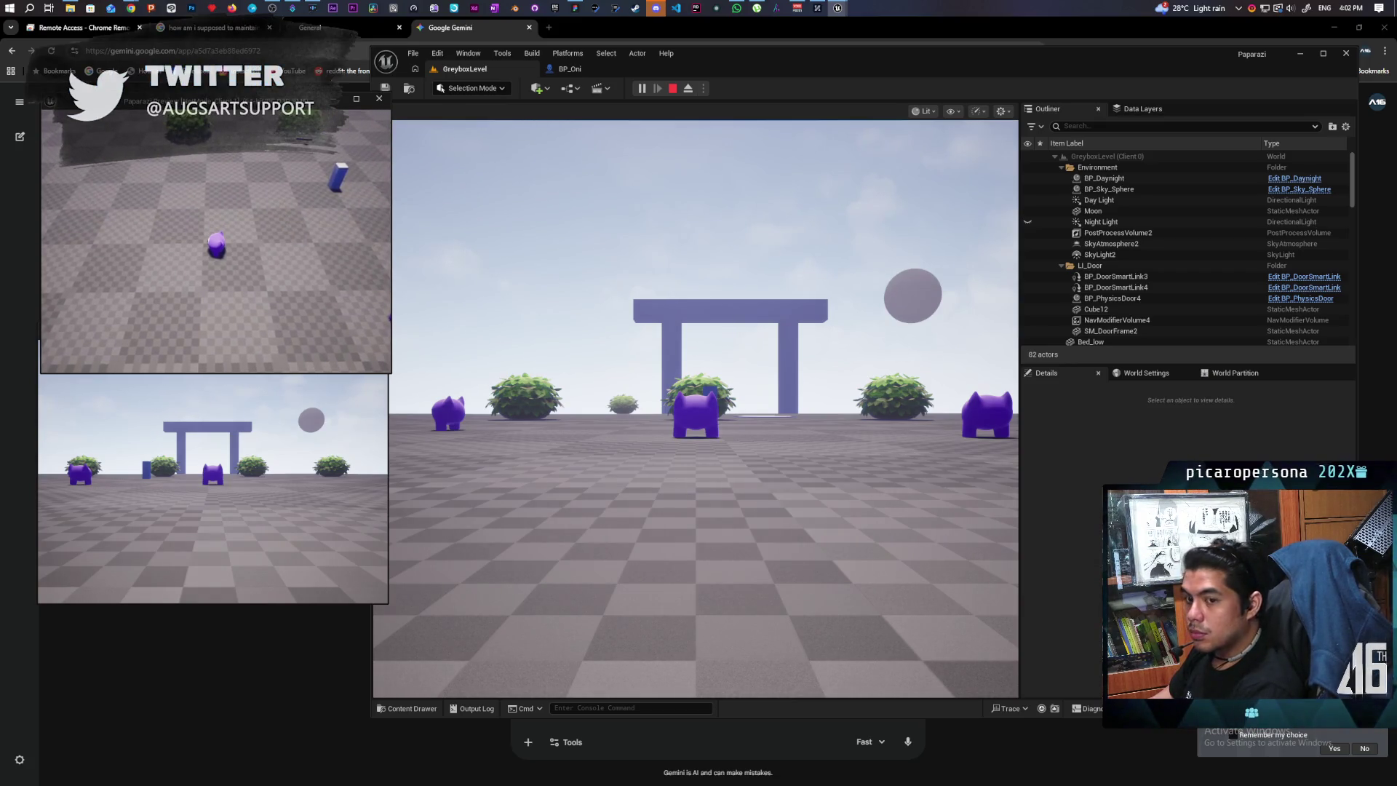
key(Escape)
click(571, 68)
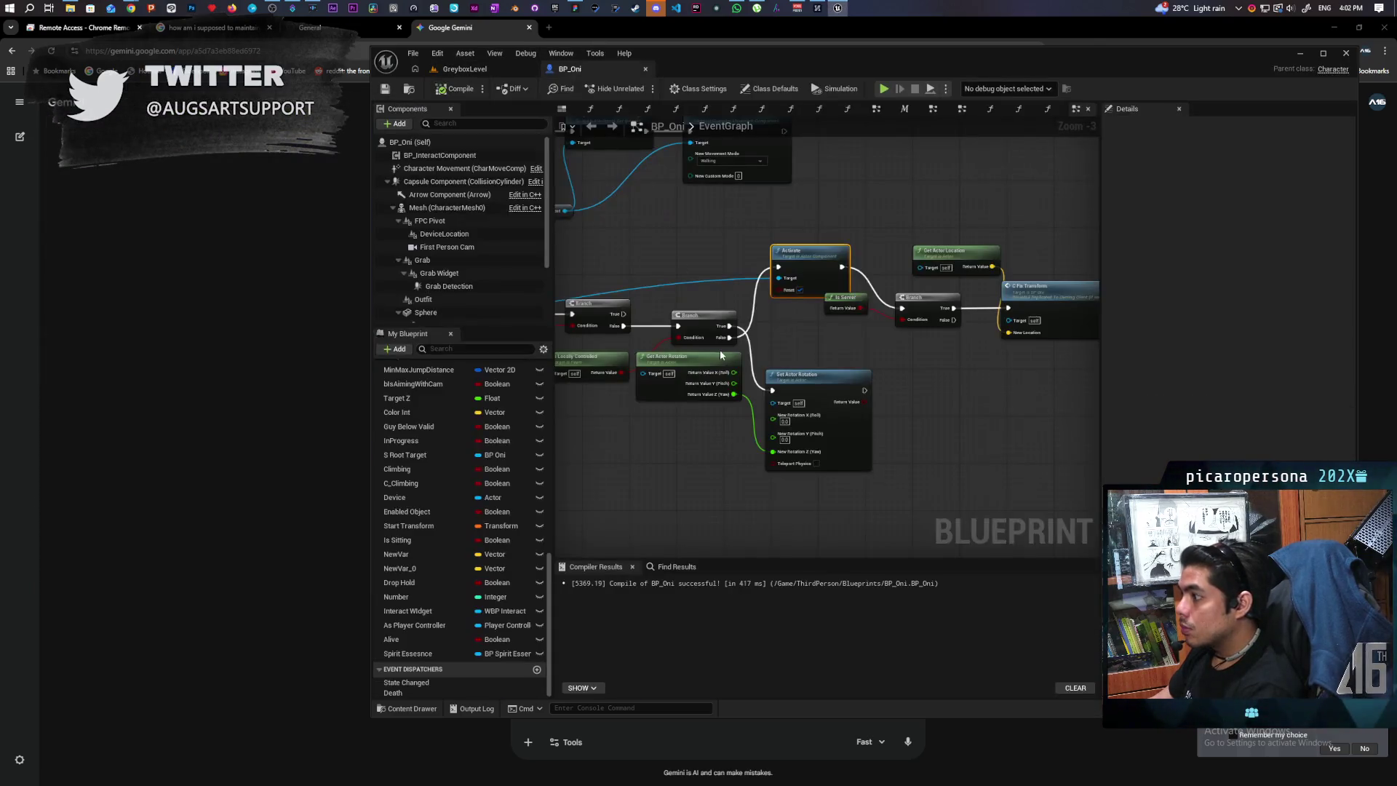
Wire Branch False to the right-hand Branch and rearrange the Activate, rotation and Is Locally Controlled nodes.
mouse_move(837, 366)
mouse_down()
mouse_move(942, 330)
mouse_move(748, 315)
mouse_move(699, 337)
mouse_move(481, 318)
mouse_up()
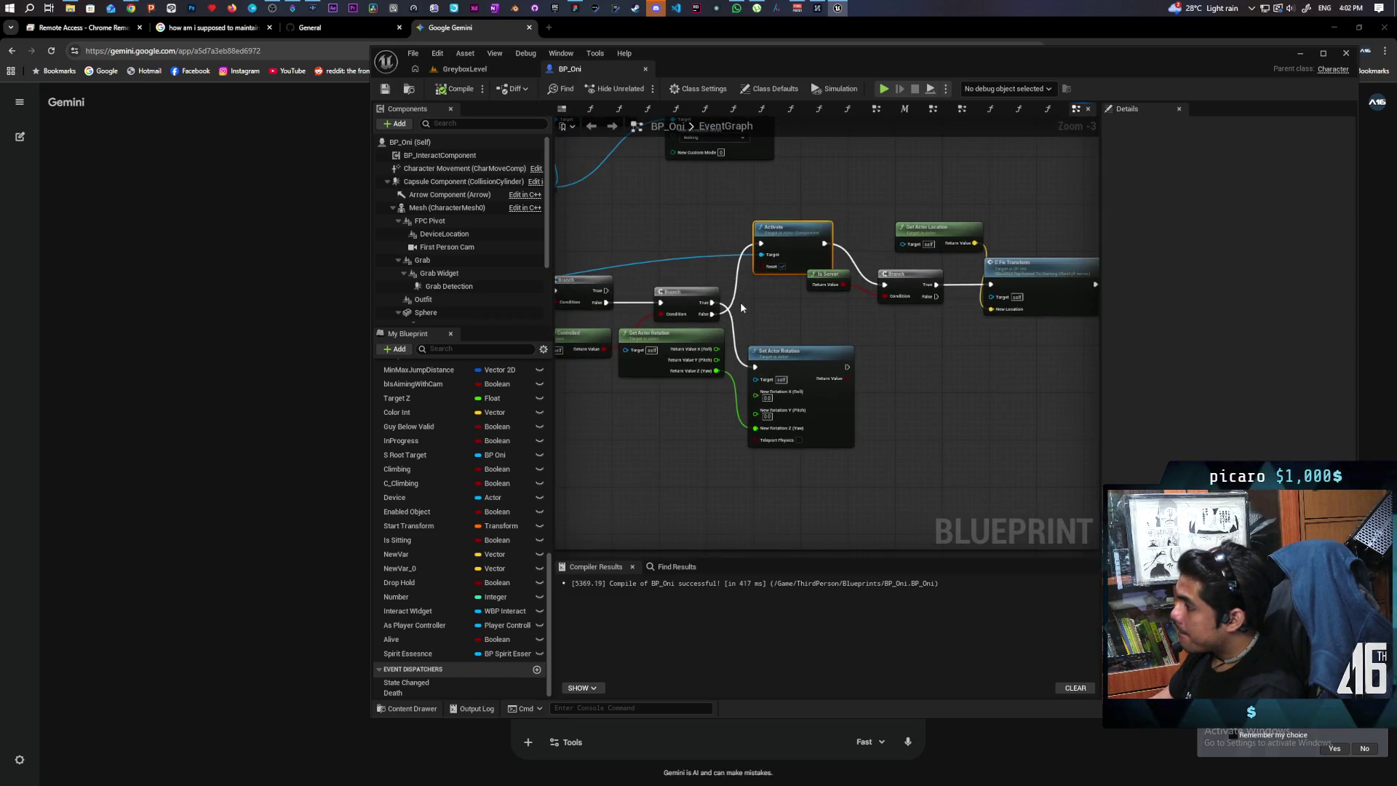
drag(709, 314, 884, 285)
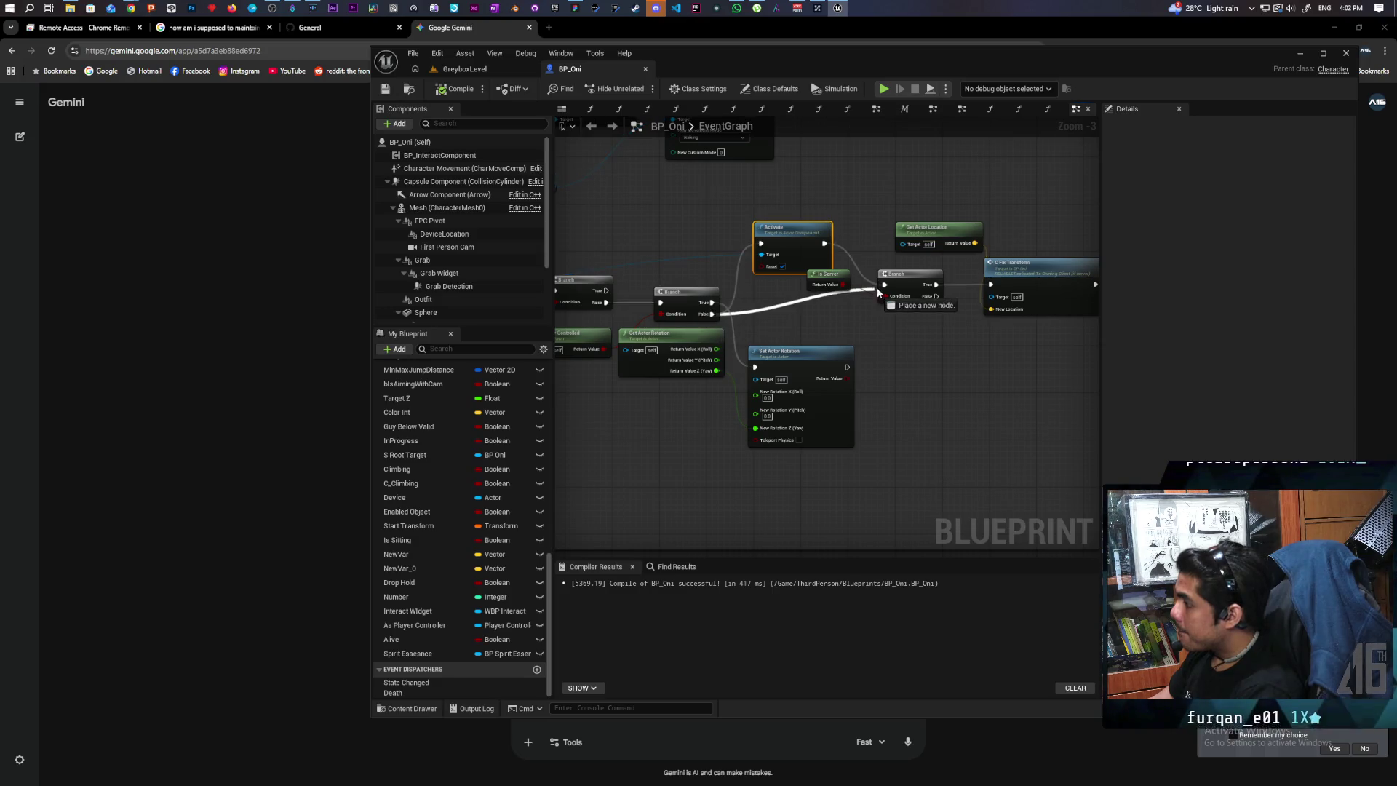
mouse_move(796, 249)
mouse_down()
mouse_move(743, 226)
mouse_move(788, 244)
mouse_move(848, 334)
mouse_move(816, 395)
mouse_move(828, 376)
mouse_up()
mouse_move(784, 453)
mouse_down()
mouse_move(866, 408)
mouse_move(1003, 415)
mouse_move(1011, 402)
mouse_up()
mouse_move(685, 383)
mouse_down()
mouse_move(748, 305)
mouse_move(701, 431)
mouse_up()
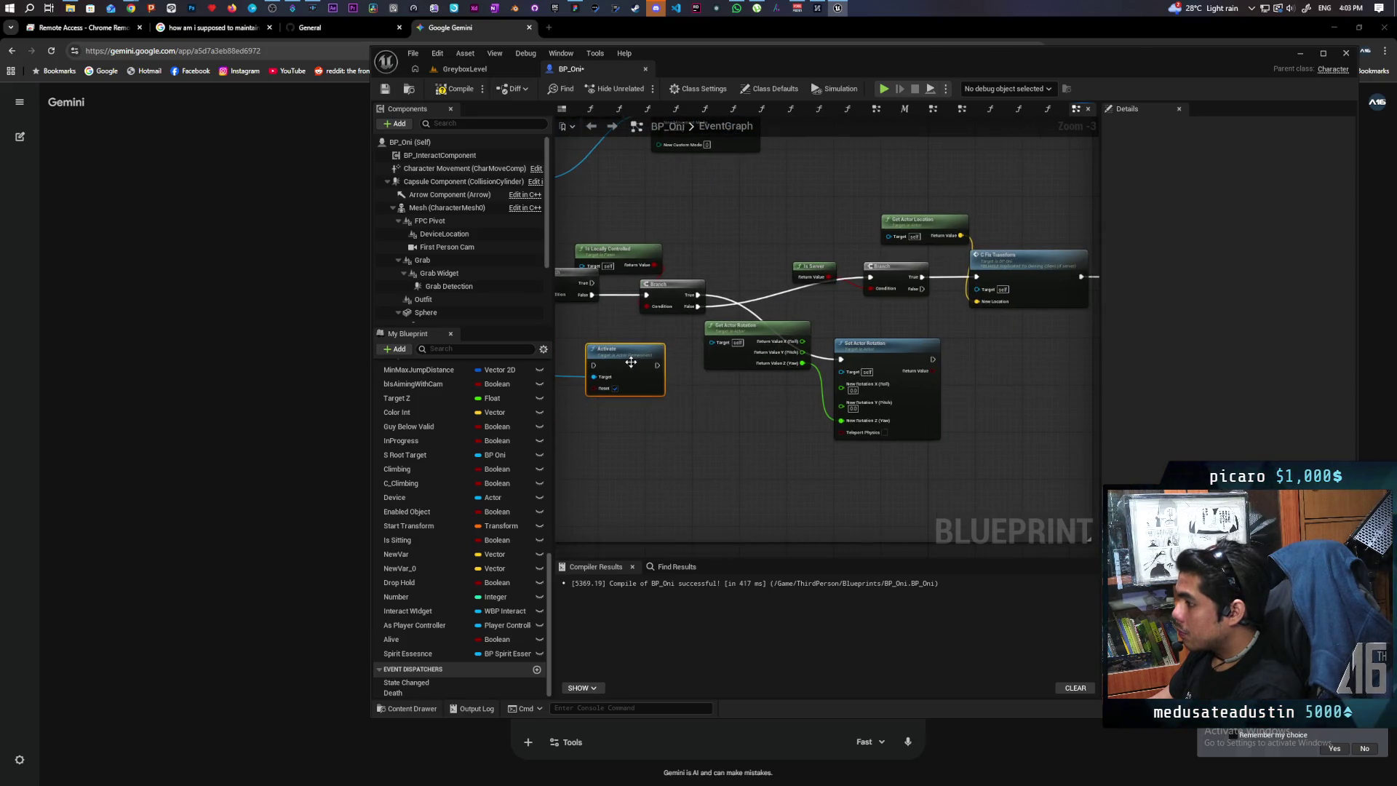
drag(626, 361, 597, 387)
drag(789, 415, 931, 351)
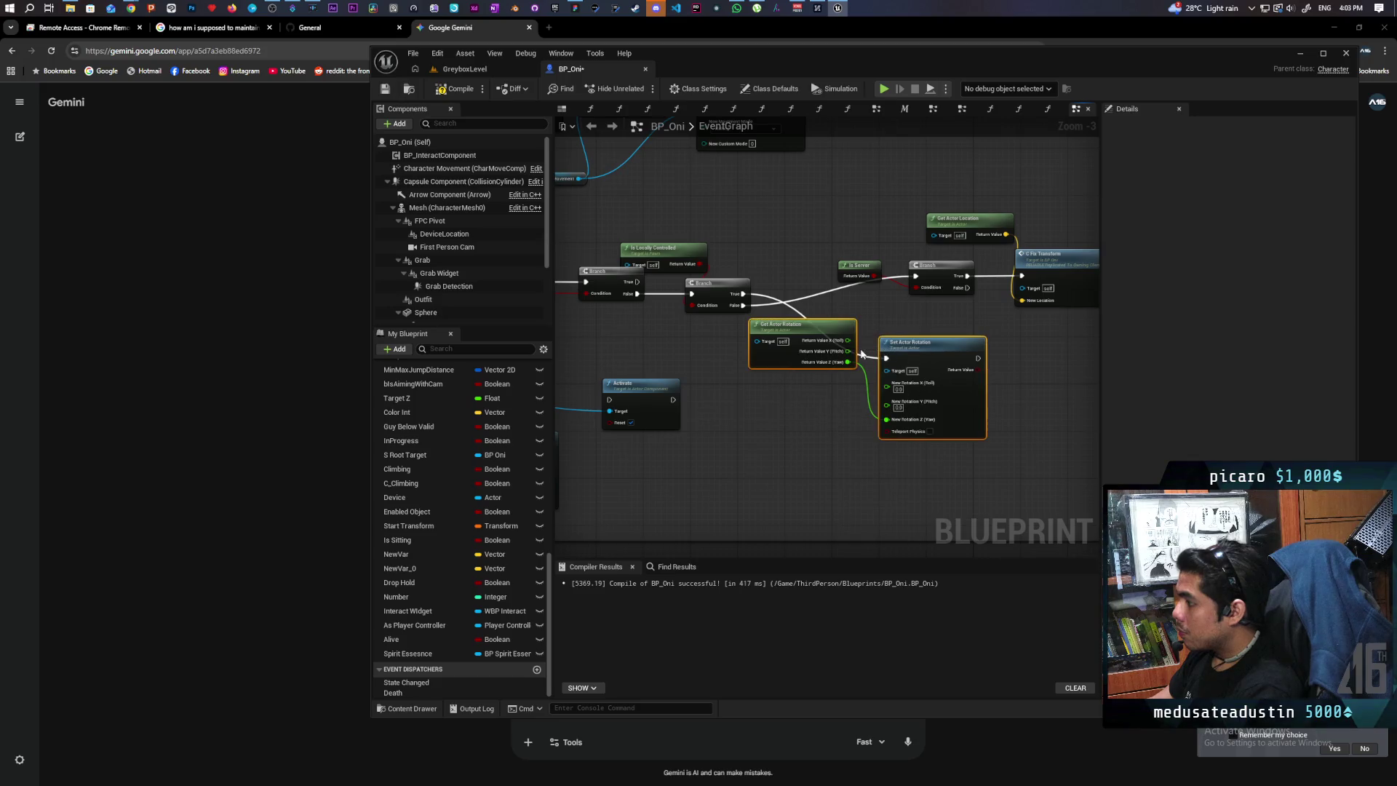
drag(822, 342, 903, 418)
drag(712, 307, 789, 349)
mouse_move(662, 334)
mouse_down()
mouse_move(876, 350)
mouse_move(768, 356)
mouse_move(795, 318)
mouse_move(780, 341)
mouse_move(888, 370)
mouse_up()
Add a Sequence node after Branch False and wire its Then 1 into Activate.
click(860, 349)
mouse_move(844, 413)
mouse_down()
mouse_move(835, 365)
mouse_move(801, 392)
mouse_up()
mouse_move(793, 316)
mouse_down()
mouse_move(733, 382)
mouse_move(739, 405)
mouse_move(736, 380)
mouse_up()
scroll(737, 380, down, 5)
scroll(640, 385, up, 4)
Put Disable Movement beside Activate and shift both nodes slightly left.
drag(640, 385, 944, 396)
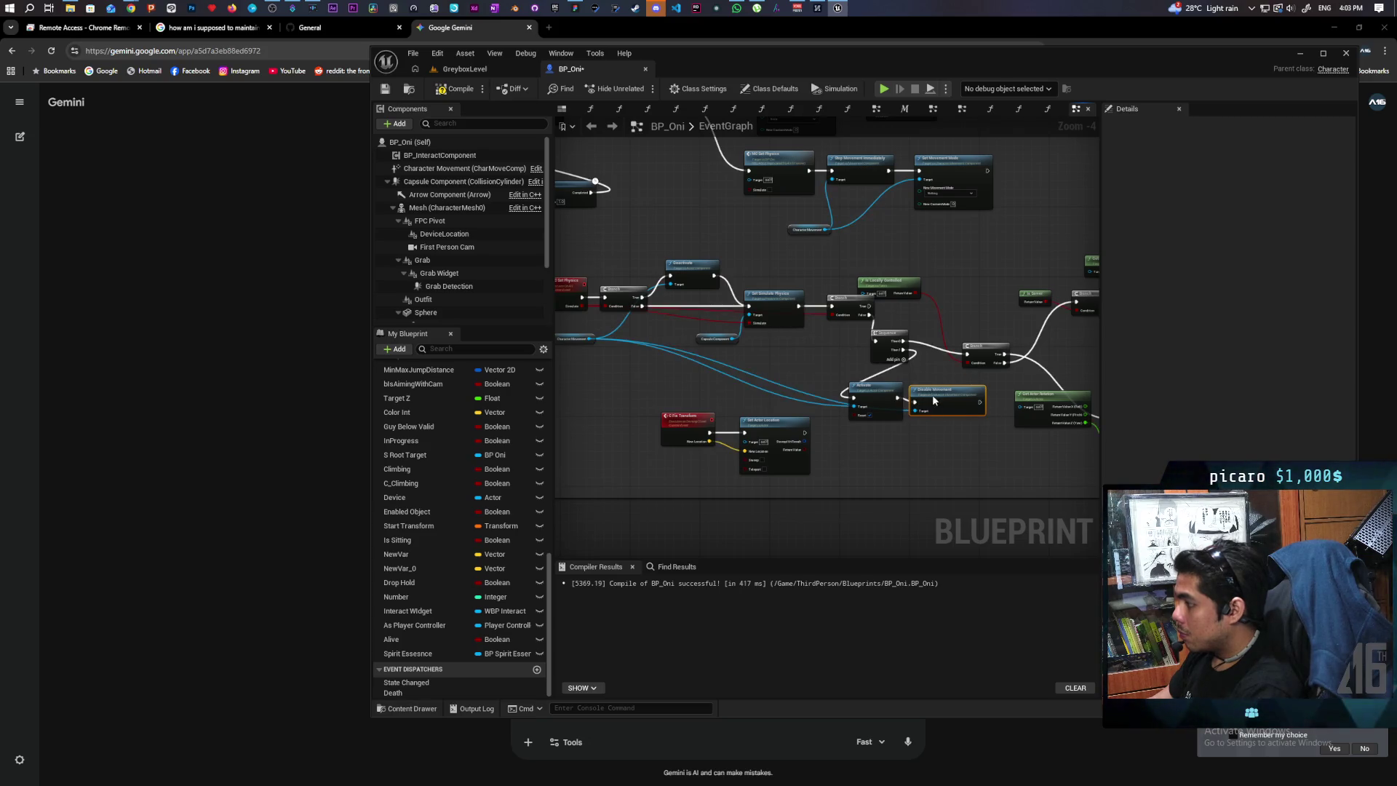
drag(933, 431, 875, 431)
scroll(875, 432, up, 3)
ctrl+click(771, 349)
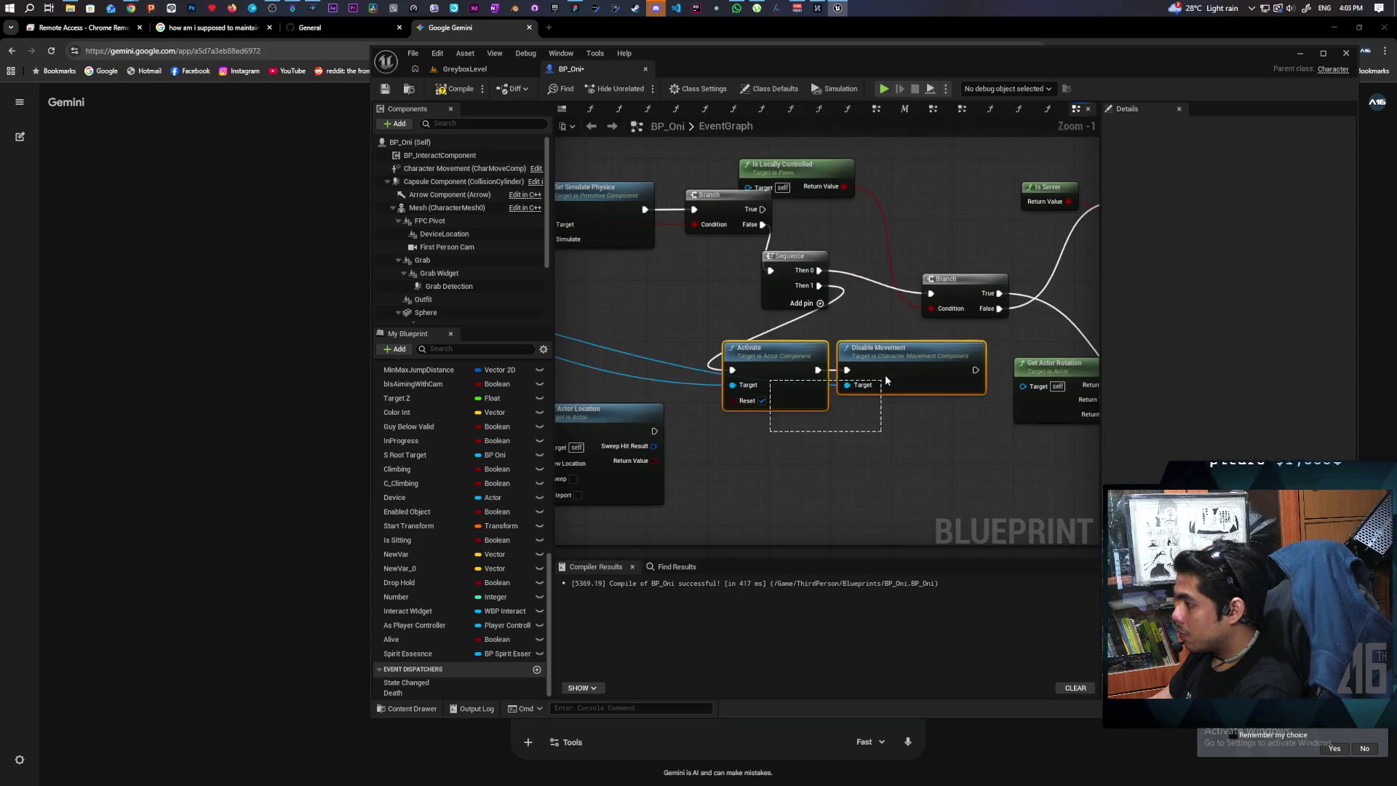
mouse_move(913, 354)
mouse_down()
mouse_move(793, 355)
mouse_move(815, 336)
mouse_up()
scroll(915, 495, down, 2)
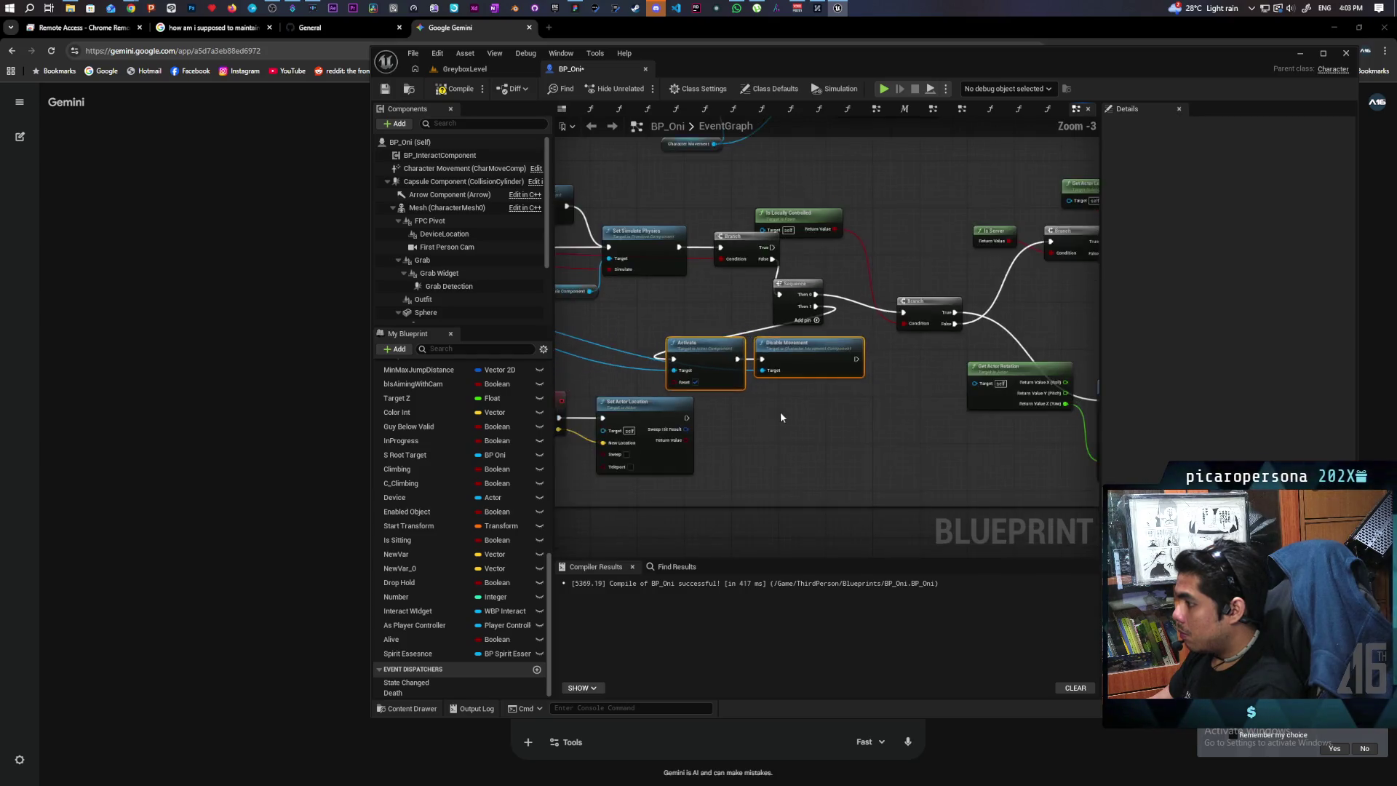
mouse_move(850, 411)
mouse_down()
mouse_move(829, 359)
mouse_move(727, 349)
mouse_move(699, 395)
mouse_move(1028, 396)
mouse_up()
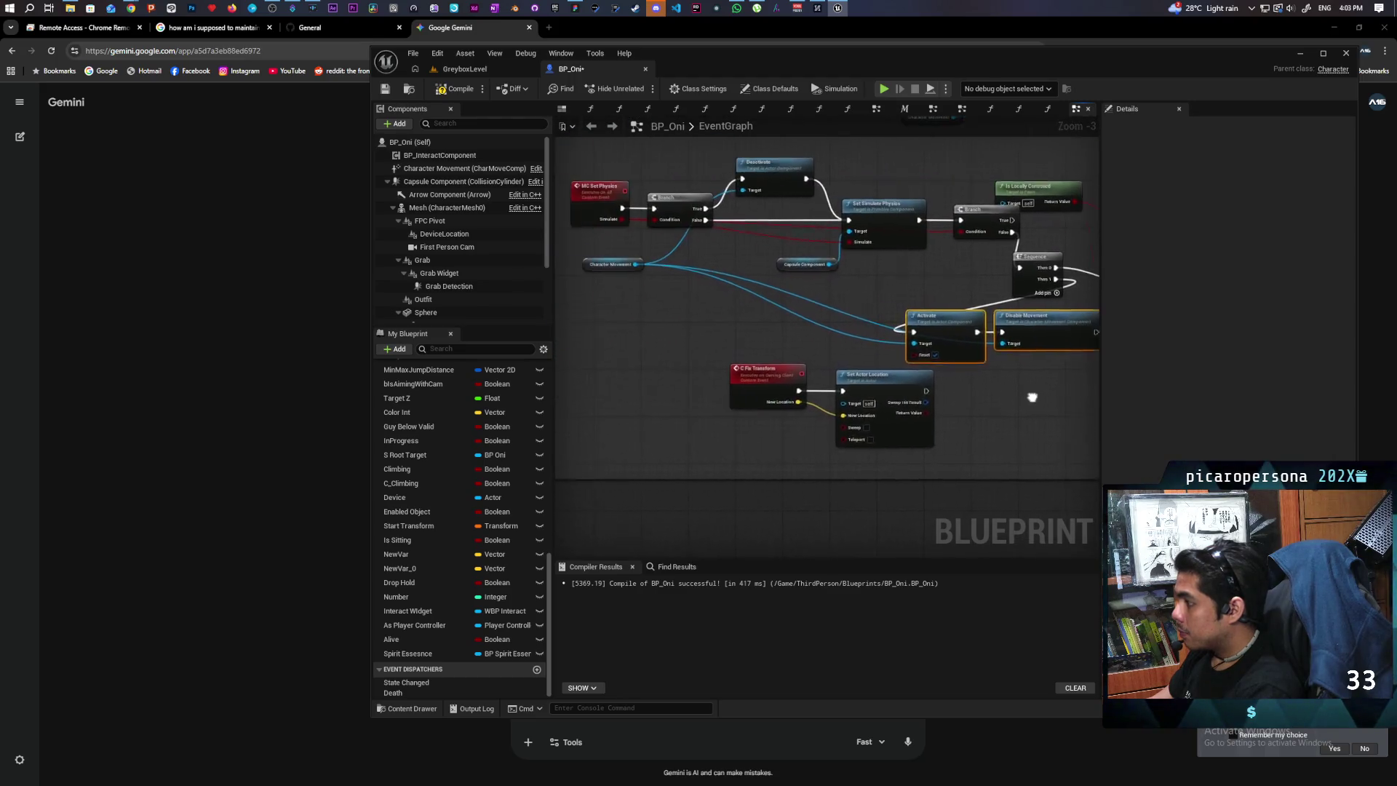
mouse_move(778, 429)
mouse_down()
mouse_move(821, 395)
mouse_move(910, 398)
mouse_move(793, 455)
mouse_move(801, 408)
mouse_move(886, 237)
mouse_up()
scroll(910, 397, up, 1)
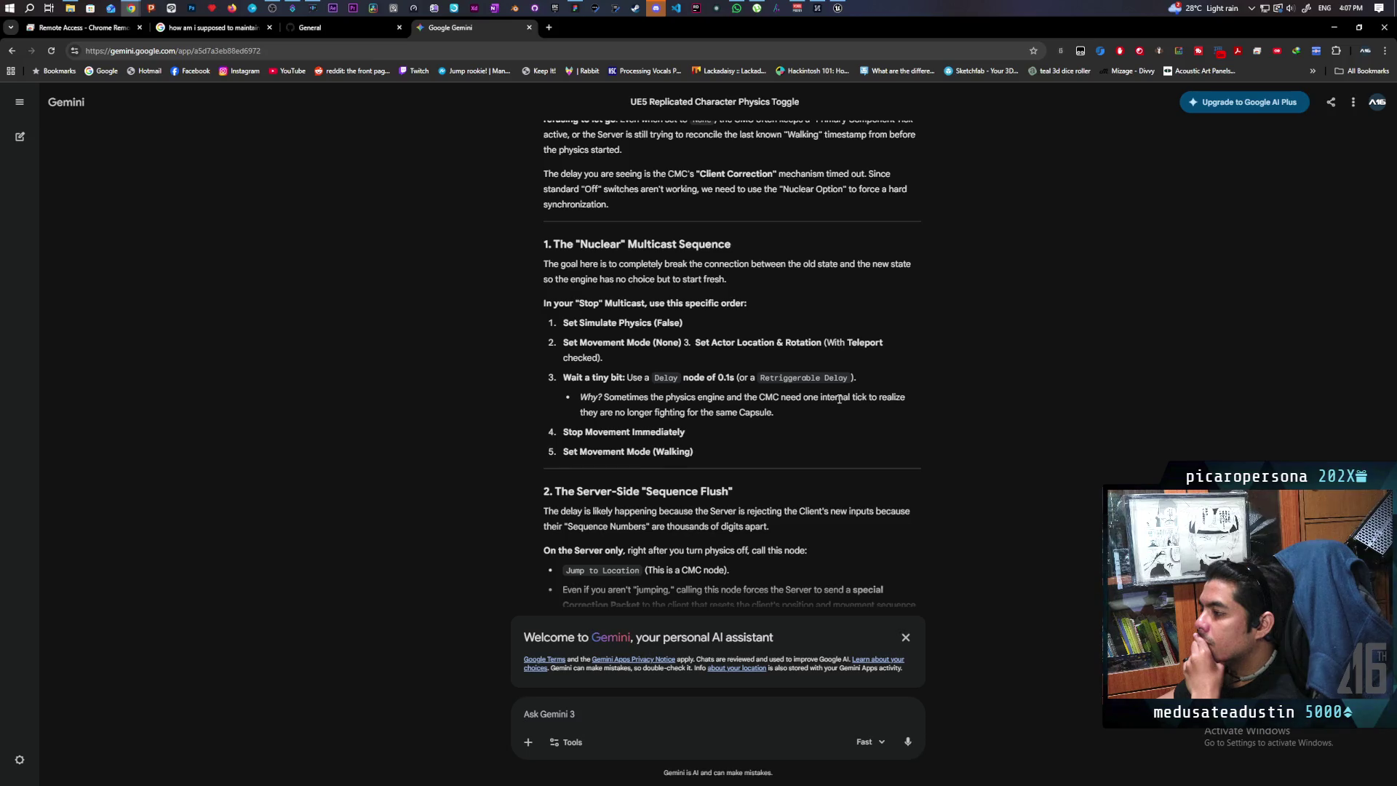
Read Gemini's answer down to the 'Summary Checklist to Kill the Delay', then minimize Chrome.
scroll(839, 399, down, 2)
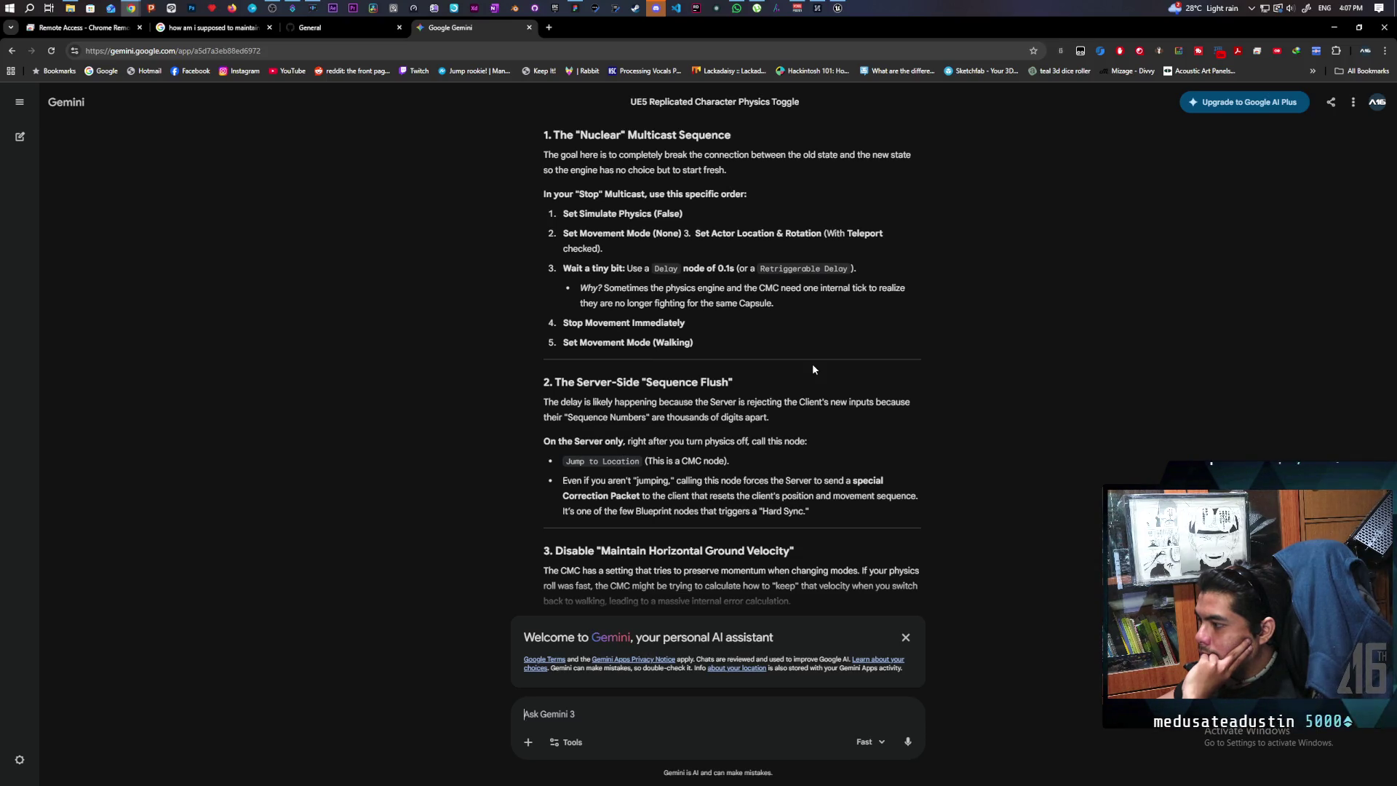
scroll(813, 369, down, 3)
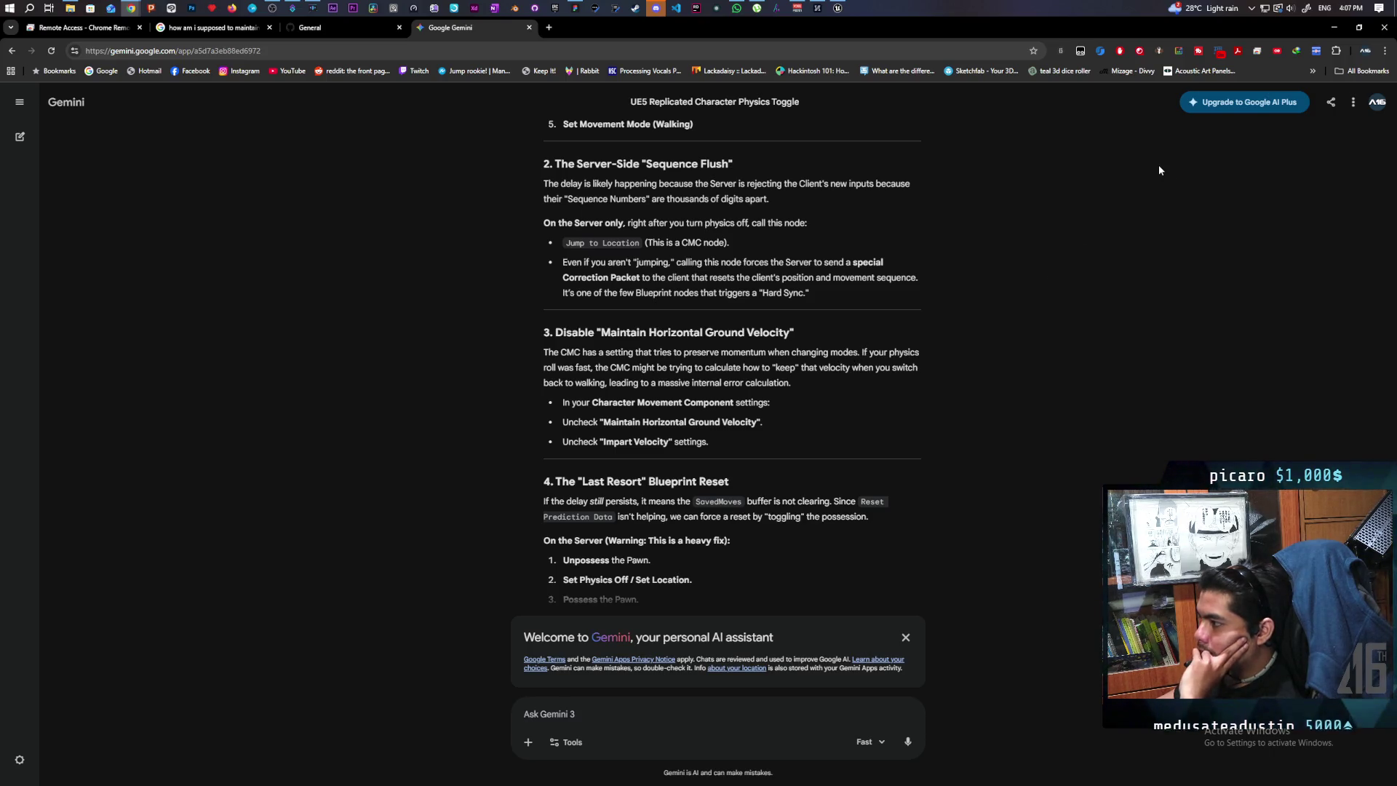
scroll(1077, 179, down, 2)
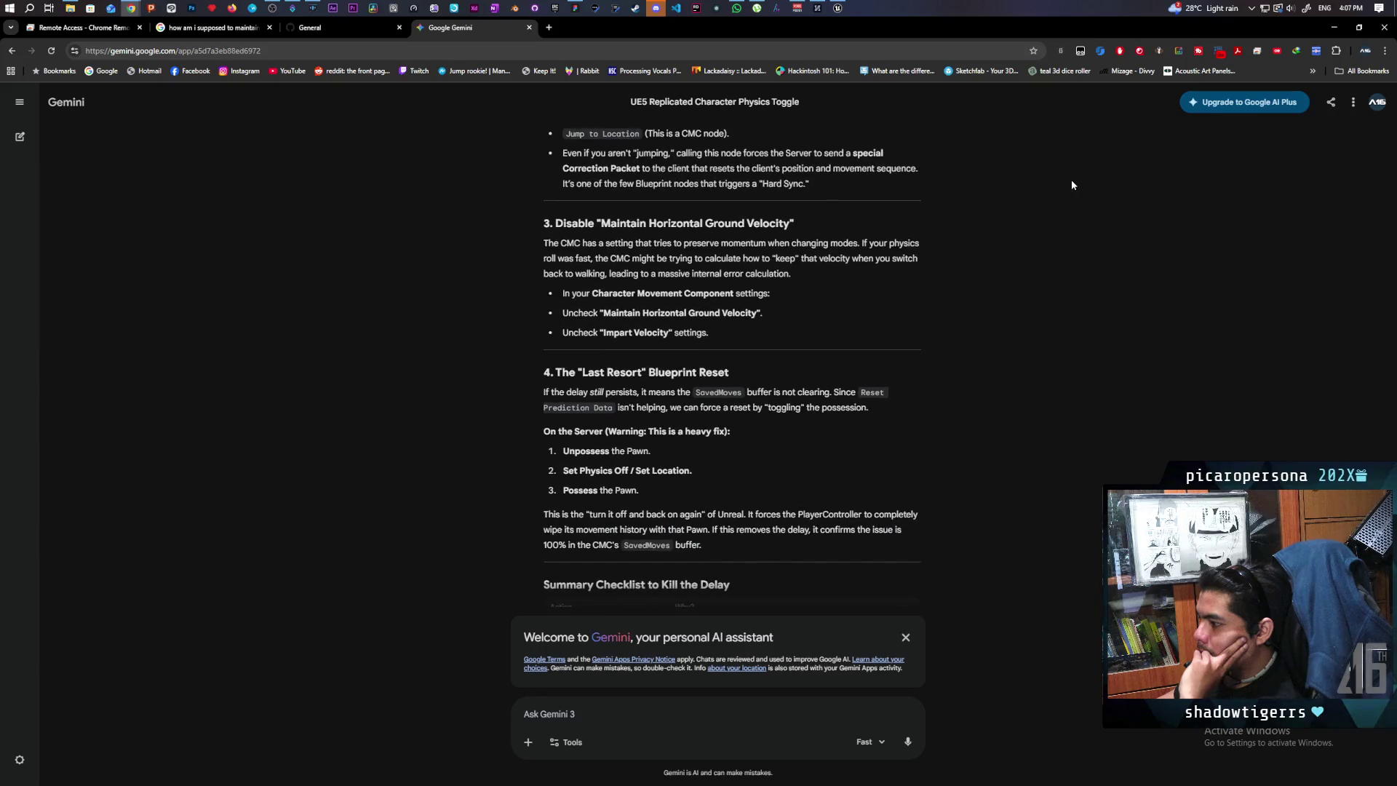
scroll(1071, 184, down, 2)
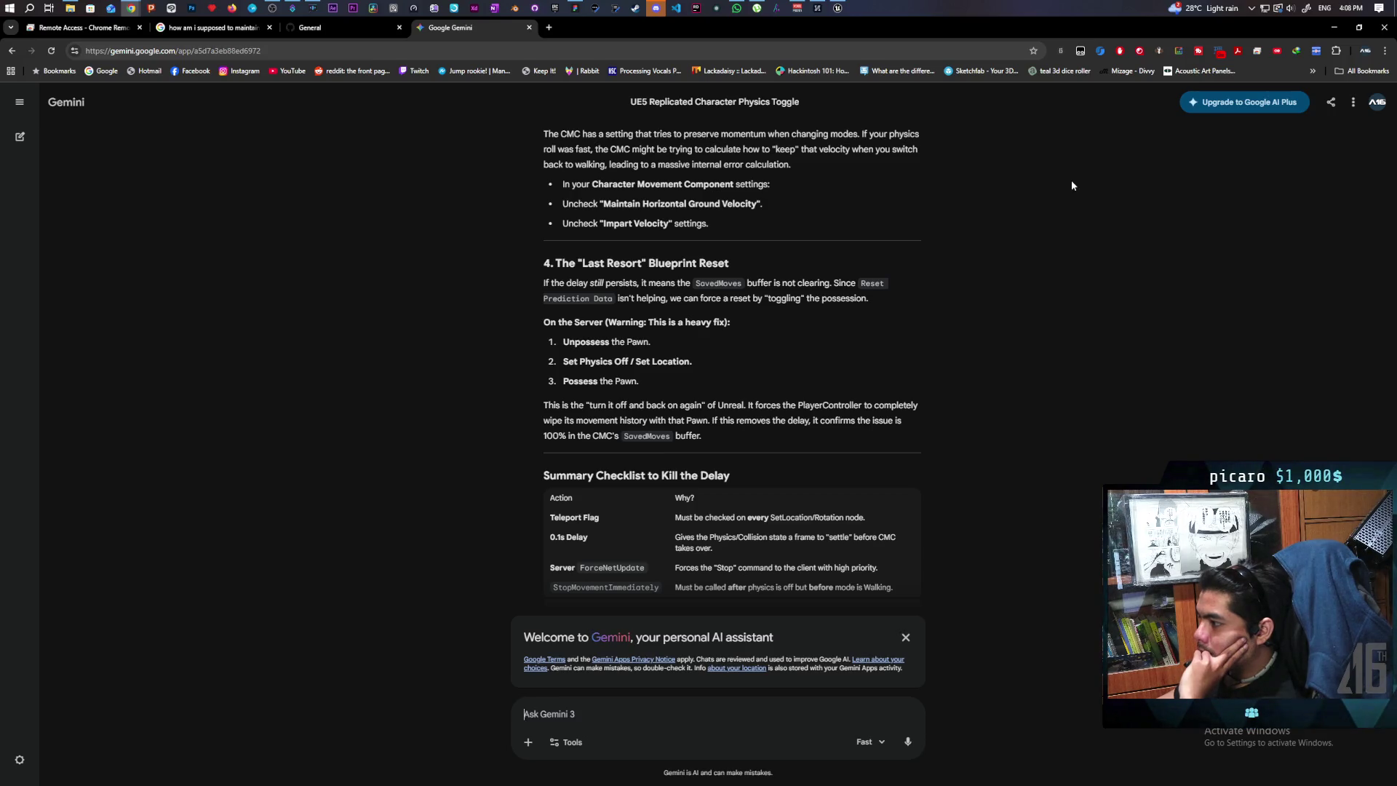
scroll(1071, 182, down, 2)
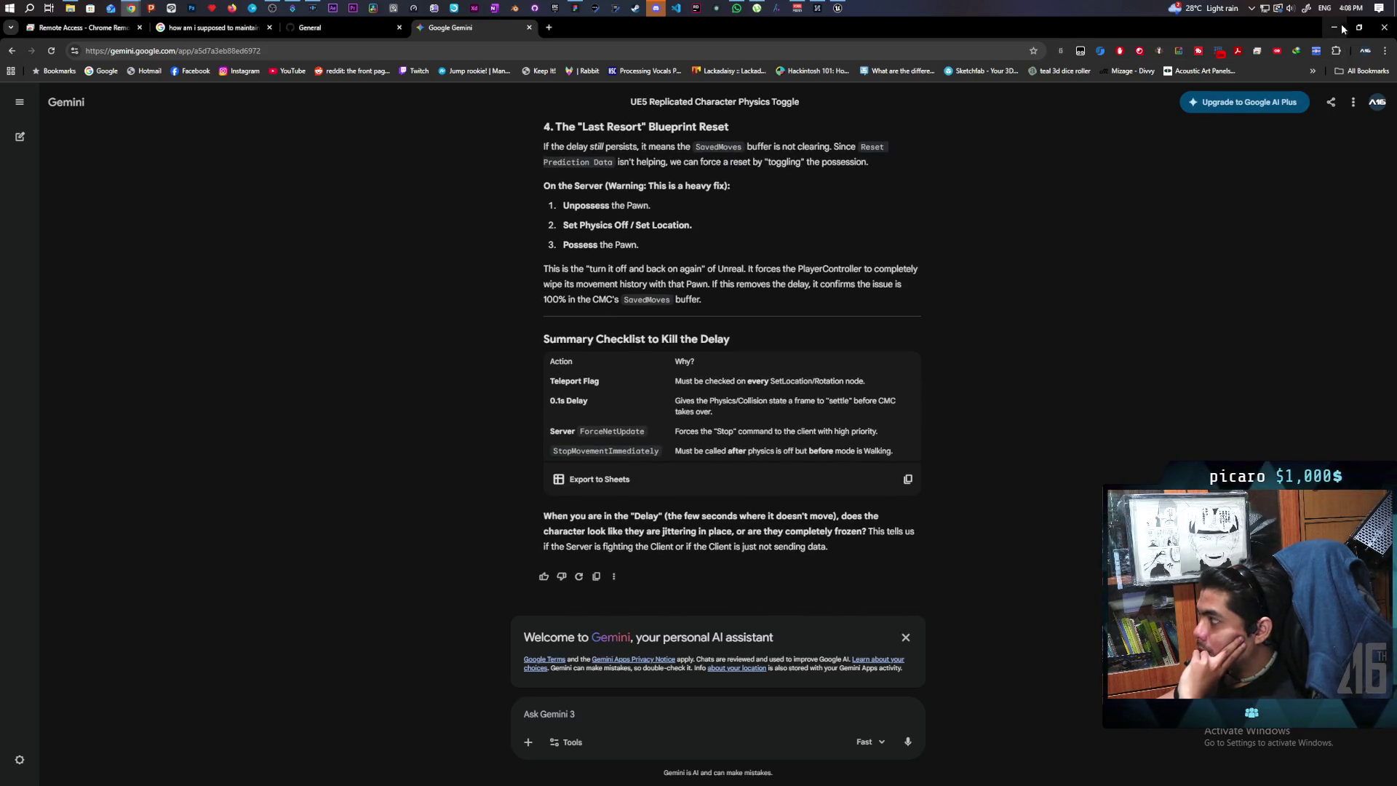
scroll(945, 204, up, 5)
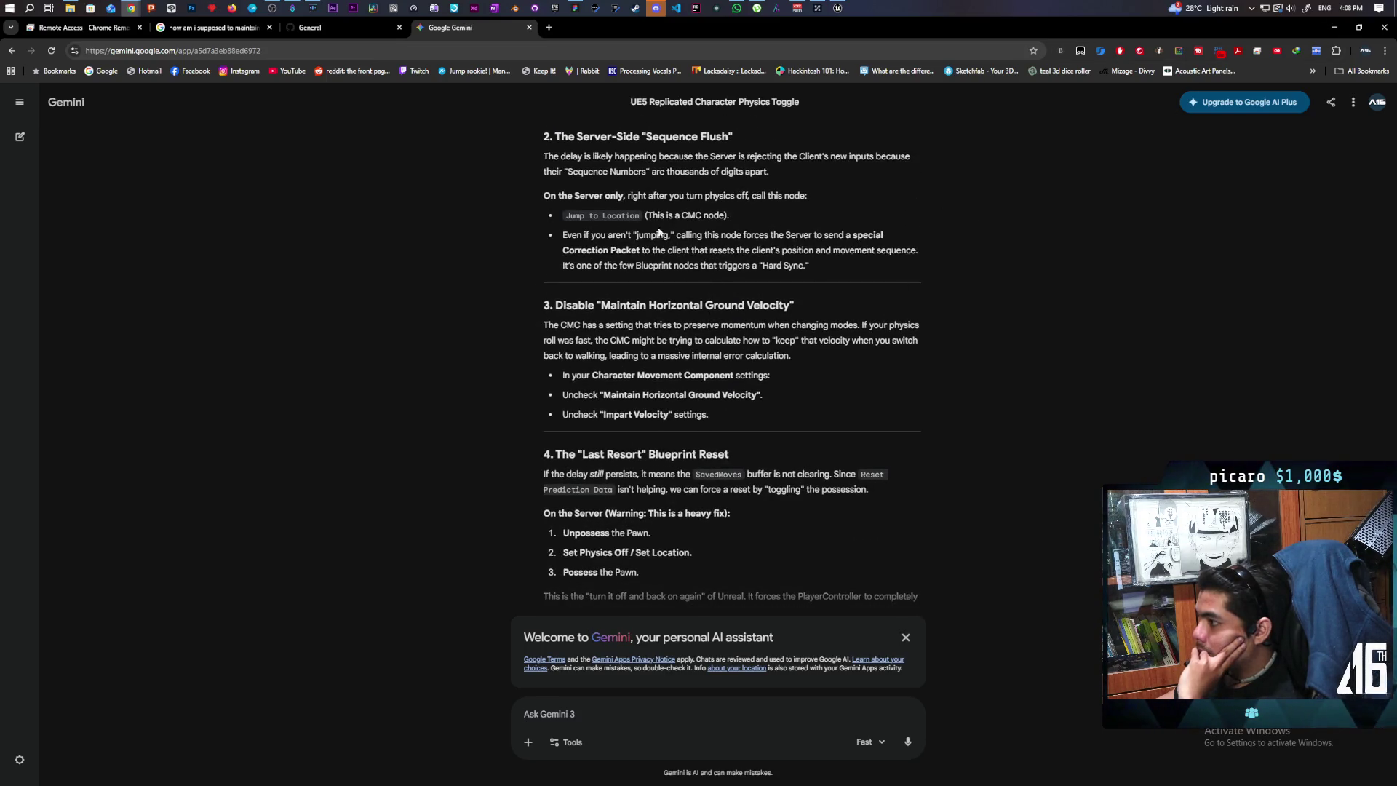
click(1331, 27)
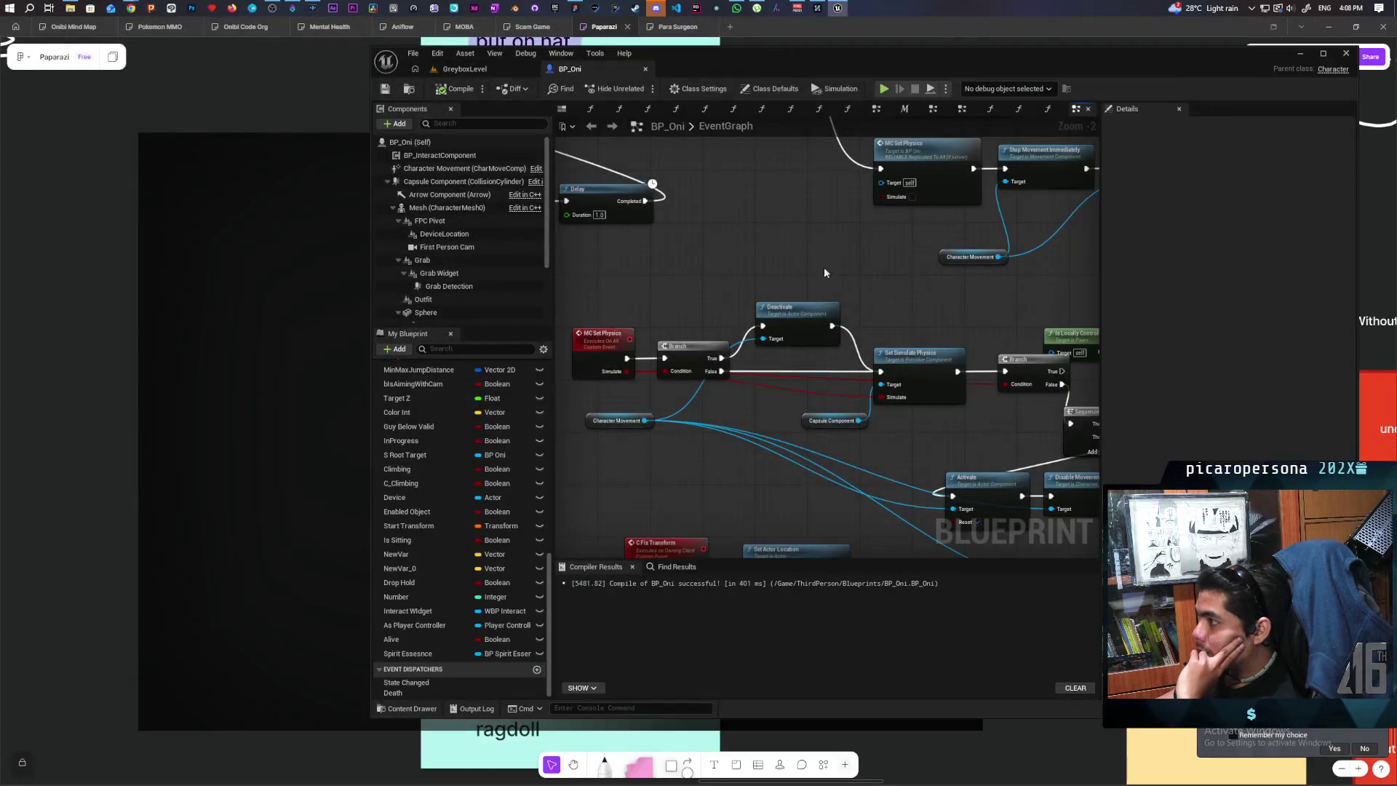
drag(824, 268, 643, 411)
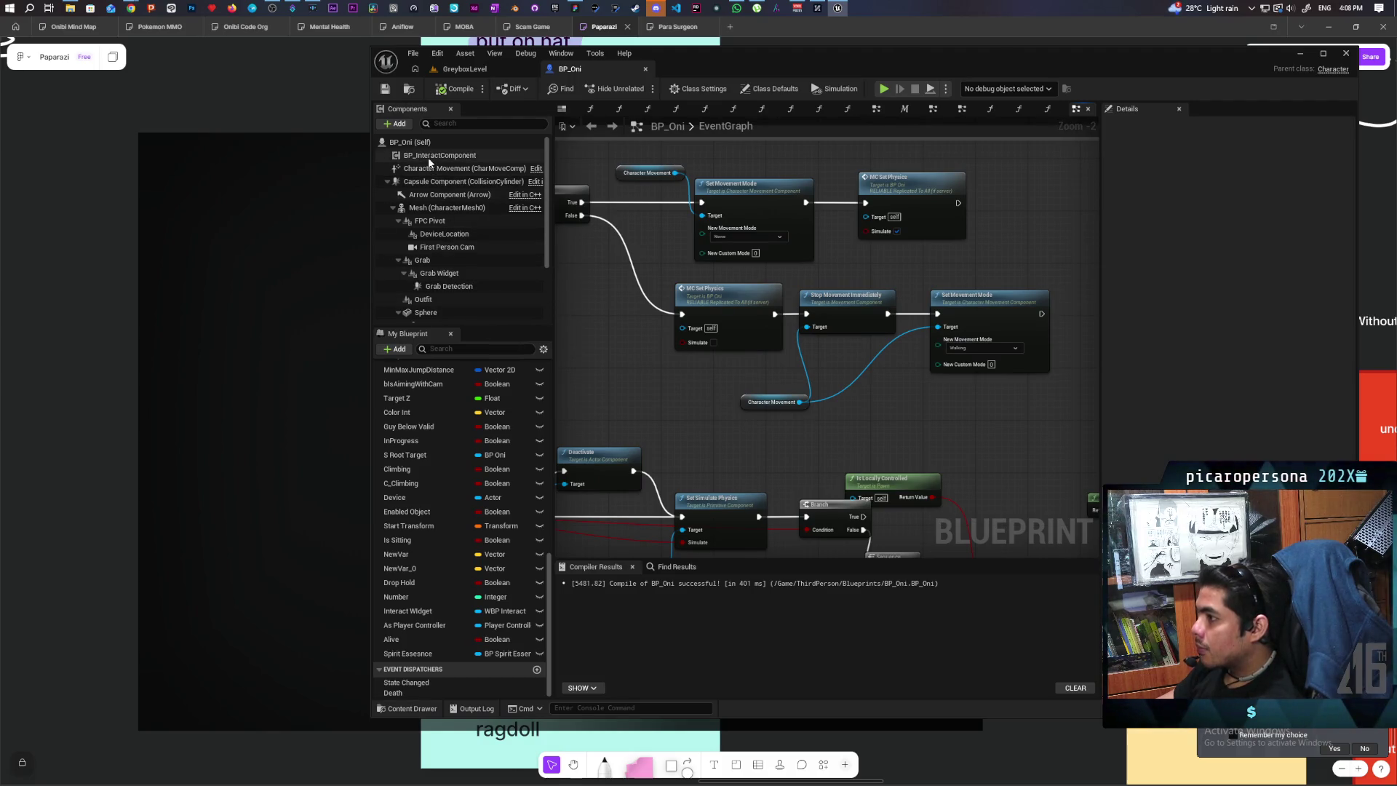
drag(800, 403, 912, 422)
text(jump to loca)
key(BackSpace)
key(BackSpace)
key(BackSpace)
key(BackSpace)
key(BackSpace)
key(BackSpace)
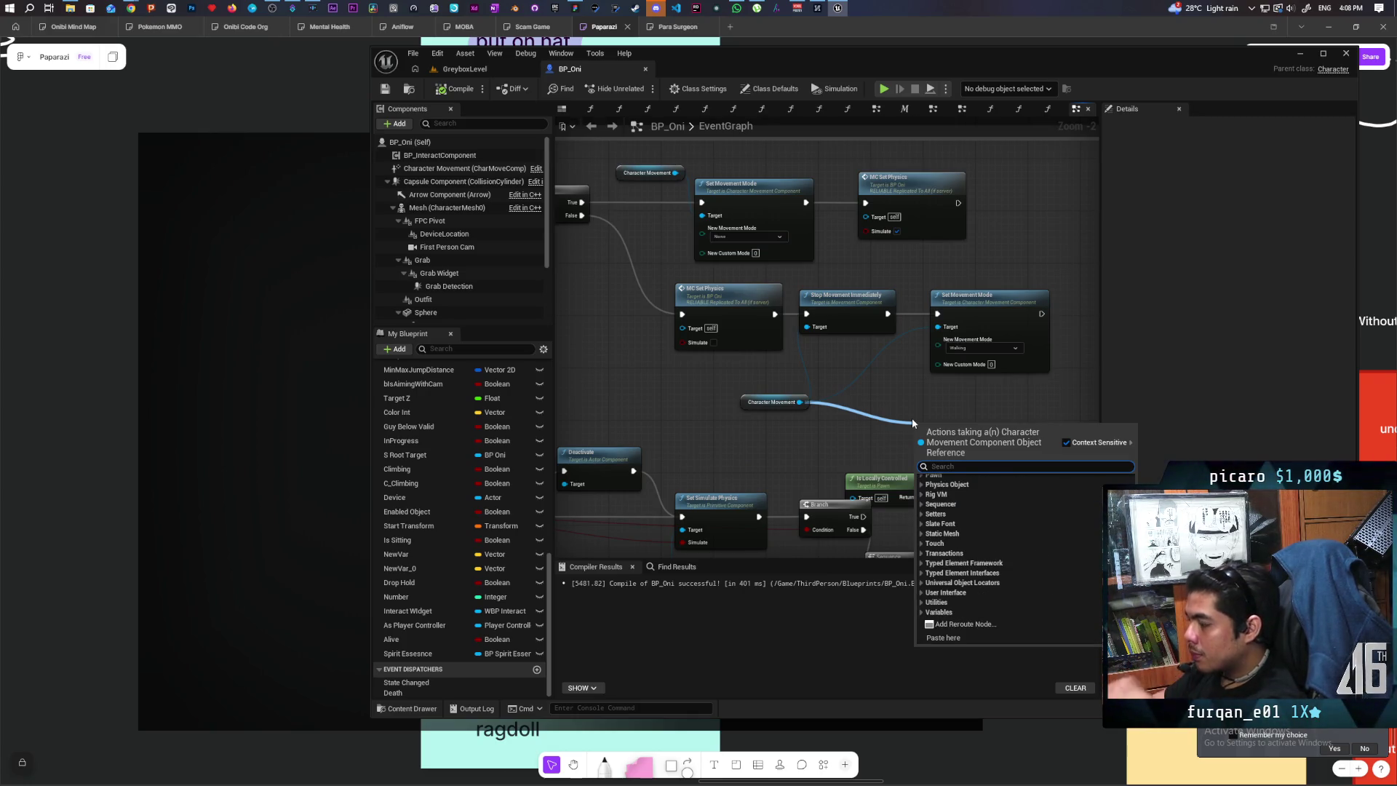
click(885, 404)
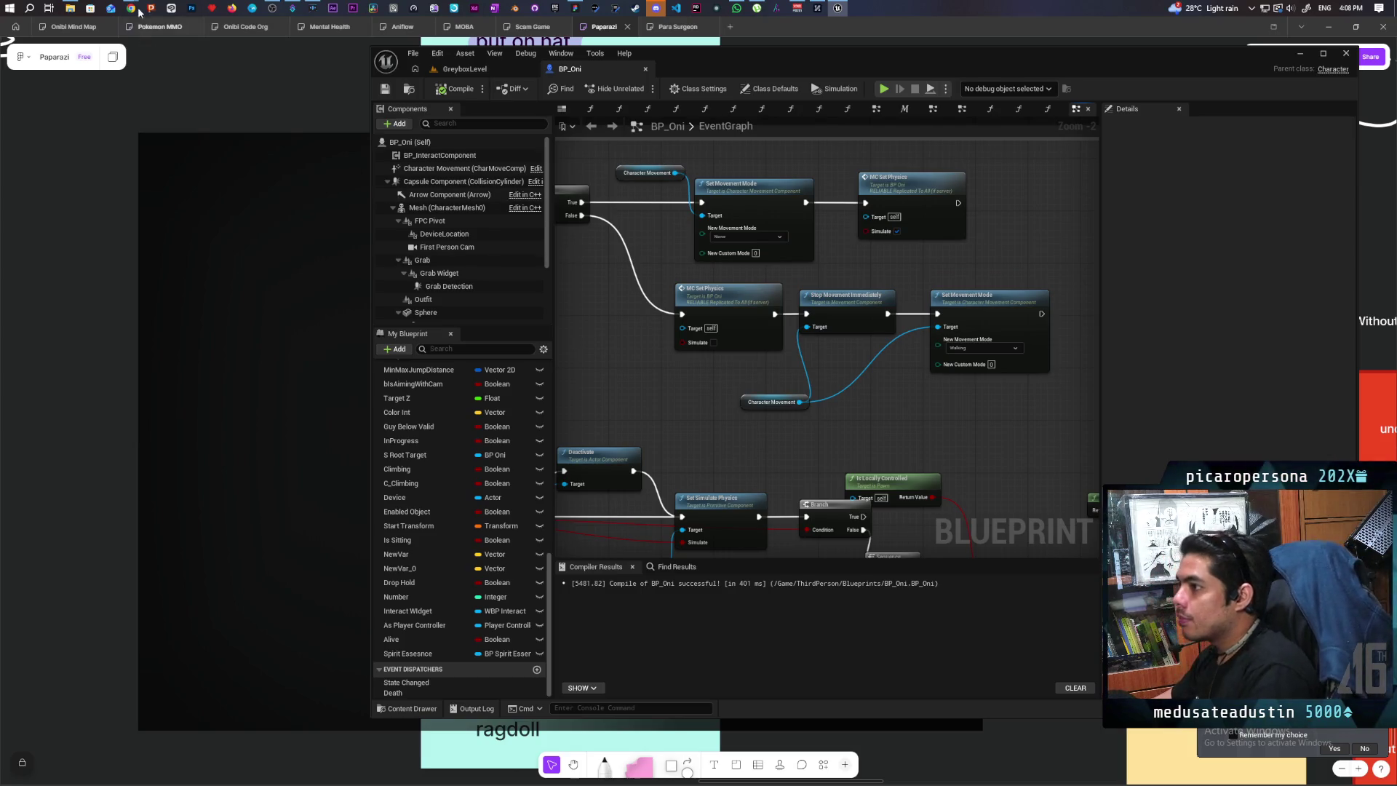
mouse_move(133, 5)
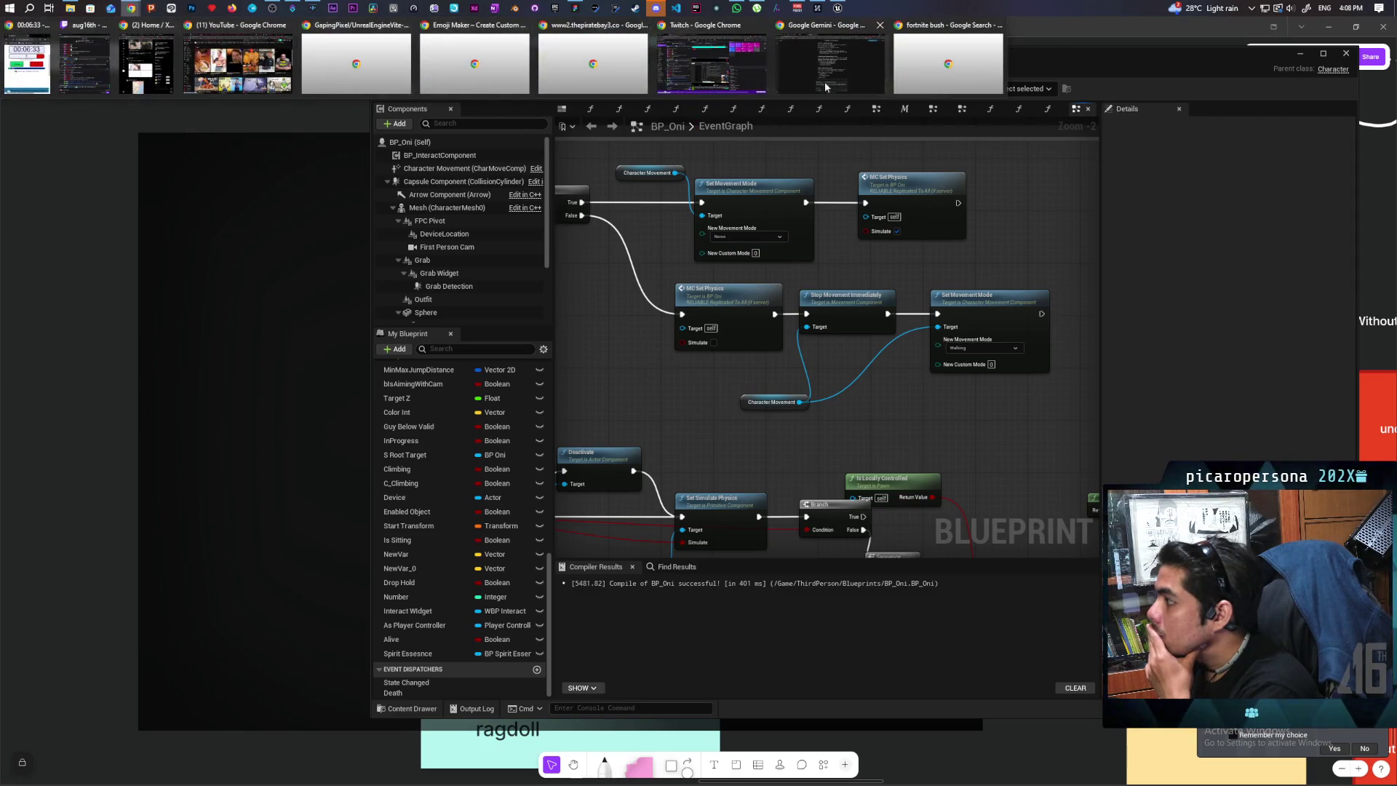
Bring the Gemini chat forward and reread its 'Nuclear' Multicast Sequence suggestion.
click(823, 81)
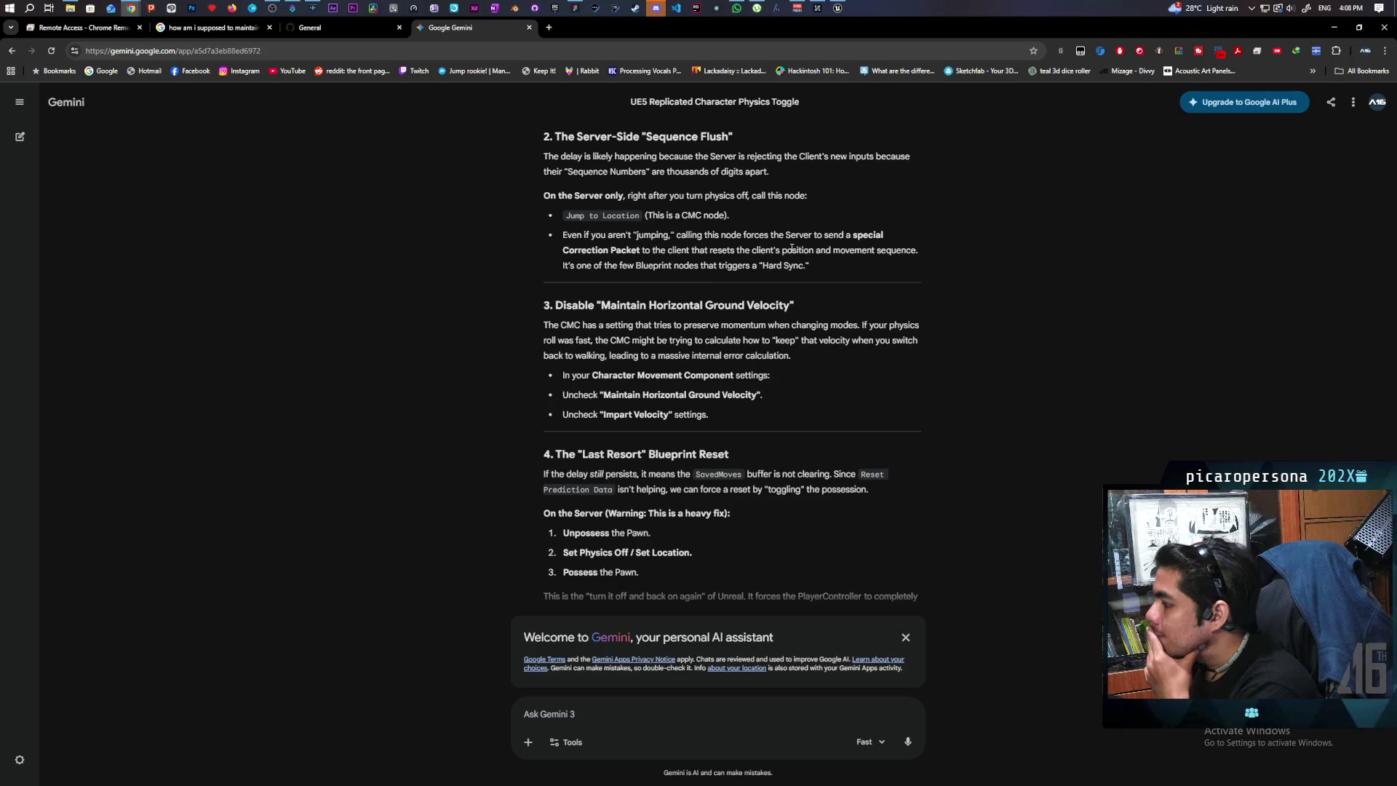
scroll(915, 294, up, 3)
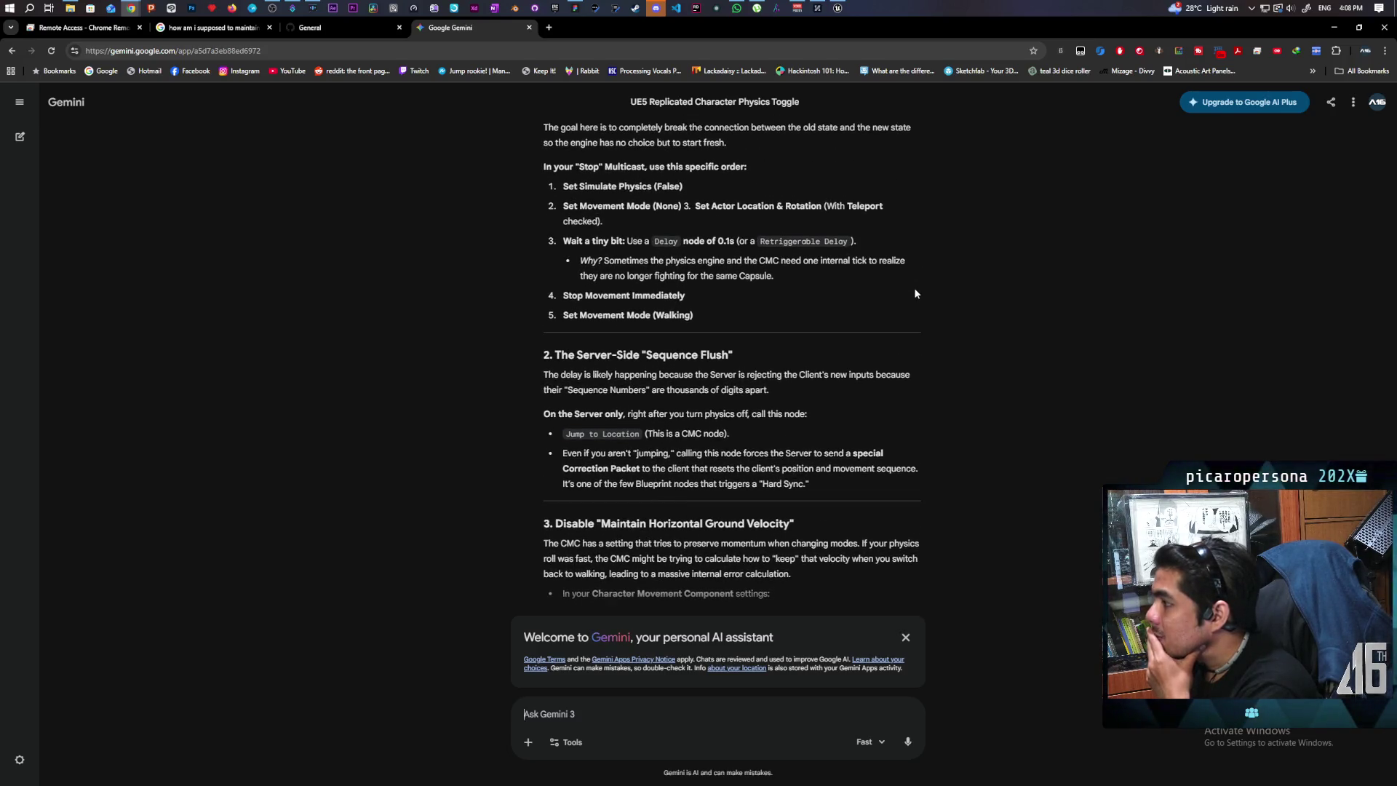
scroll(915, 293, up, 2)
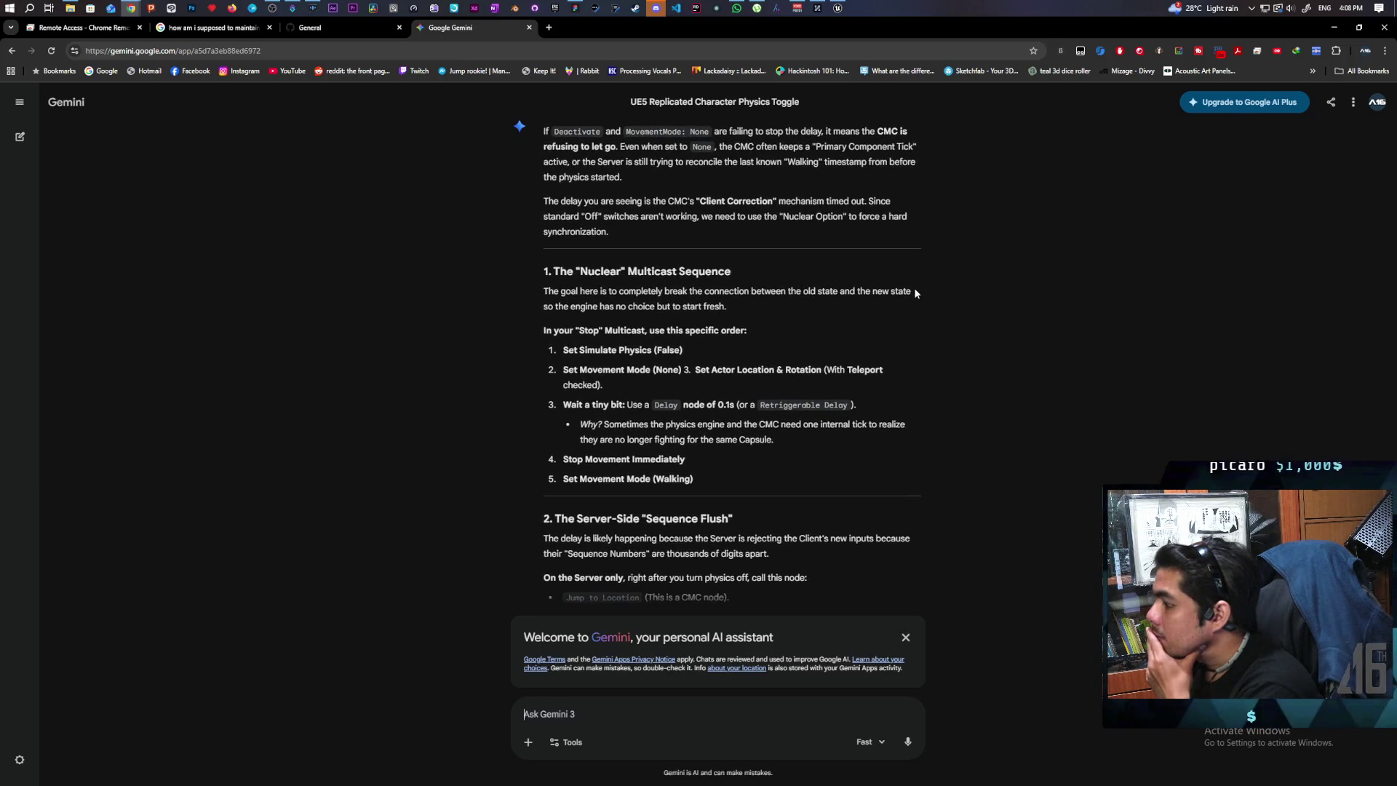
scroll(916, 293, down, 2)
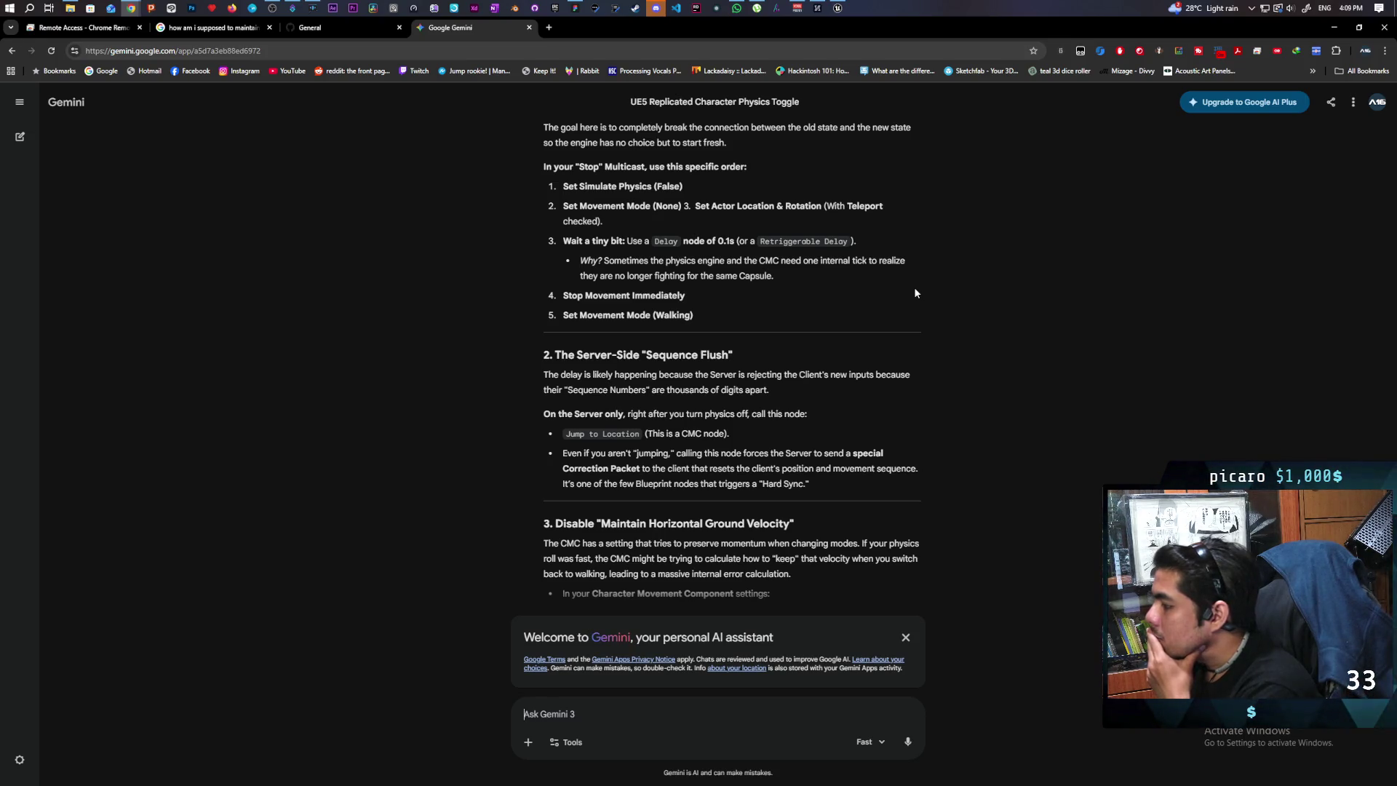
scroll(915, 293, down, 2)
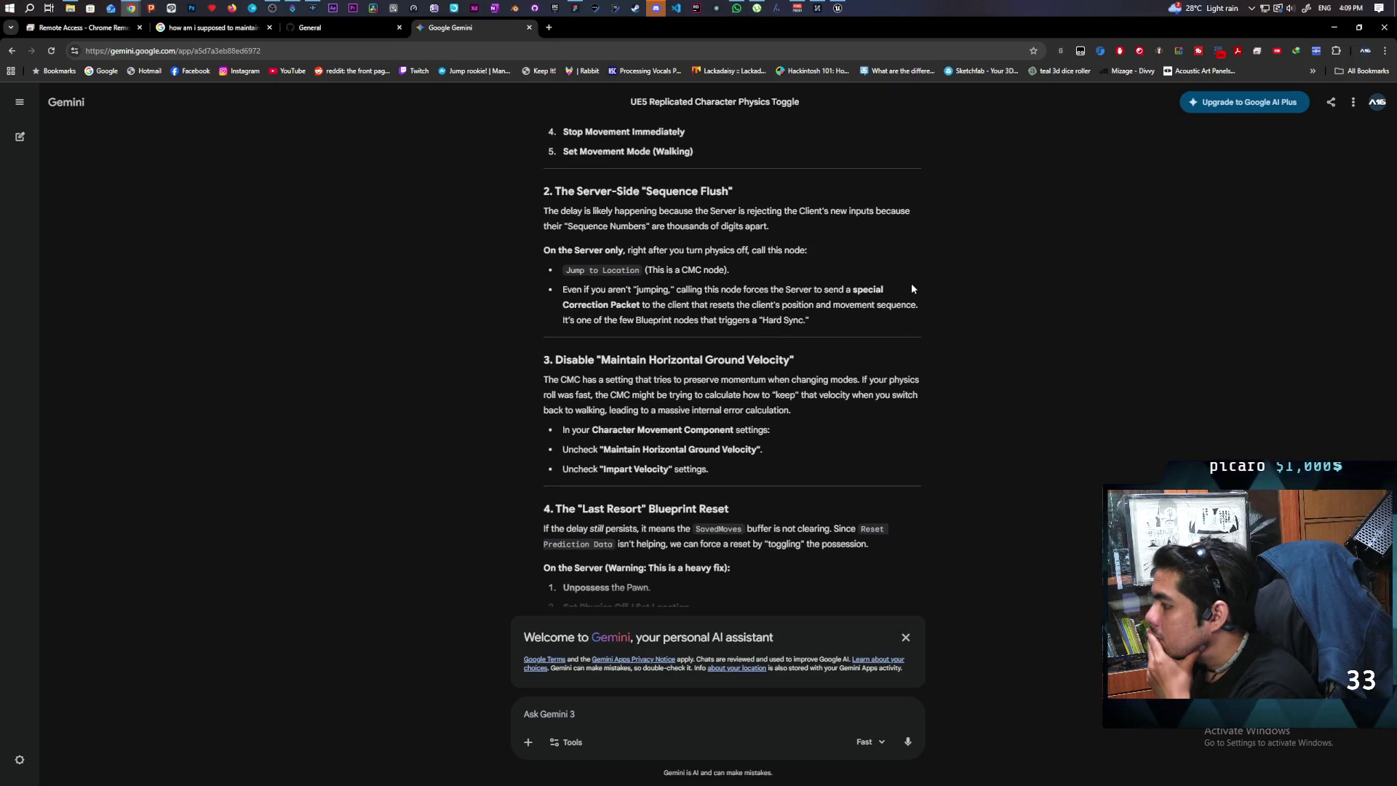
scroll(911, 288, down, 2)
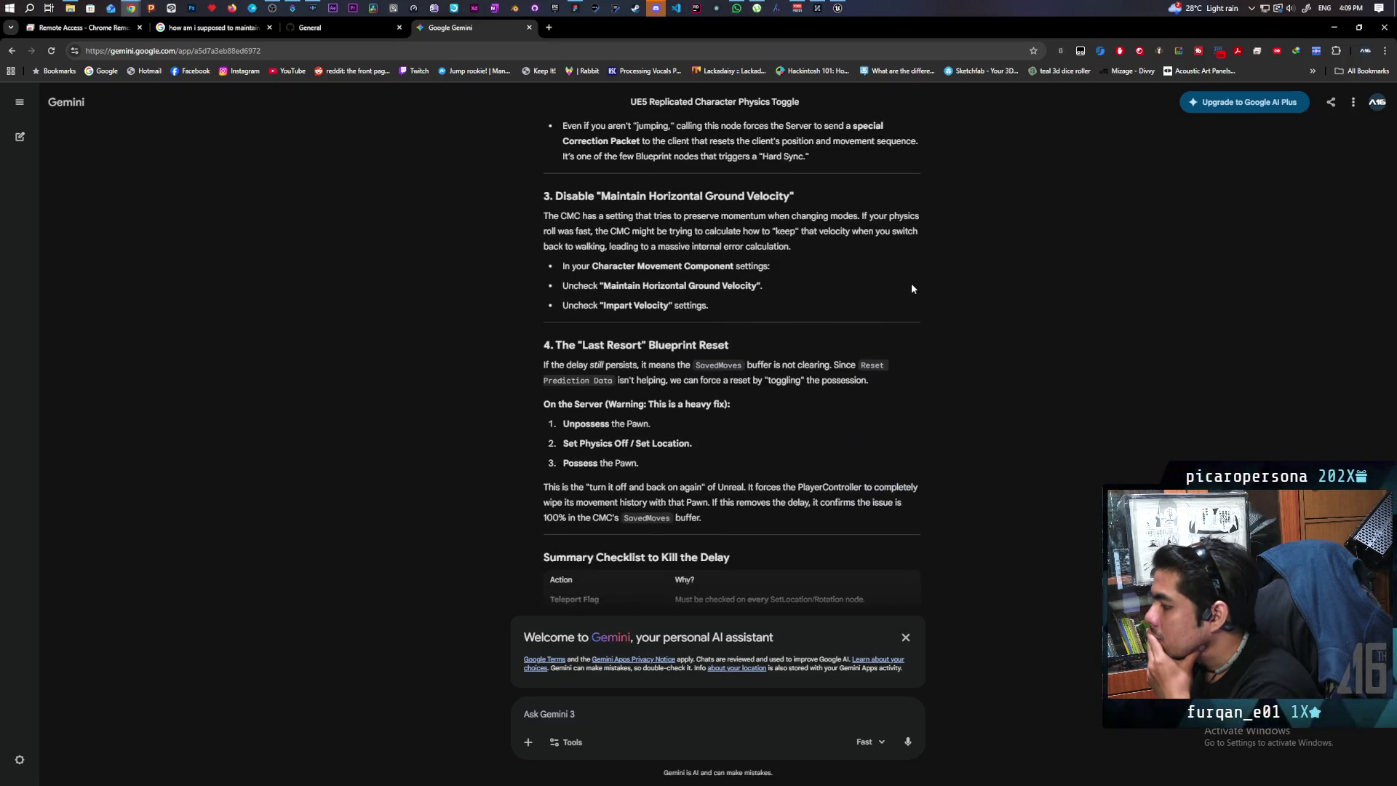
scroll(911, 289, up, 5)
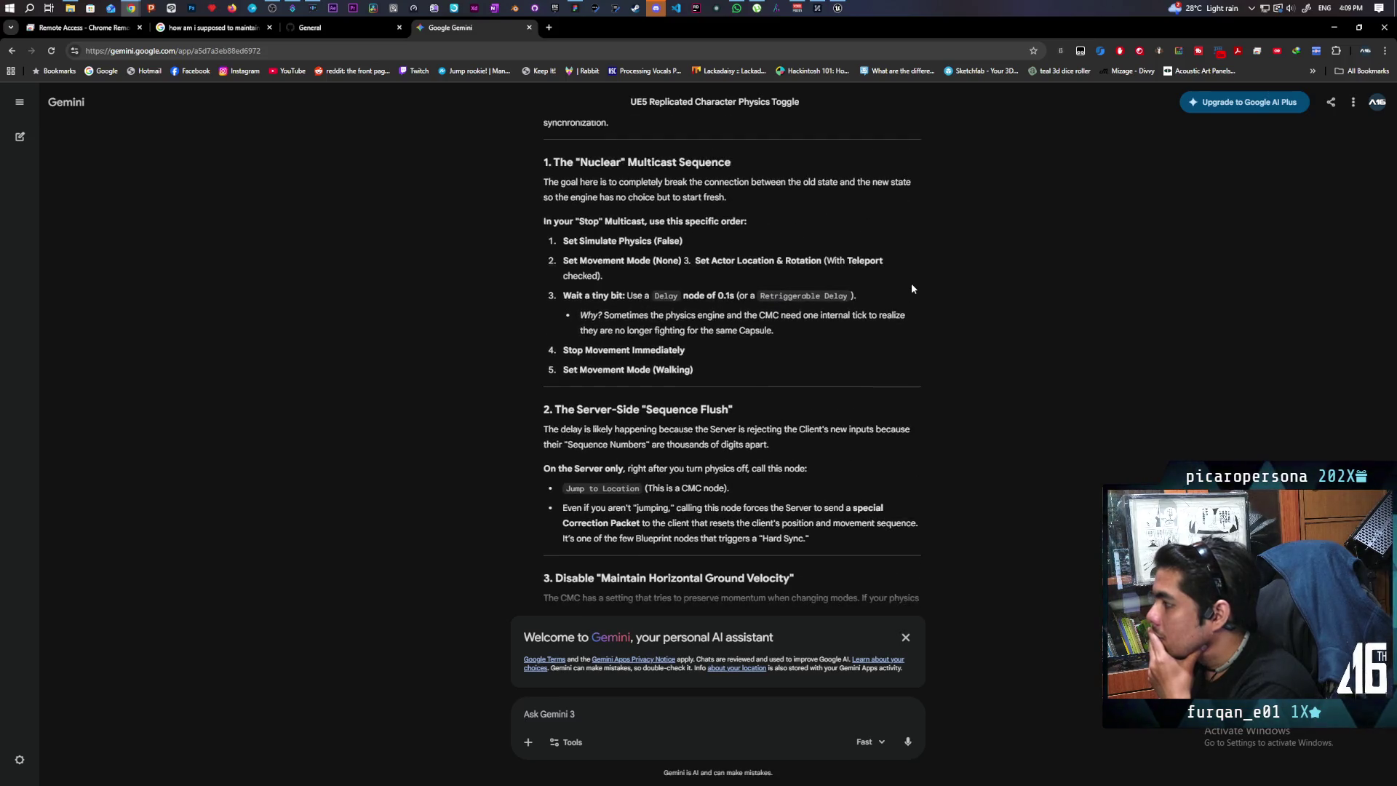
scroll(909, 280, up, 4)
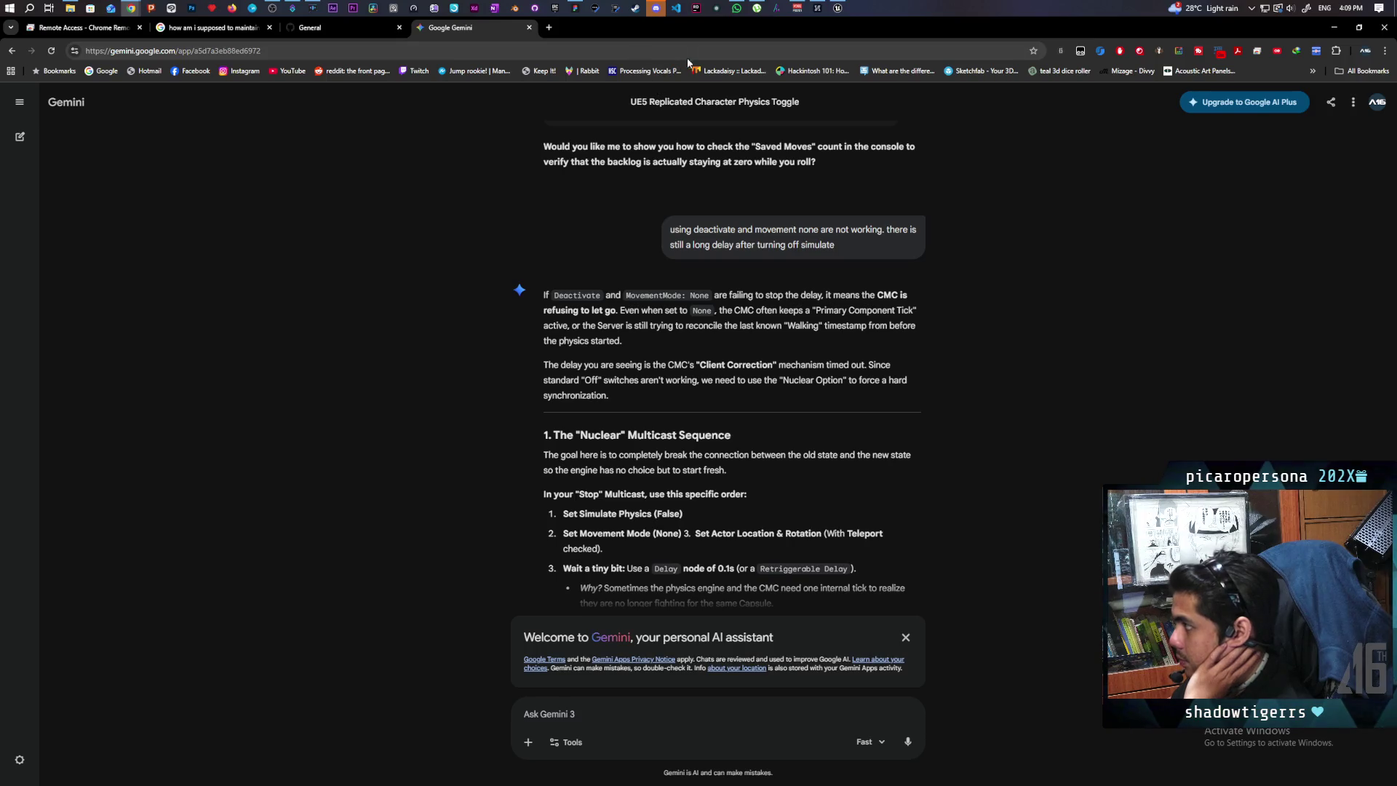
mouse_move(837, 8)
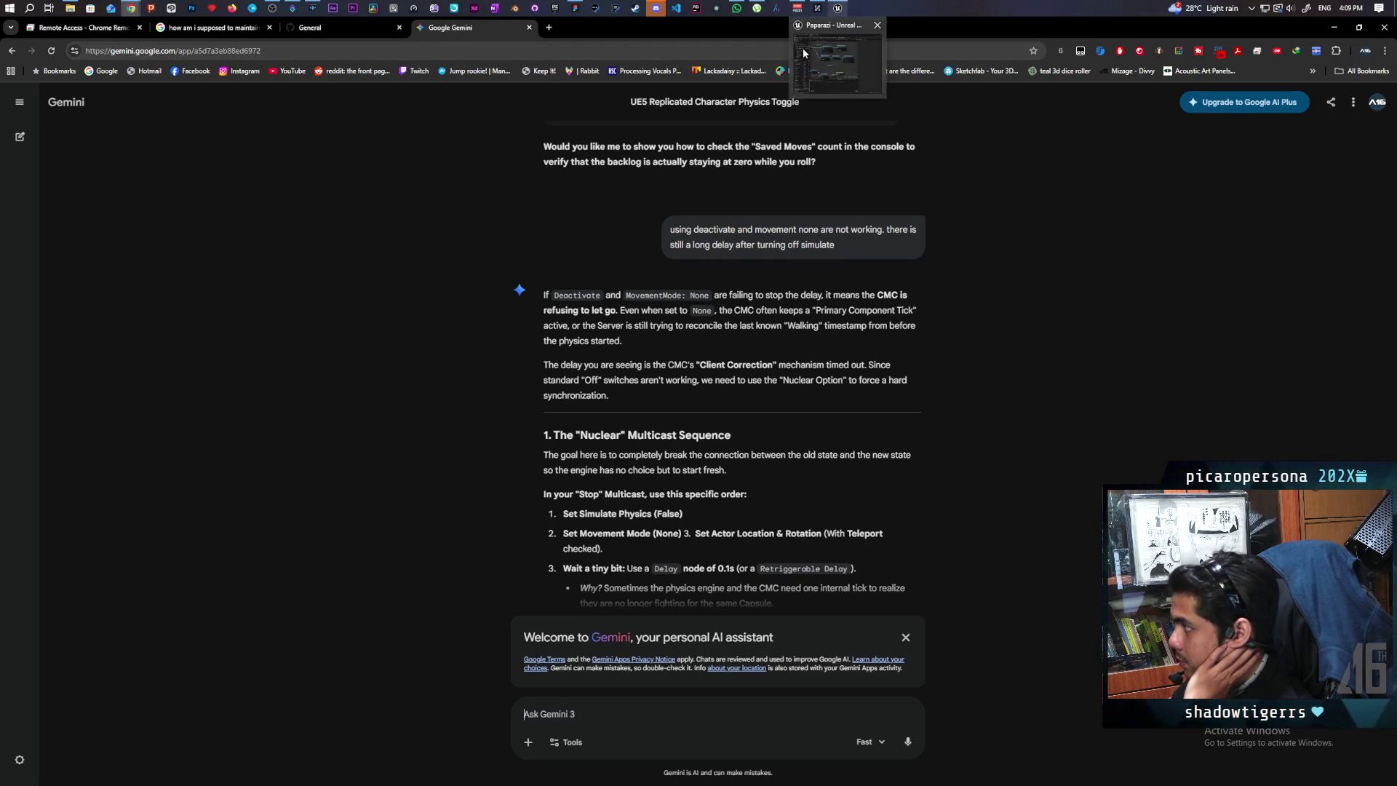
mouse_move(803, 53)
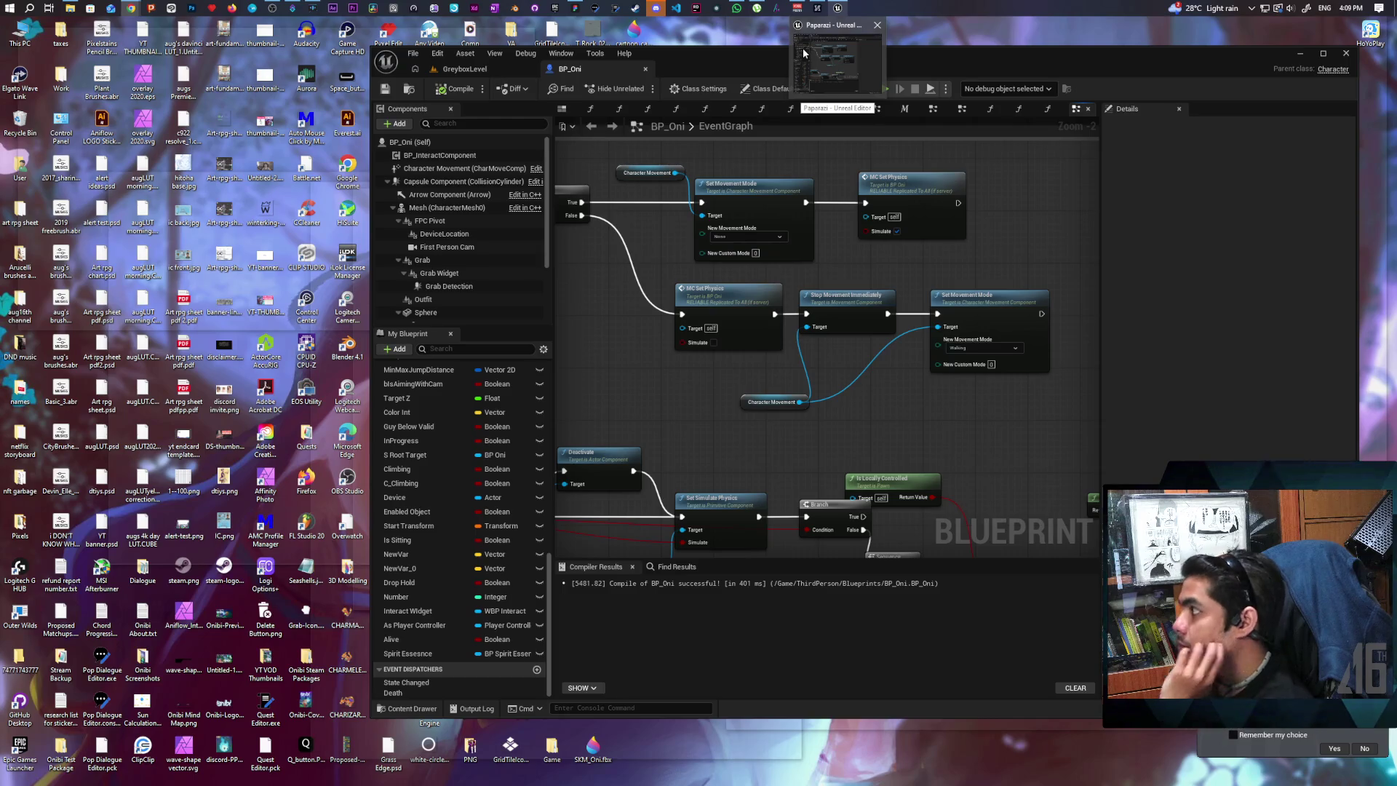
Search Character Movement actions for 'replica', 'movement rep' and 'replicate move' without adding a node.
click(803, 53)
mouse_move(674, 341)
mouse_down()
mouse_move(893, 243)
mouse_move(878, 345)
mouse_move(921, 360)
mouse_move(904, 344)
mouse_up()
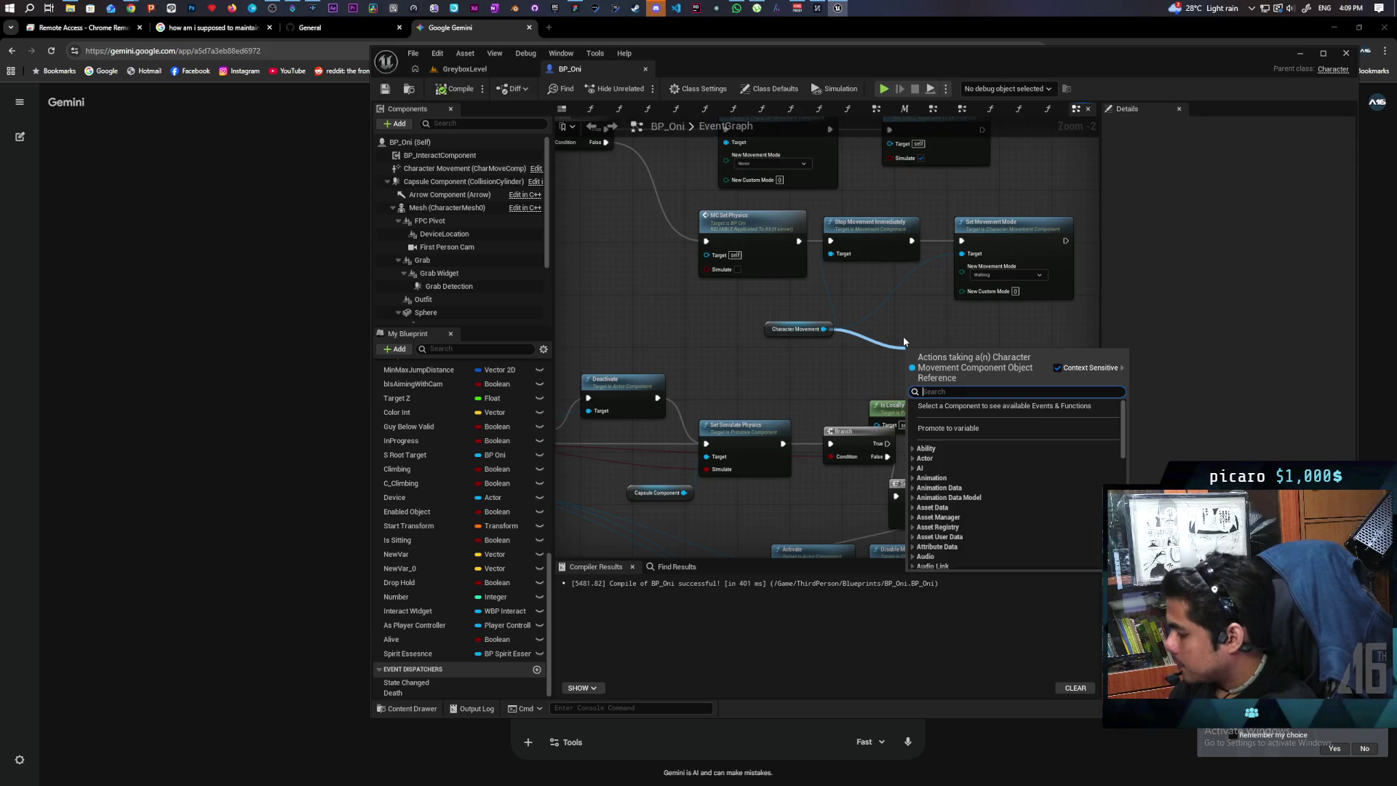
text(replica)
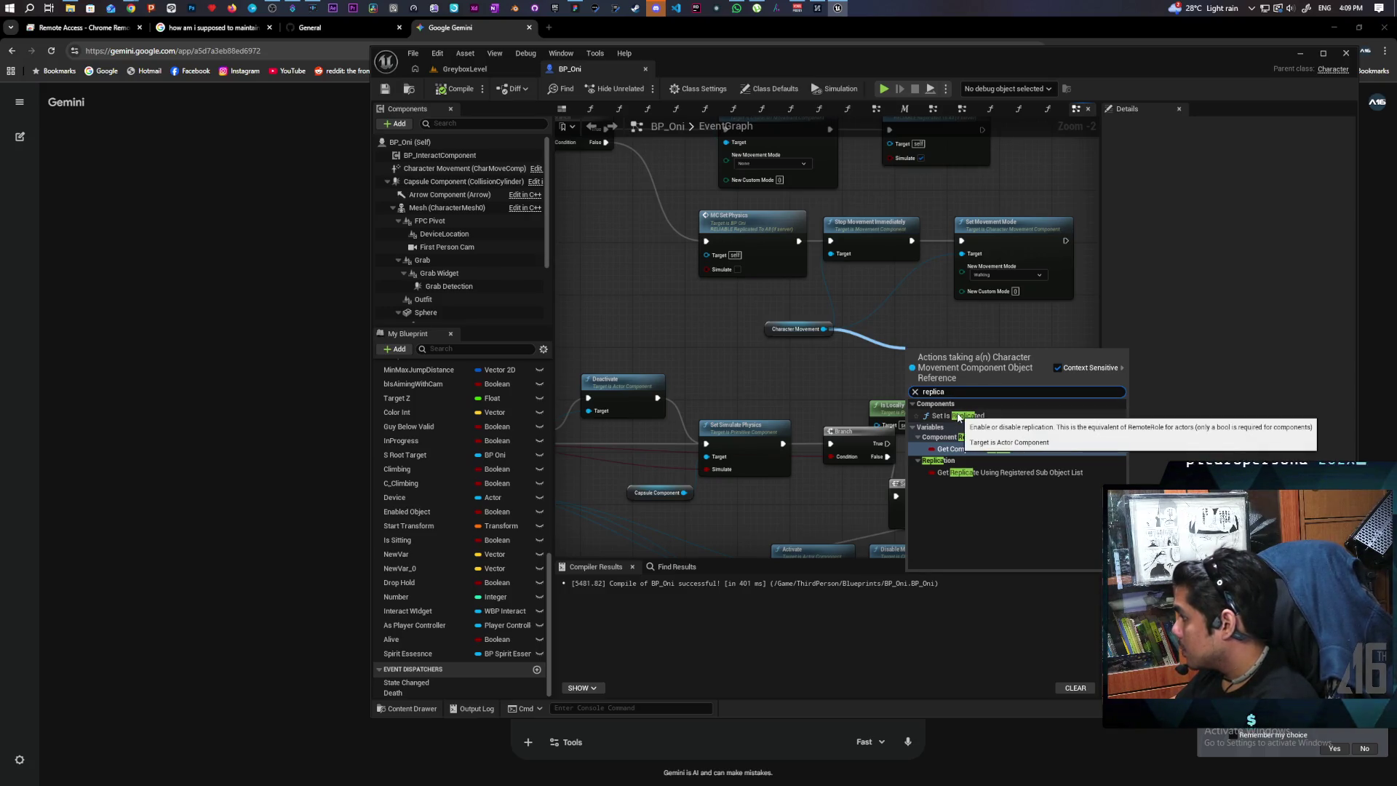
click(842, 356)
drag(822, 329, 875, 346)
text(move)
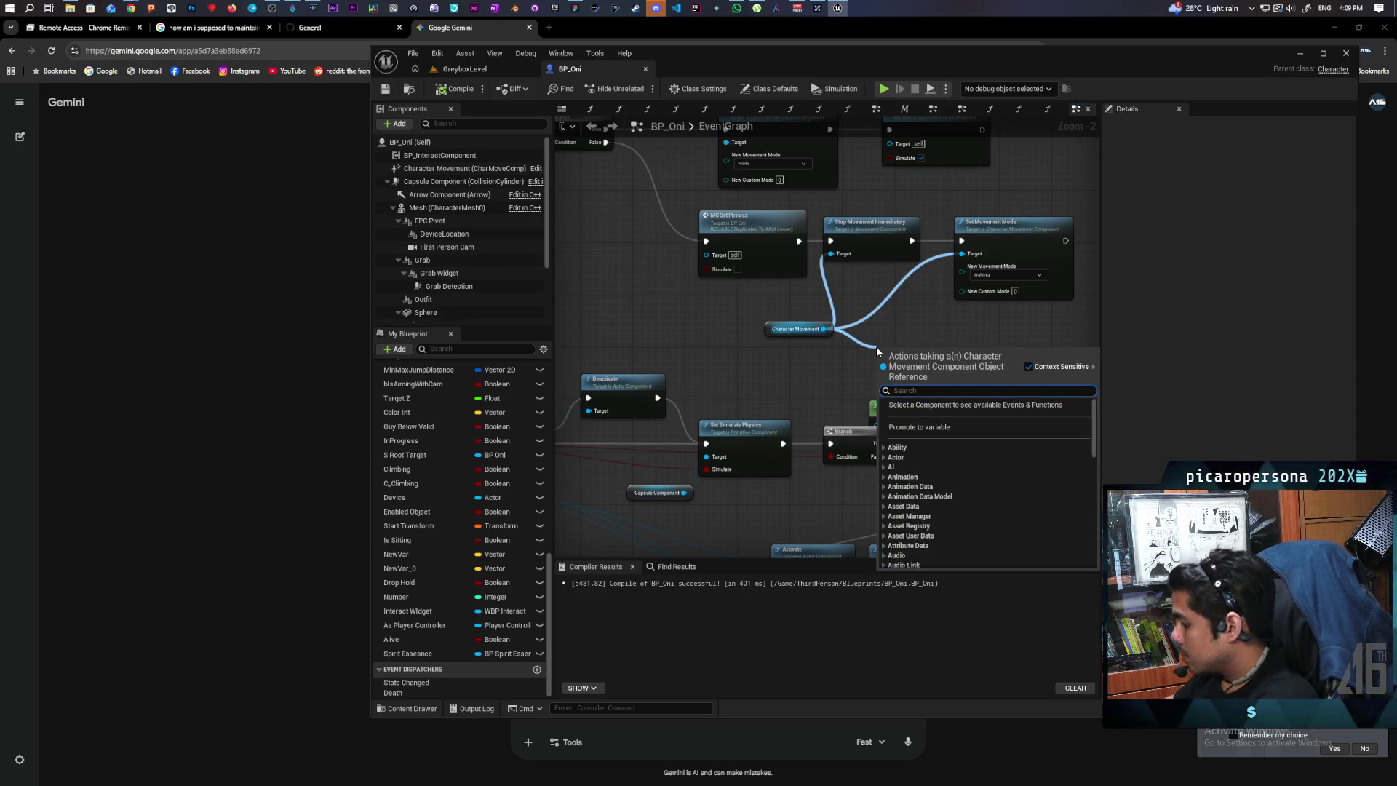
text(ment)
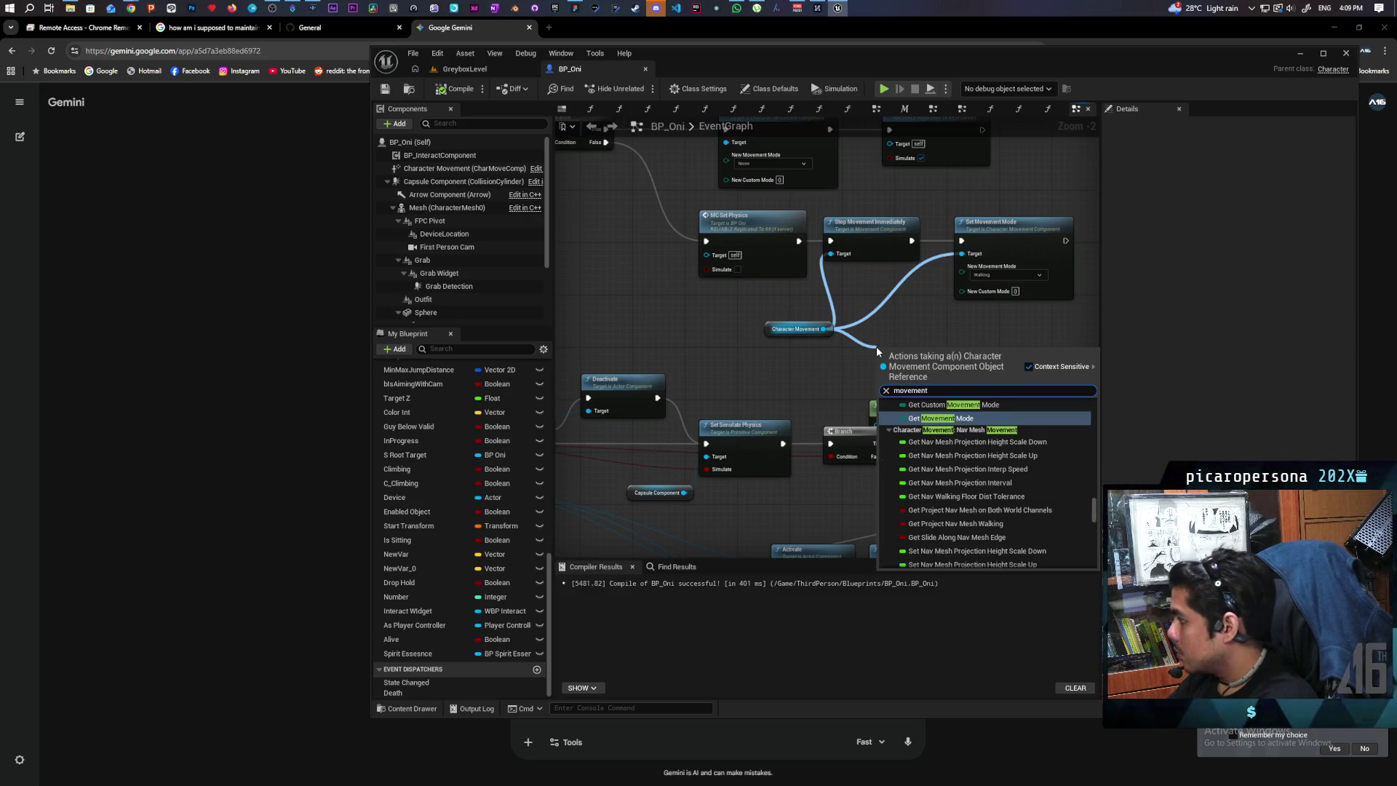
text( repl)
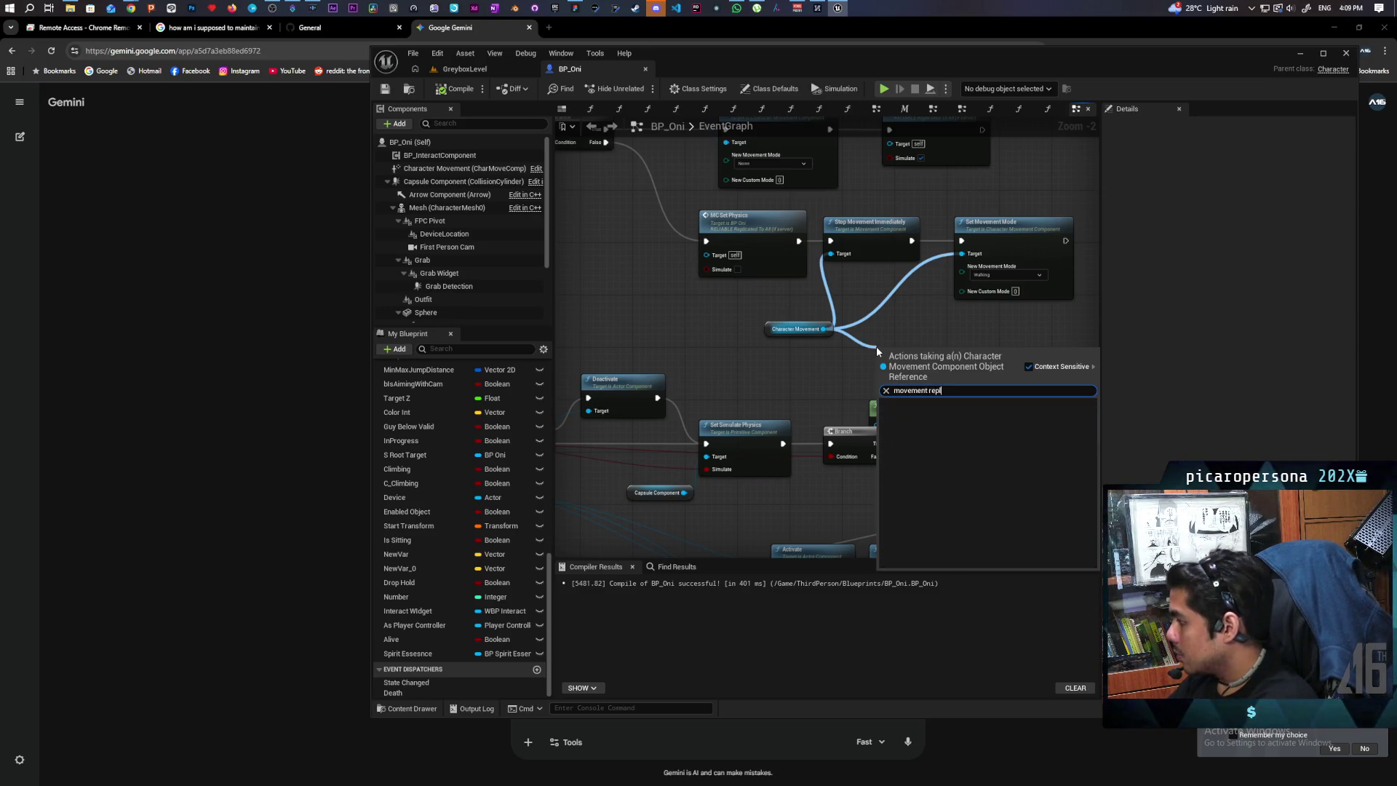
key(BackSpace)
key(BackSpace)
key(BackSpace)
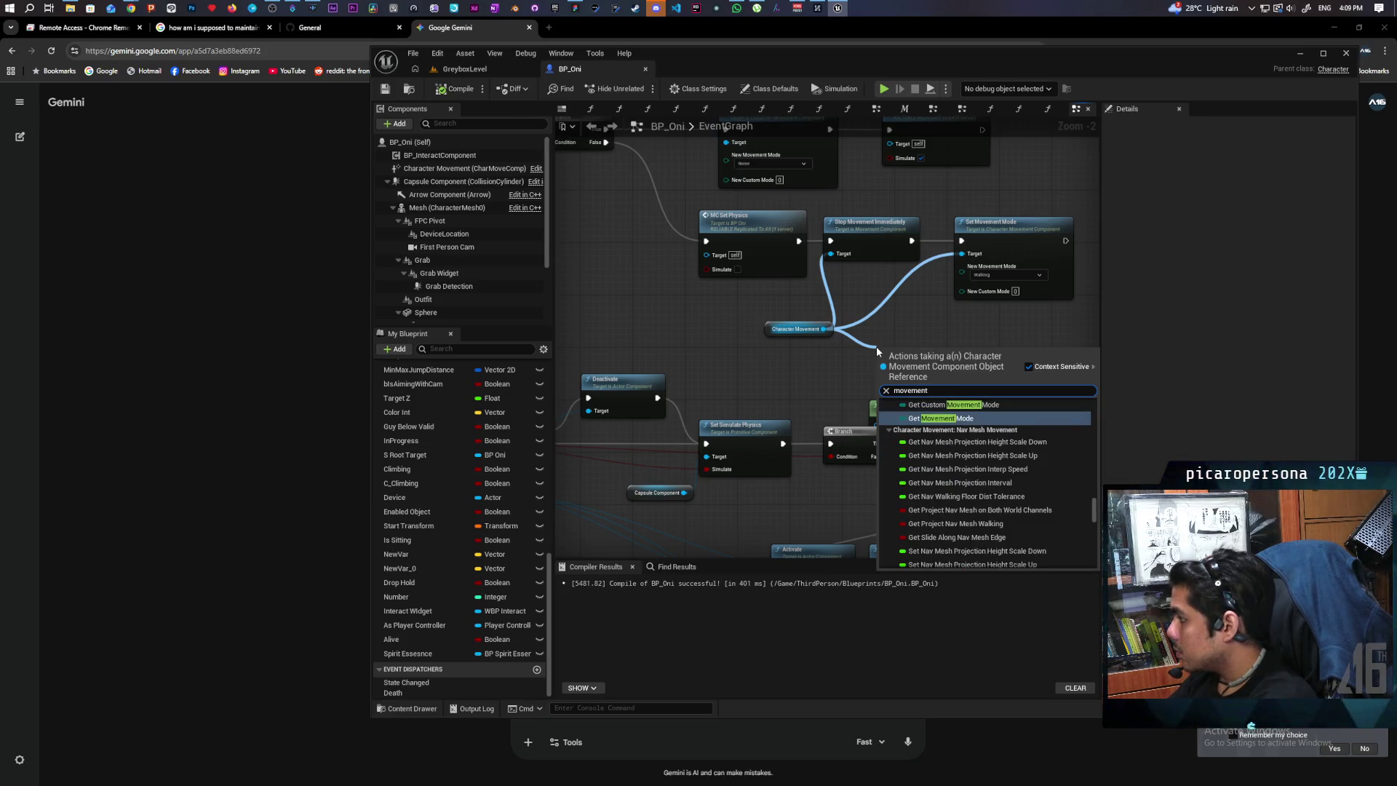
key(Escape)
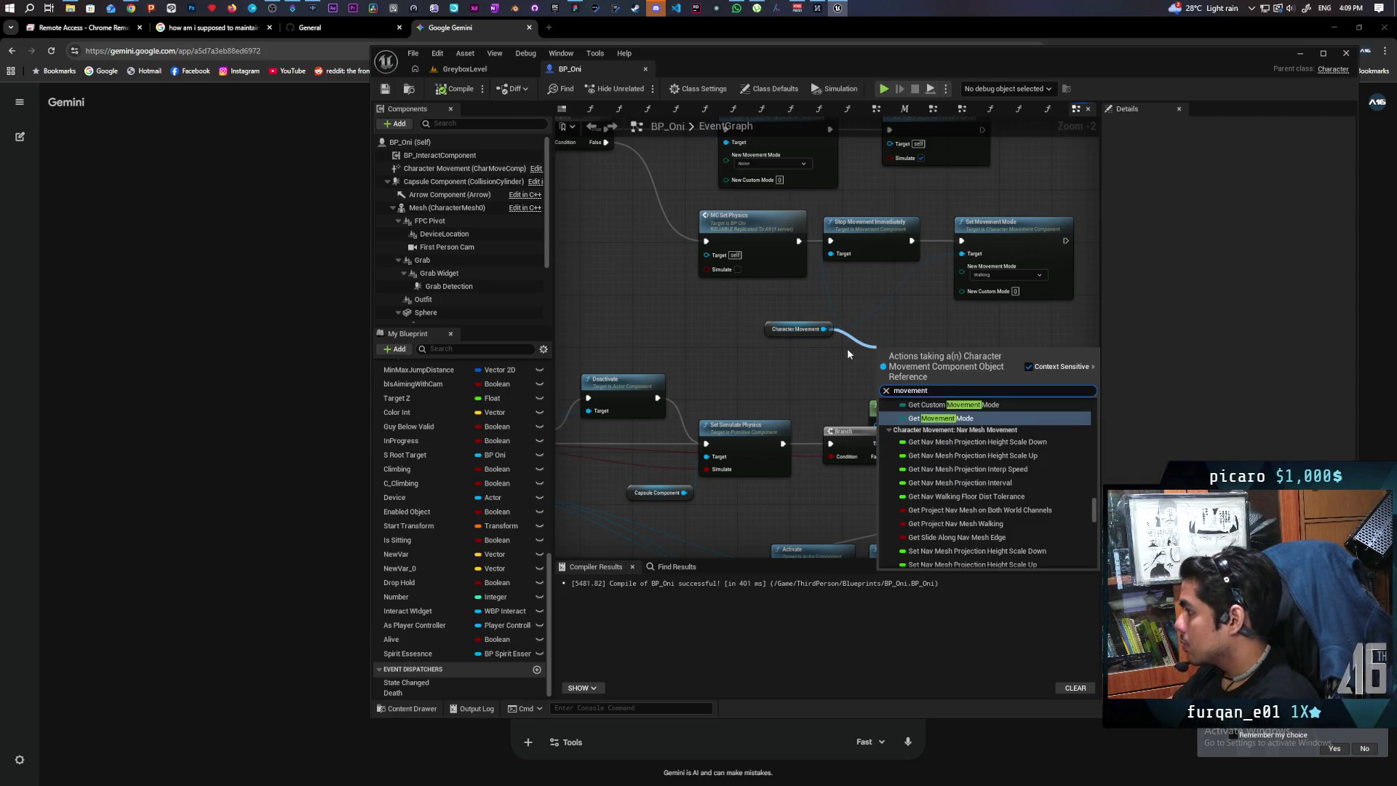
right_click(875, 348)
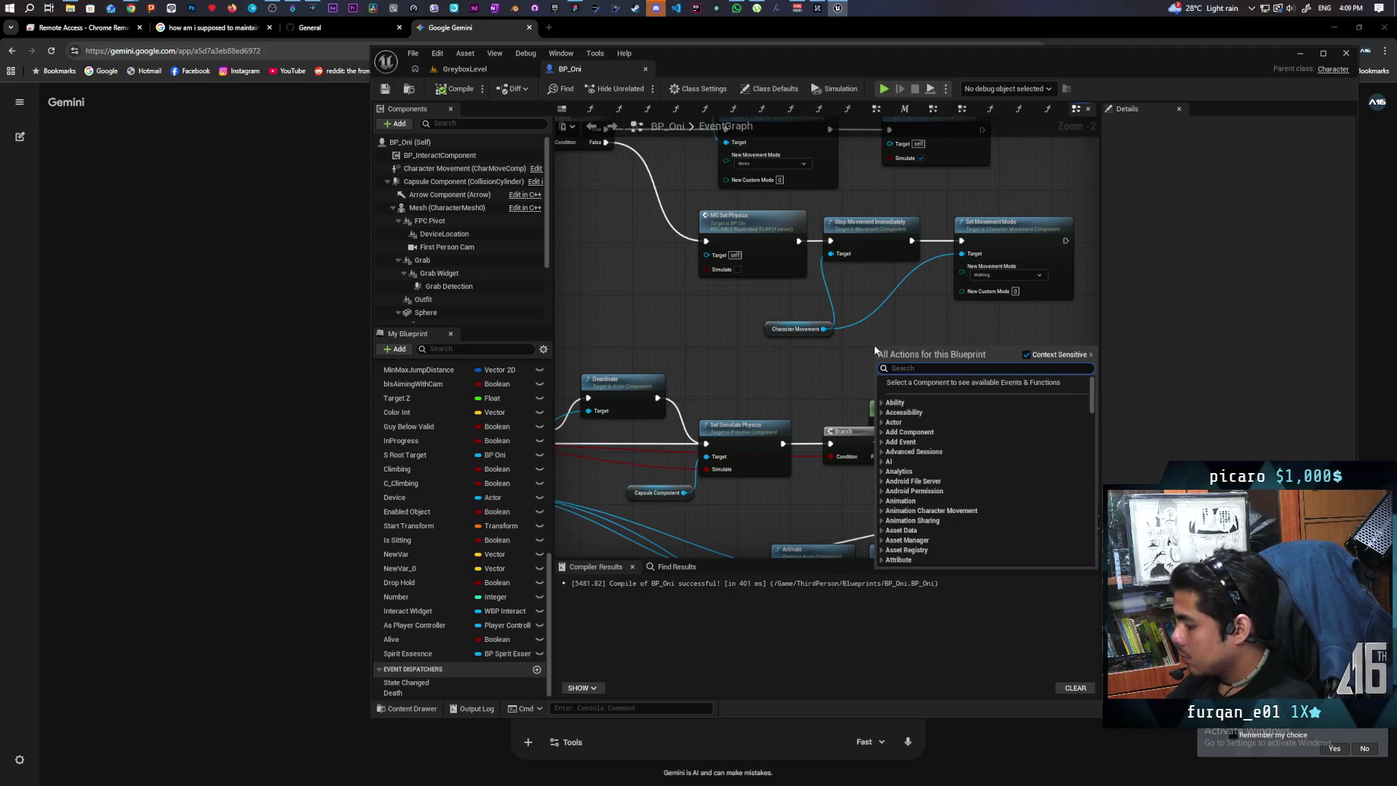
text(replicate move)
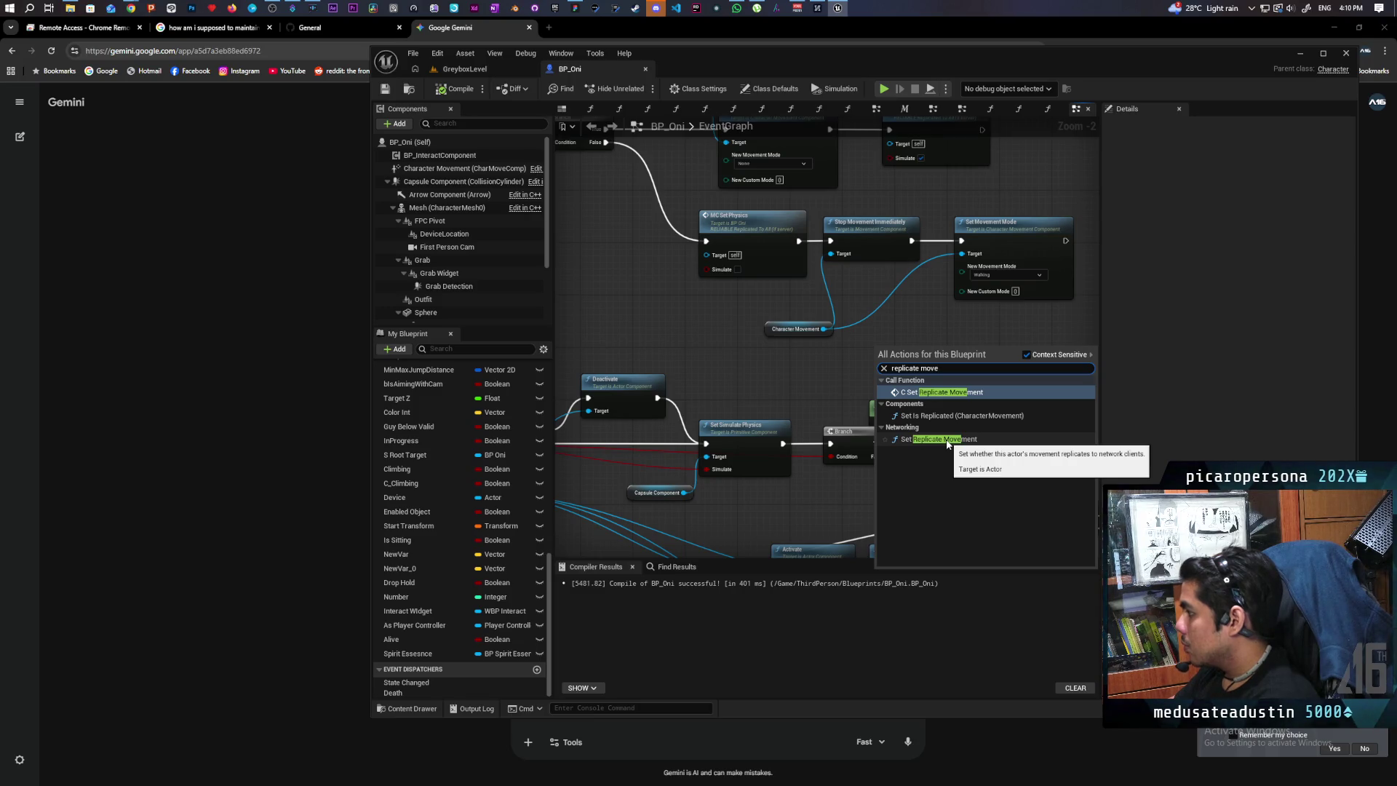
click(836, 378)
Add a Set Component Tick Enabled node for Character Movement via an 'enable tick' search.
mouse_move(770, 331)
mouse_down()
mouse_move(730, 318)
mouse_move(827, 338)
mouse_up()
text(di)
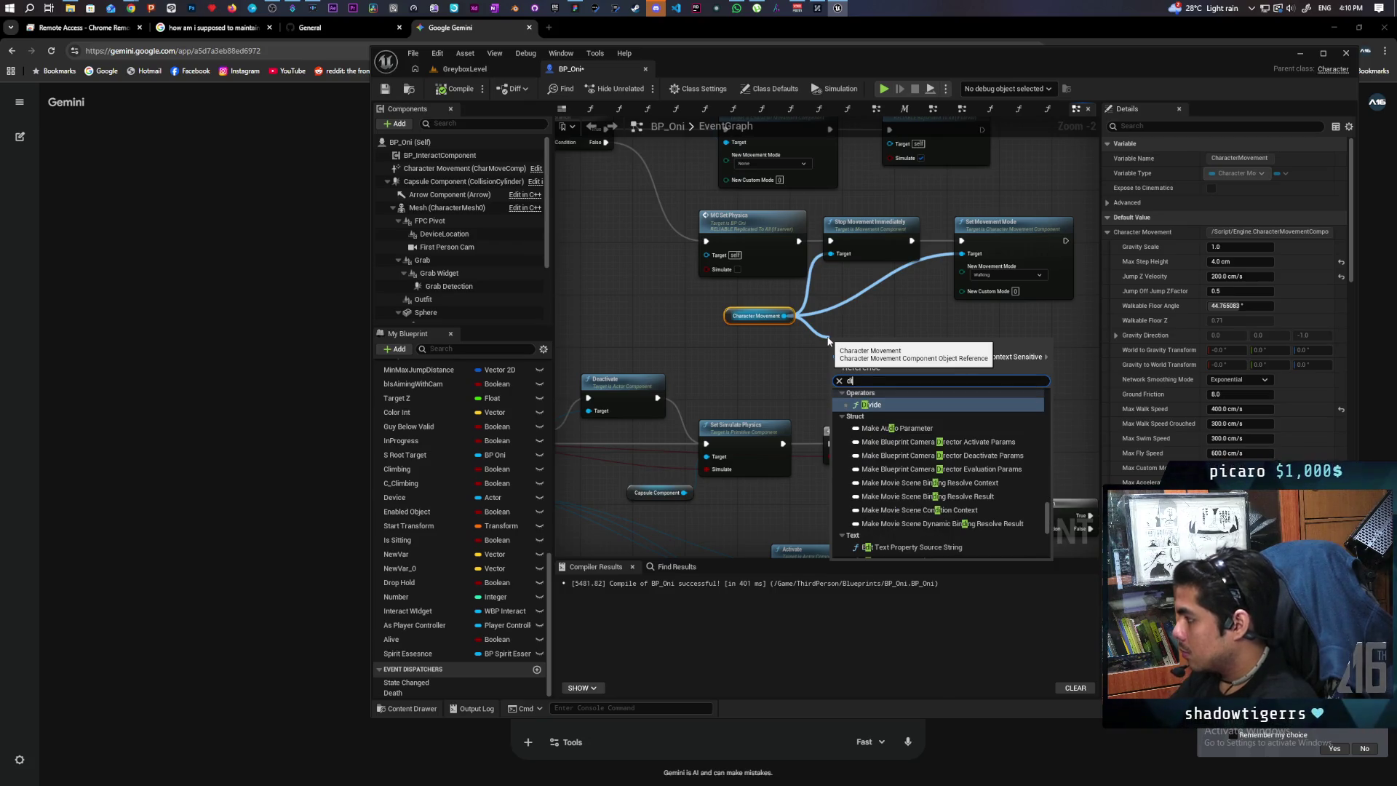
key(BackSpace)
key(BackSpace)
text(enable tick)
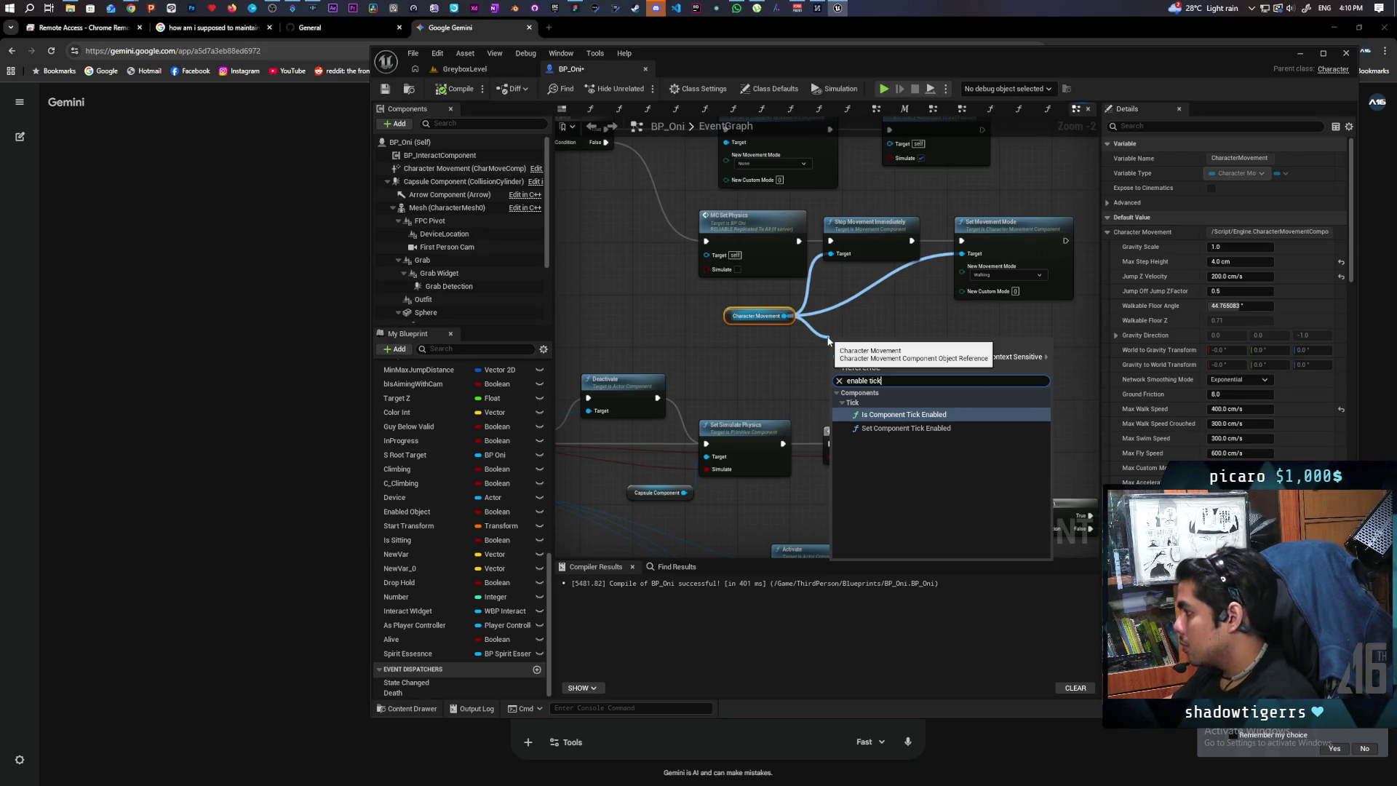
click(884, 428)
Place the Set Component Tick Enabled node after Set Movement Mode with Enabled checked.
mouse_move(884, 427)
mouse_down()
mouse_move(798, 352)
mouse_move(793, 374)
mouse_move(857, 362)
mouse_move(860, 312)
mouse_move(857, 324)
mouse_move(953, 240)
mouse_move(1076, 288)
mouse_move(1073, 236)
mouse_up()
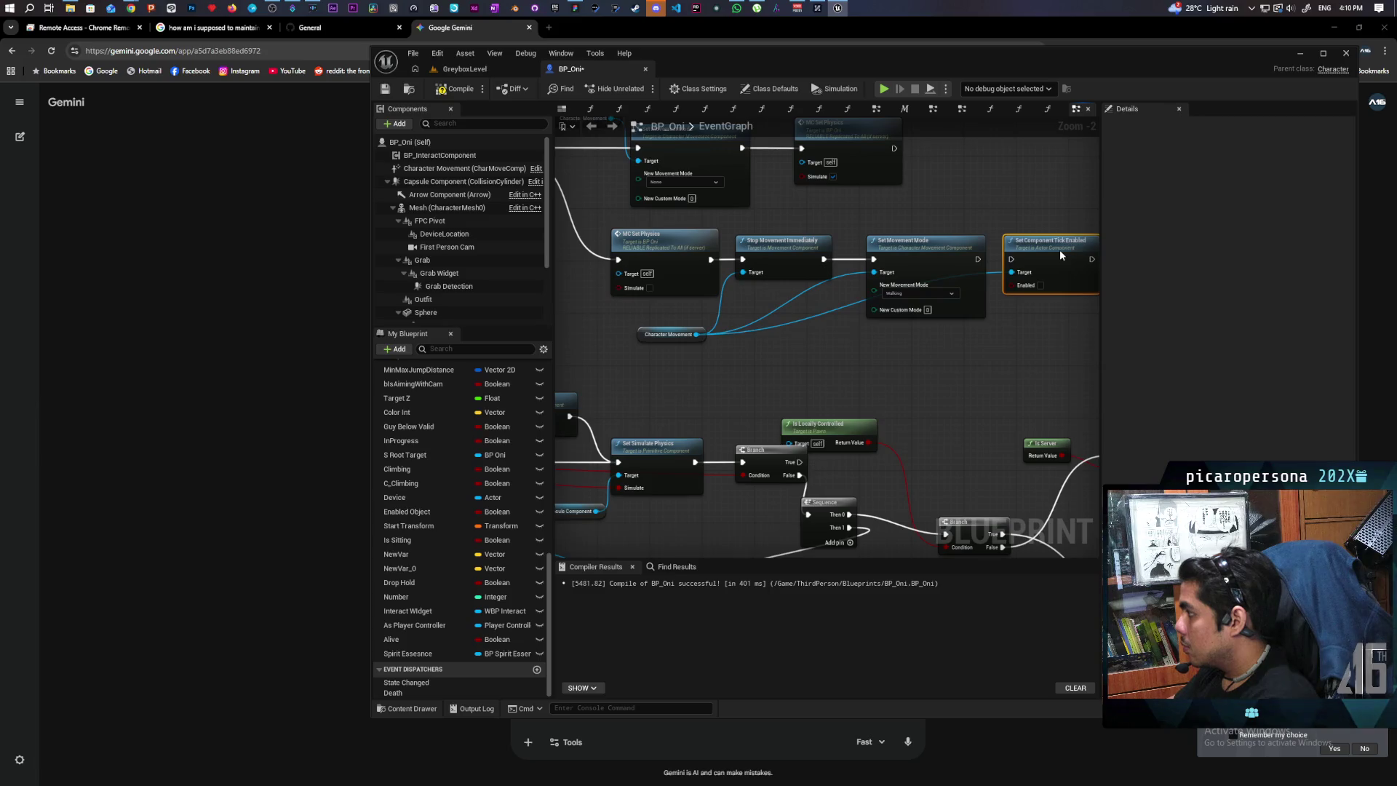
drag(978, 259, 1011, 260)
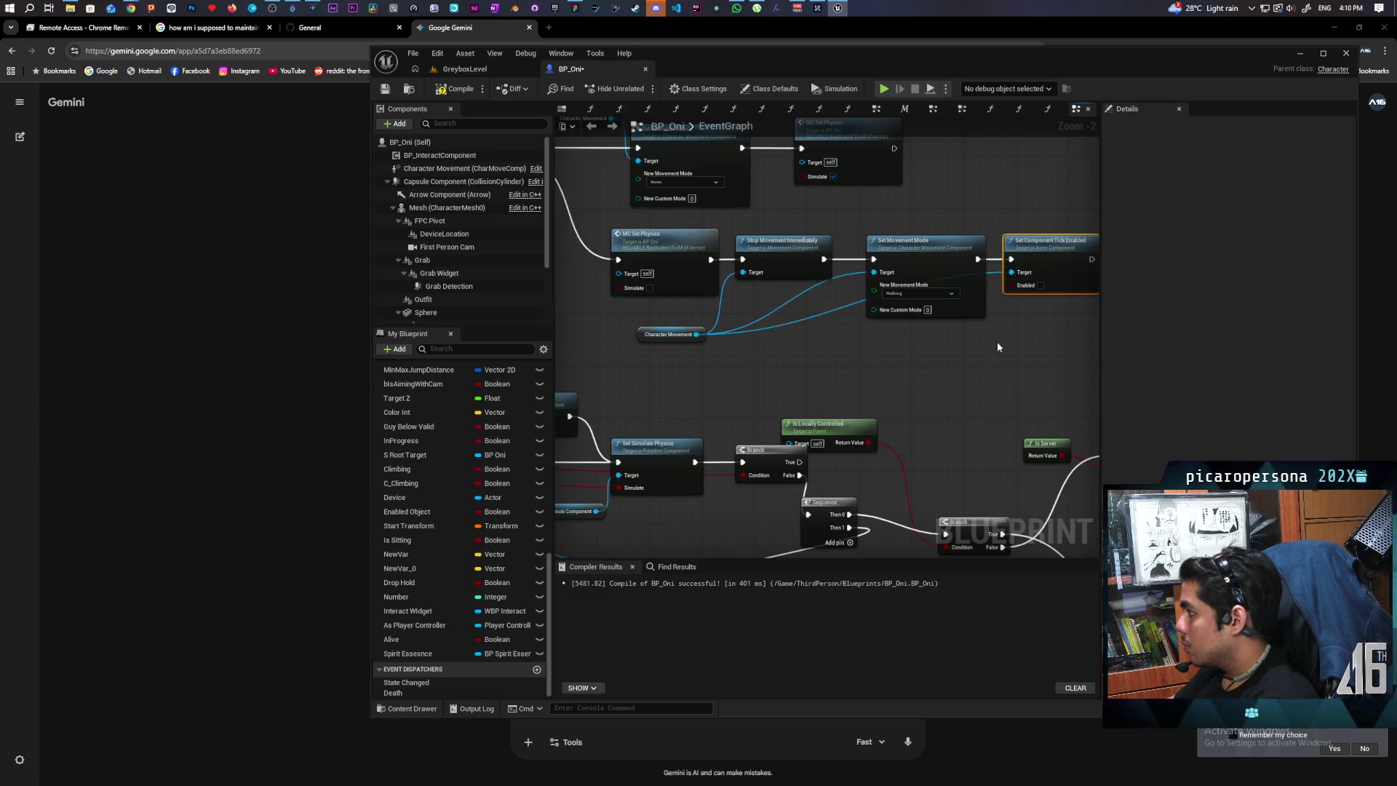
scroll(994, 340, down, 2)
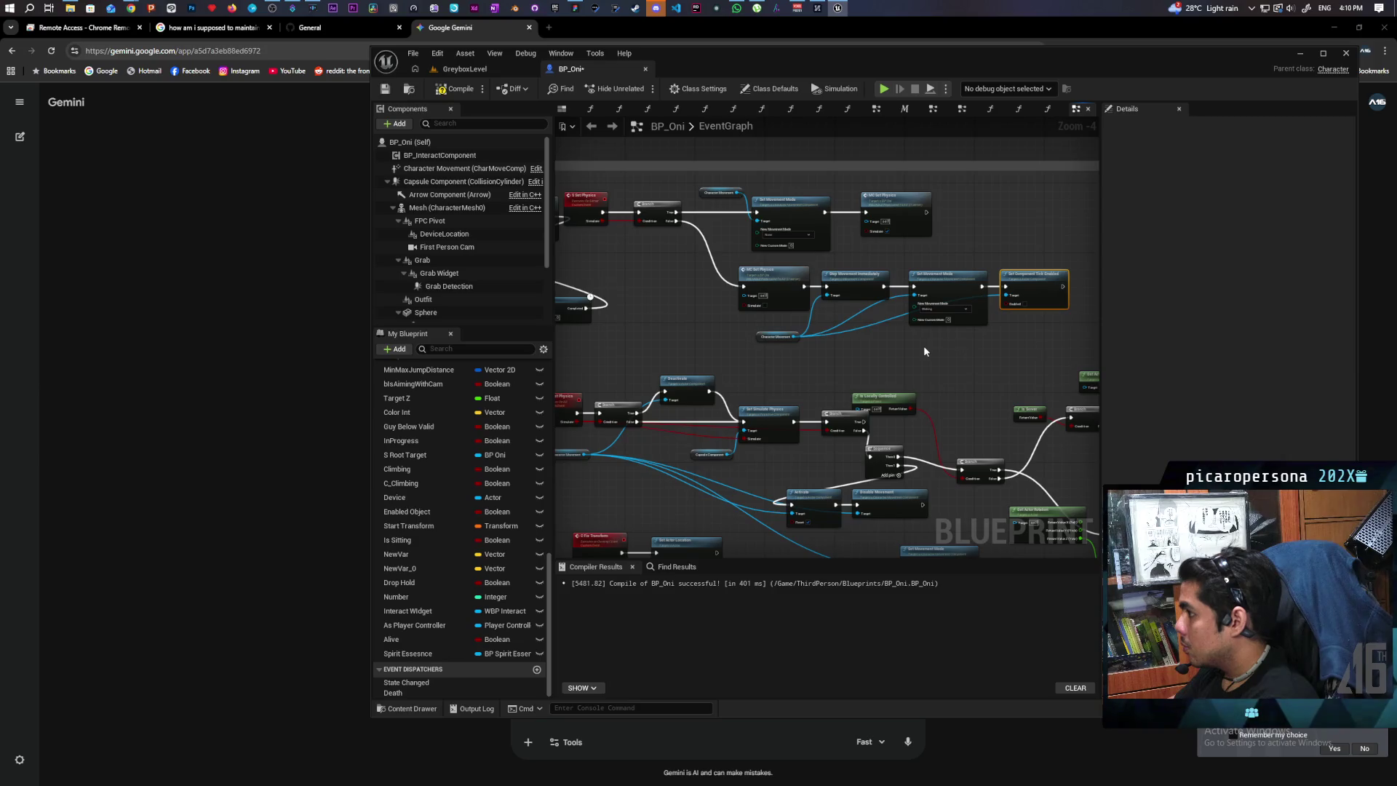
scroll(946, 344, up, 3)
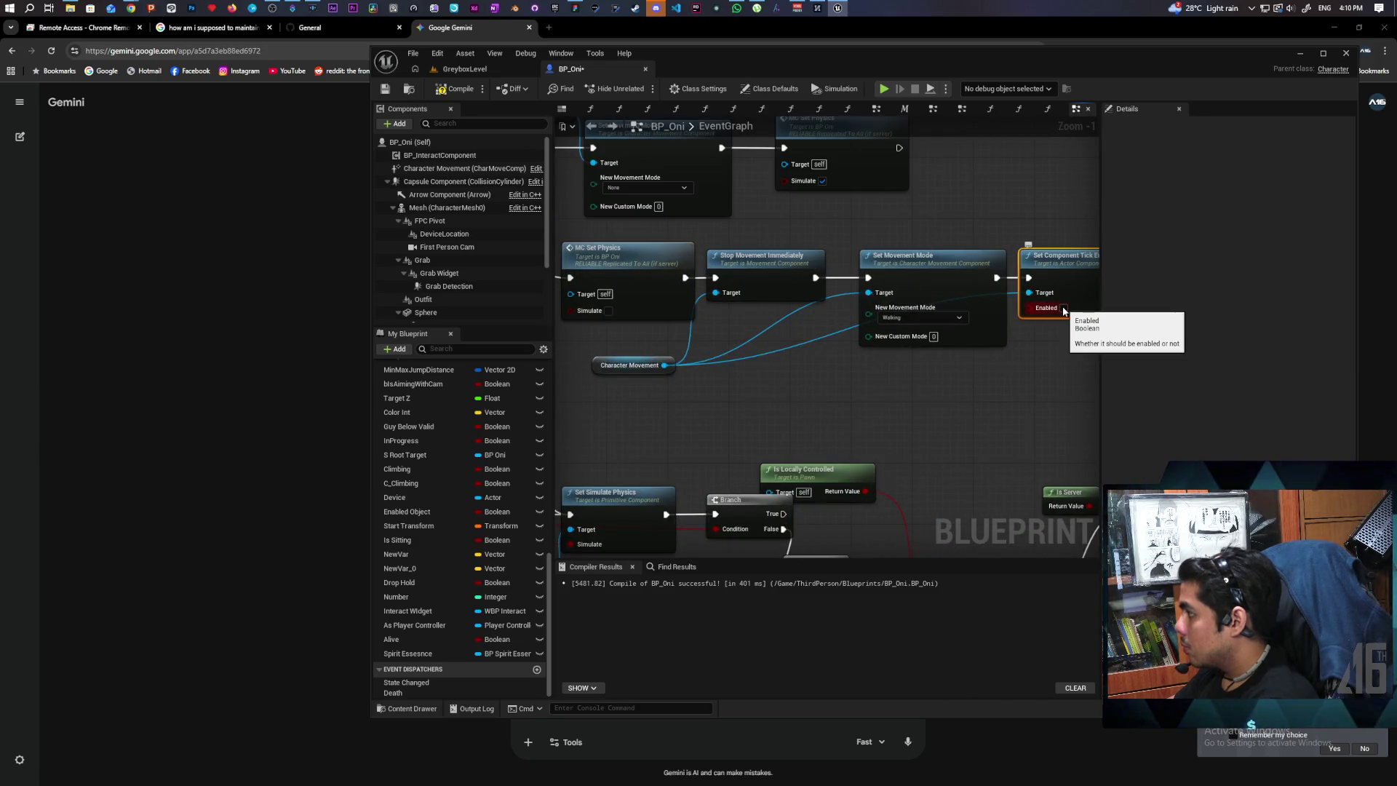
click(1063, 309)
scroll(976, 368, down, 2)
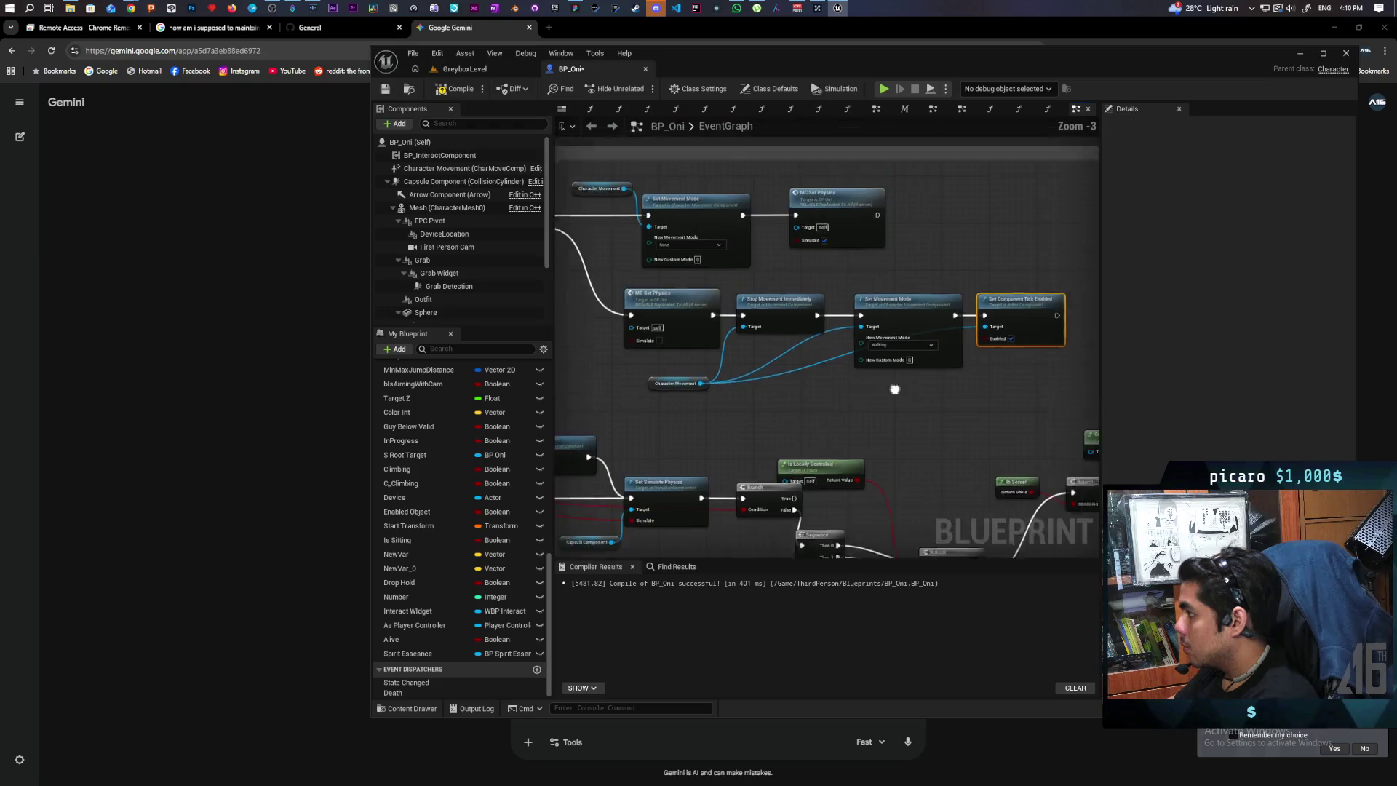
Paste a copy after MC Set Physics targeting Character Movement, with Enabled unchecked.
key(ctrl+c)
key(ctrl+v)
drag(830, 268, 921, 252)
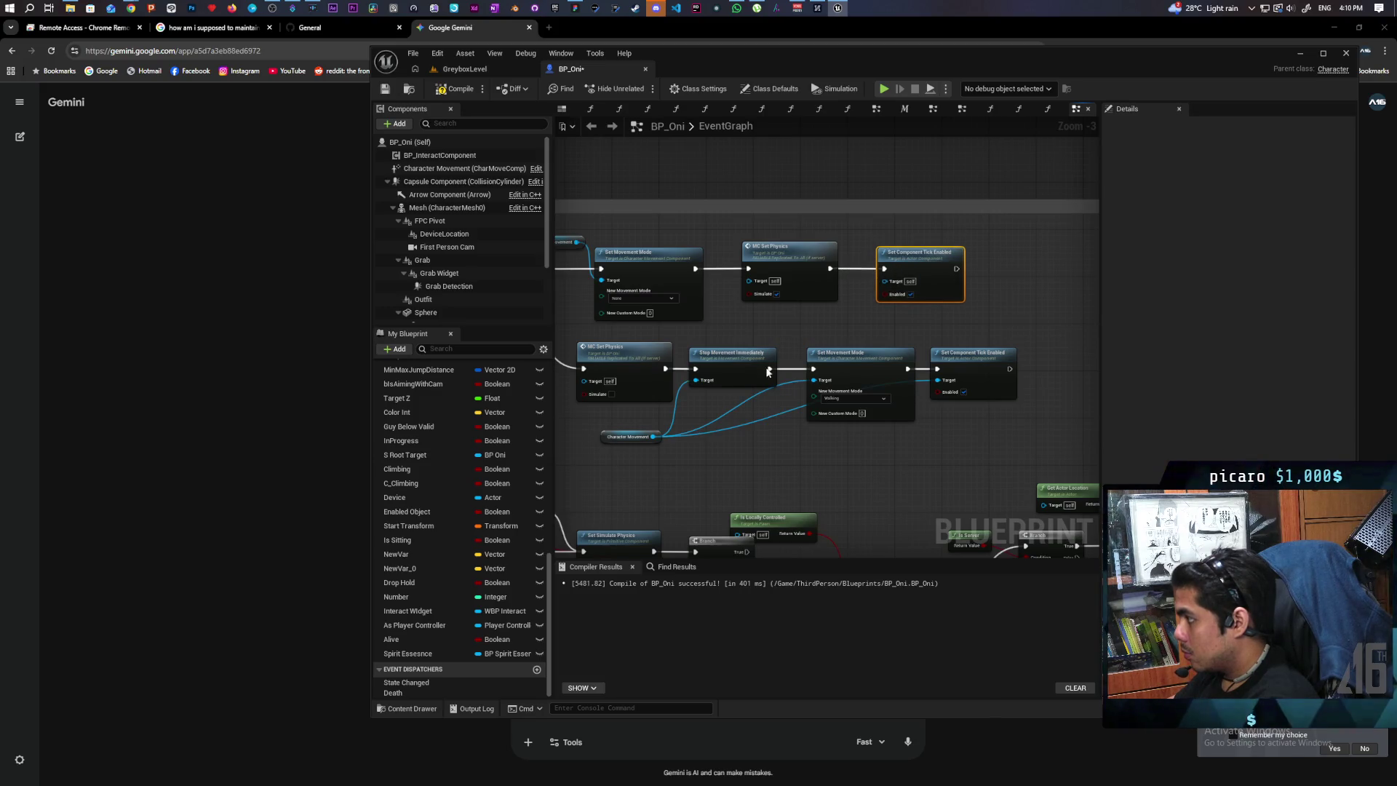
mouse_move(653, 437)
mouse_down()
mouse_move(902, 306)
mouse_move(885, 280)
mouse_up()
click(910, 292)
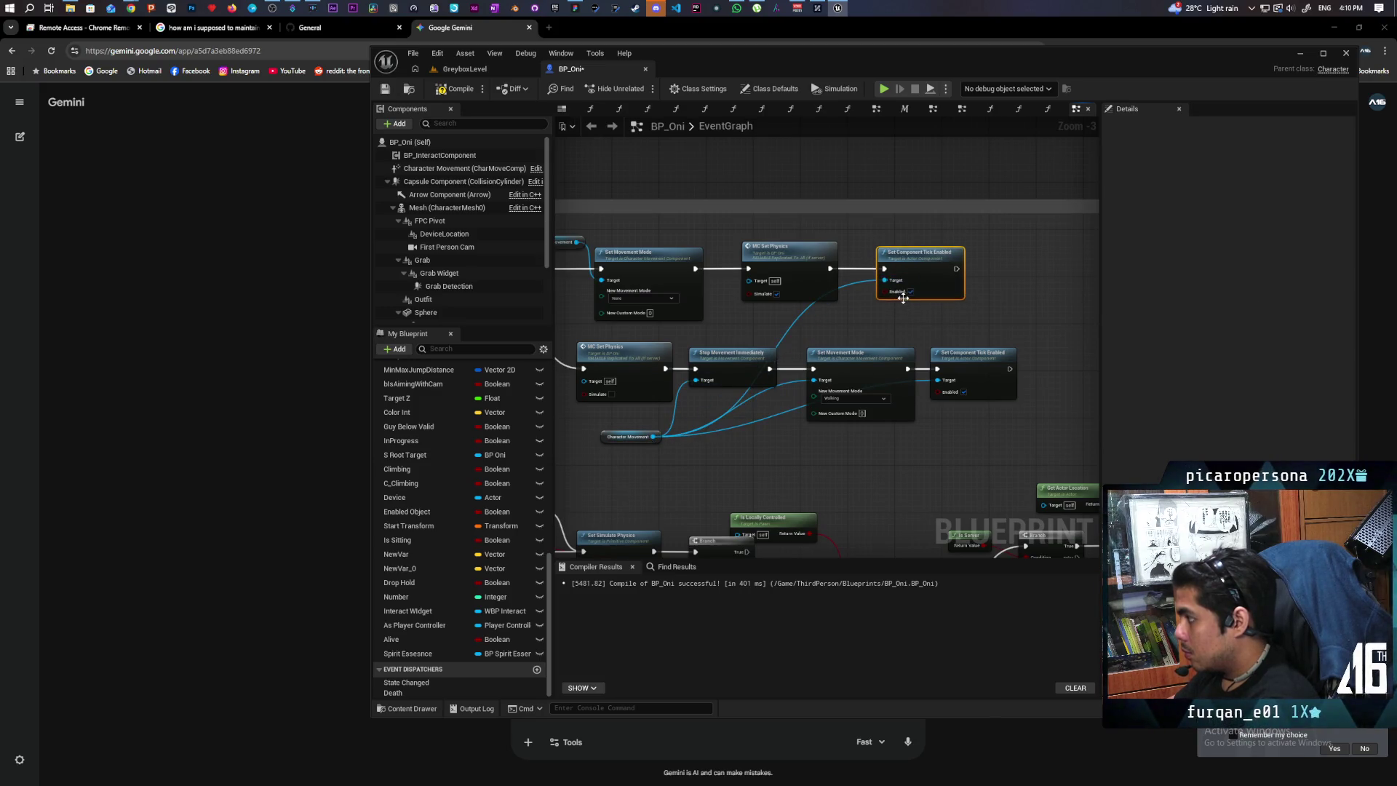
Compile BP_Oni and start a two-client play test in GreyboxLevel.
scroll(732, 320, down, 1)
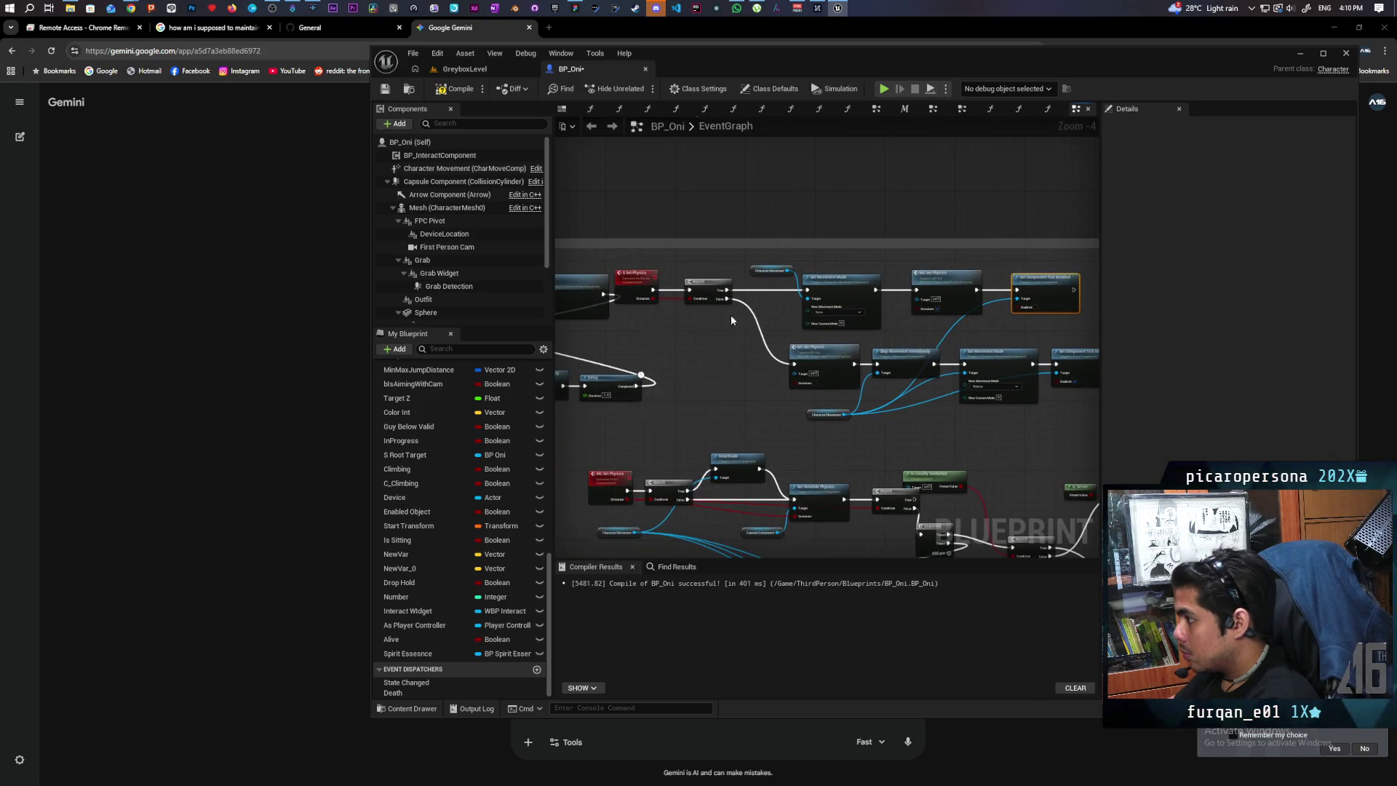
click(456, 88)
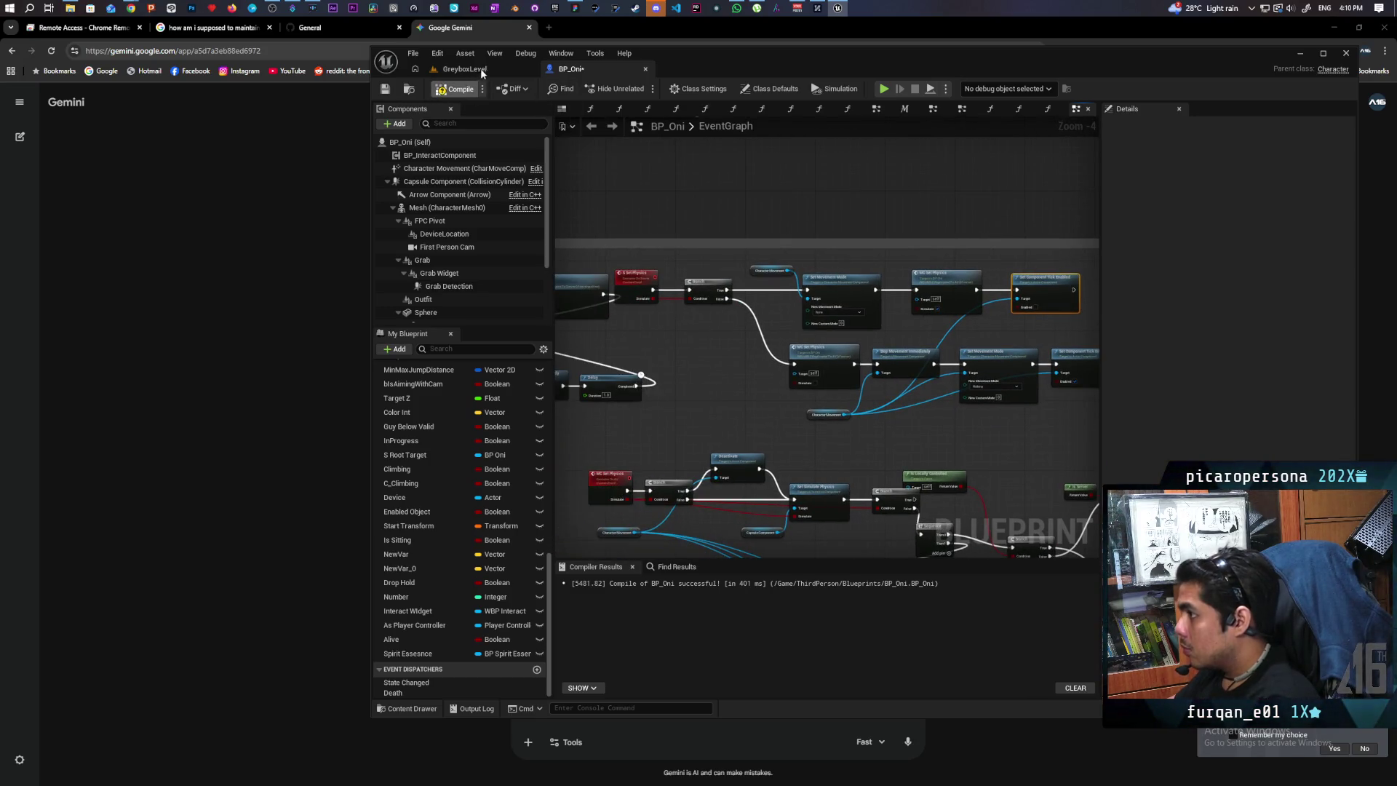
click(482, 71)
click(643, 90)
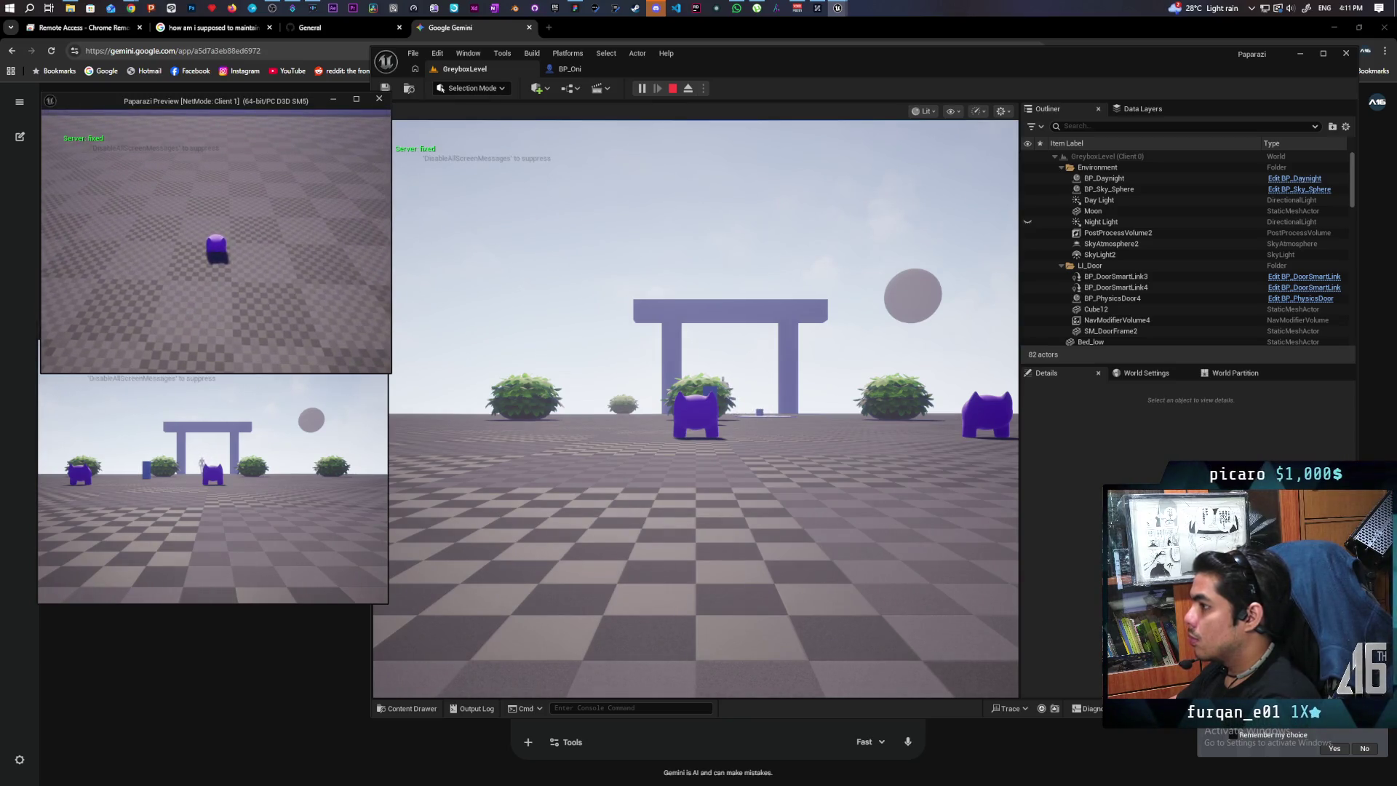
End the two-client play session with Esc, returning to the GreyboxLevel editor.
key(Escape)
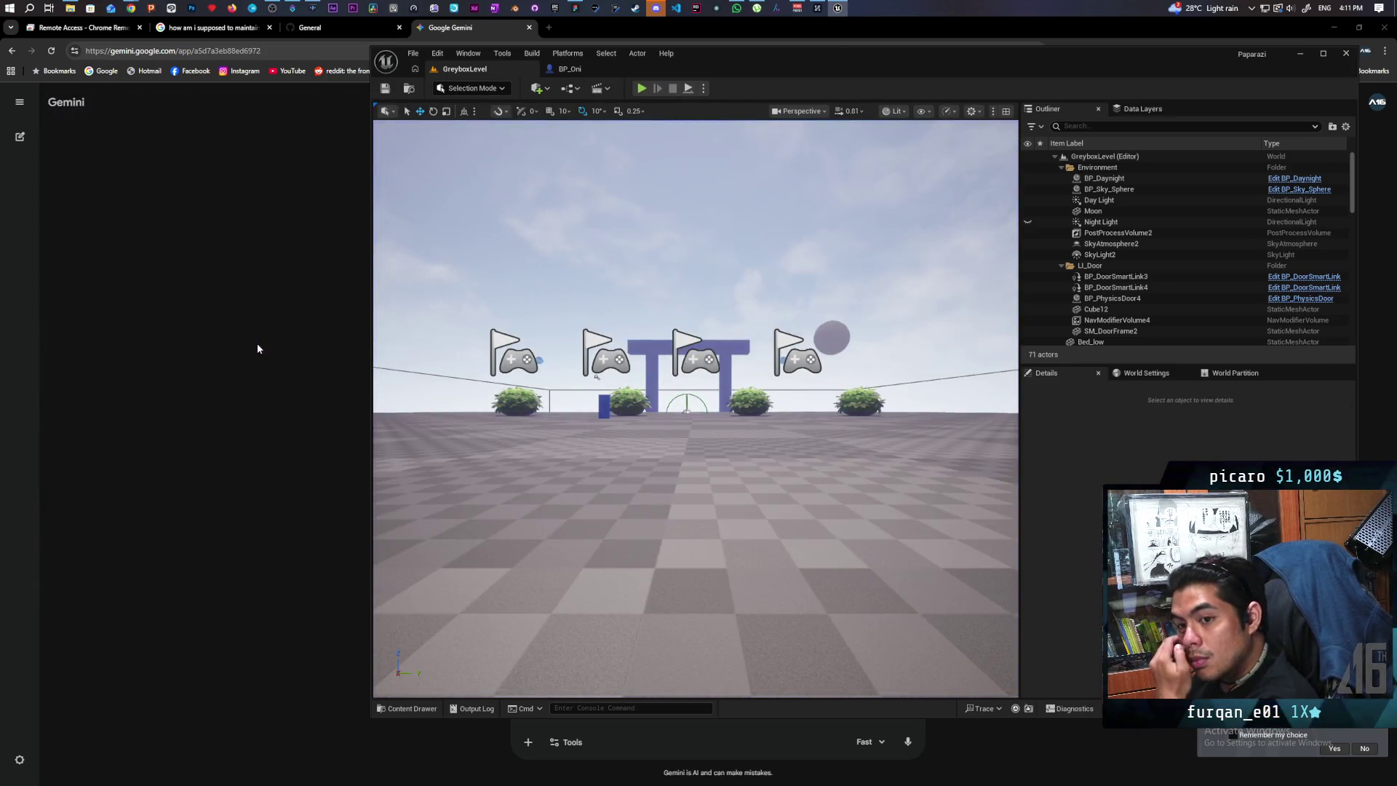
Back in BP_Oni, recompile with F7 and save the blueprint.
click(569, 69)
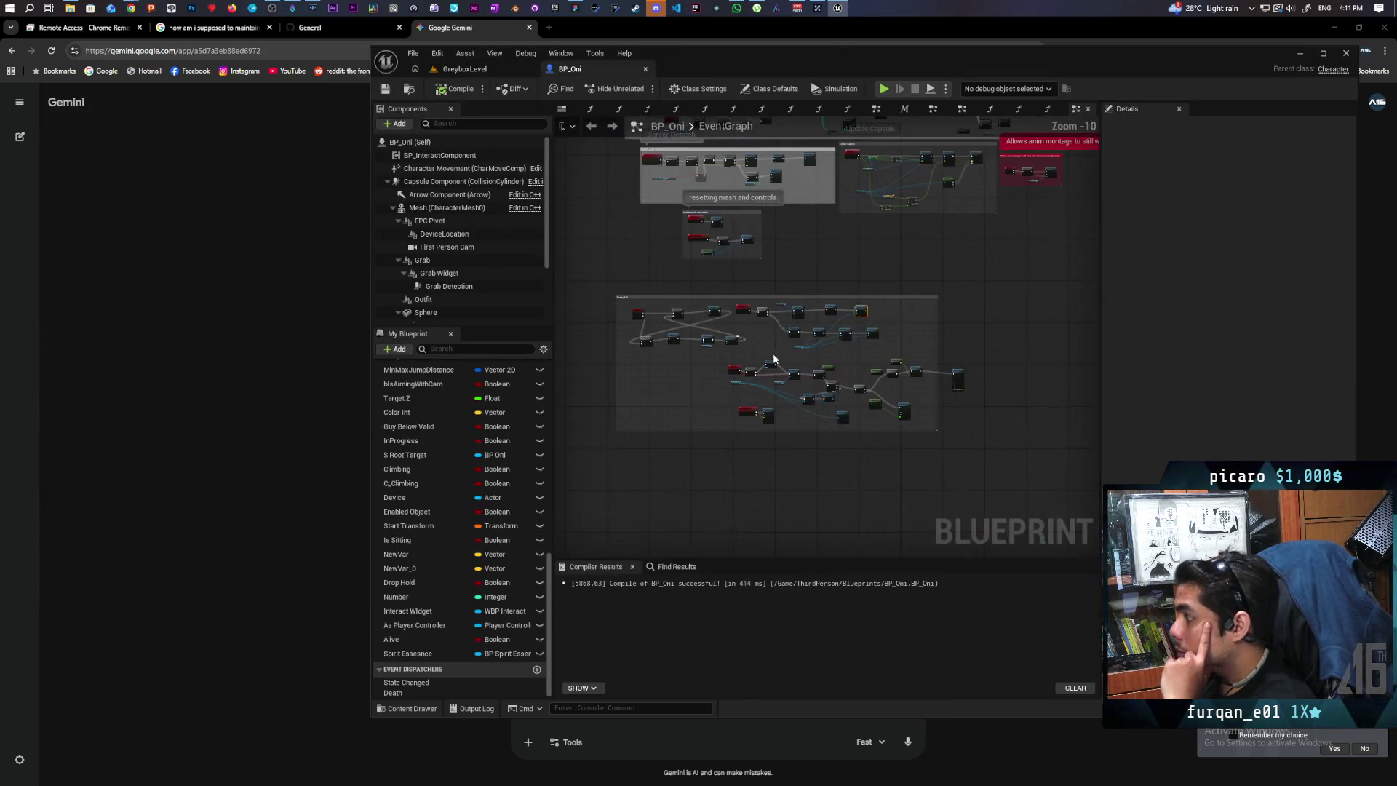
scroll(773, 359, up, 8)
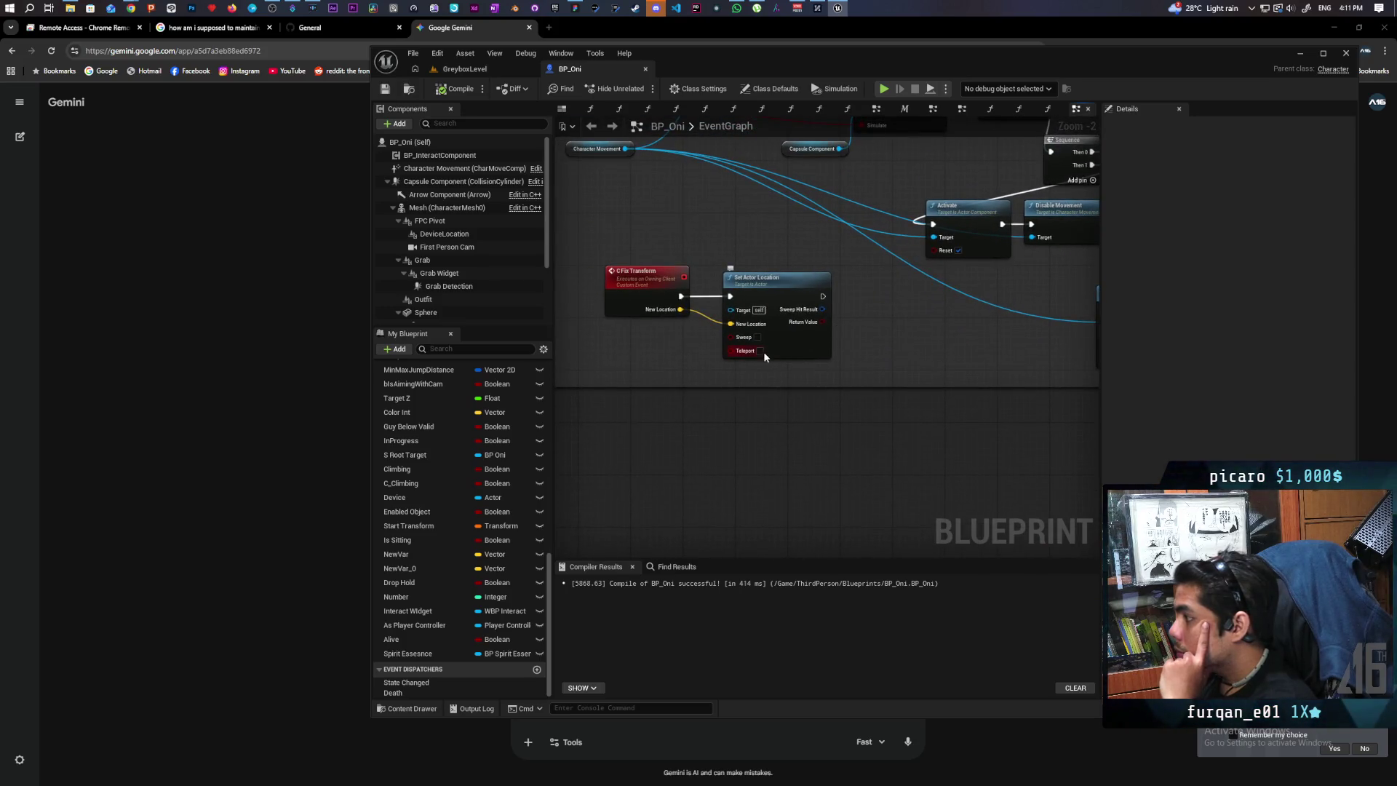
scroll(797, 349, down, 2)
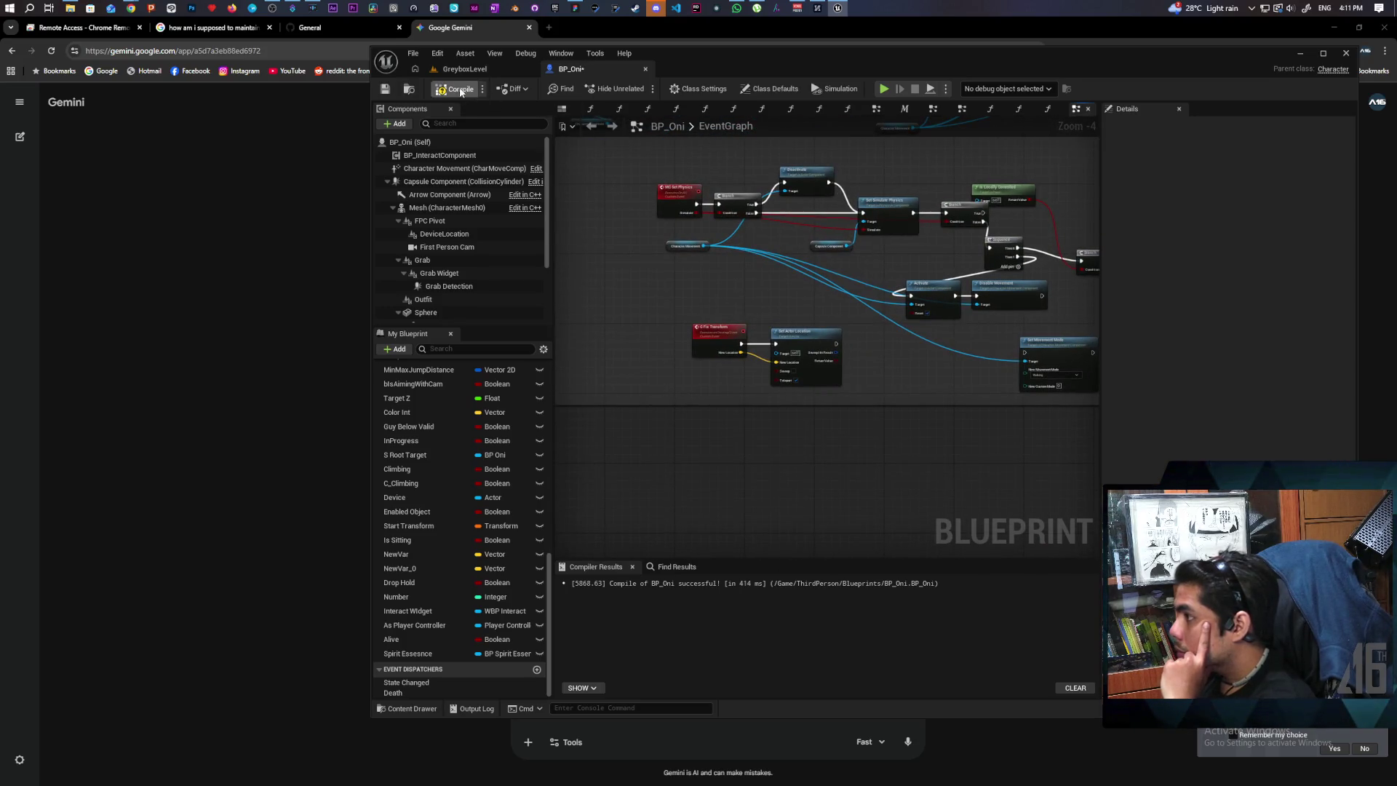
key(F7)
scroll(873, 378, down, 5)
scroll(807, 399, up, 6)
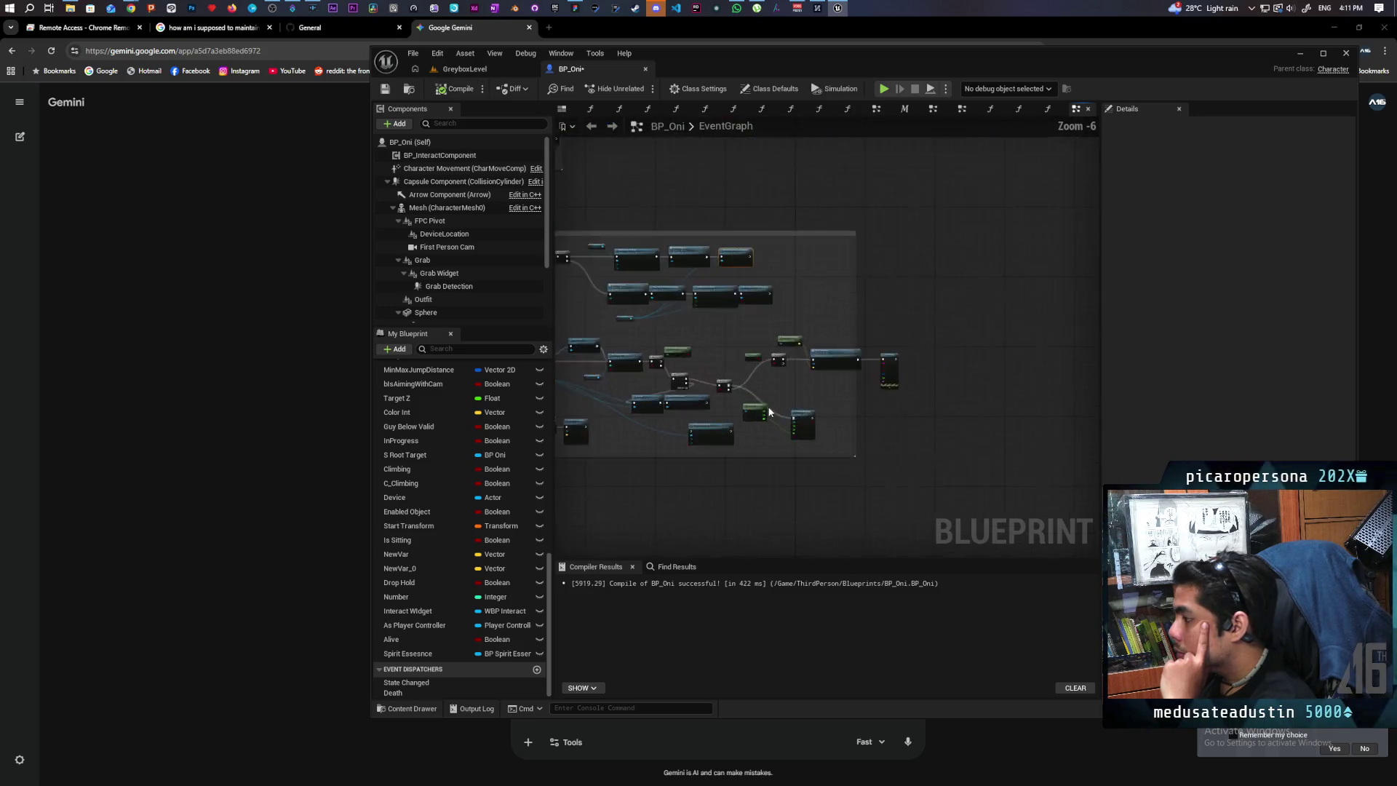
scroll(808, 399, down, 1)
drag(795, 395, 1000, 365)
click(385, 89)
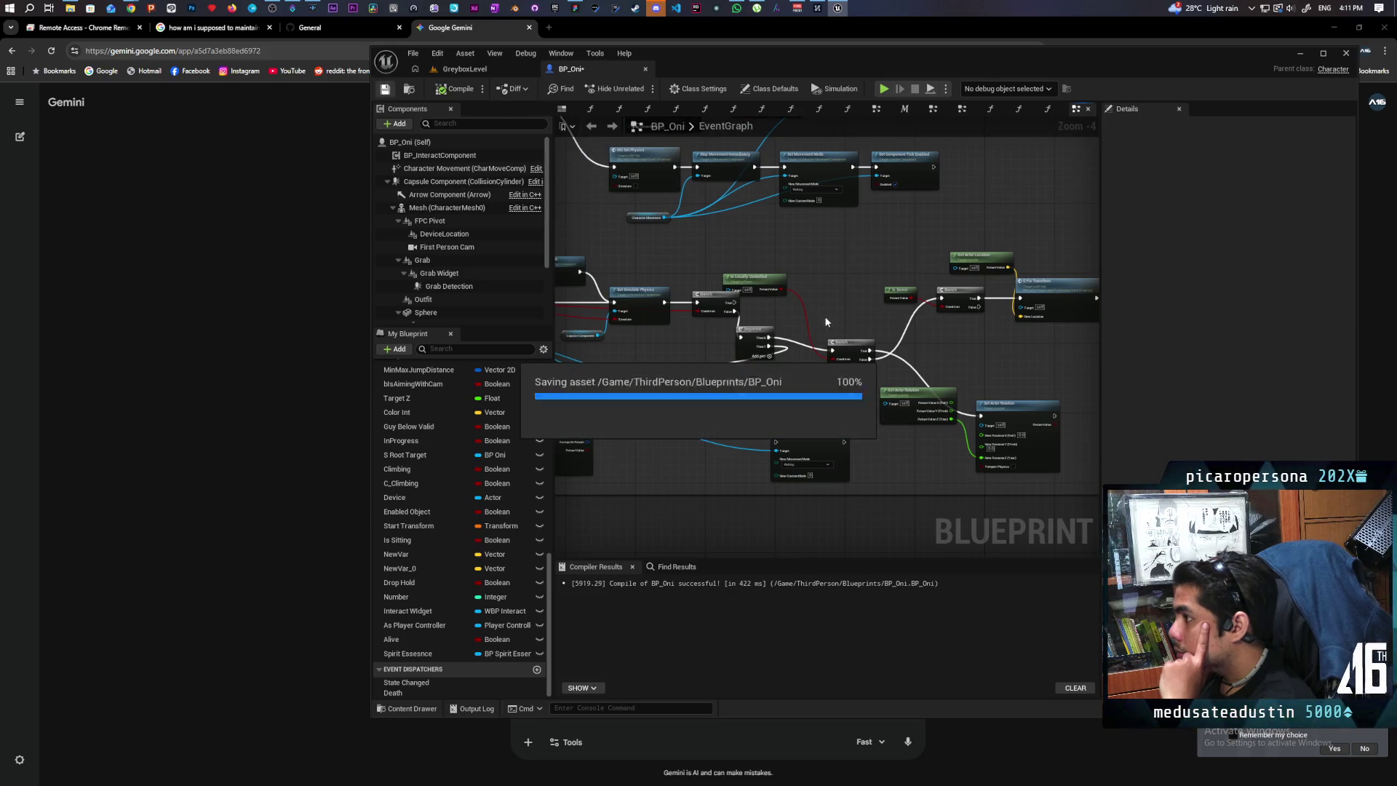
Search the blueprint actions for 'clear' beside the Character Movement chains.
mouse_move(685, 279)
mouse_down()
mouse_move(748, 389)
mouse_move(786, 414)
mouse_move(888, 334)
mouse_move(858, 375)
mouse_move(853, 359)
mouse_move(756, 367)
mouse_up()
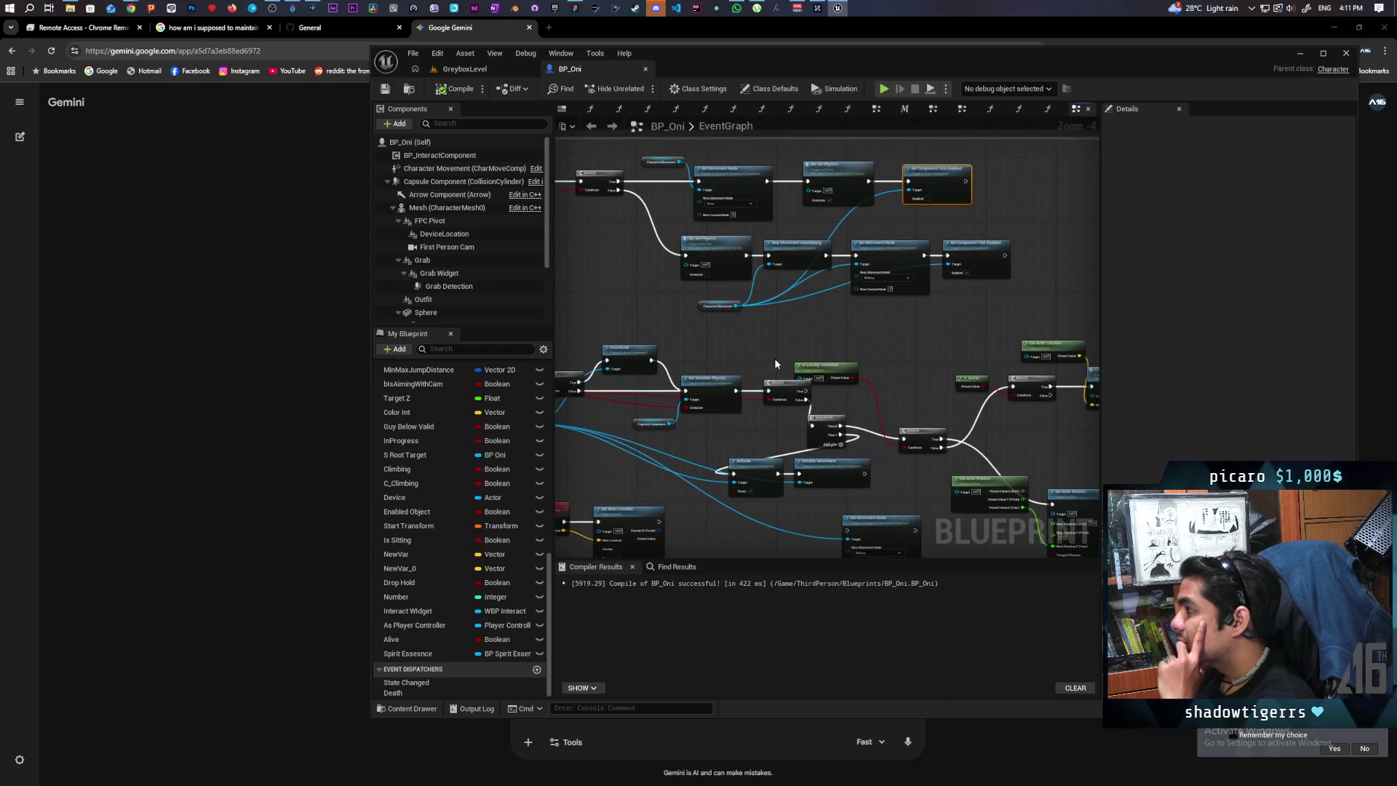
mouse_move(918, 337)
mouse_down()
mouse_move(780, 275)
mouse_move(778, 368)
mouse_move(802, 430)
mouse_up()
scroll(814, 263, up, 1)
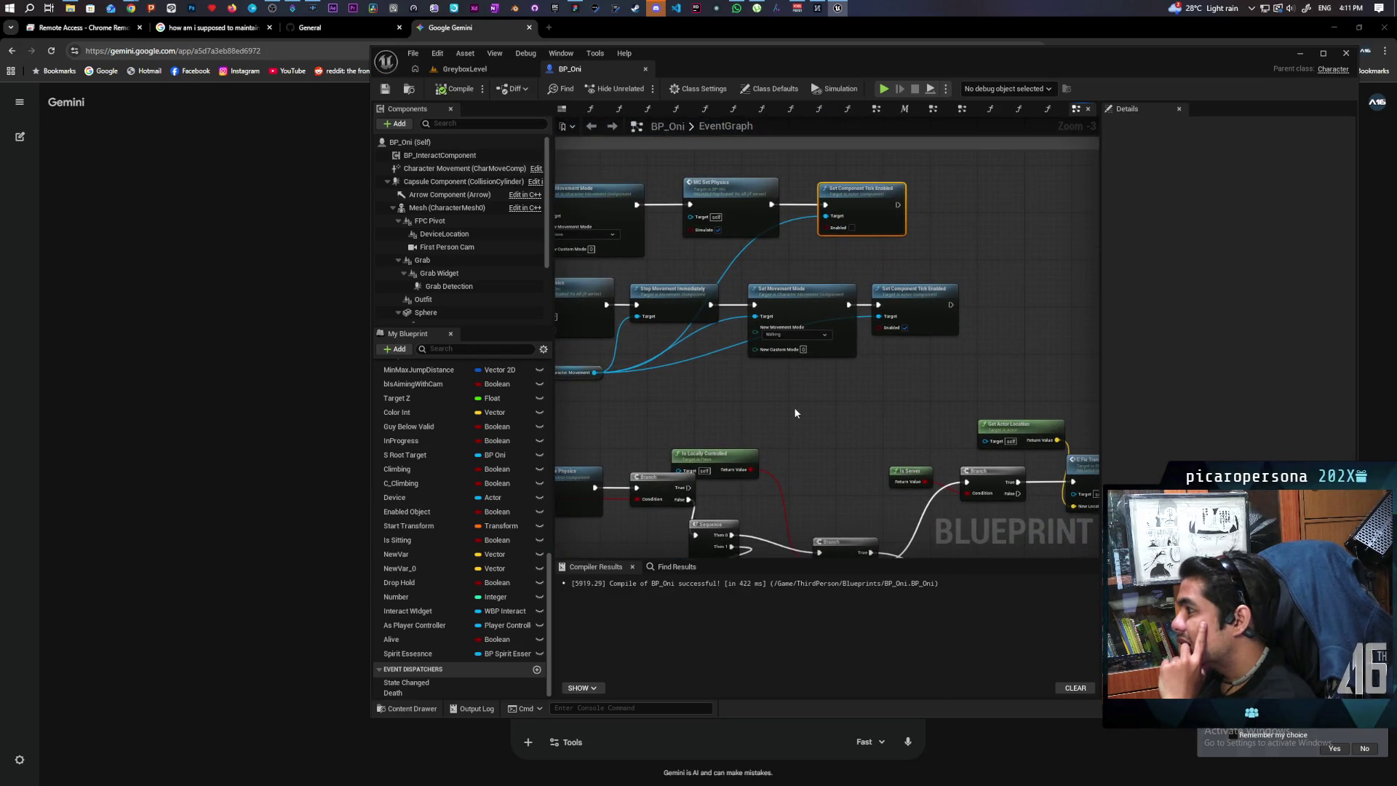
right_click(795, 413)
text(clear)
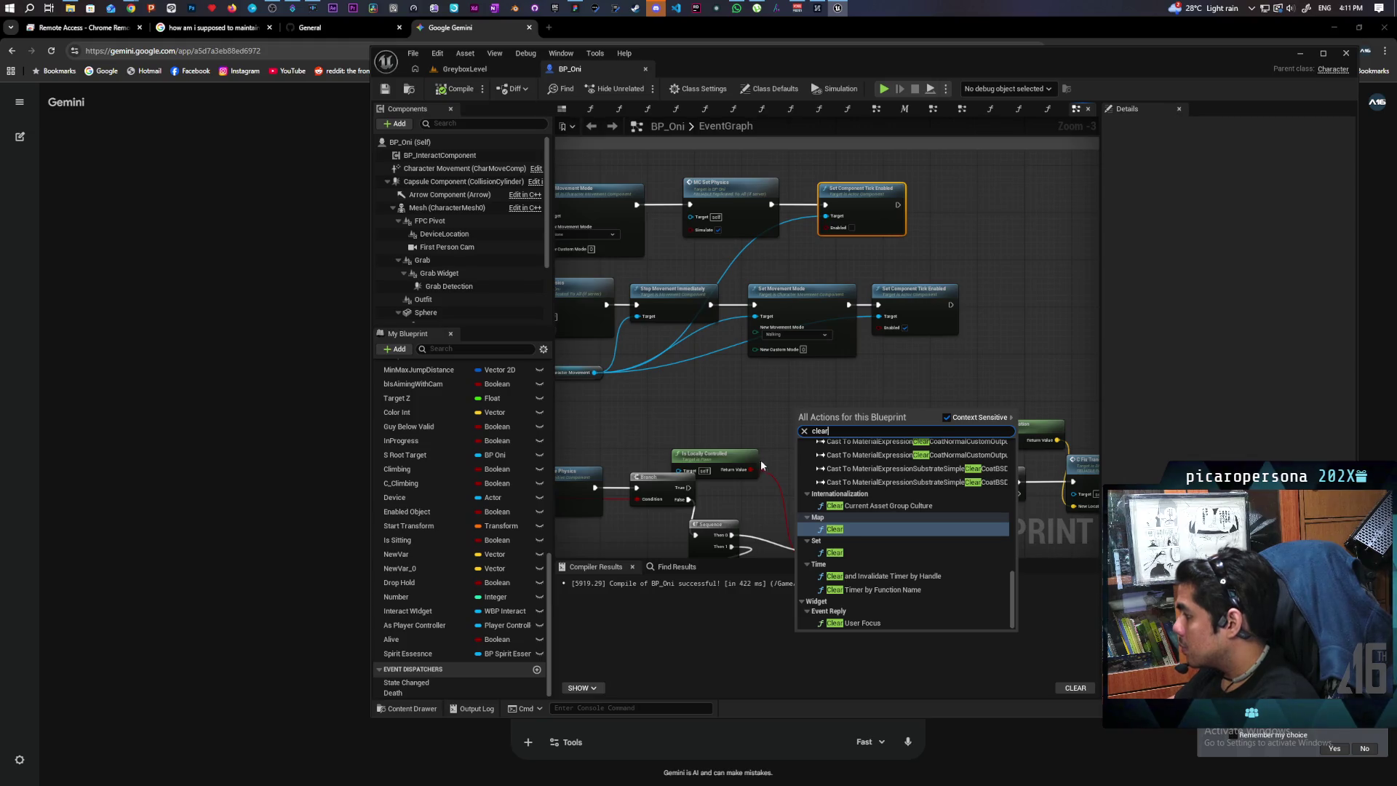
scroll(874, 593, up, 2)
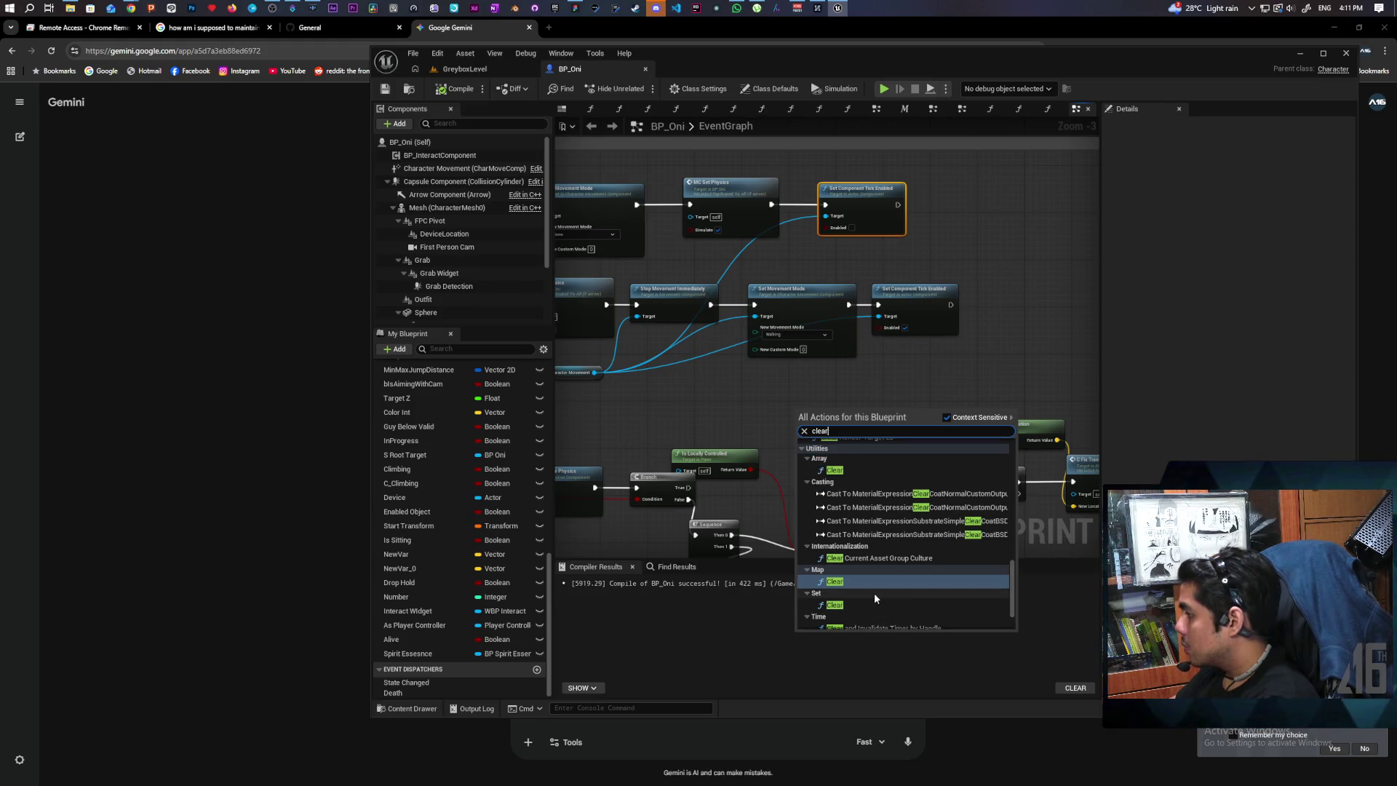
scroll(875, 592, up, 2)
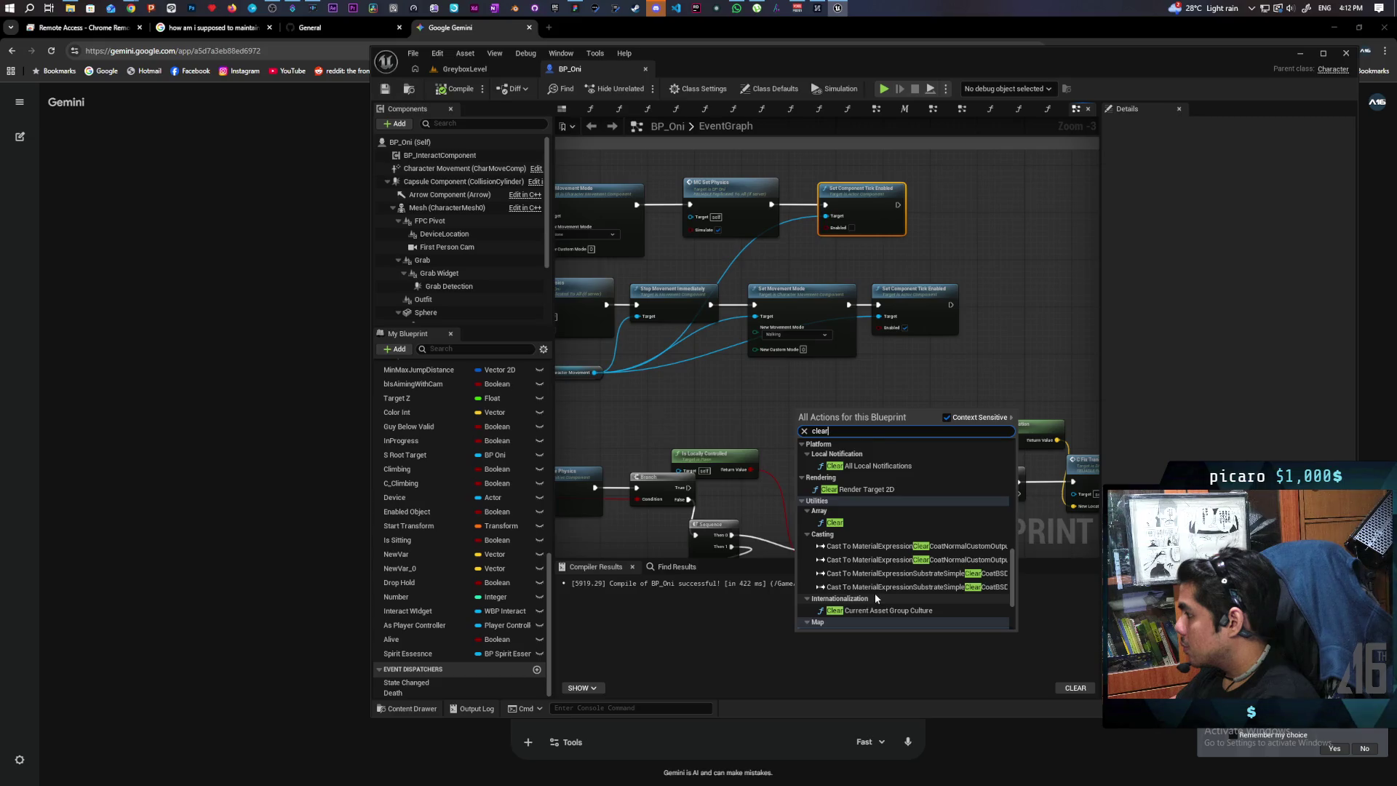